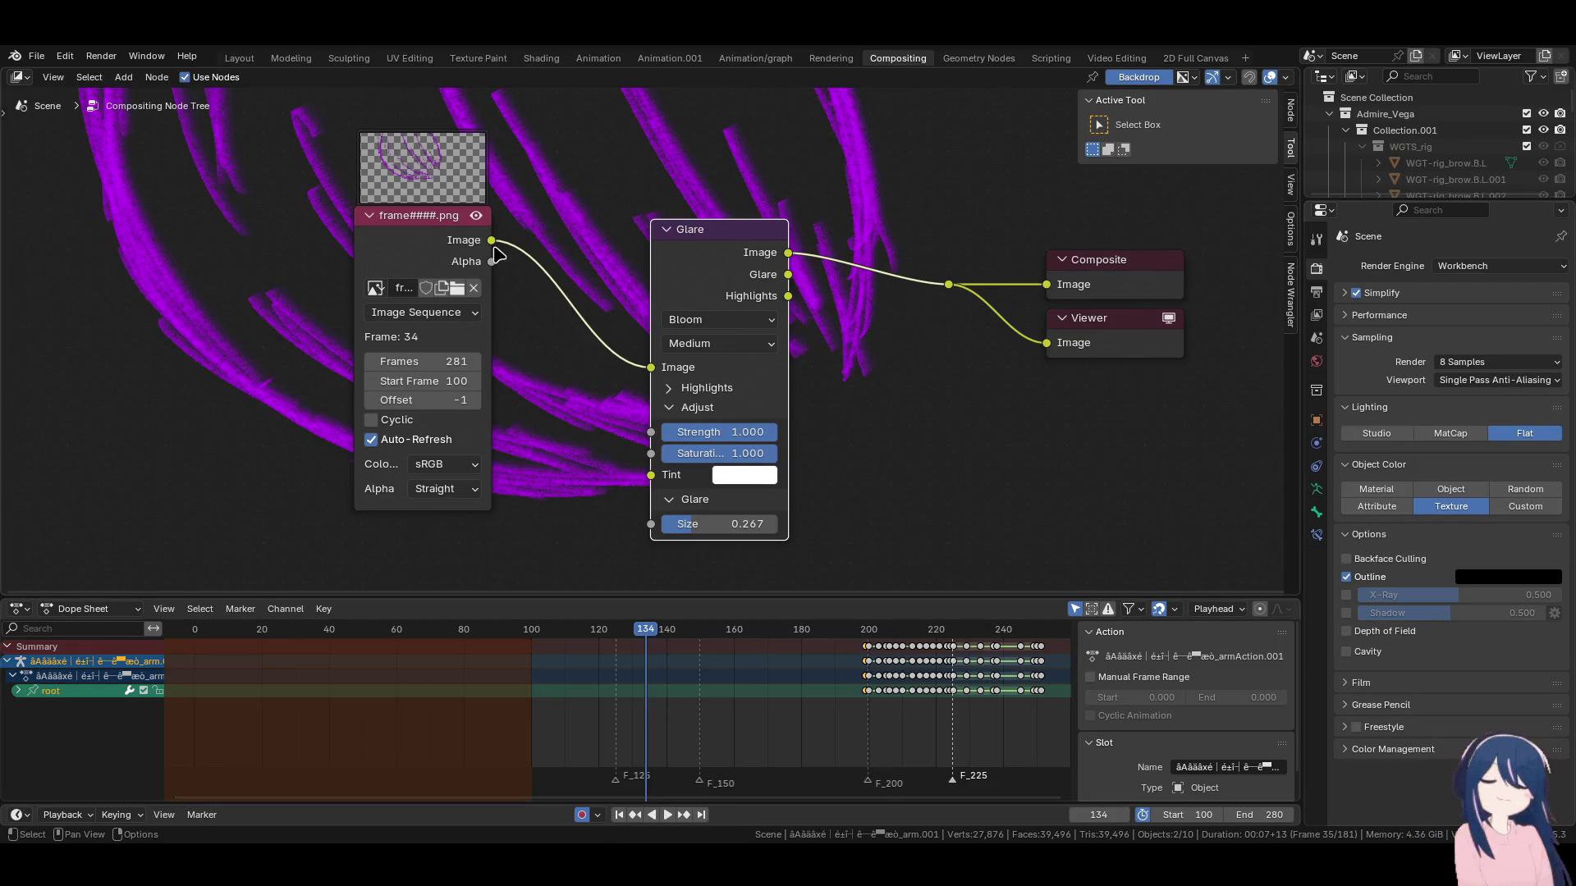
Tint the Glare node's glow pale pink and set its quality to High.
left_click(743, 466)
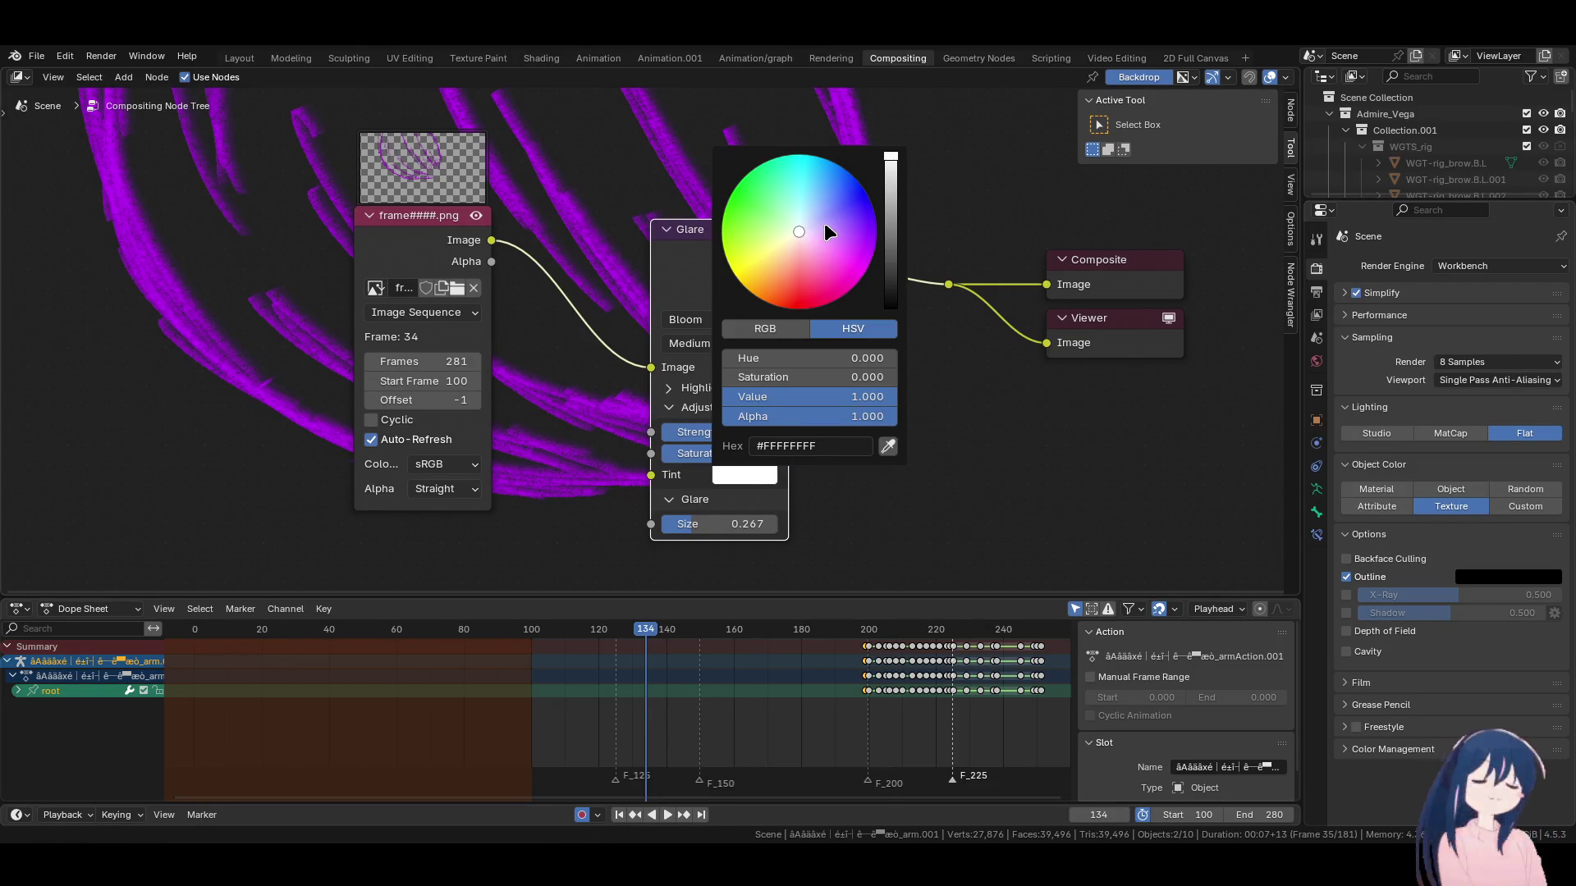
left_click(843, 210)
mouse_move(843, 210)
left_mouse_down()
mouse_move(776, 250)
mouse_move(800, 283)
mouse_move(812, 258)
mouse_move(798, 240)
left_mouse_up()
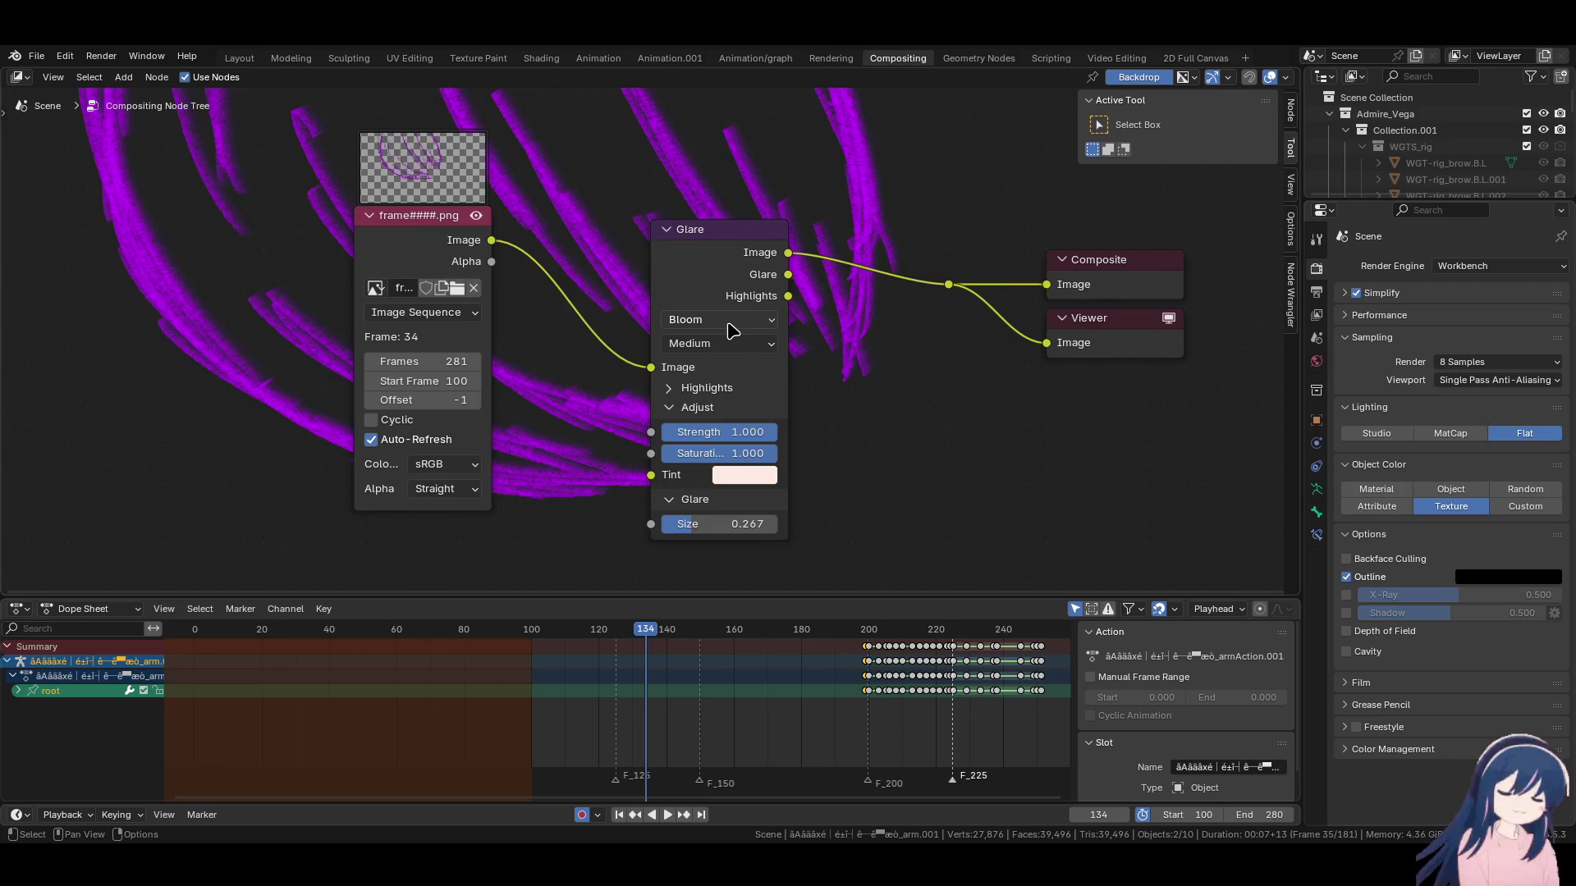
left_click(726, 343)
left_click(727, 442)
left_click(737, 371)
left_click(736, 344)
left_click(739, 394)
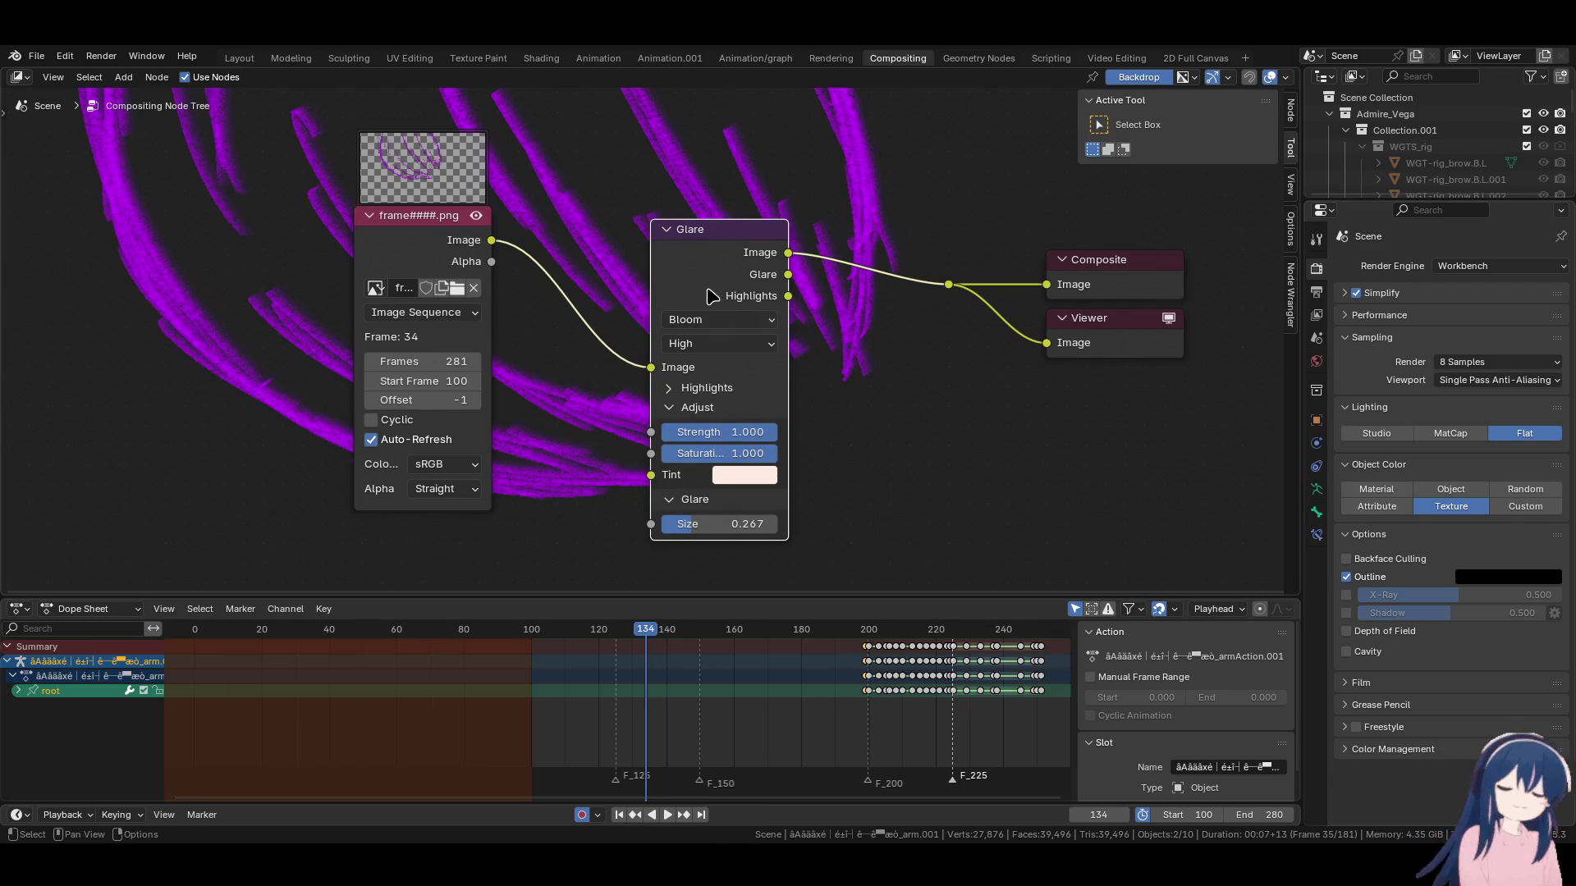
Set the glare Highlights threshold to 0 and lower the saturation to 0.842.
left_click(673, 390)
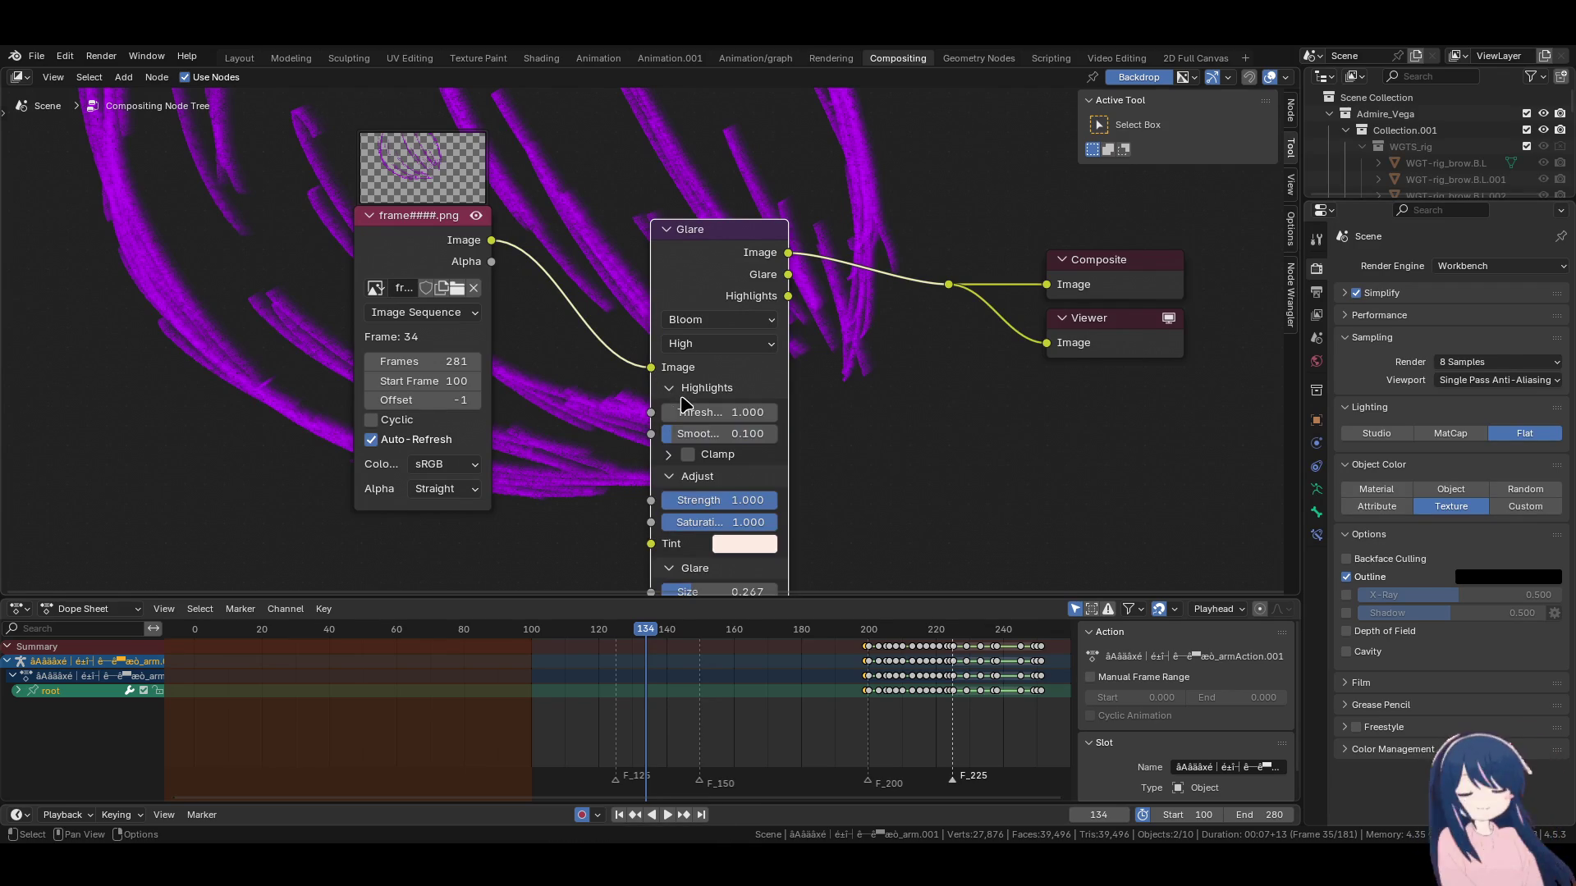
mouse_move(710, 412)
left_mouse_down()
mouse_move(755, 412)
mouse_move(694, 435)
left_mouse_up()
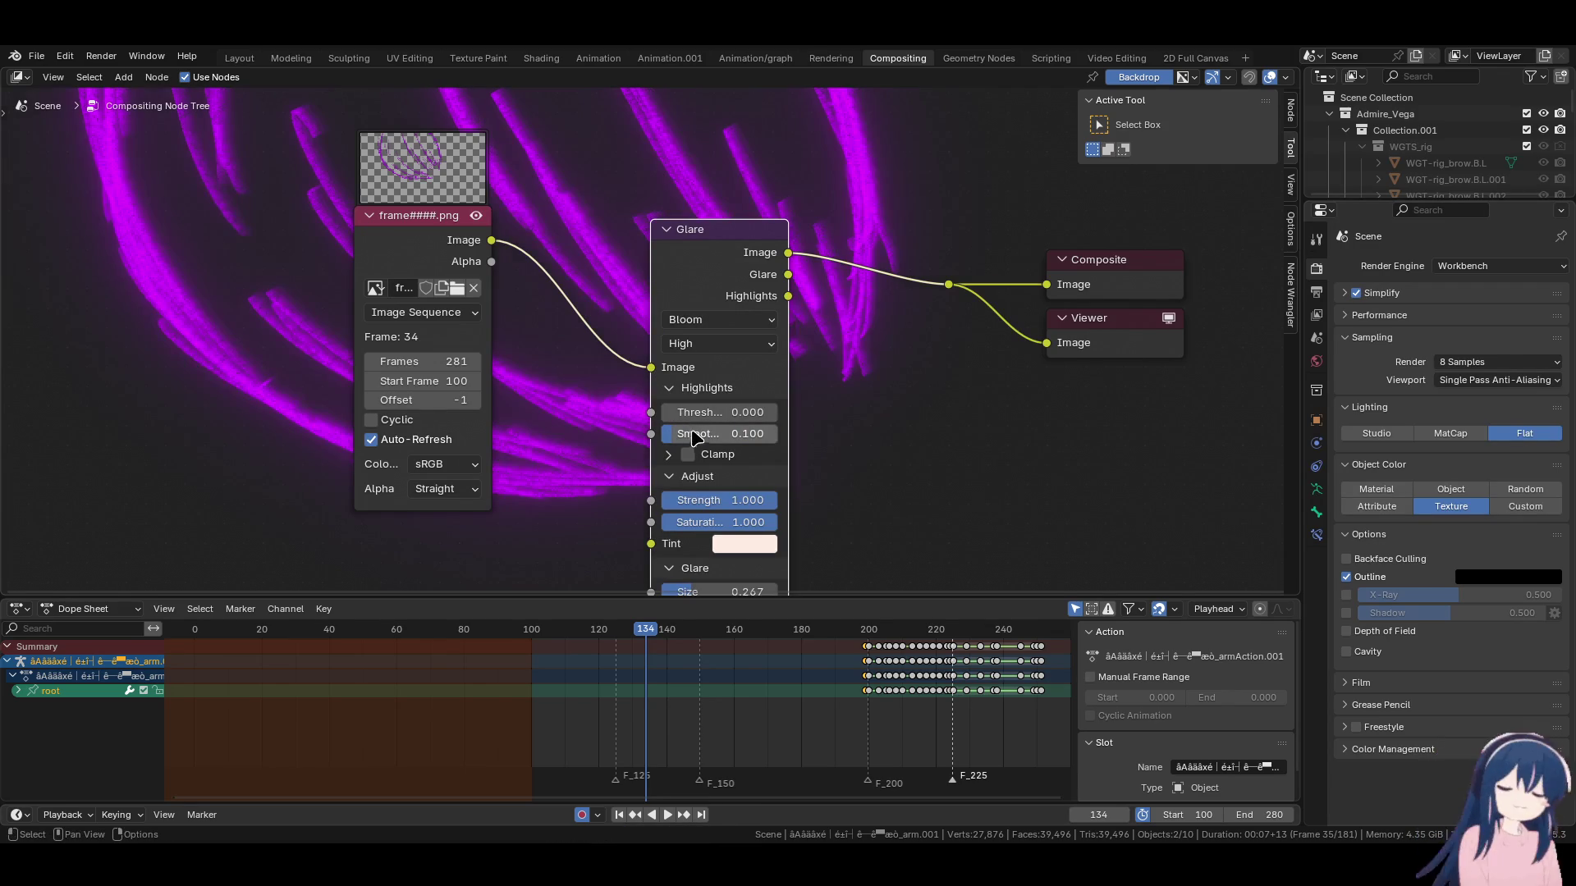
key("ctrl+z")
key("ctrl+shift+z")
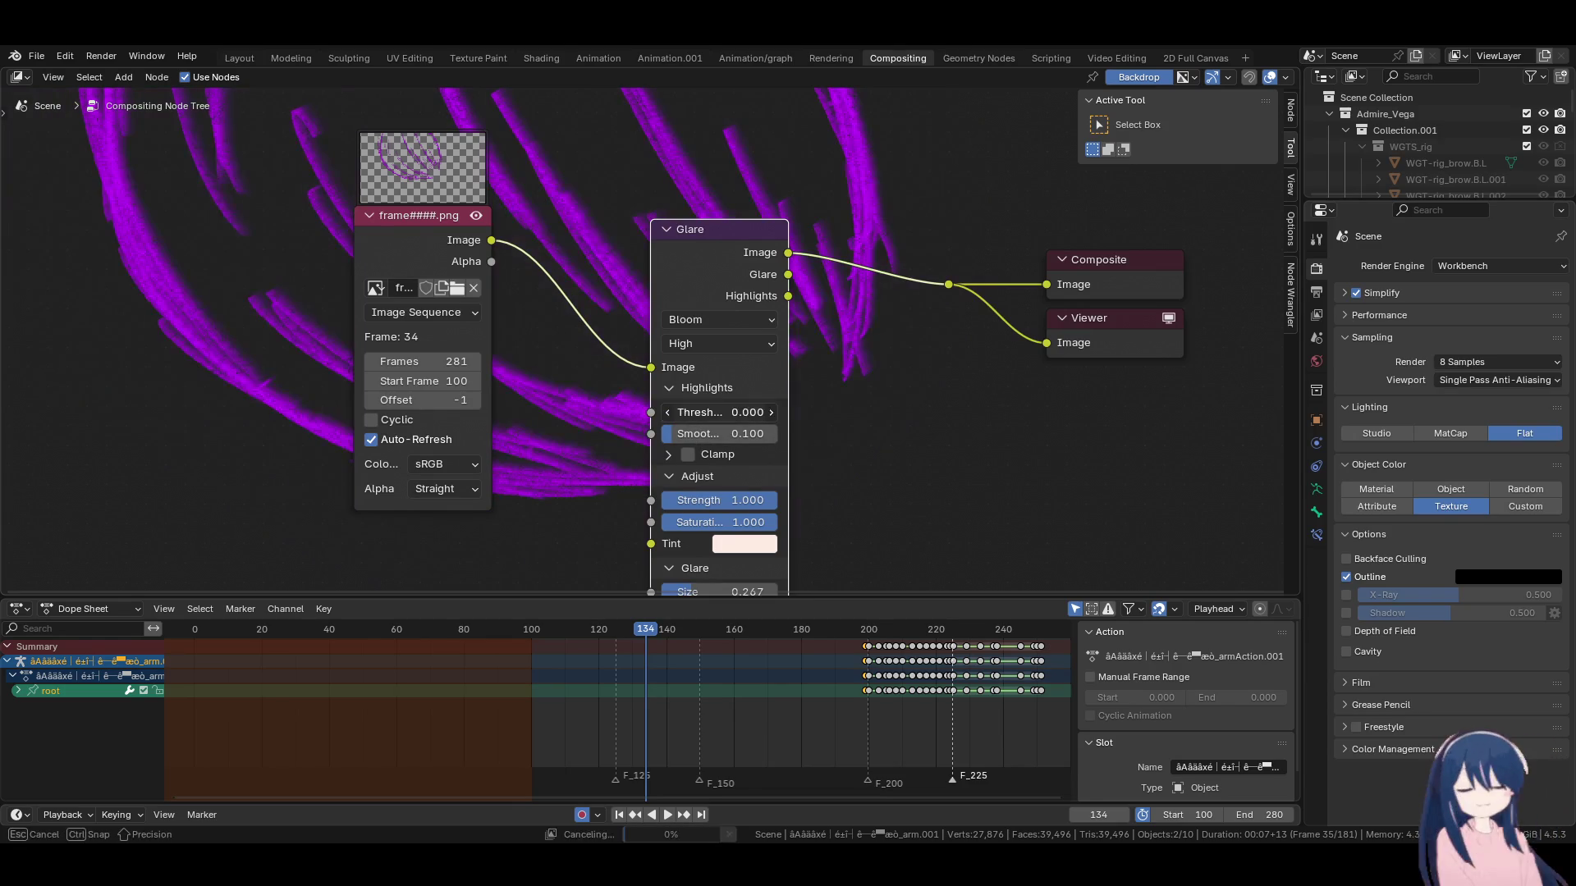
left_click(683, 388)
left_click(694, 408)
left_click(694, 408)
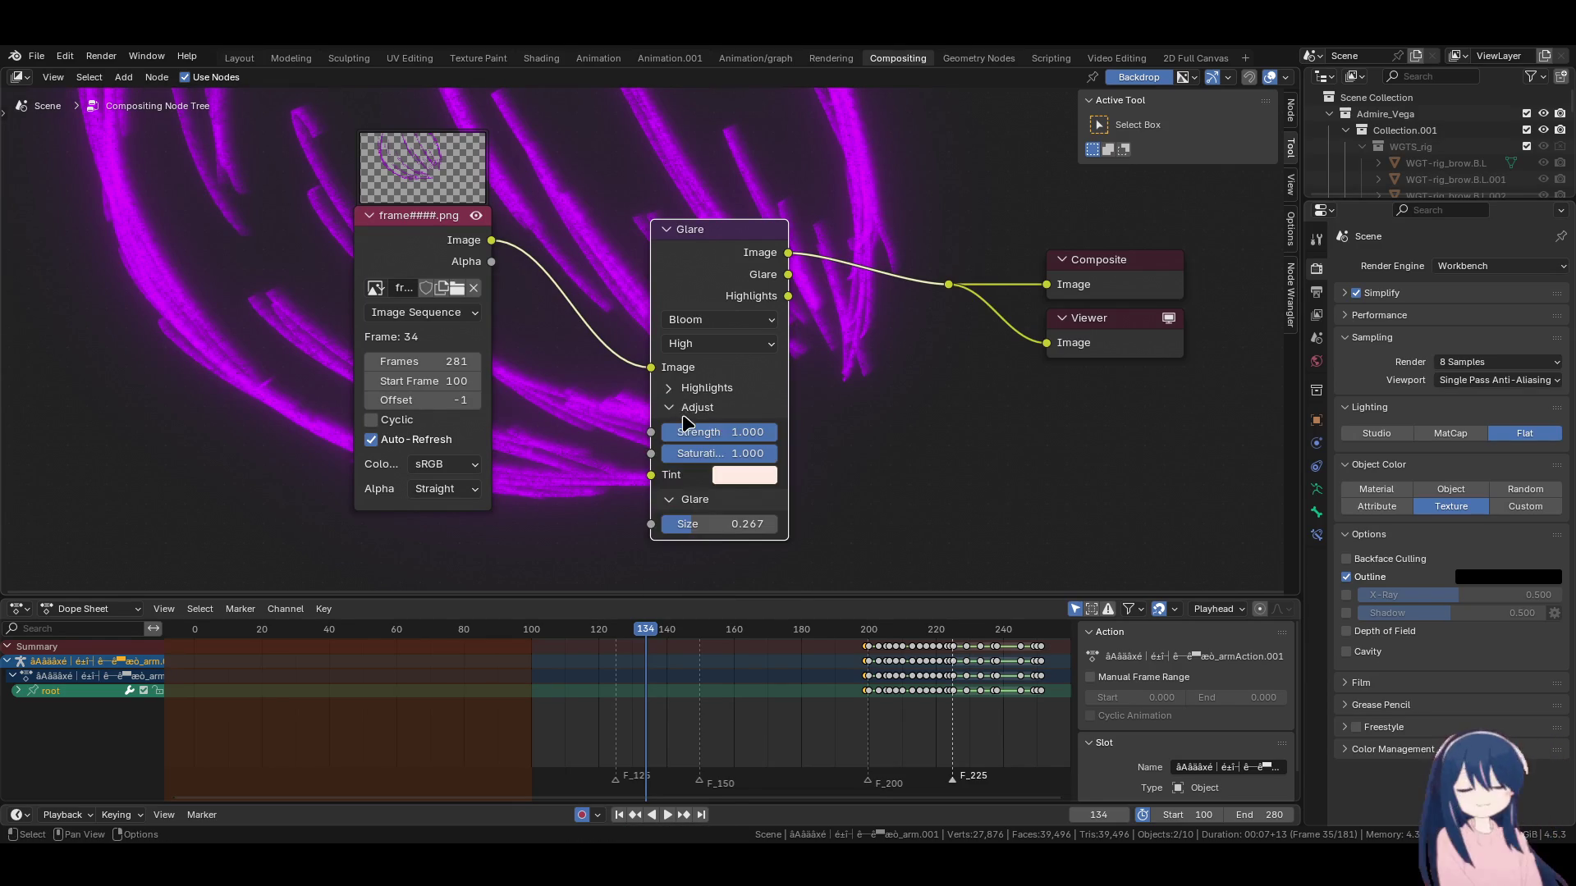
mouse_move(682, 432)
left_mouse_down()
mouse_move(632, 432)
mouse_move(739, 432)
mouse_move(751, 460)
mouse_move(724, 460)
left_mouse_up()
key("Escape")
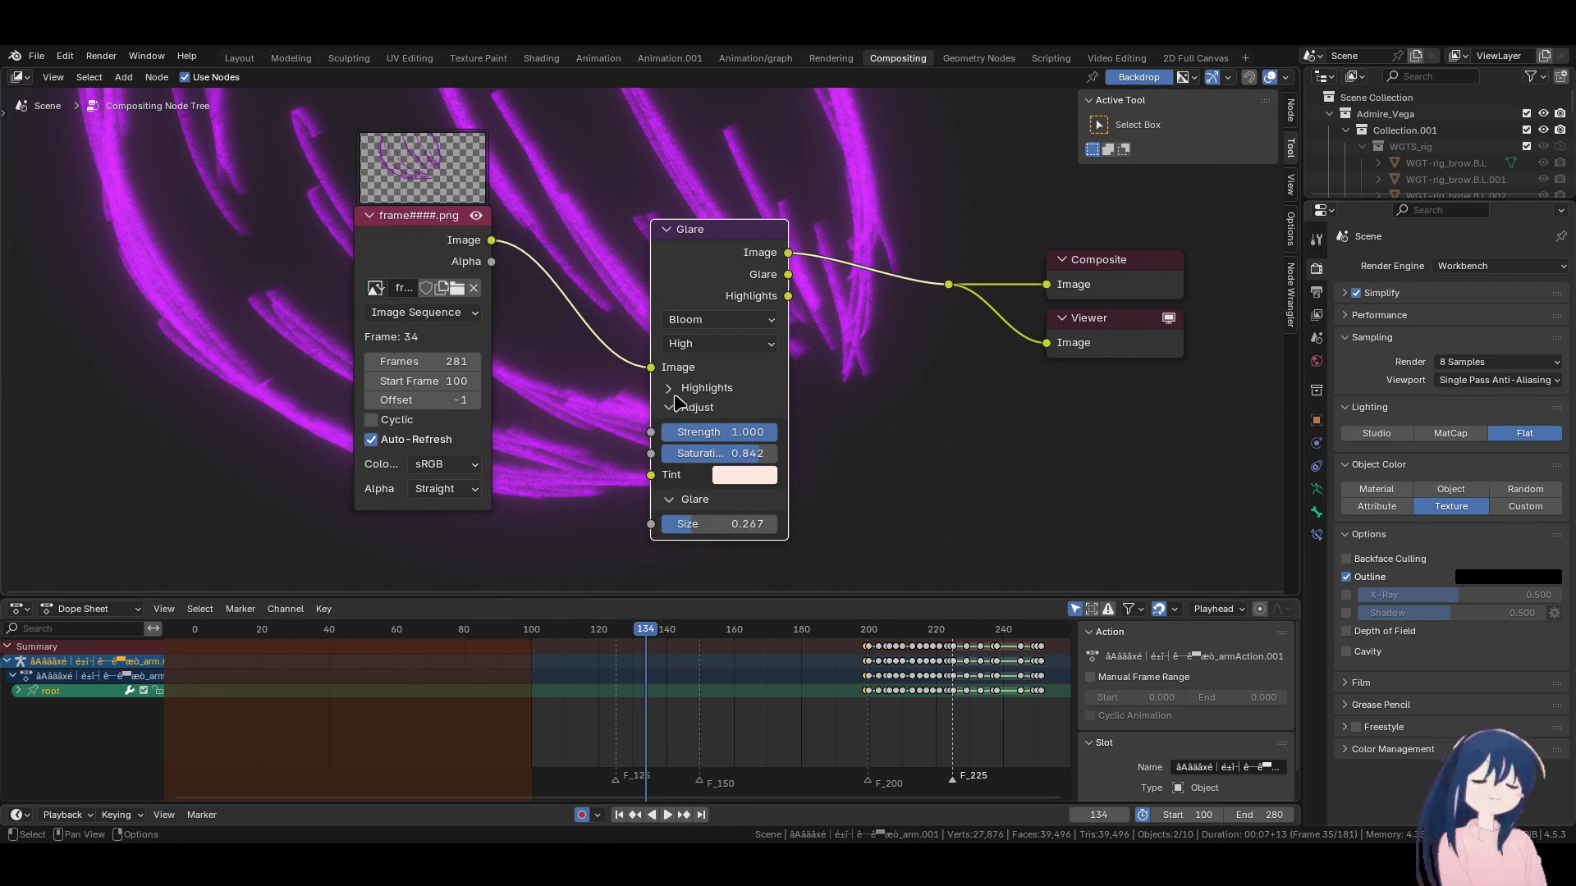
left_click(532, 639)
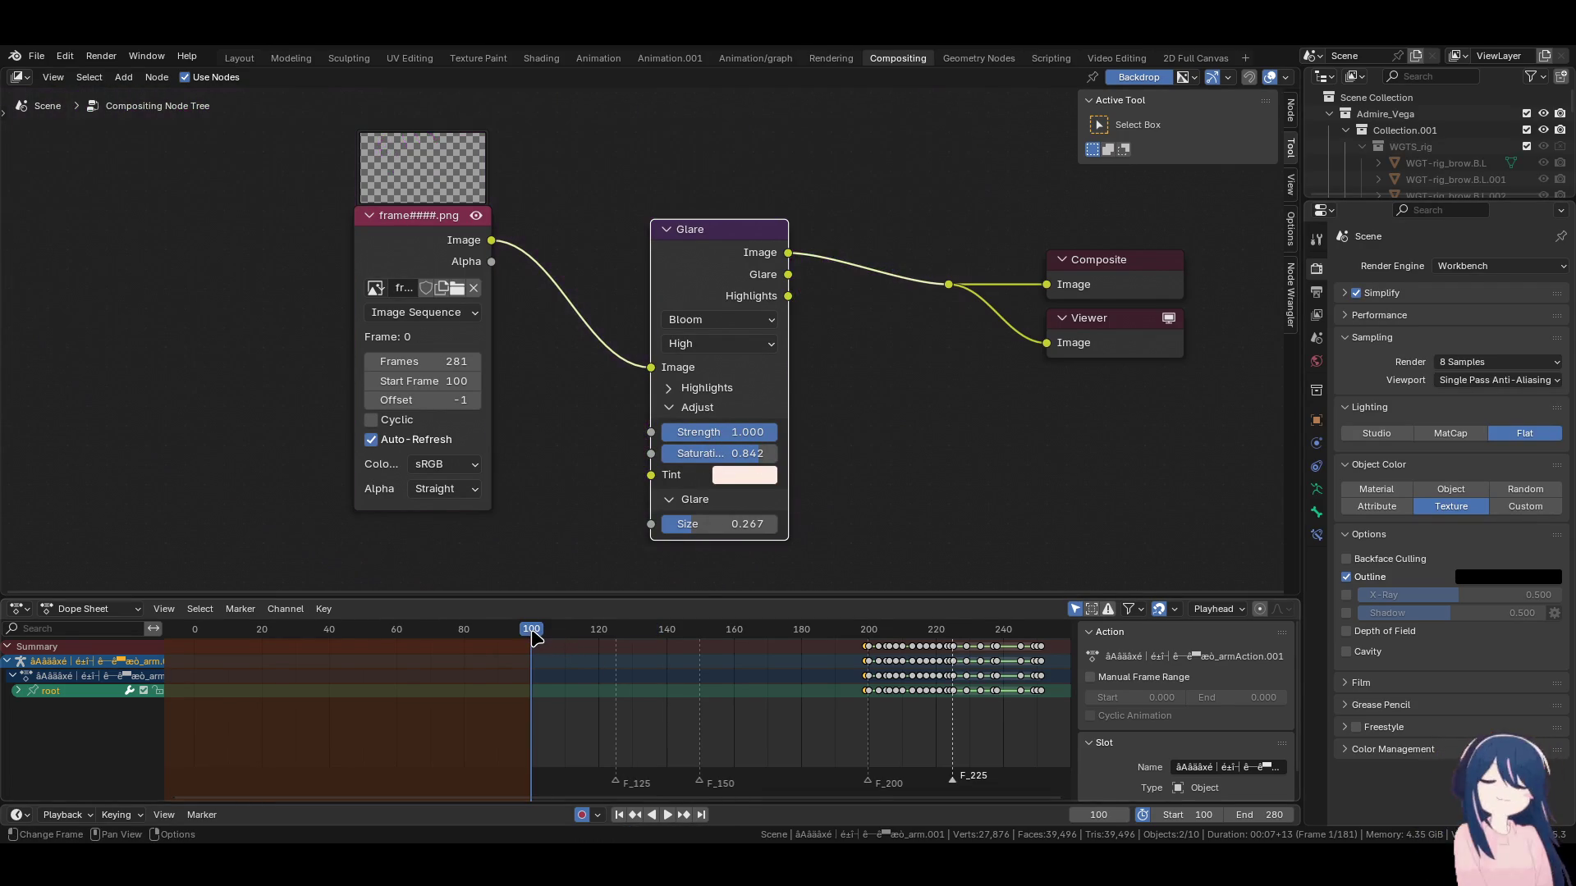
key("space")
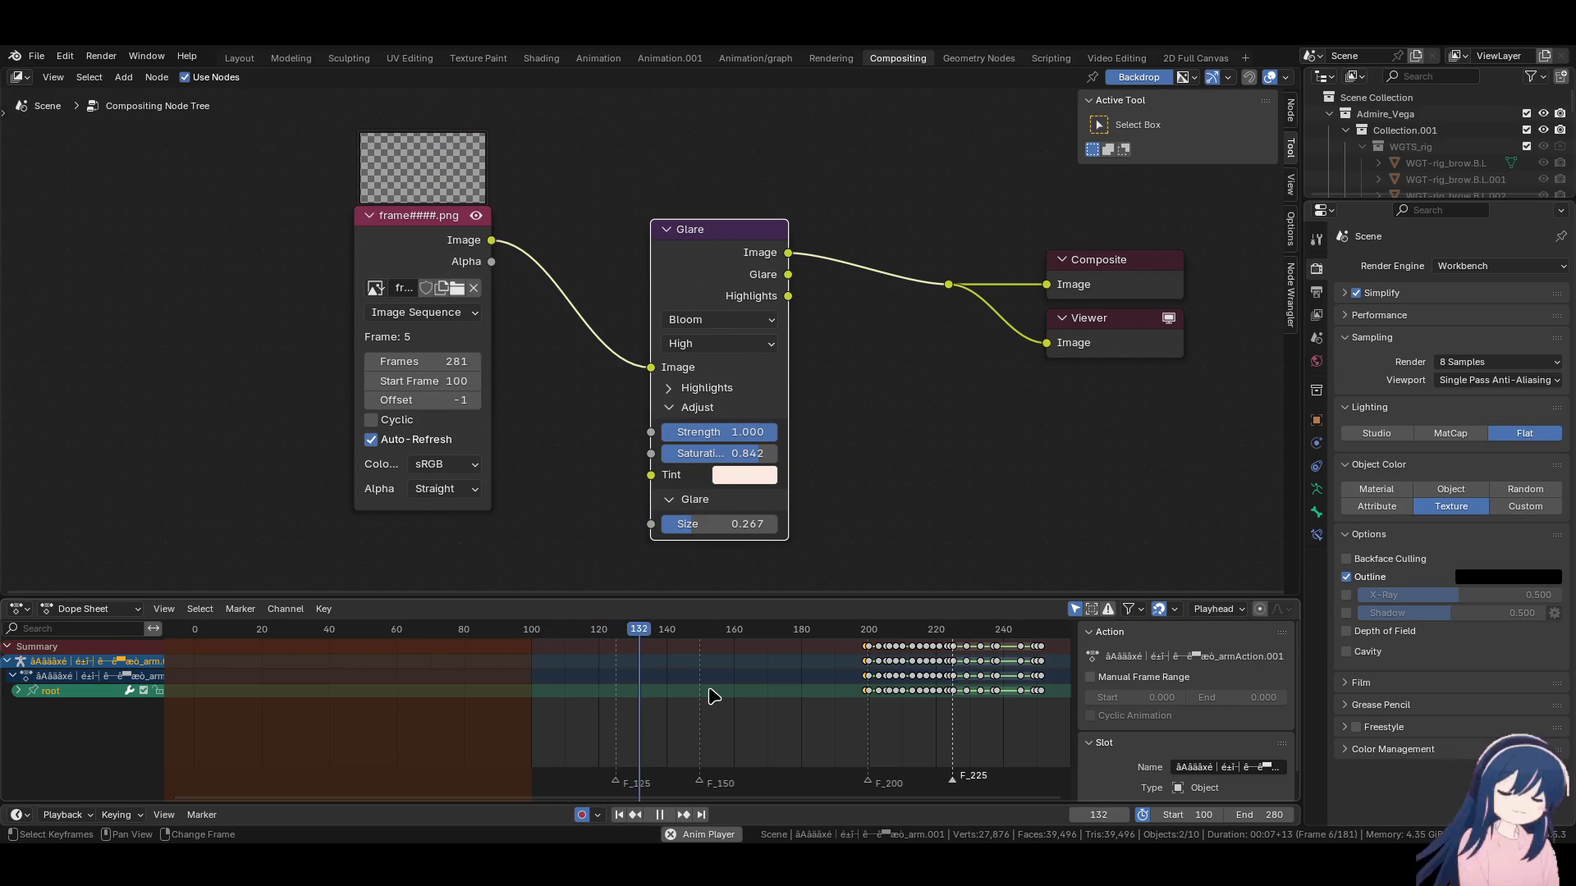
key("space")
mouse_move(663, 645)
left_mouse_down()
mouse_move(608, 645)
mouse_move(675, 642)
left_mouse_up()
mouse_move(853, 636)
left_mouse_down()
mouse_move(872, 637)
mouse_move(720, 630)
mouse_move(772, 630)
left_mouse_up()
key("space")
key("space")
key("space")
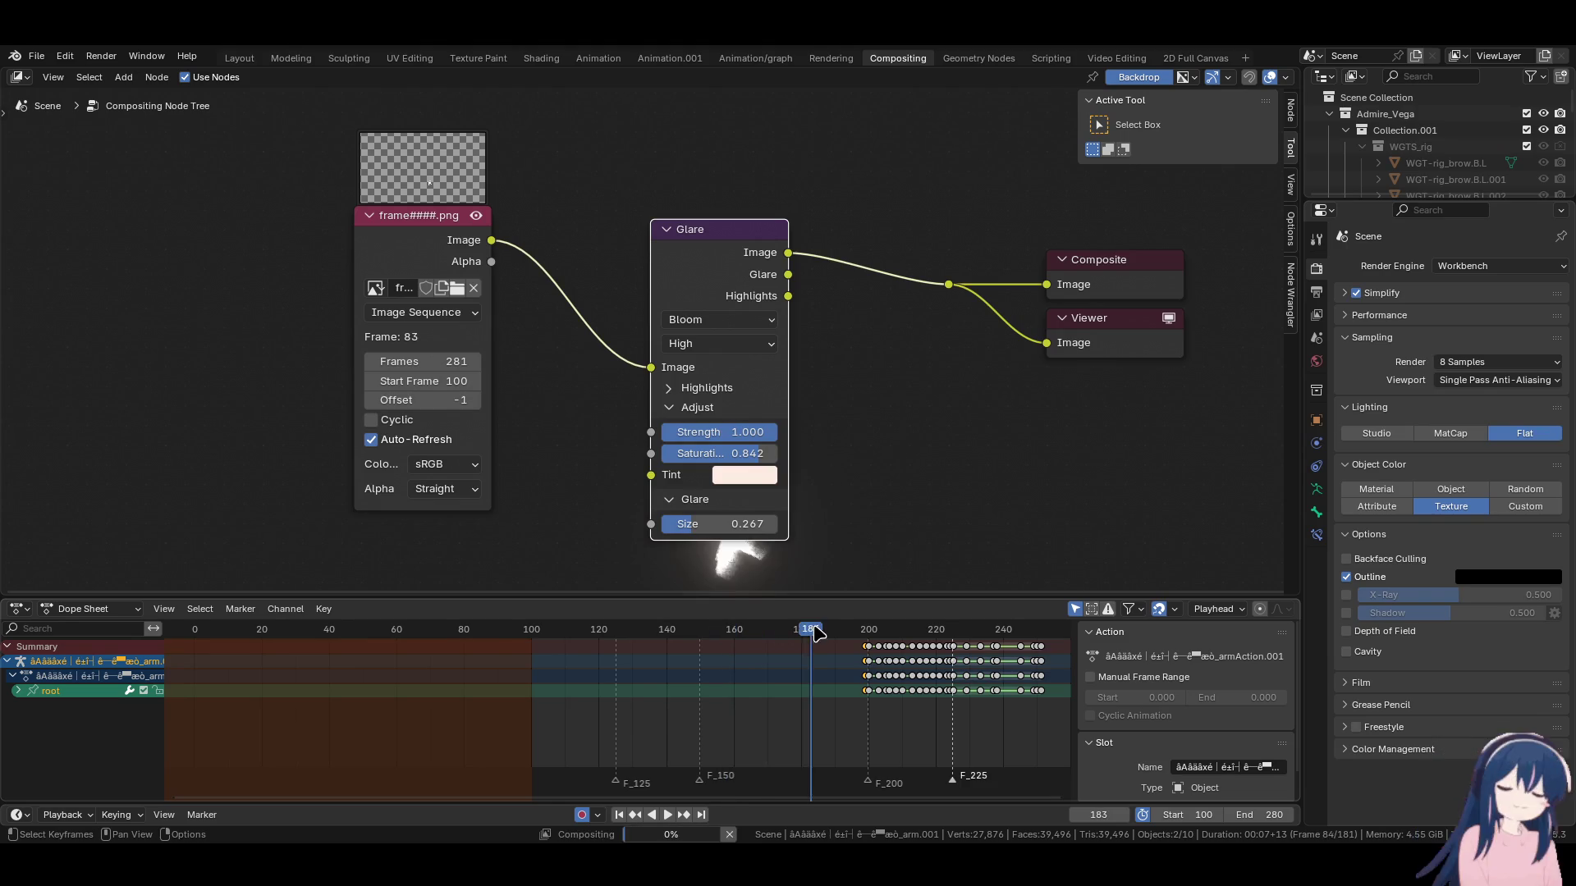
key("space")
left_click(669, 632)
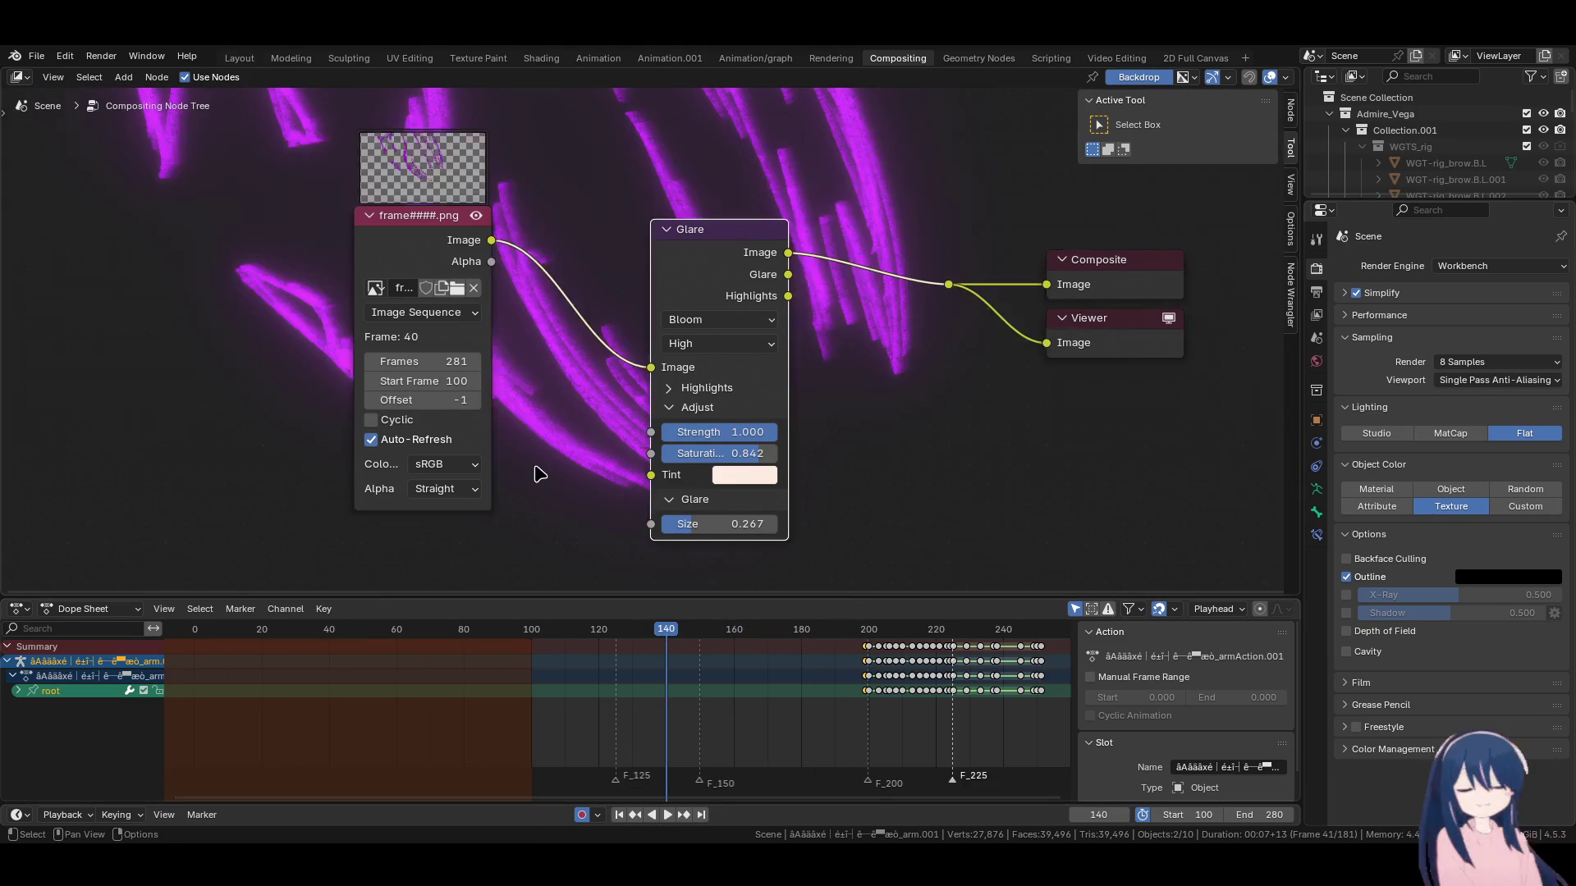
scroll(539, 476, "down", 3)
Search for a Movie Clip node, then cancel without adding any node.
key("shift+a")
left_click(846, 410)
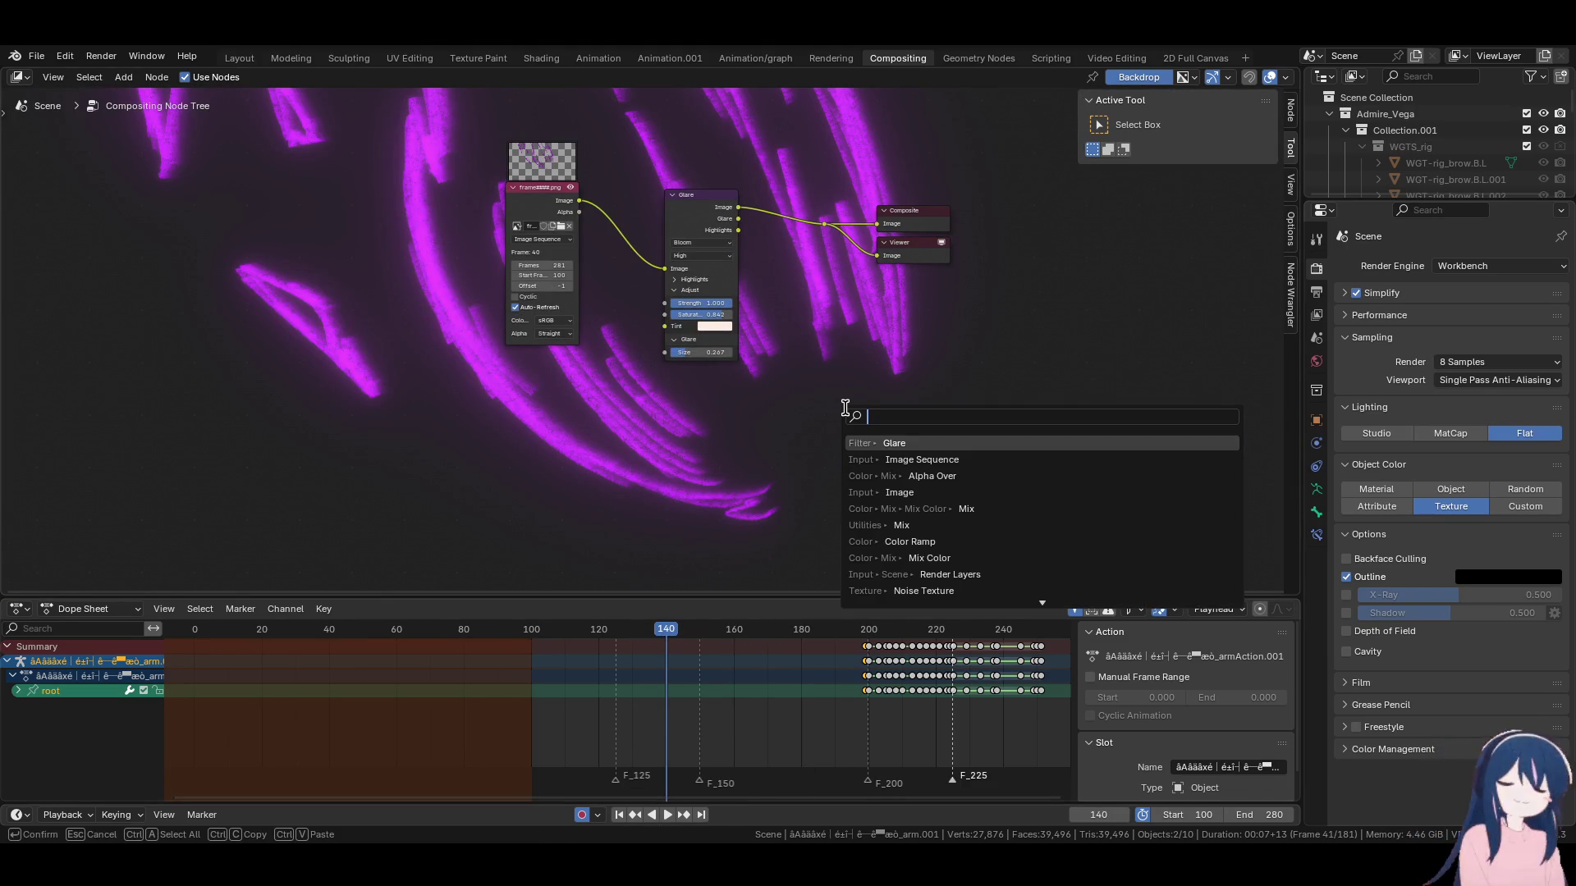
type("movie")
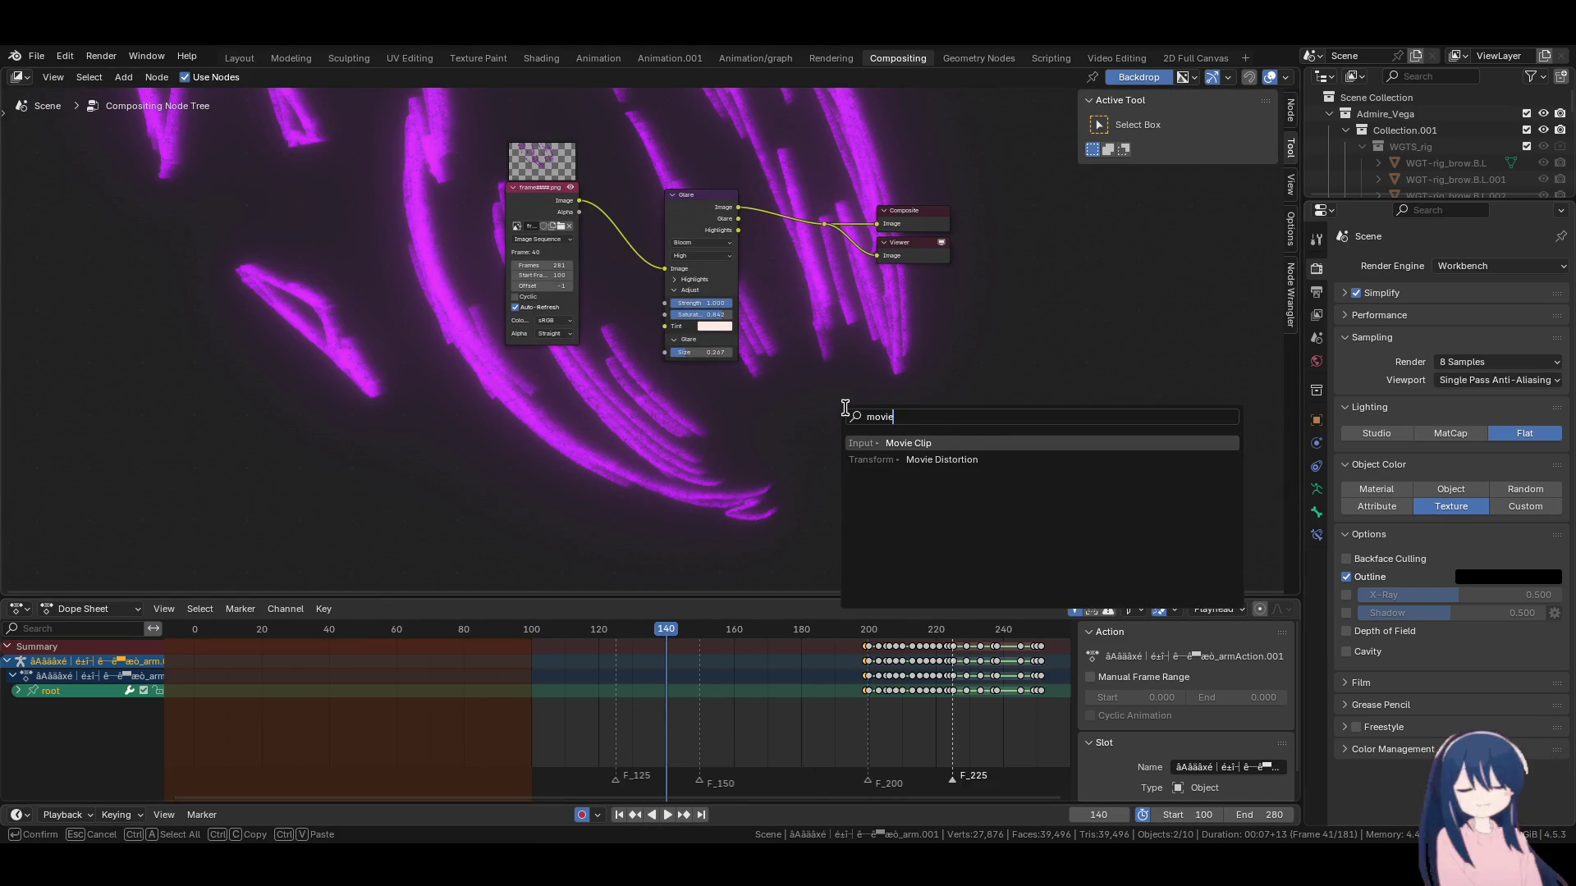
left_click(924, 443)
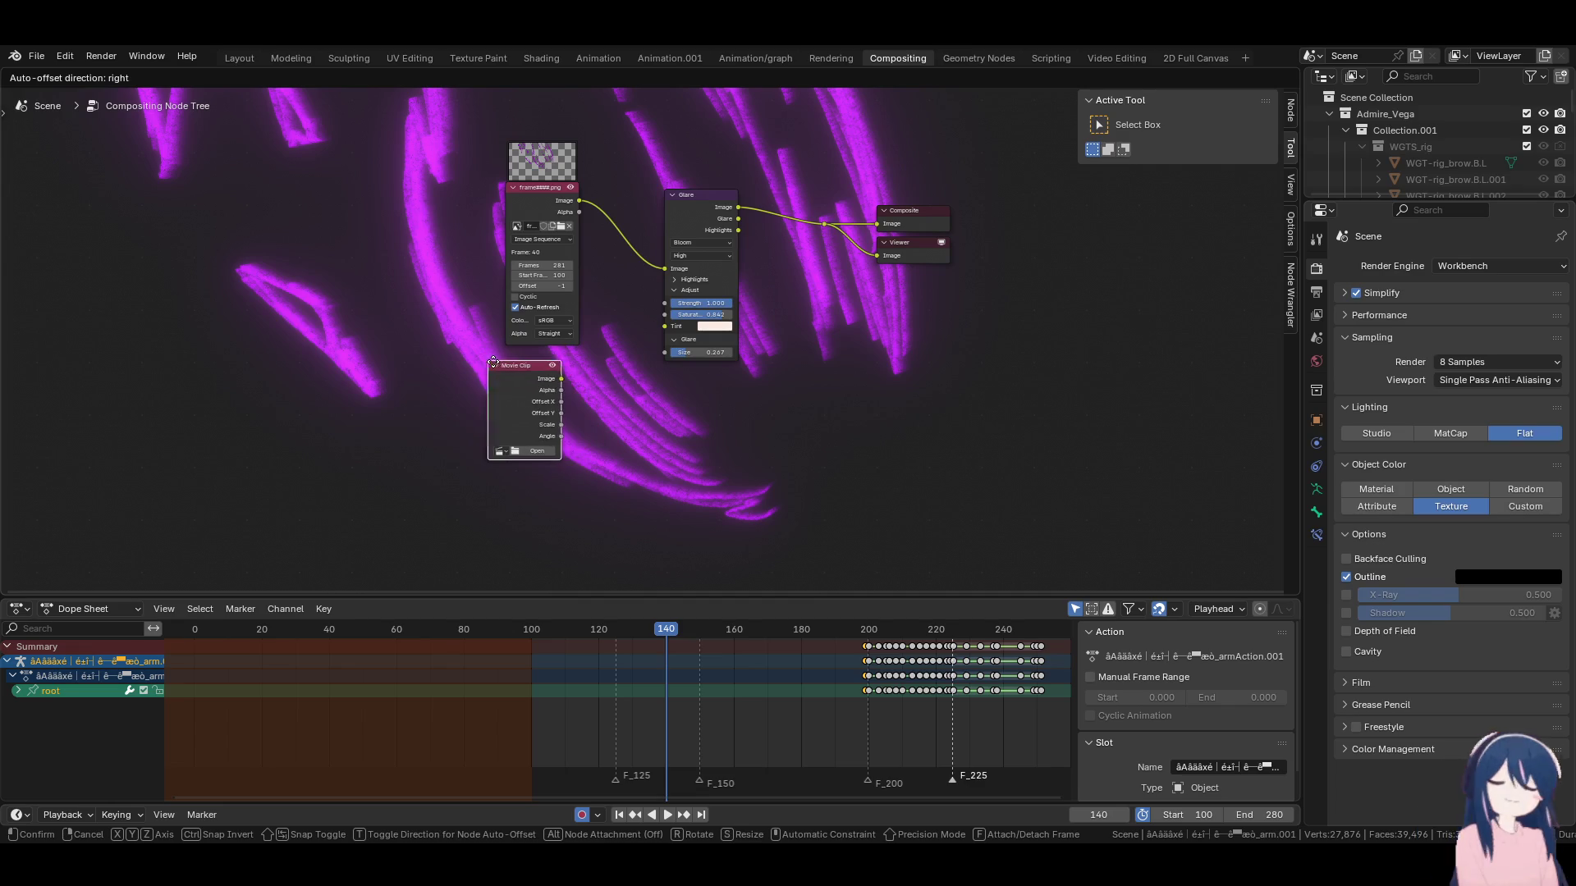
key("Escape")
key("shift+a")
left_click(841, 401)
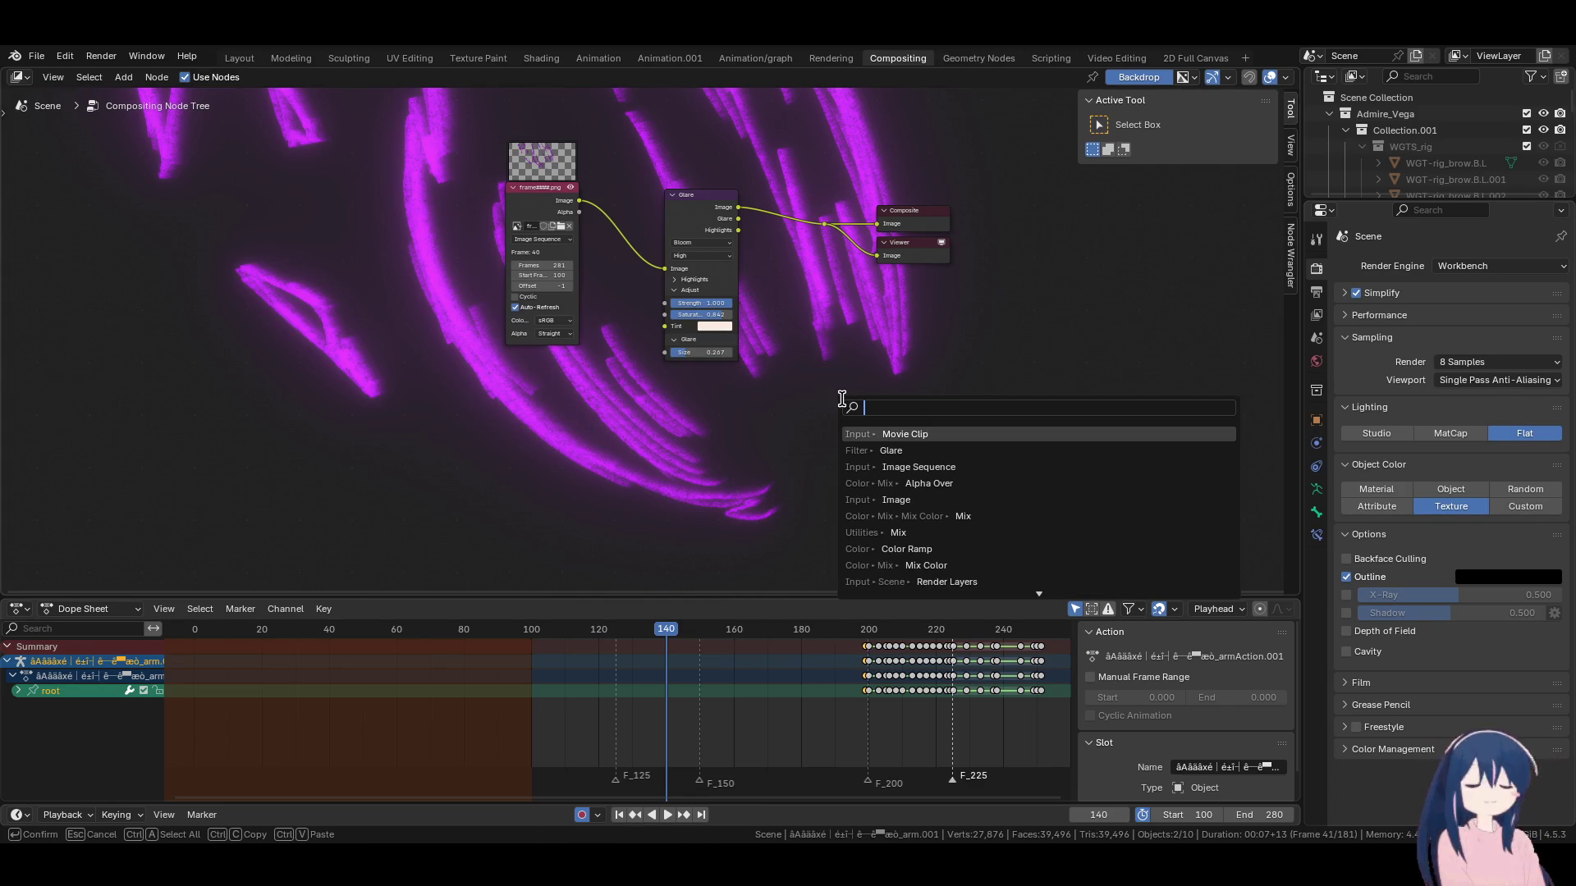
key("Escape")
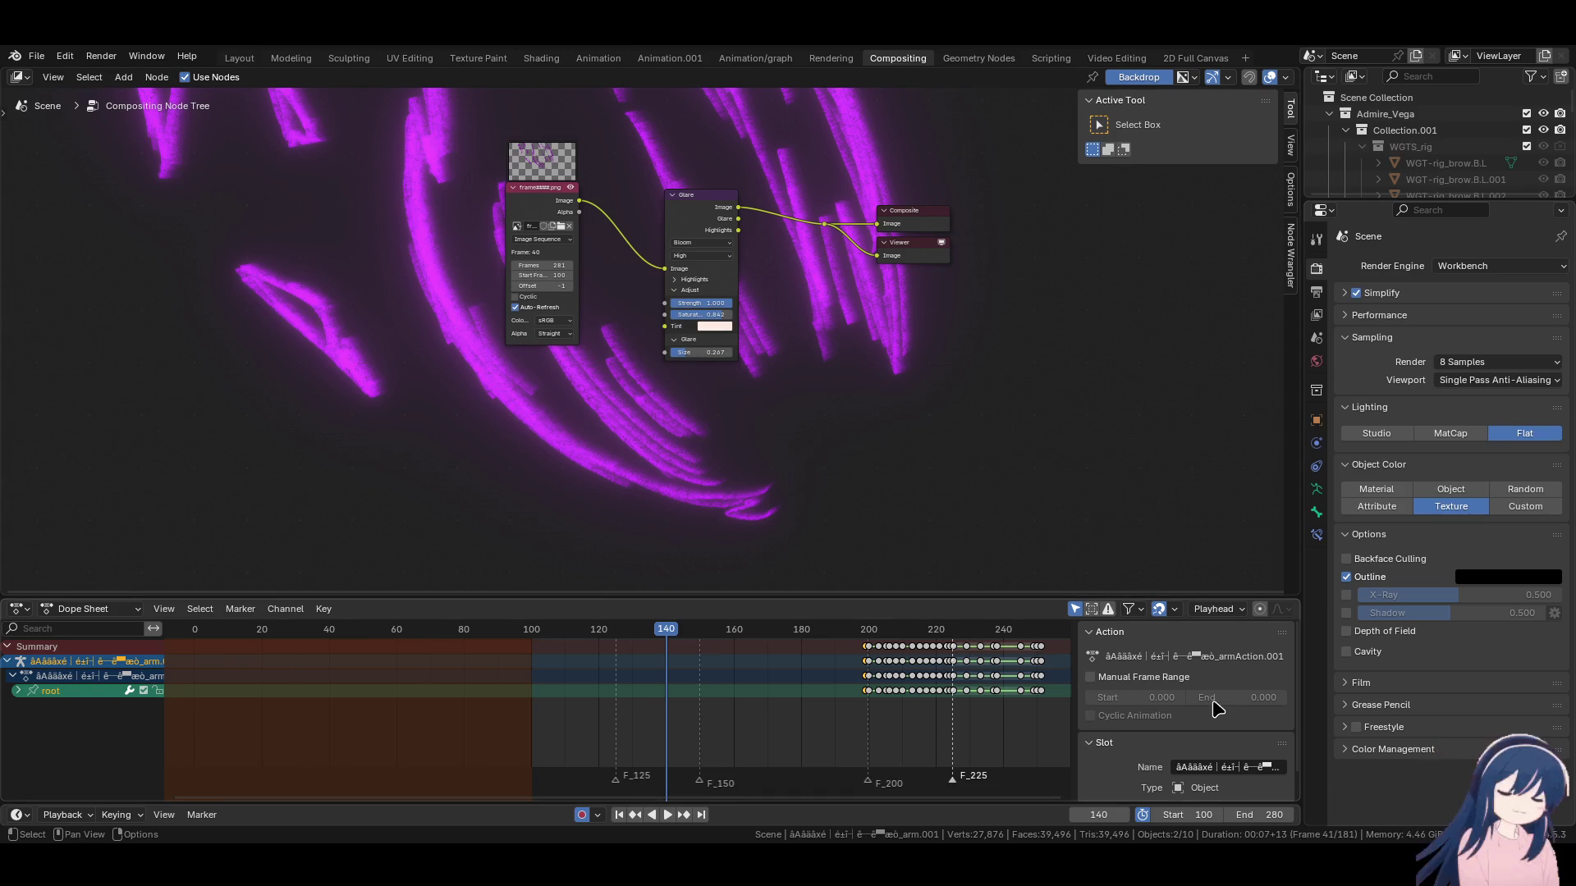
Place the ####.png image sequence node below the original and move Glare left.
left_click(550, 394)
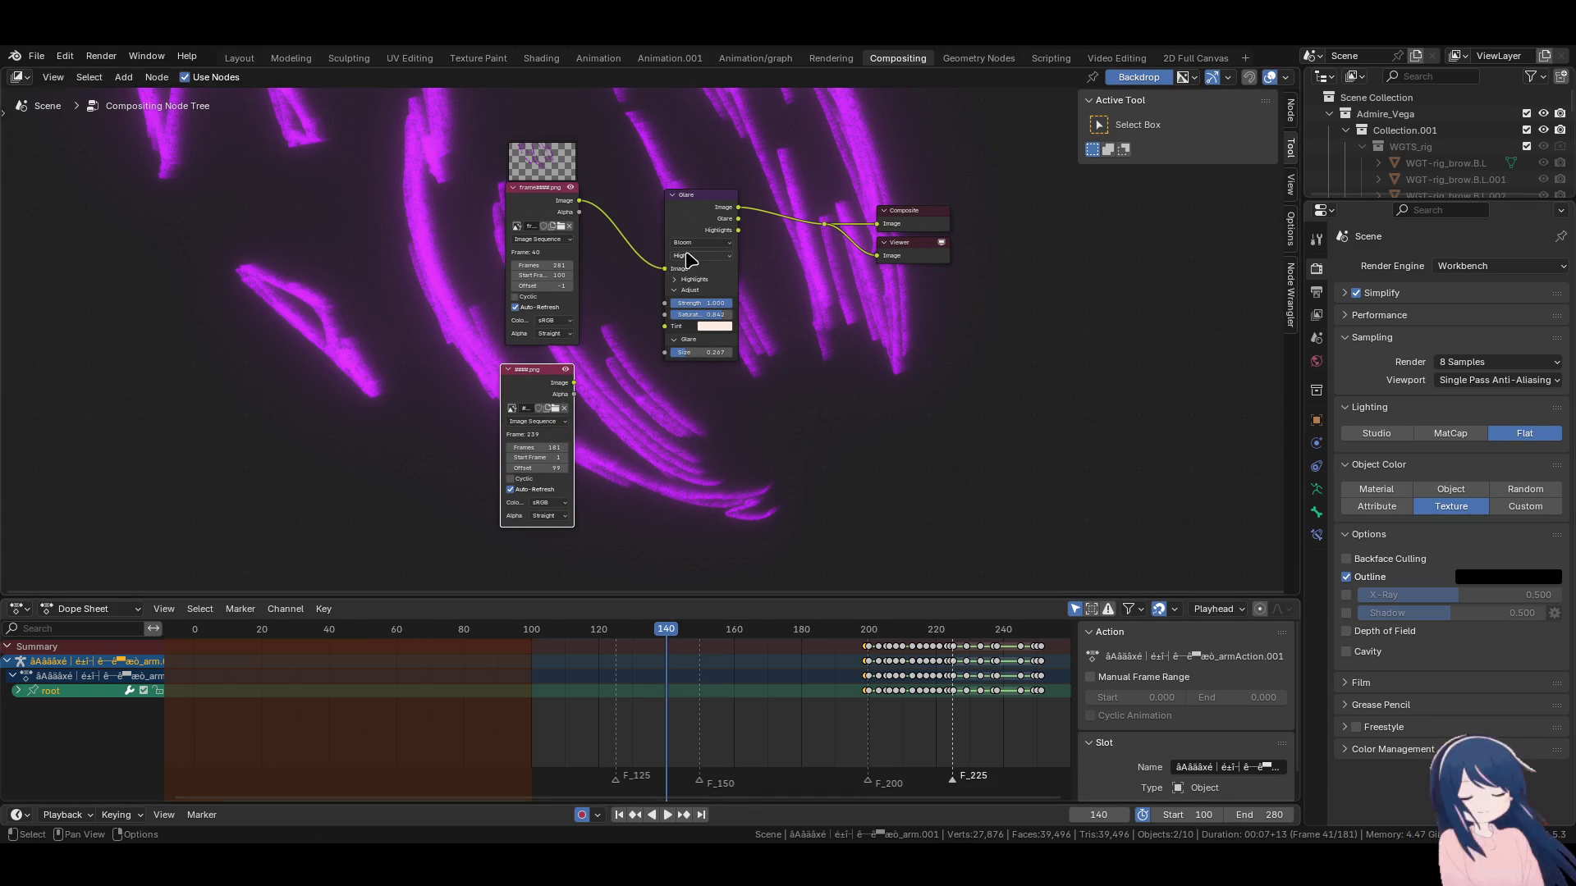
left_click_drag(539, 386, 555, 403)
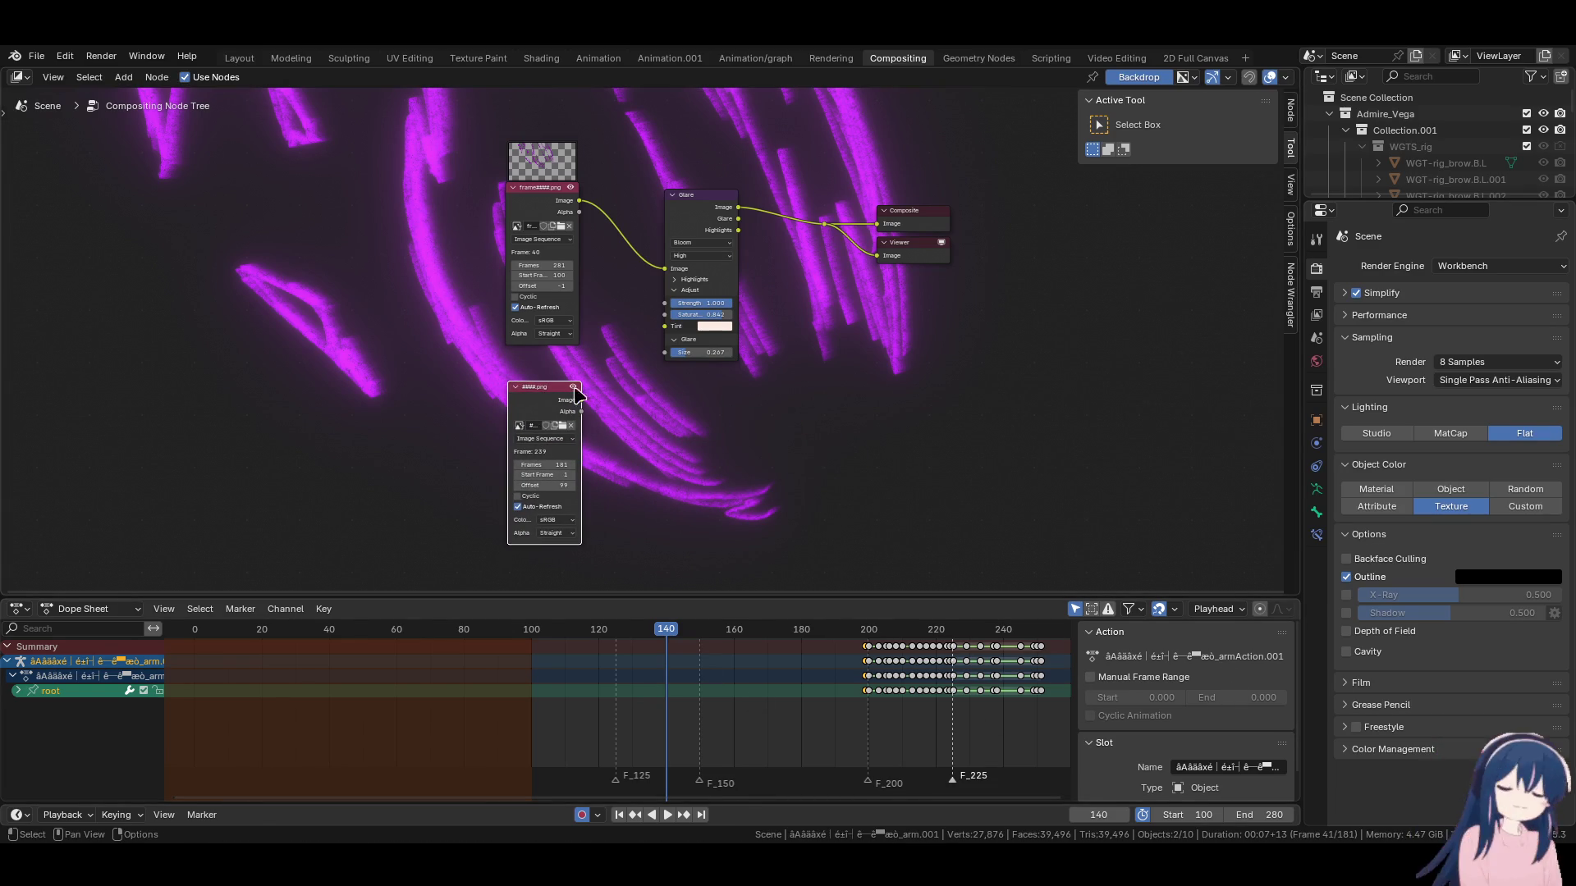
left_click_drag(686, 204, 637, 215)
left_click(1001, 280)
key("shift+a")
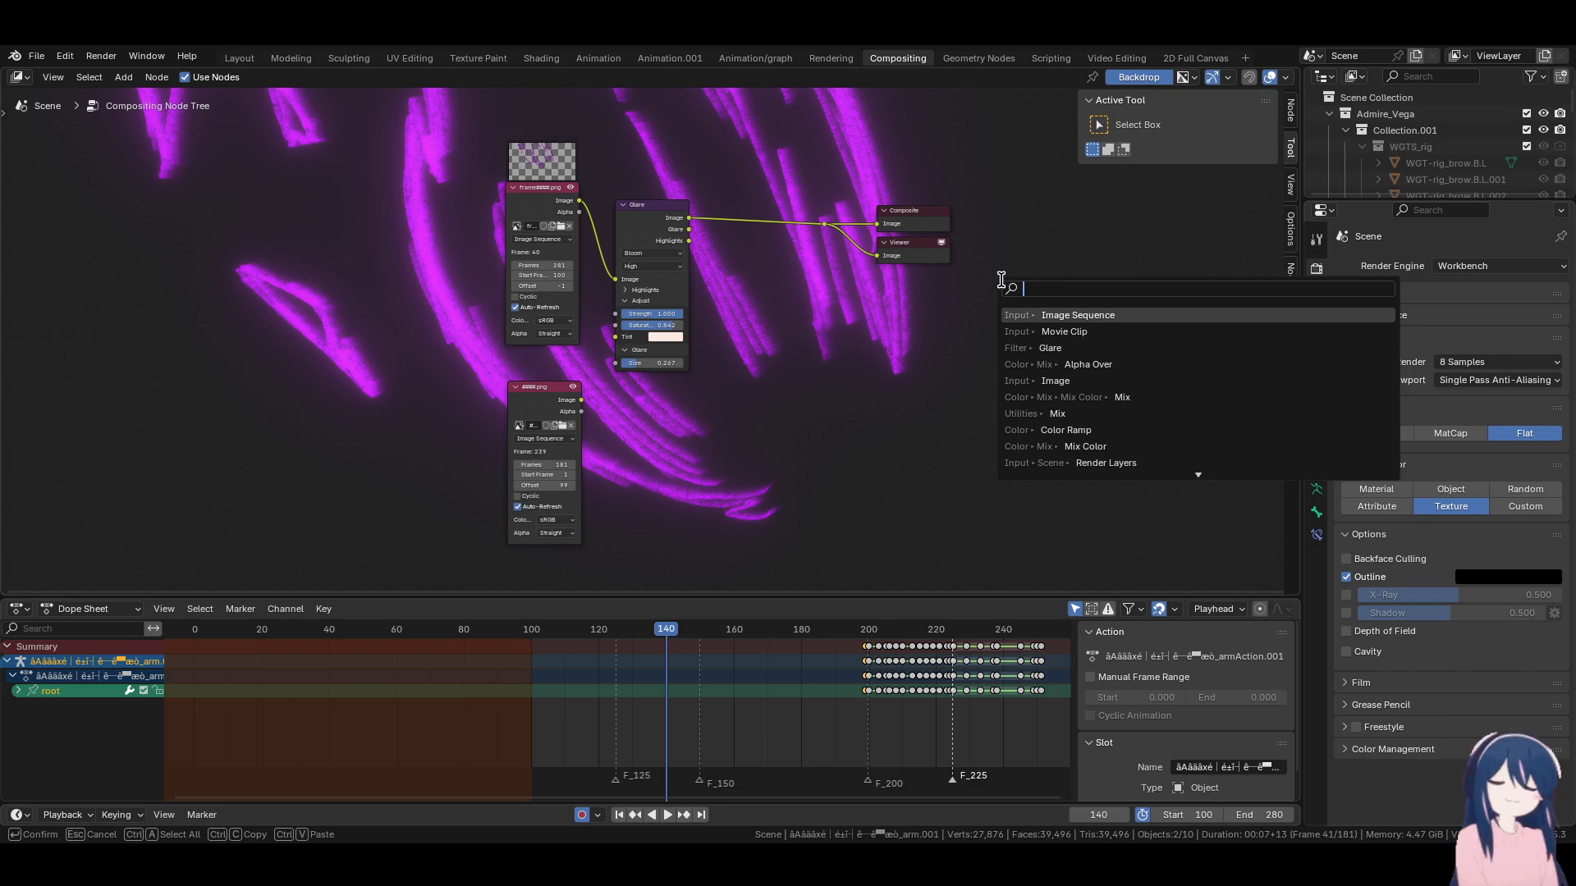
Insert an Alpha Over node on the Glare output link and feed ####.png into it.
left_click(1065, 364)
left_click(769, 402)
left_click_drag(581, 400, 727, 262)
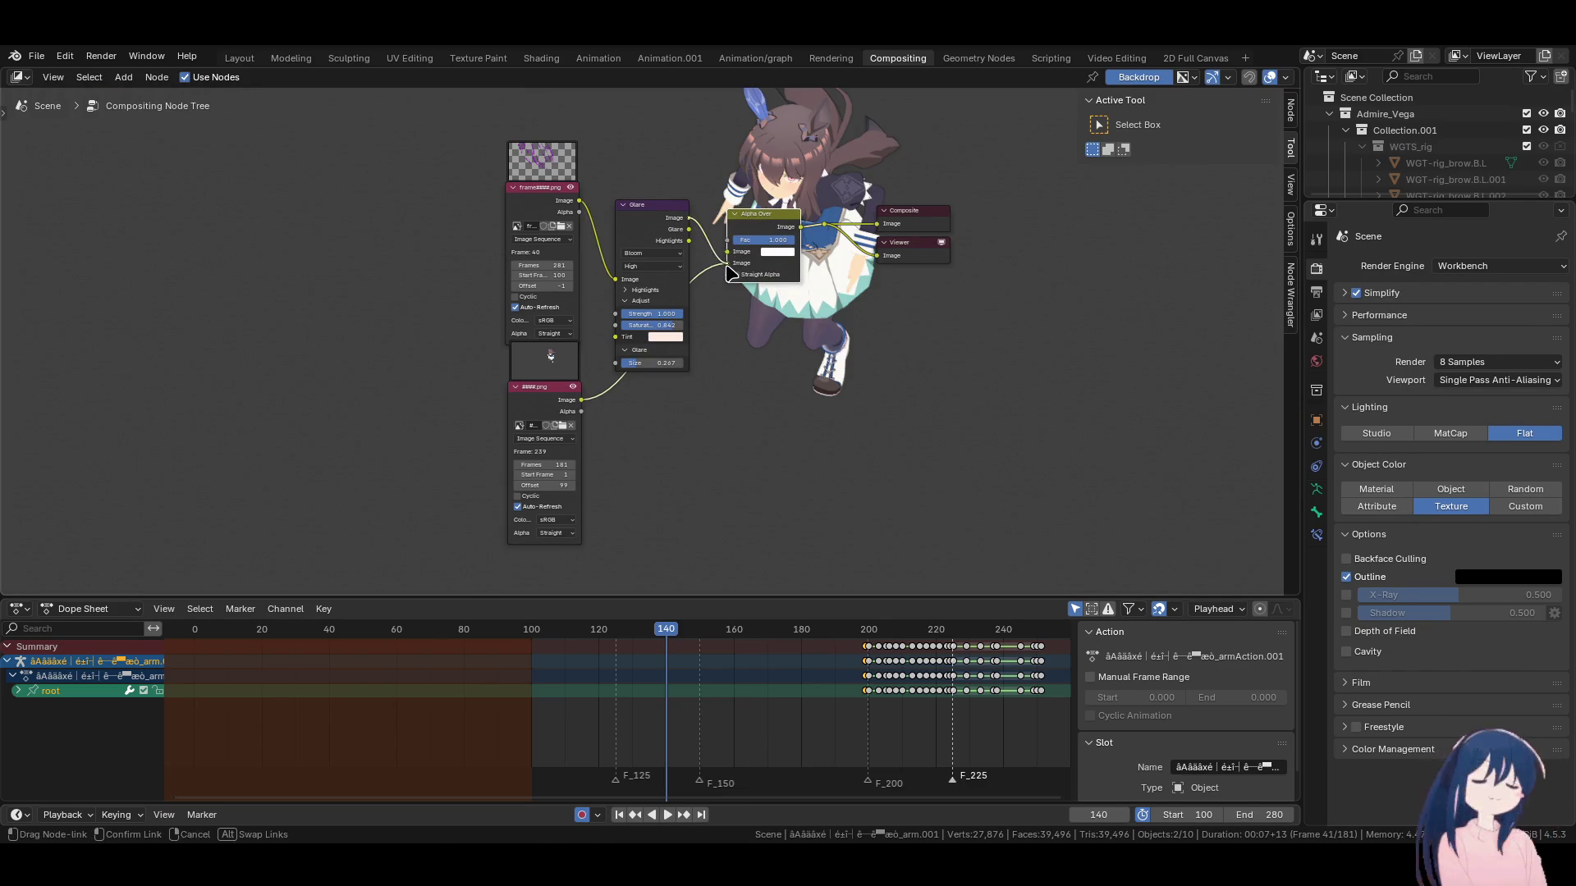
Make the ####.png sequence start at frame 100 with 281 frames, linked into Alpha Over.
left_click(547, 476)
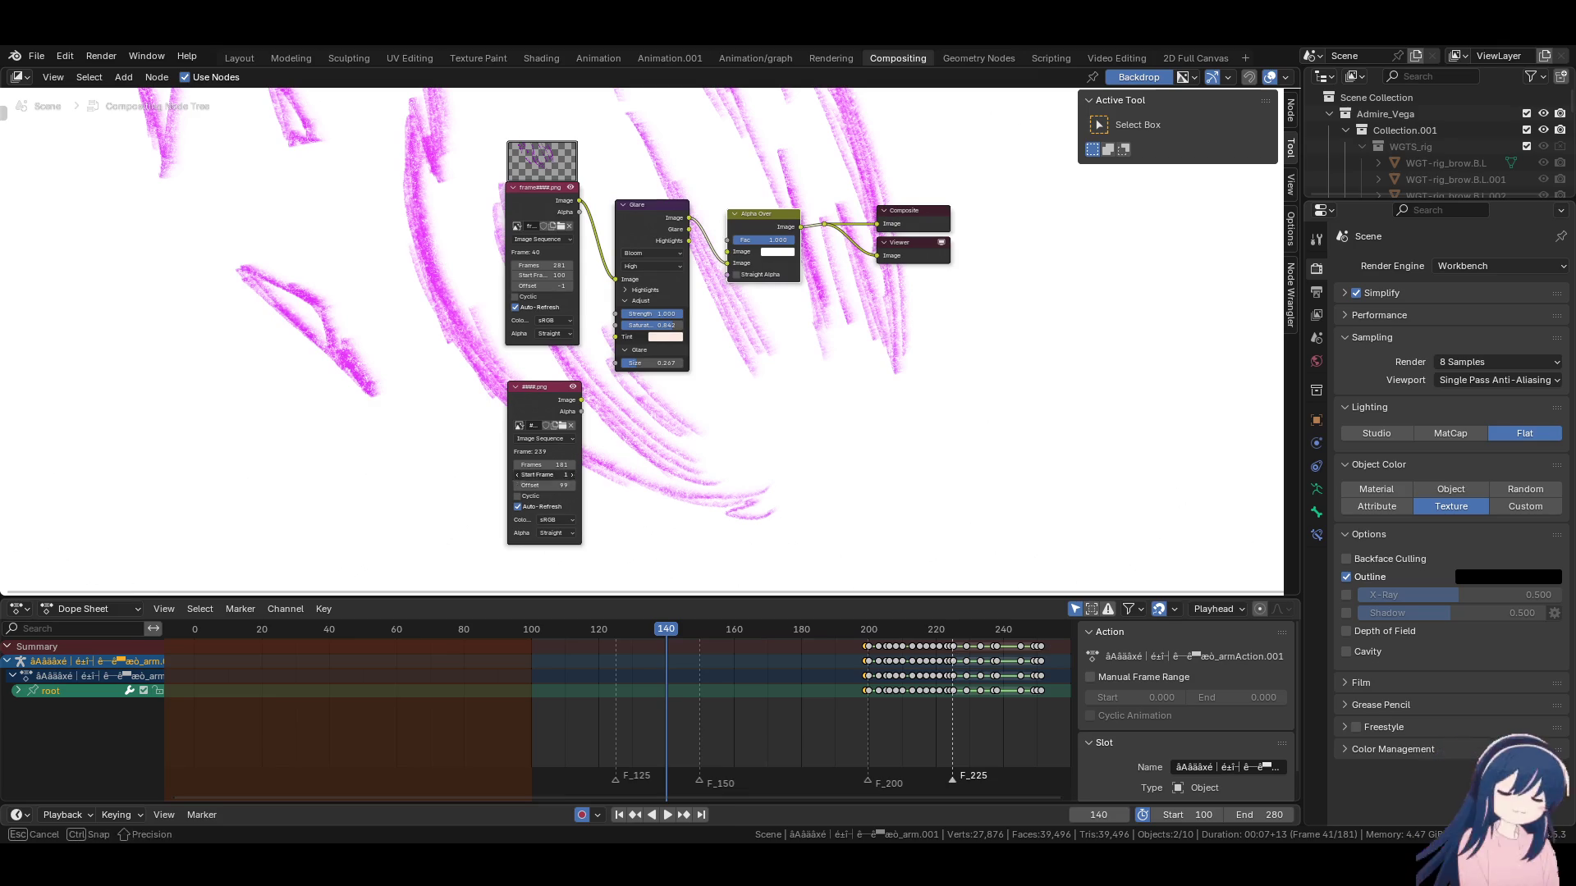
type("0")
key("Return")
double_click(548, 465)
type("00")
key("Return")
mouse_move(582, 400)
left_mouse_down()
mouse_move(651, 421)
mouse_move(656, 345)
mouse_move(726, 253)
left_mouse_up()
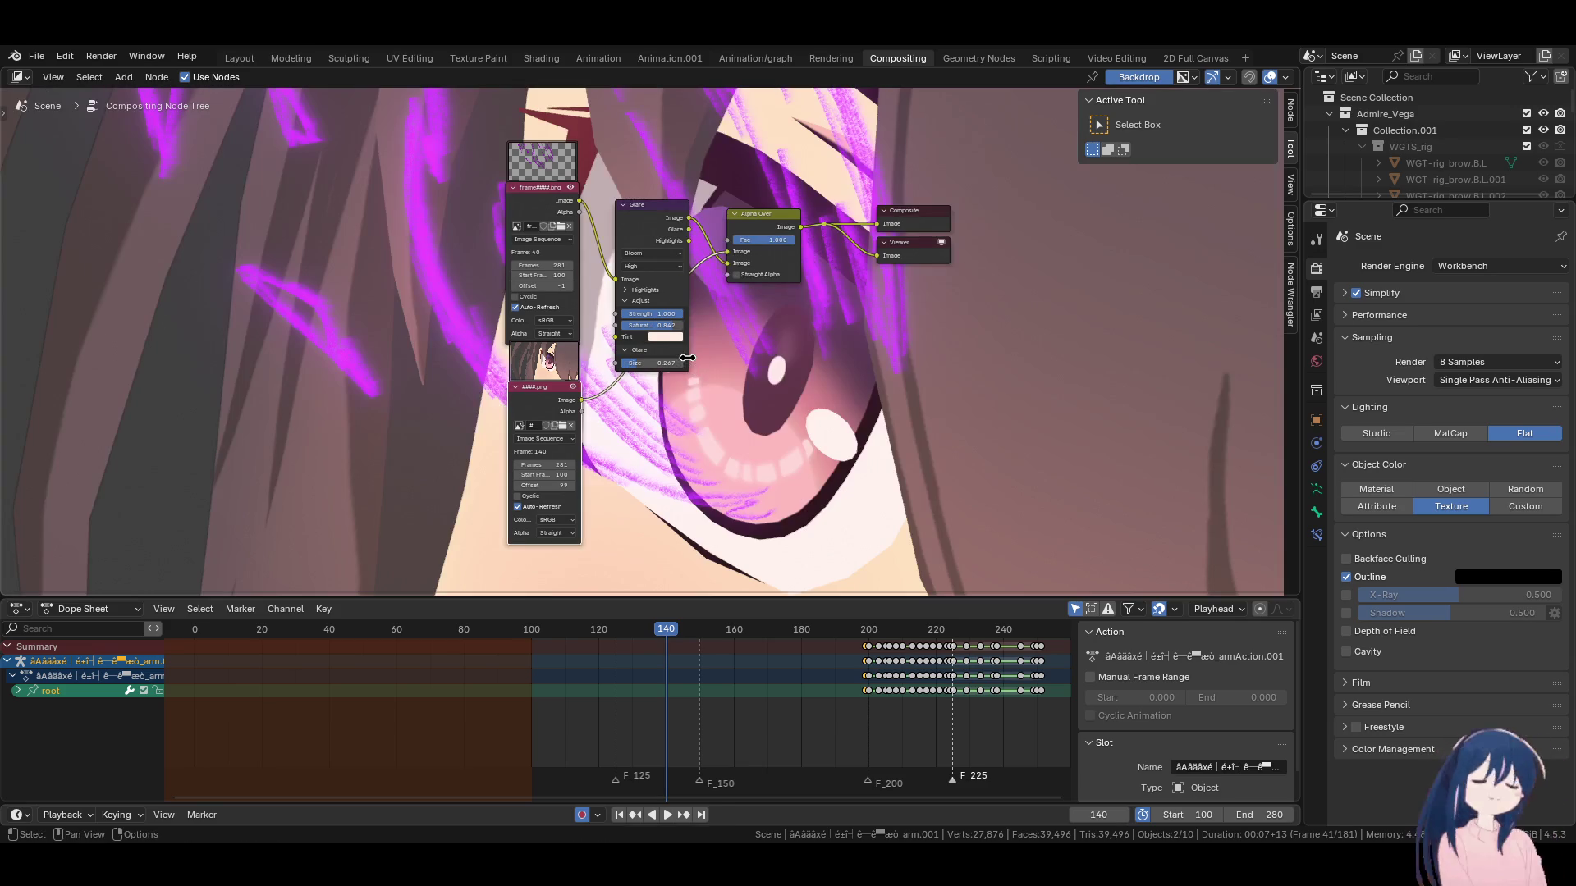
Move the Glare node up-left, keeping Bloom as its type, and check frames 137–139.
scroll(716, 310, "up", 1)
middle_click_drag(545, 216, 536, 285)
left_click_drag(630, 330, 609, 241)
left_click(603, 231)
left_click(600, 257)
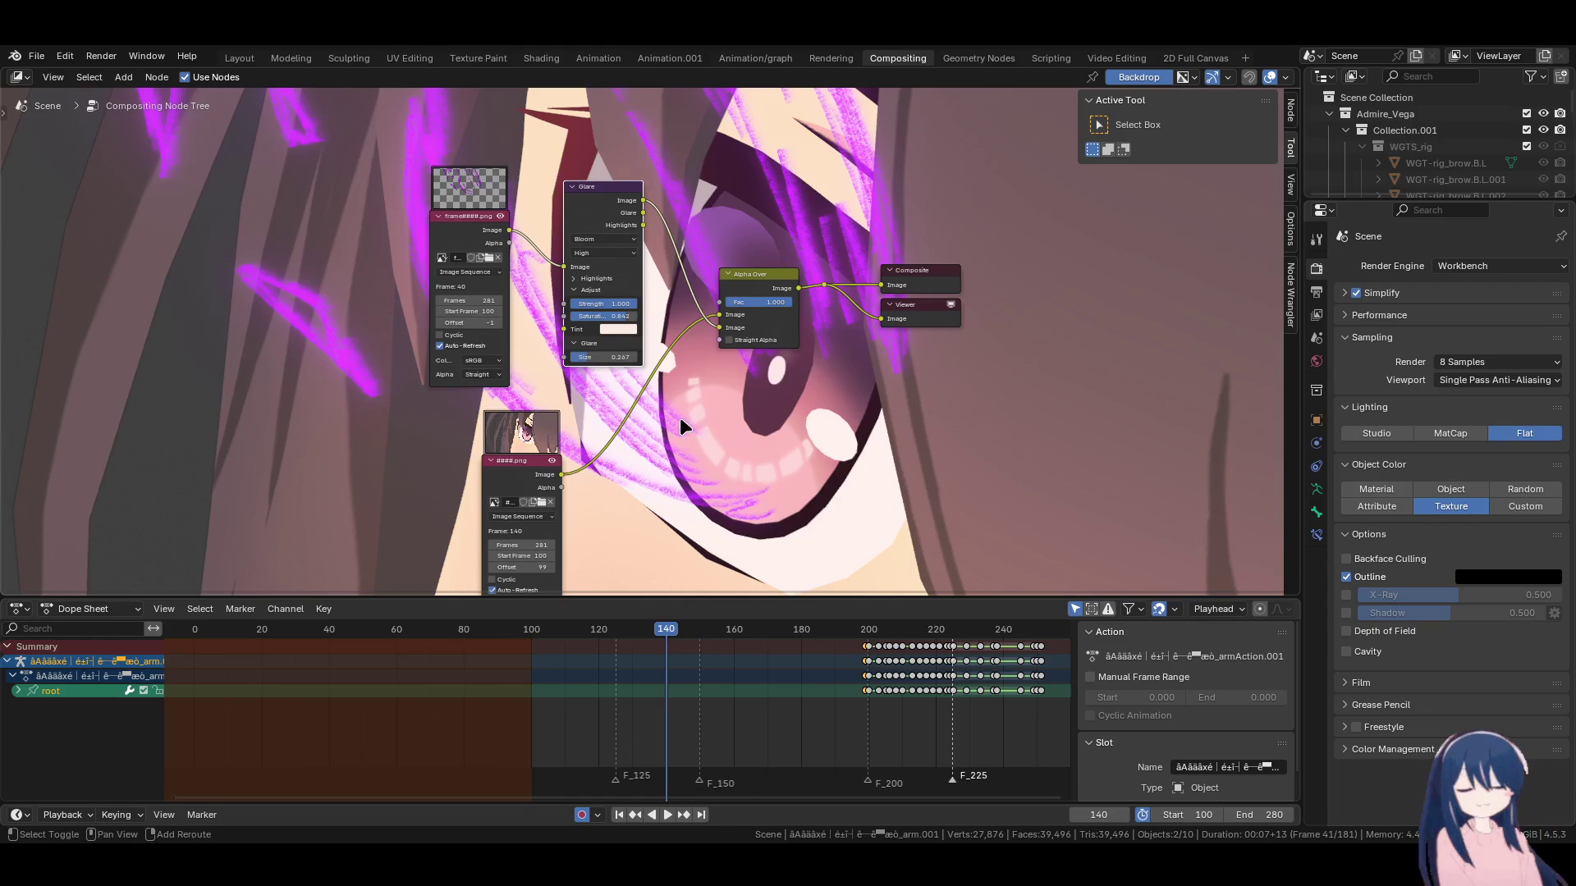
middle_click_drag(680, 422, 670, 430)
left_click_drag(634, 336, 624, 330)
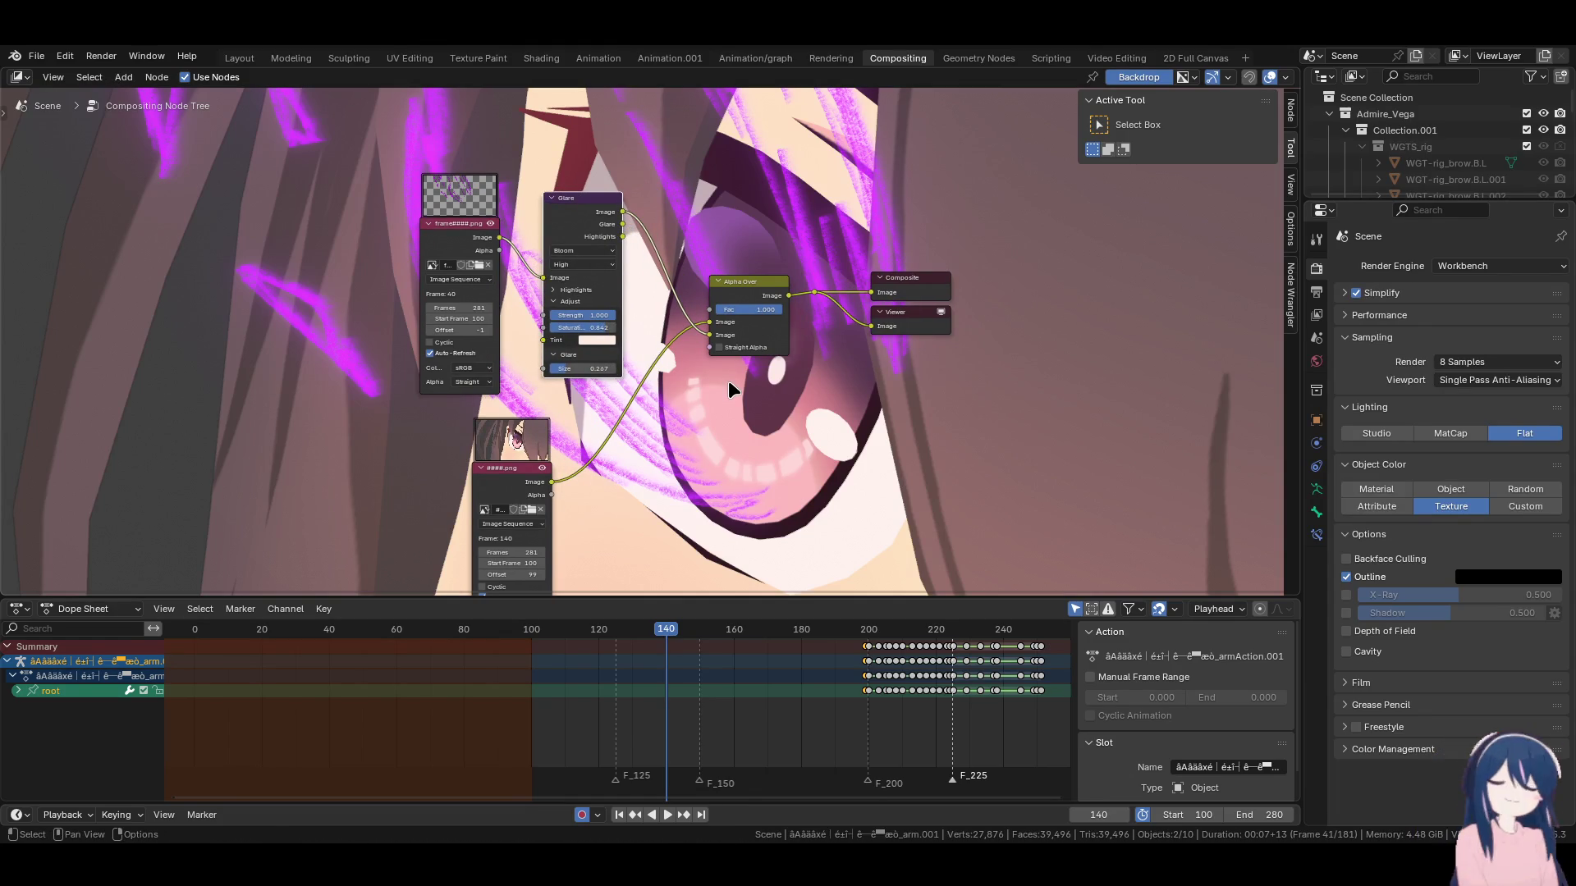
key("Left")
key("Left")
key("Left")
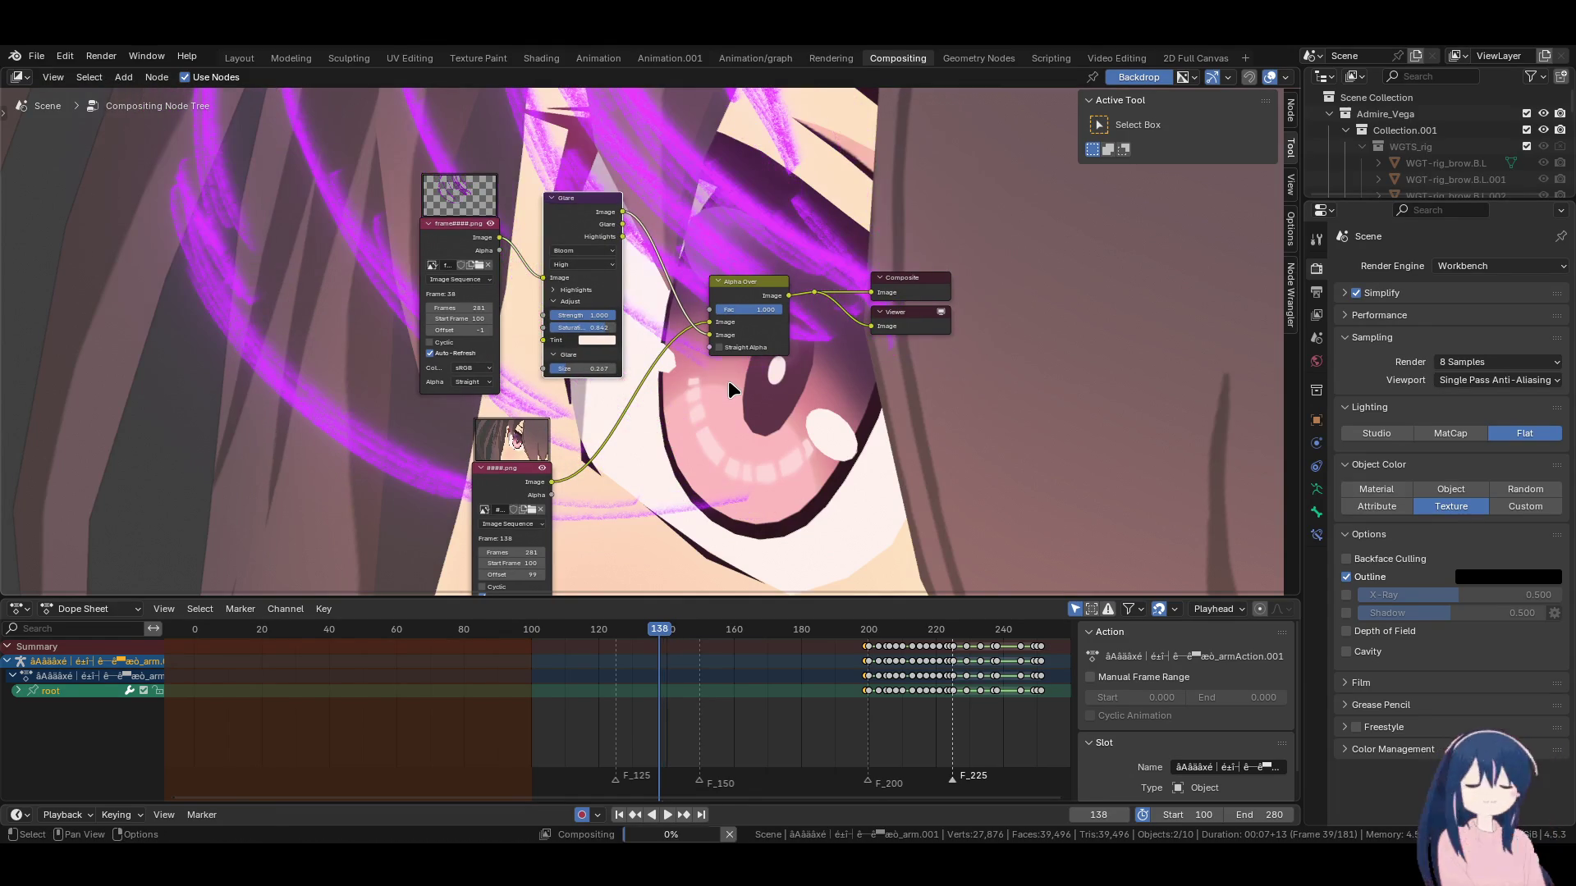
key("Right")
key("Right")
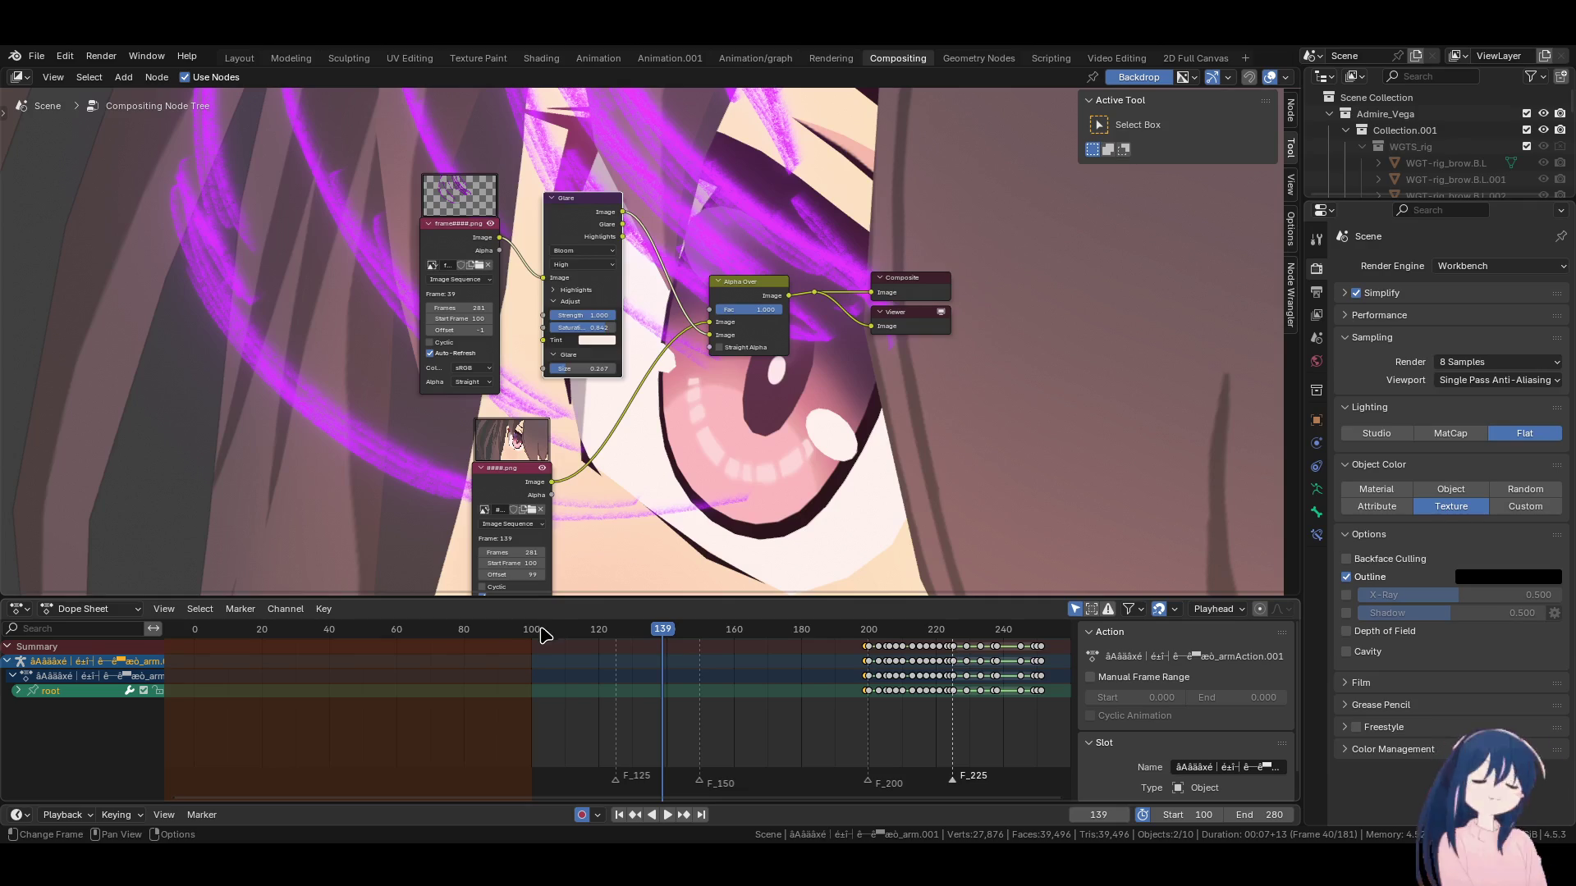
middle_click_drag(706, 478, 709, 388)
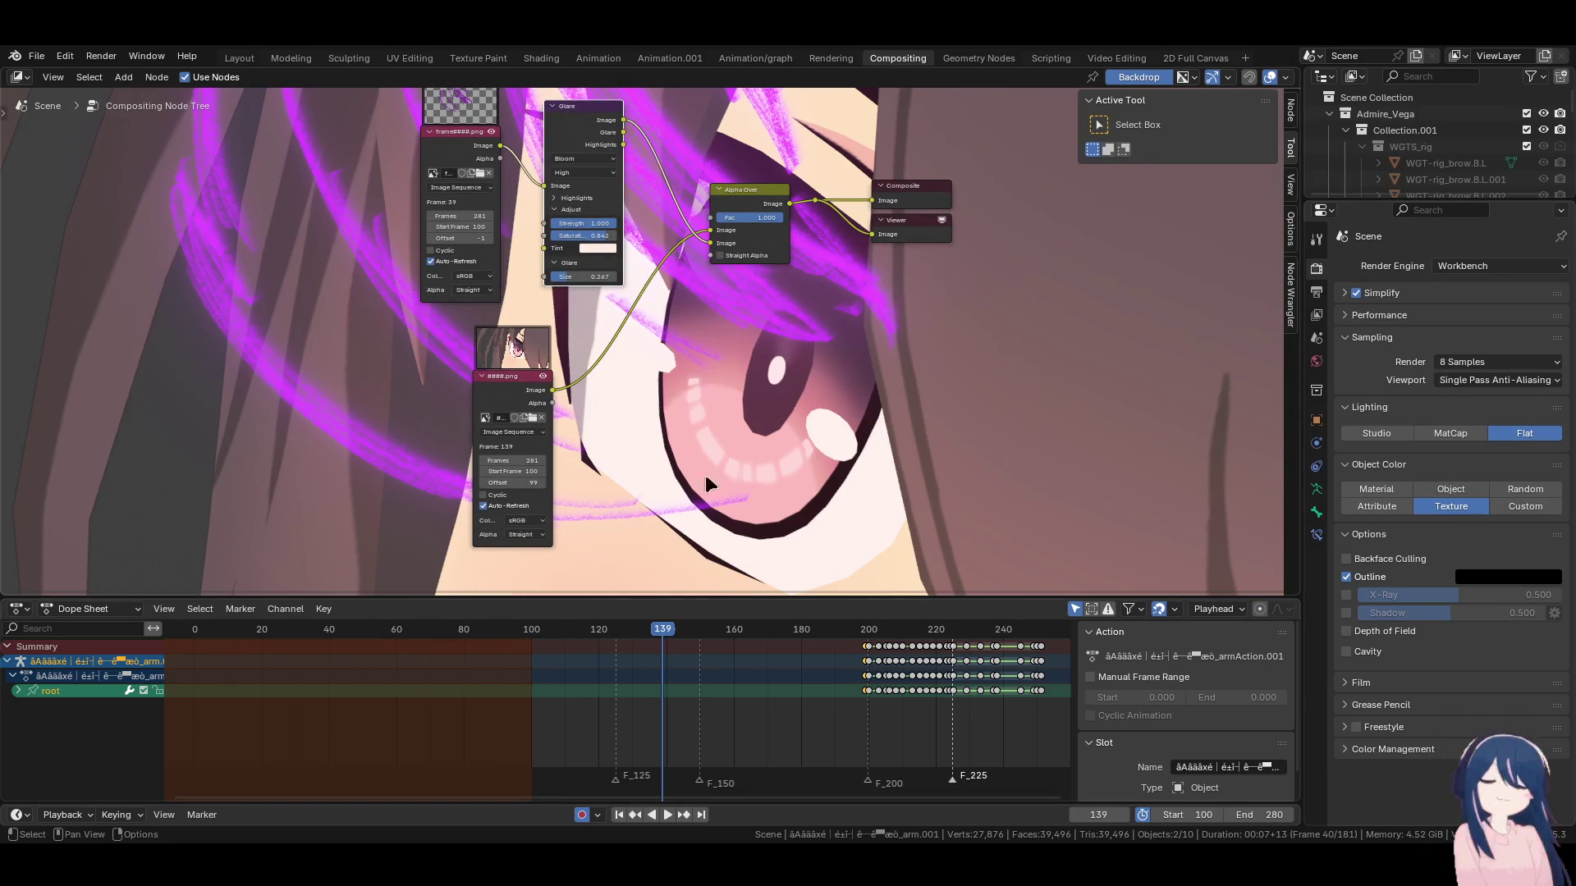
Set the output format to FFmpeg Video with the path ending in Admire_Running.
left_click(1317, 294)
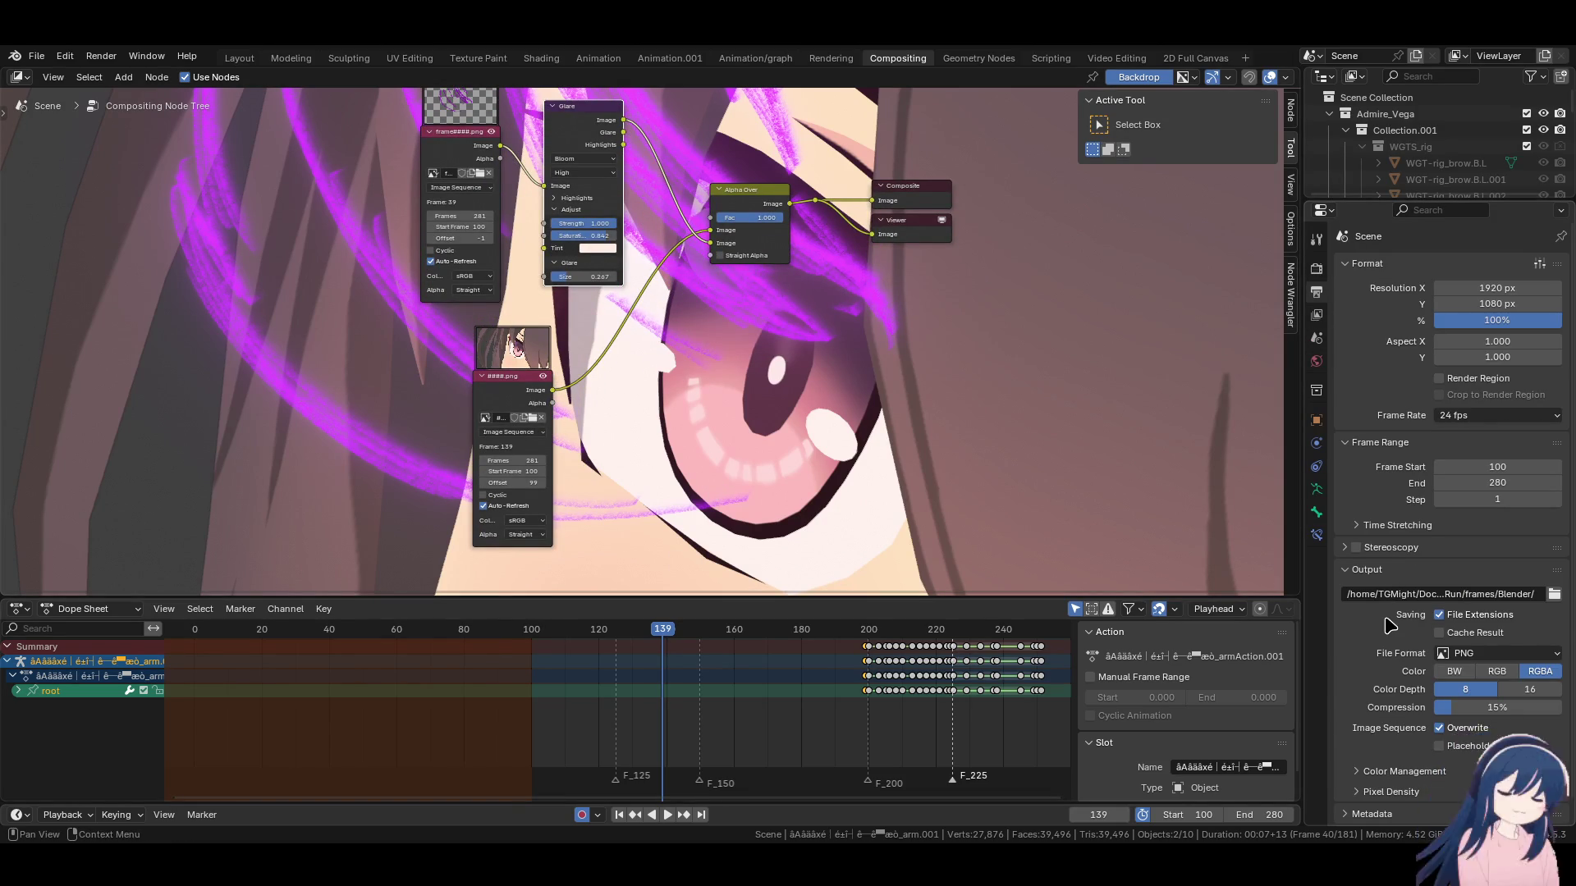
scroll(1385, 618, "down", 1)
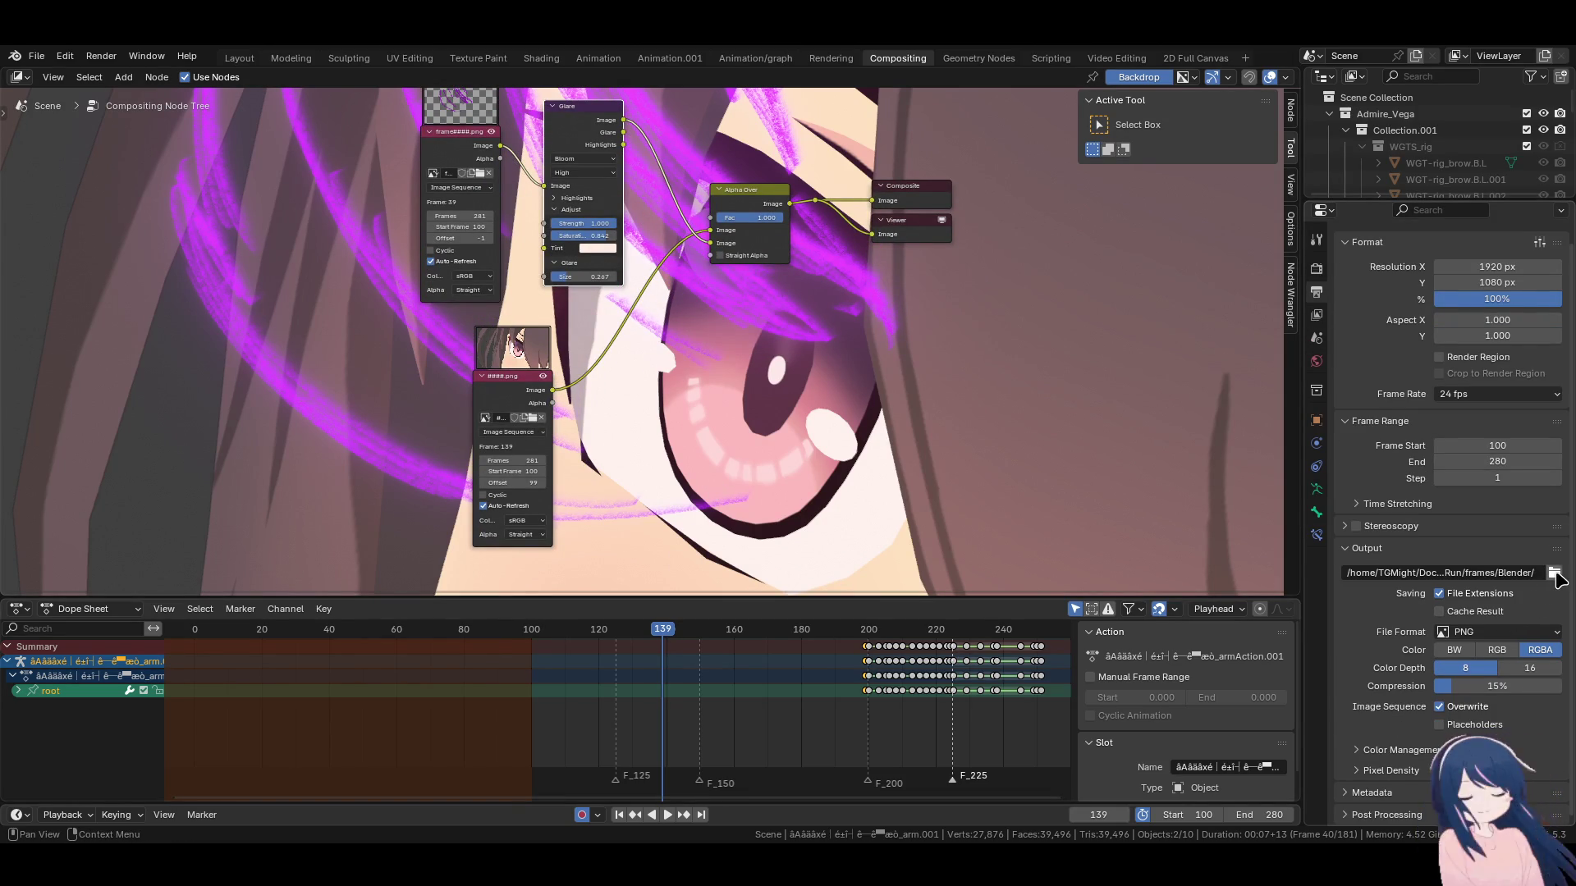
left_click(1548, 632)
left_click(1510, 669)
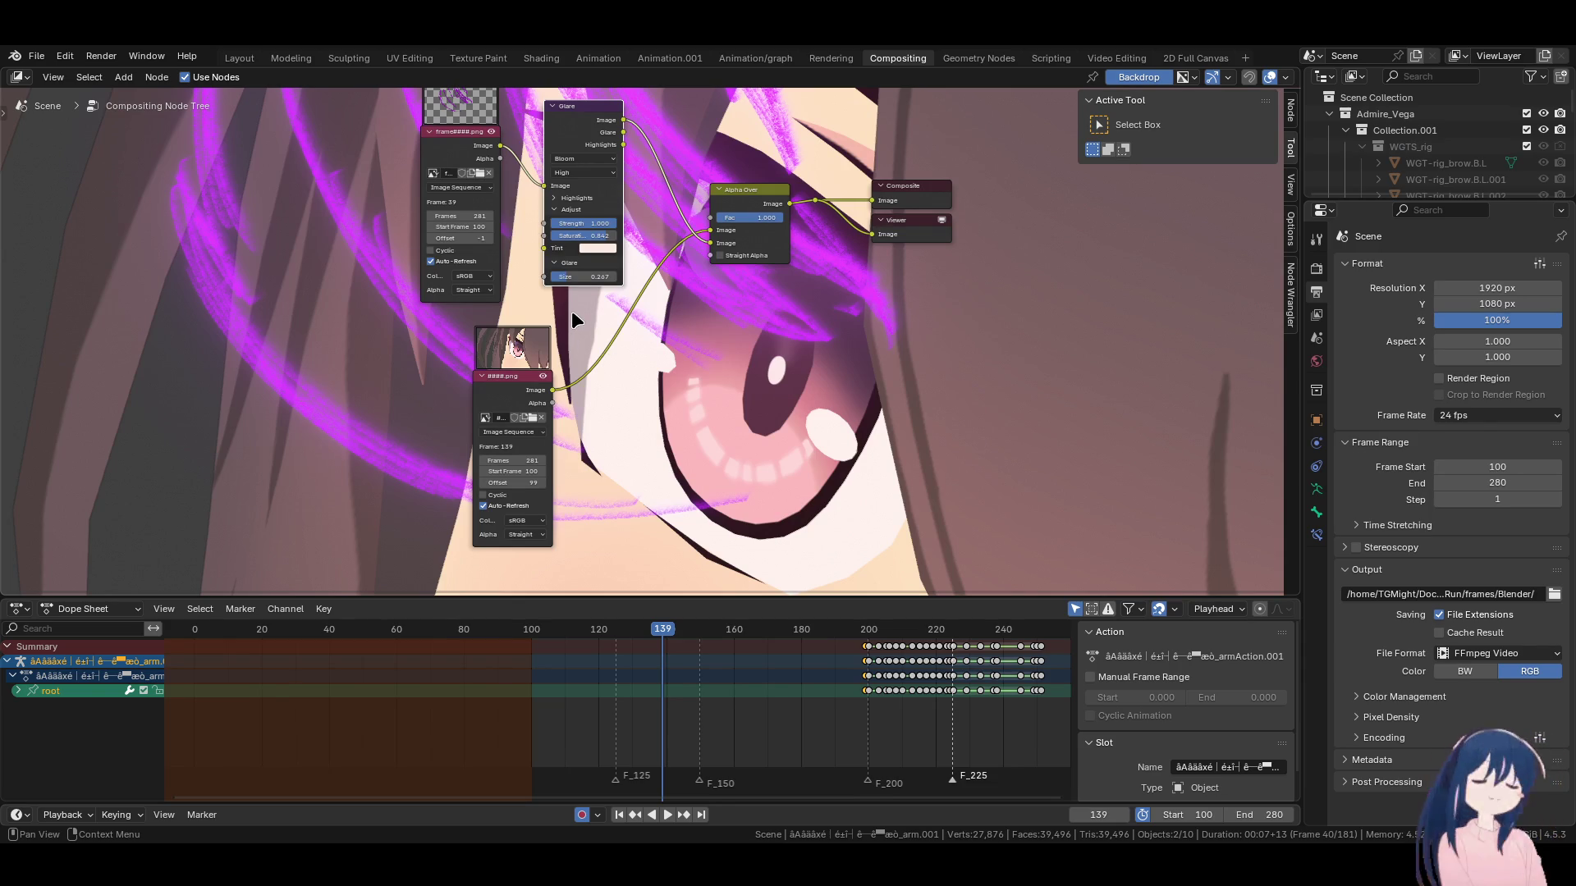
key("ctrl+z")
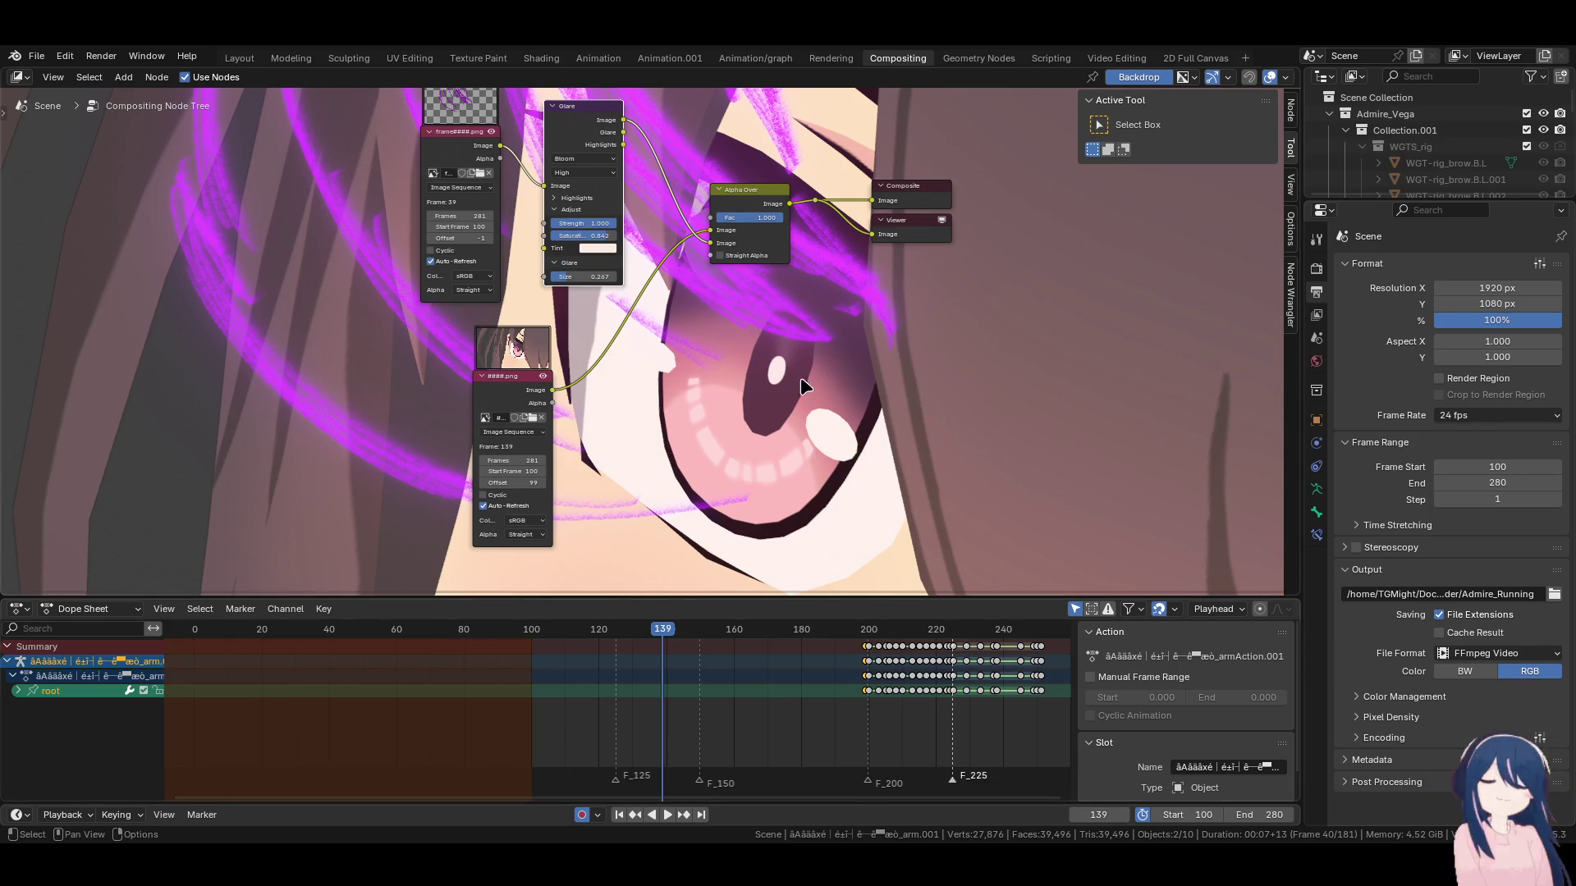
Choose MPEG-4 as the video container and keep Medium Quality encoding.
left_click(1393, 698)
scroll(1396, 722, "down", 4)
left_click(1406, 754)
scroll(1406, 762, "down", 2)
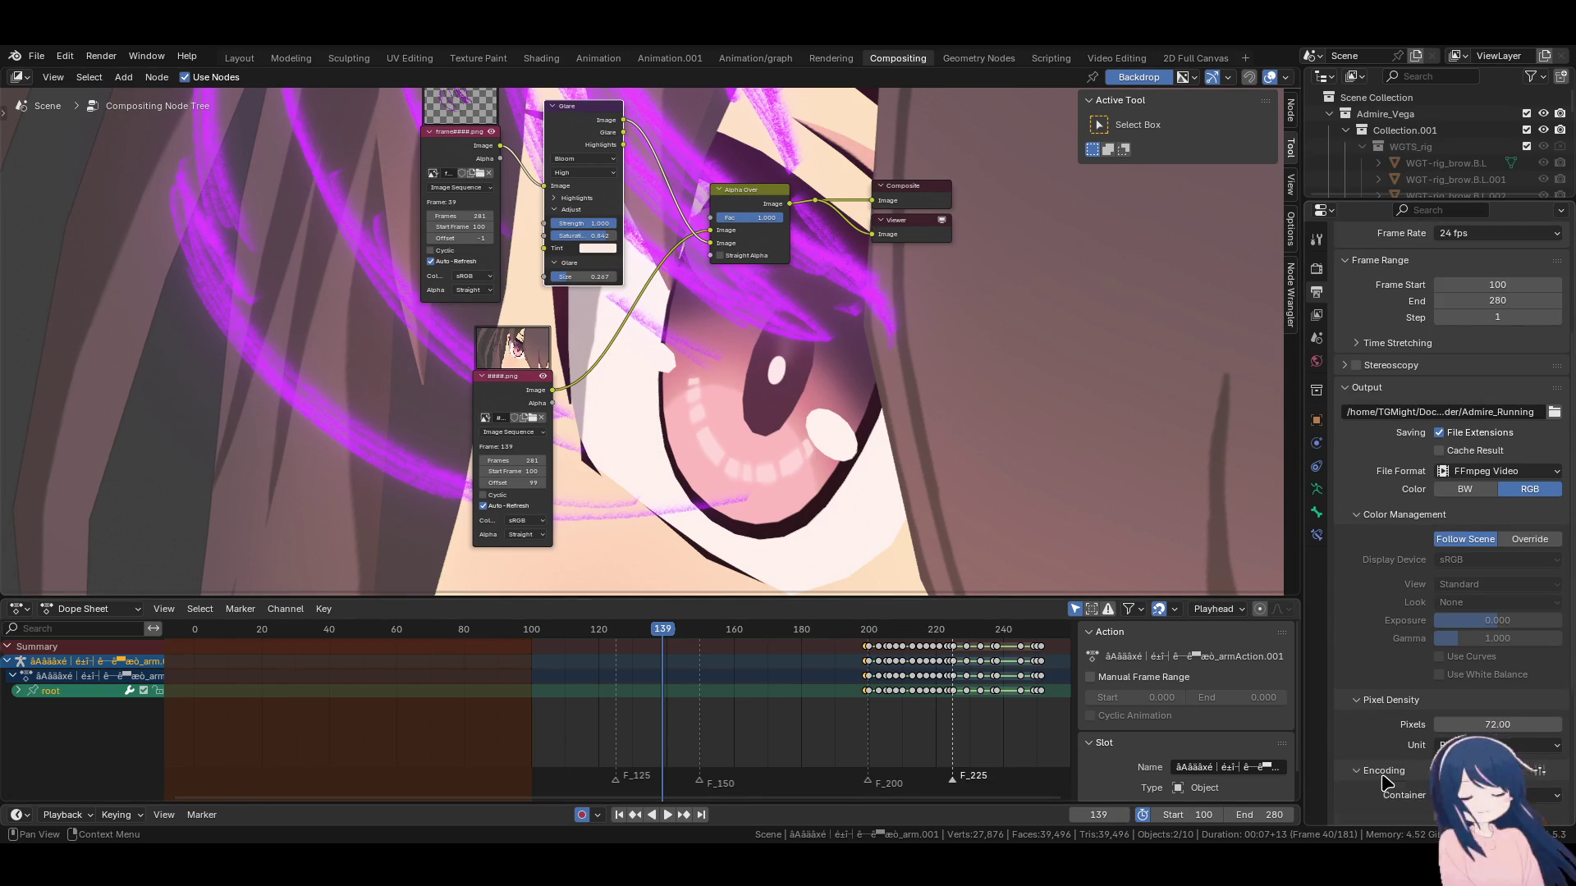
scroll(1387, 781, "down", 6)
left_click(1484, 598)
left_click(1484, 617)
scroll(1484, 616, "down", 2)
left_click(1490, 654)
left_click(1491, 656)
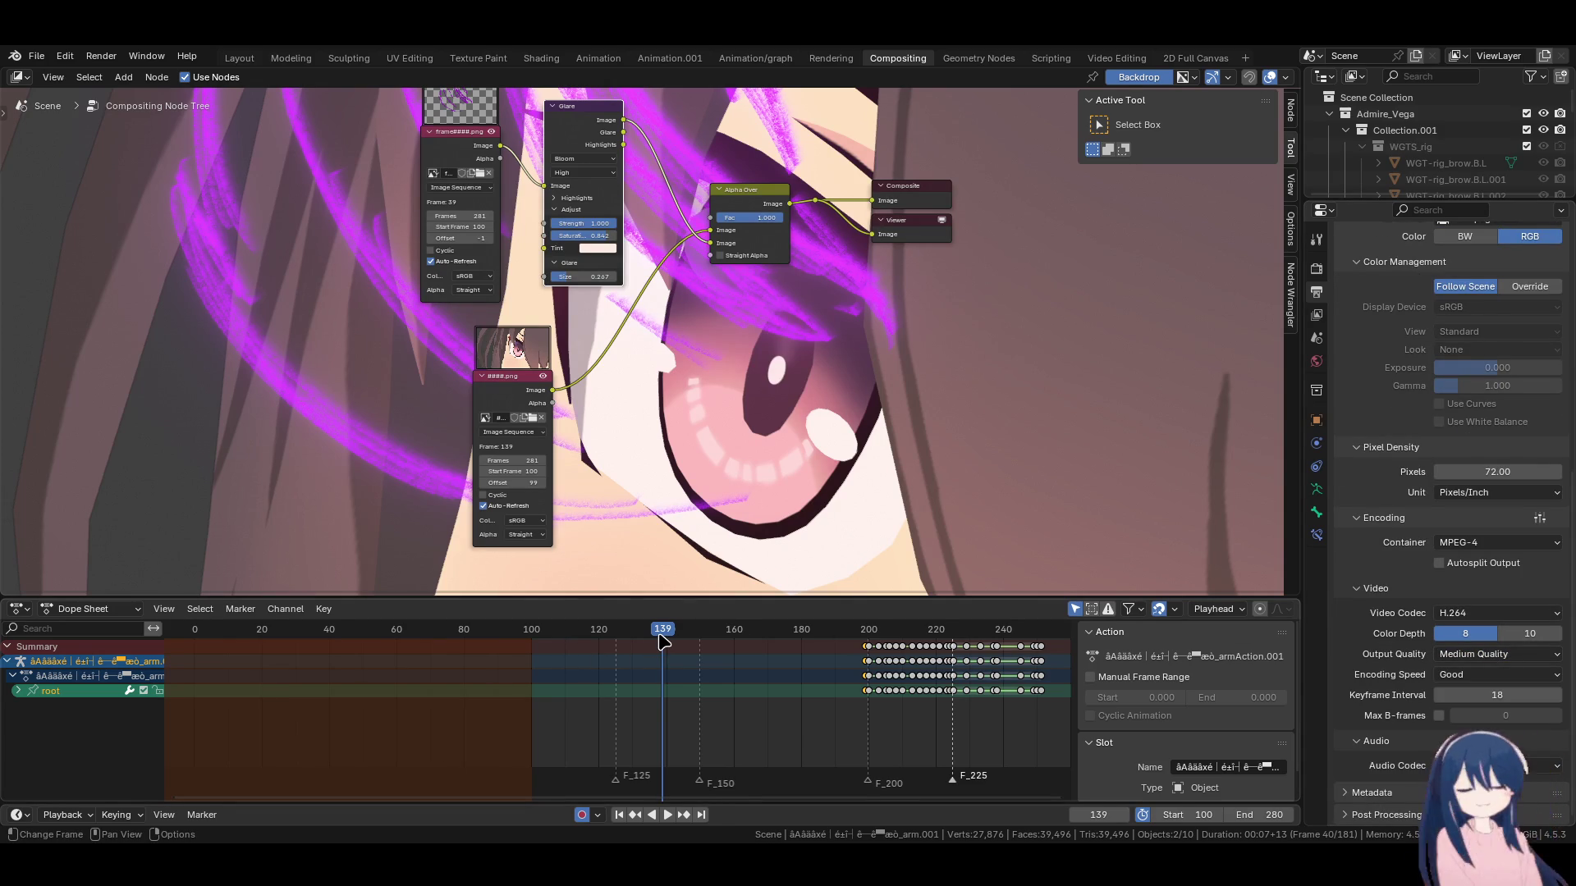
middle_click_drag(702, 367, 704, 408)
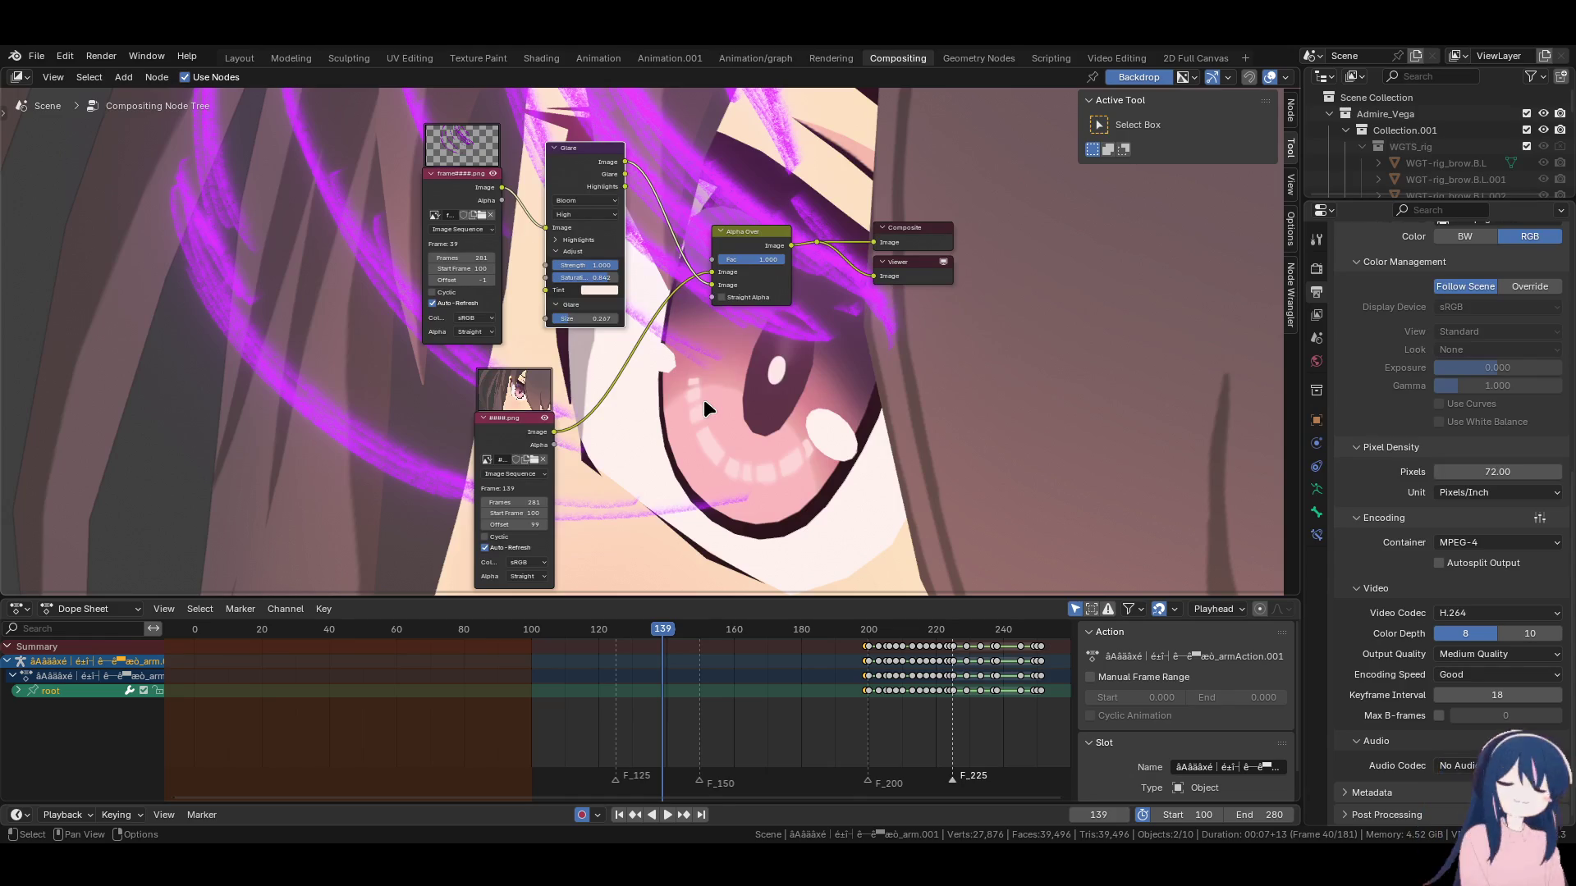
Add a Hue/Saturation/Value node, found via 'satu', after the ####.png sequence.
key("shift+a")
left_click(764, 374)
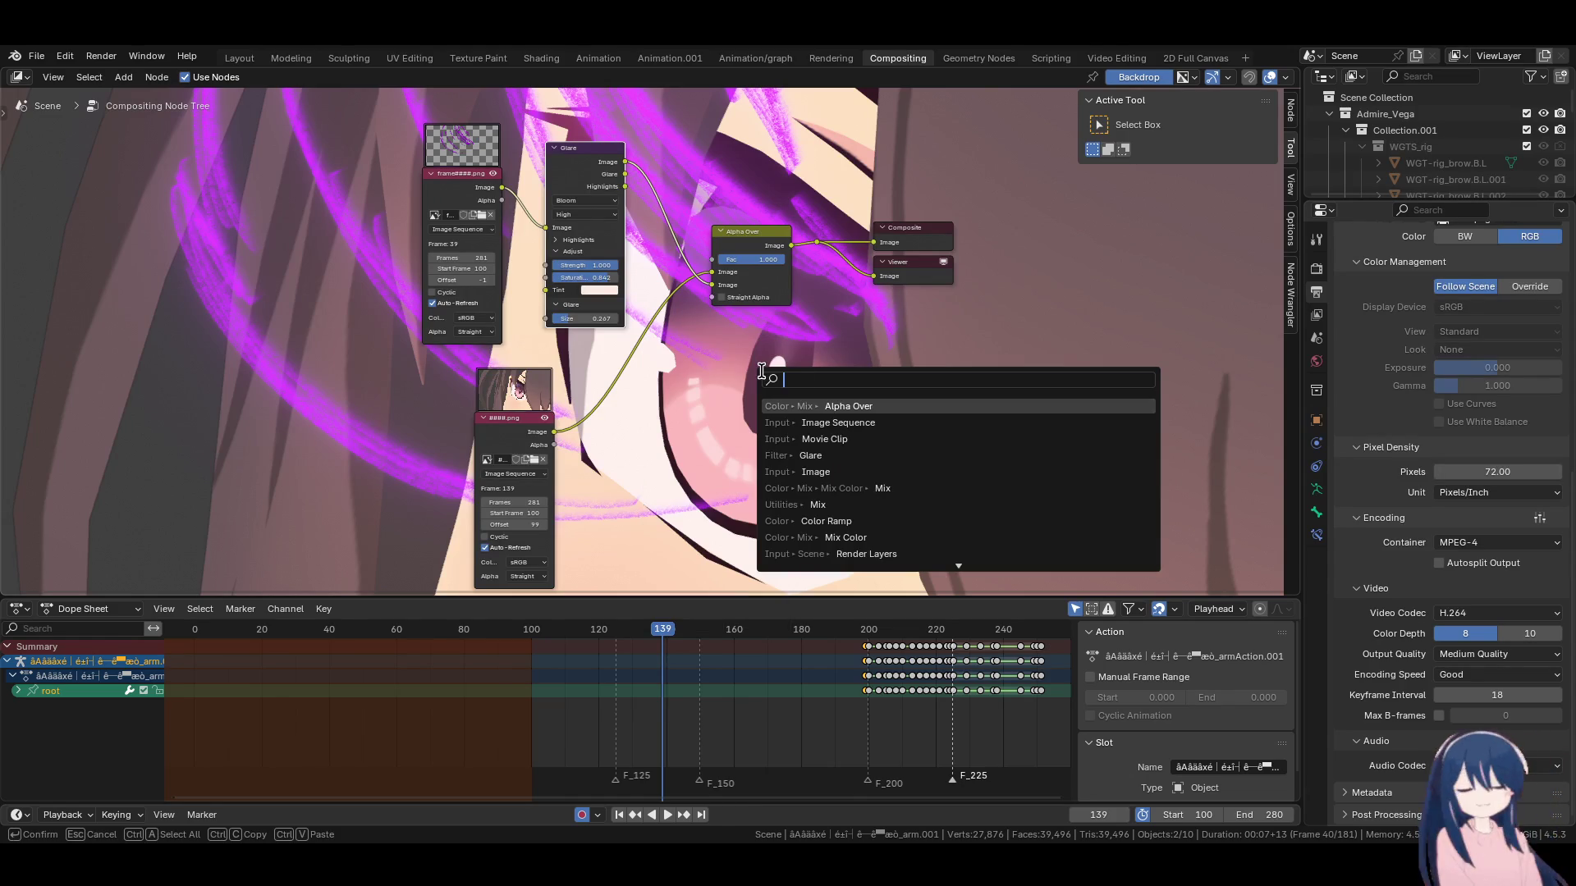
type("satu")
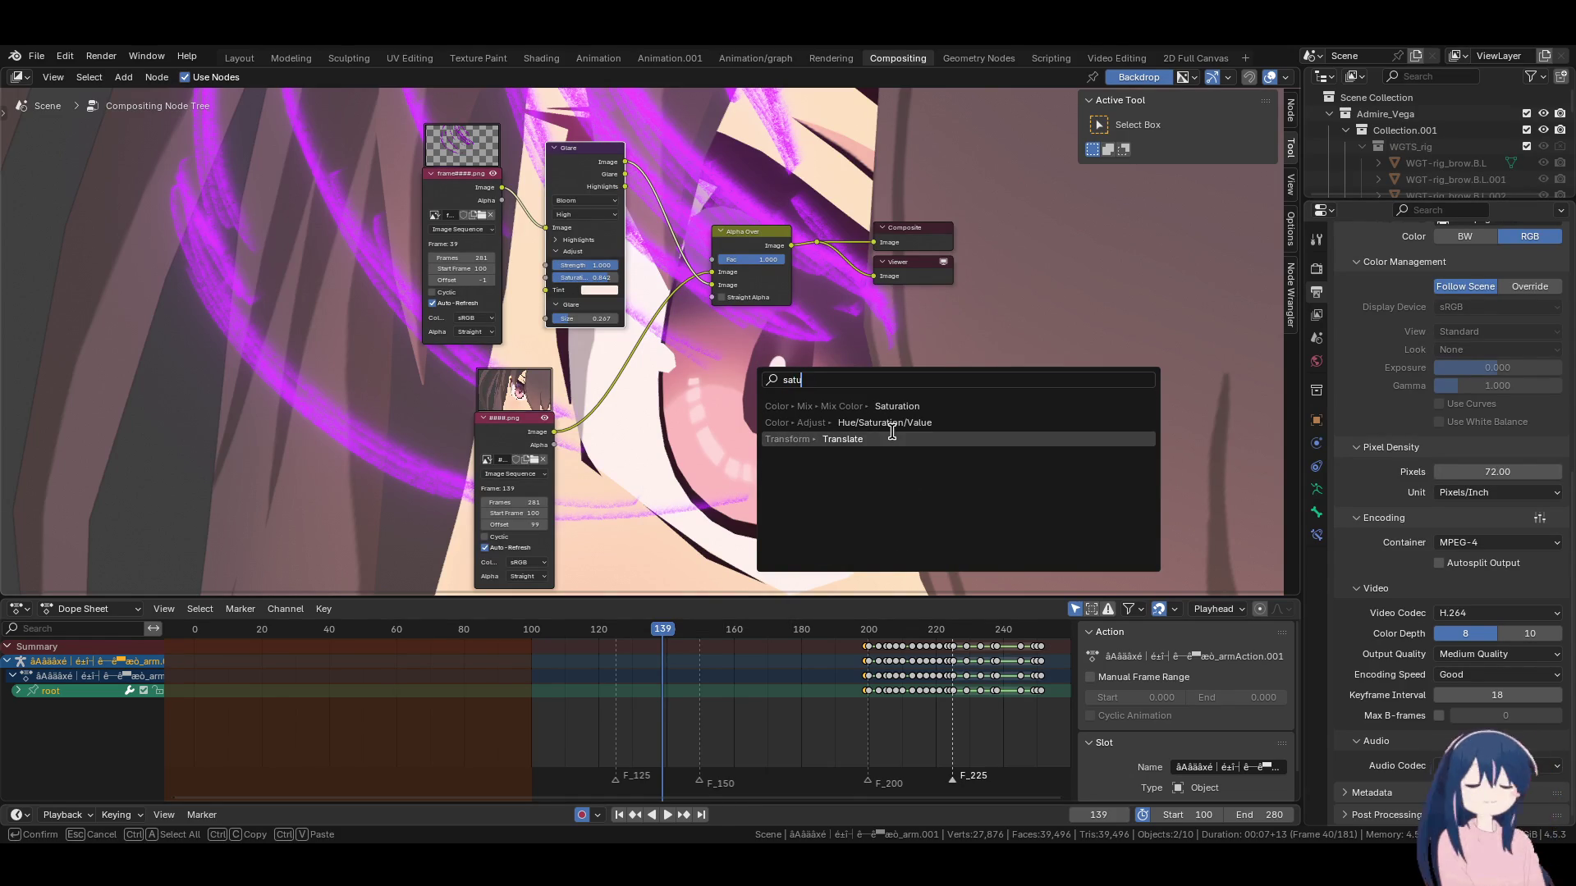
left_click(890, 422)
left_click(592, 387)
Set the node's saturation to 1.233 and value to 1.050, previewing frames 168–244.
scroll(624, 435, "up", 3)
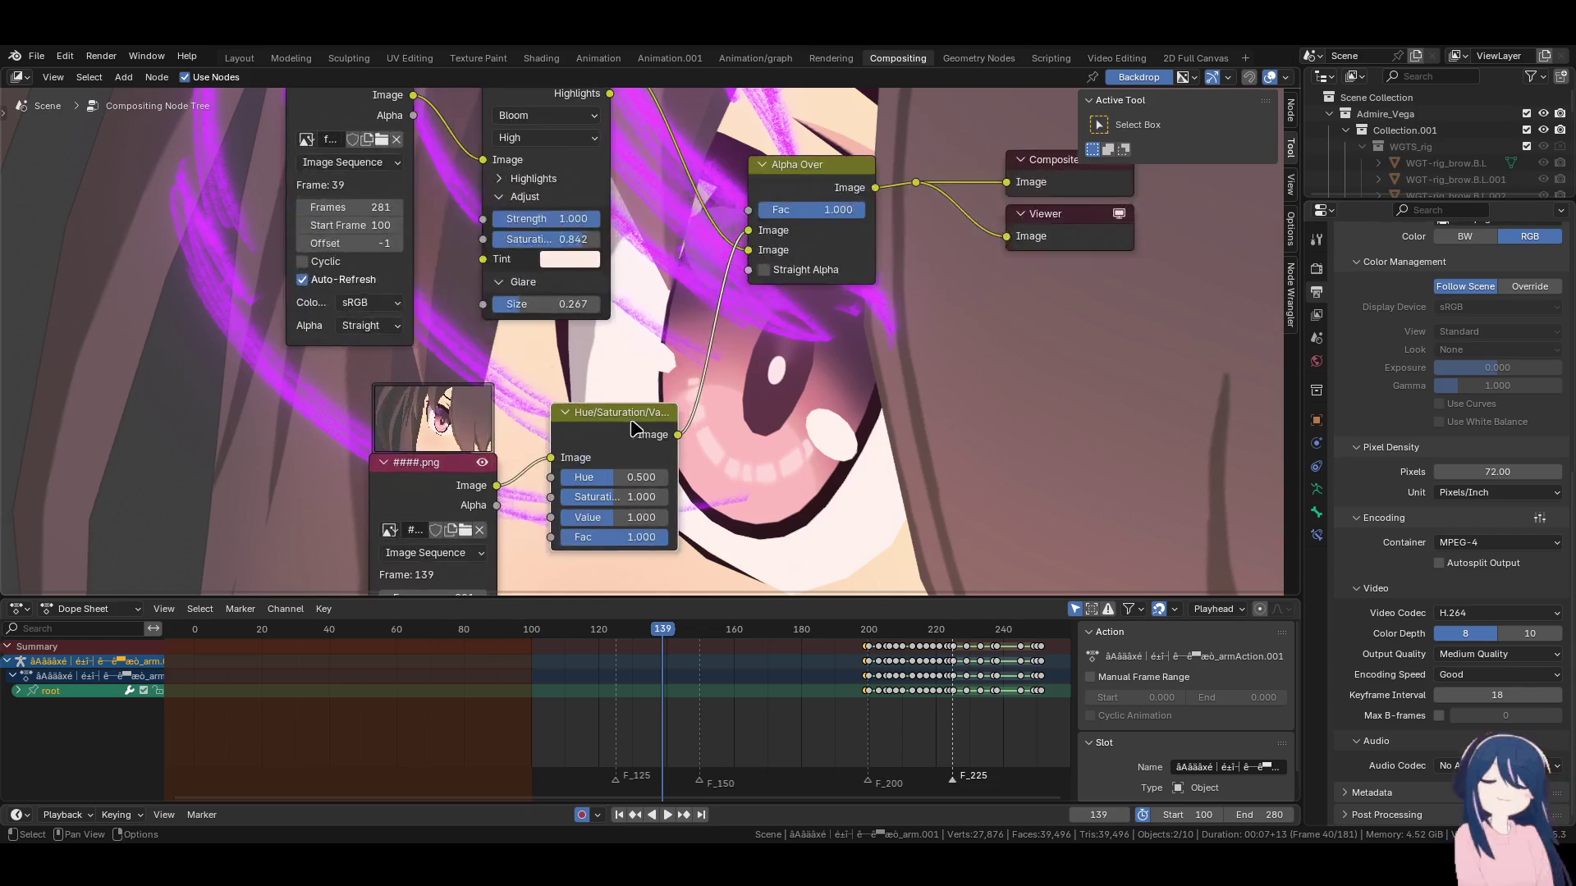
left_click_drag(626, 445, 651, 446)
left_click_drag(762, 633, 764, 637)
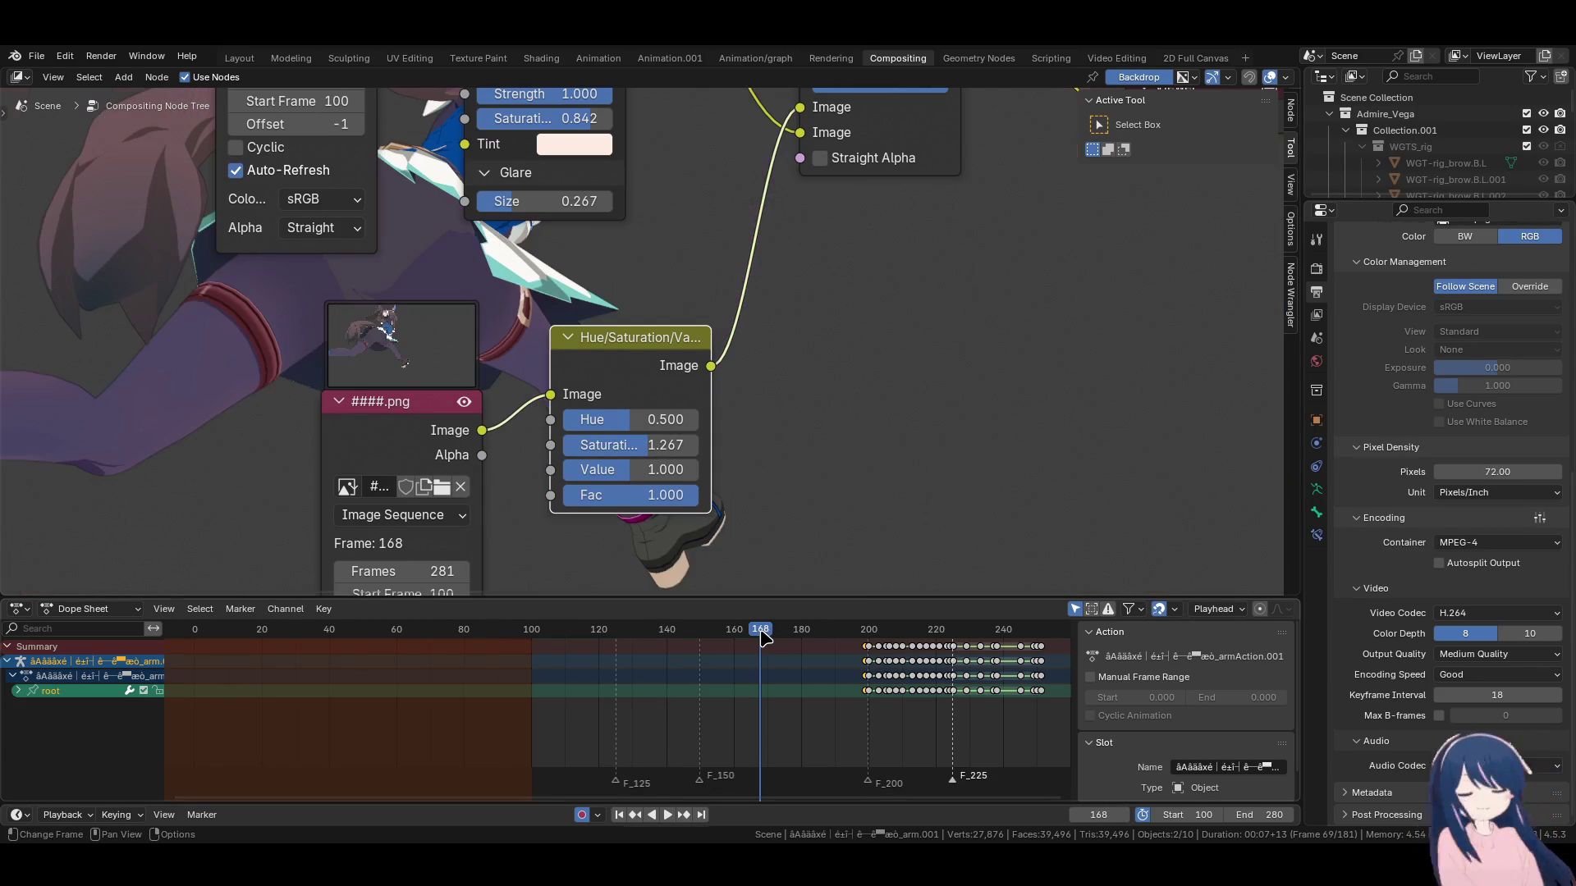
key("space")
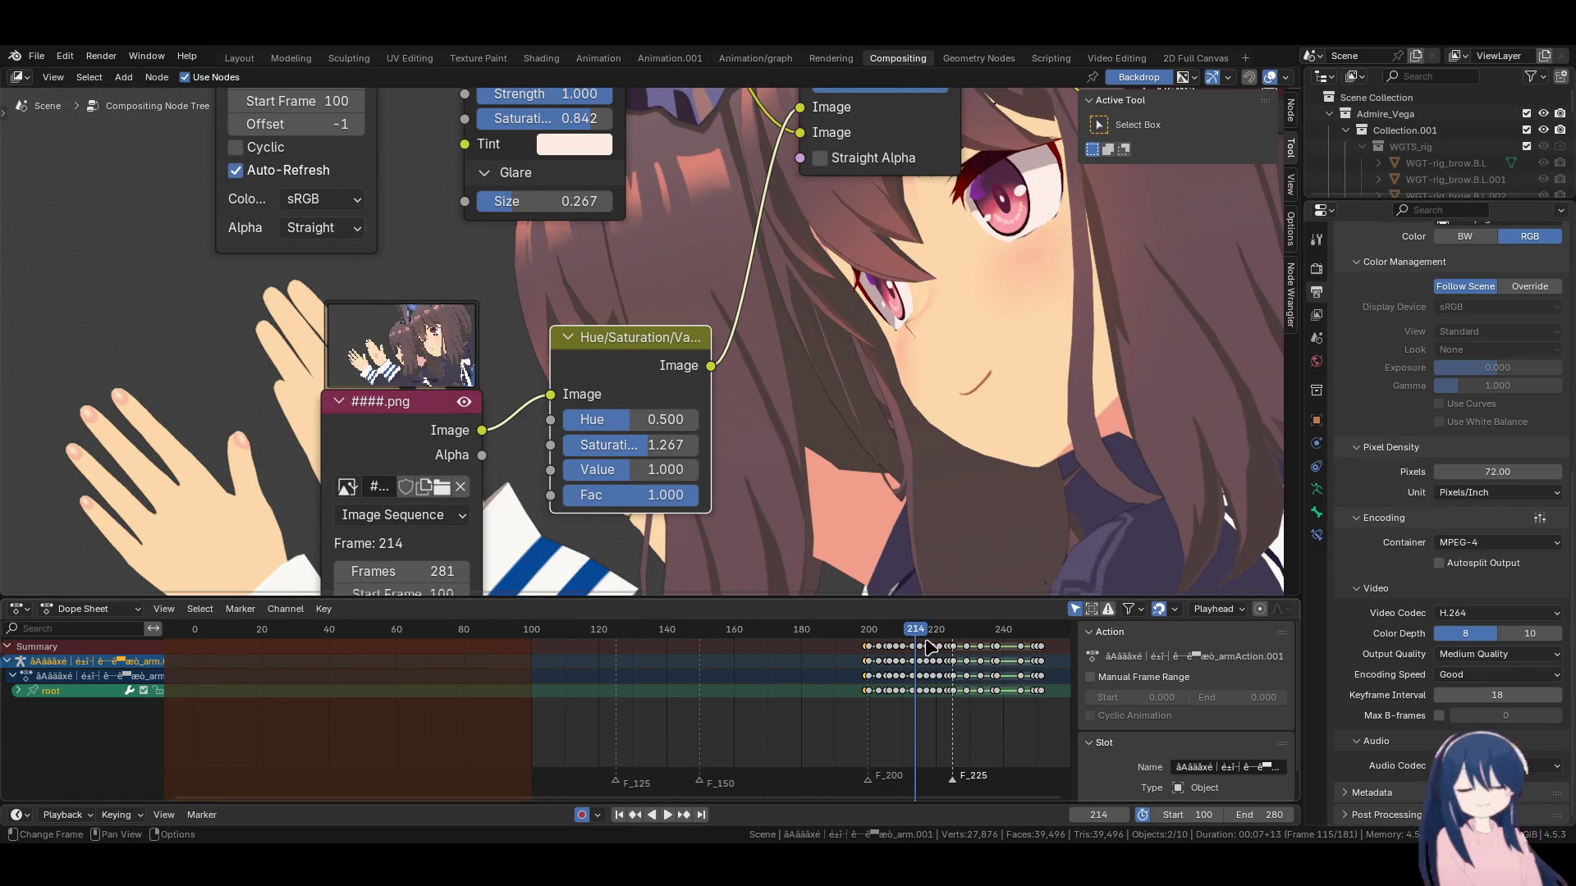
left_click_drag(656, 444, 649, 469)
scroll(877, 733, "down", 3)
middle_click_drag(877, 733, 577, 731)
left_click(587, 637)
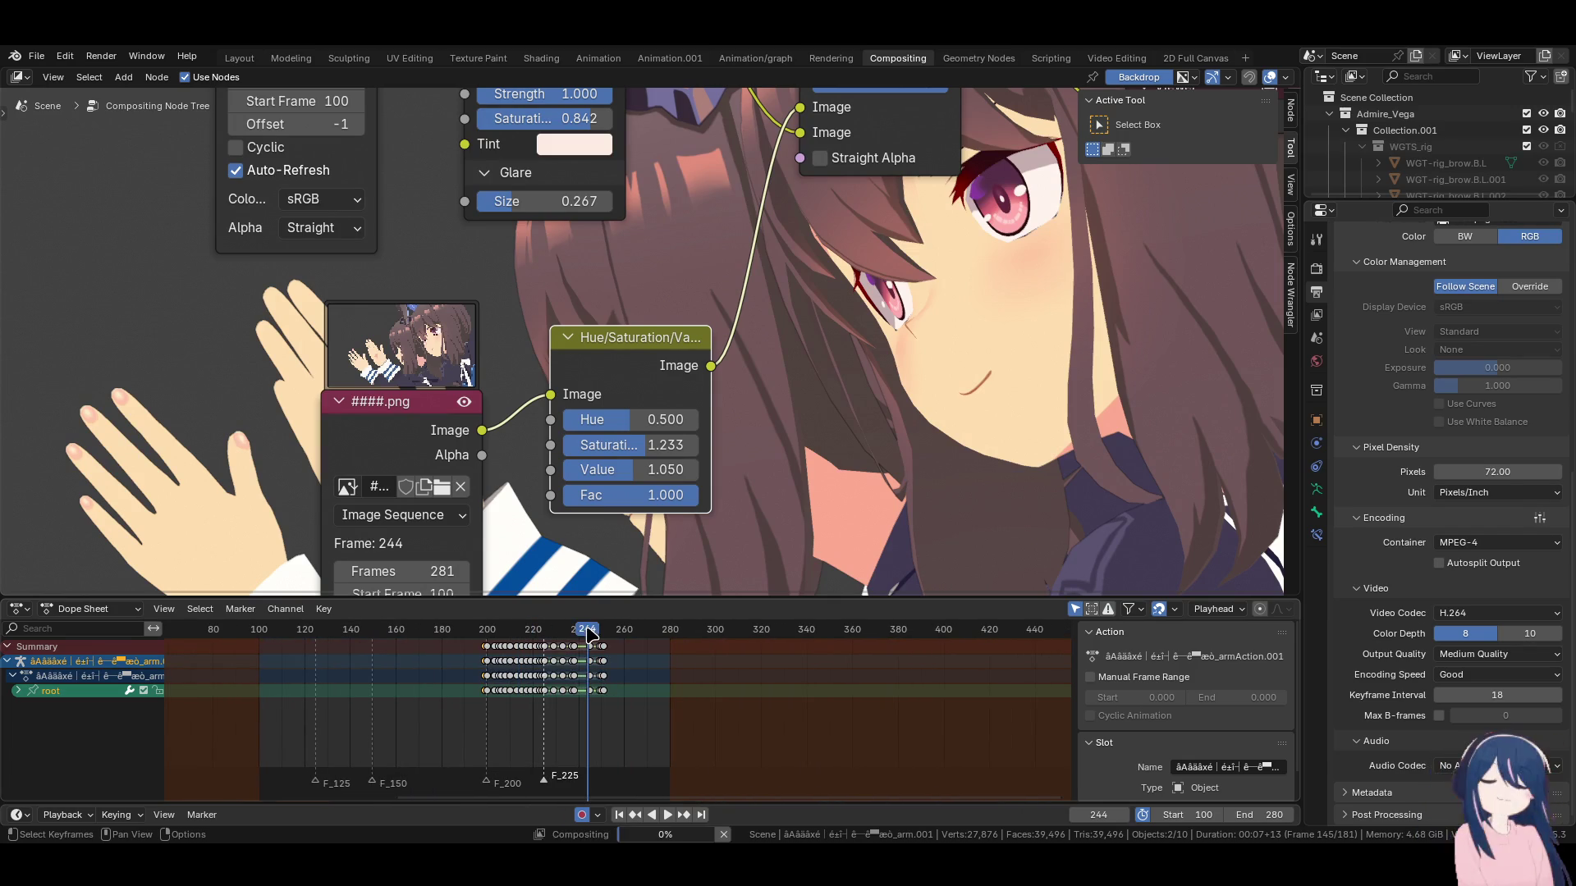
Duplicate the Glare node between Glare and Alpha Over, moving the first nodes left.
scroll(741, 201, "down", 1)
middle_click_drag(741, 201, 804, 419)
left_click(605, 201)
key("shift+d")
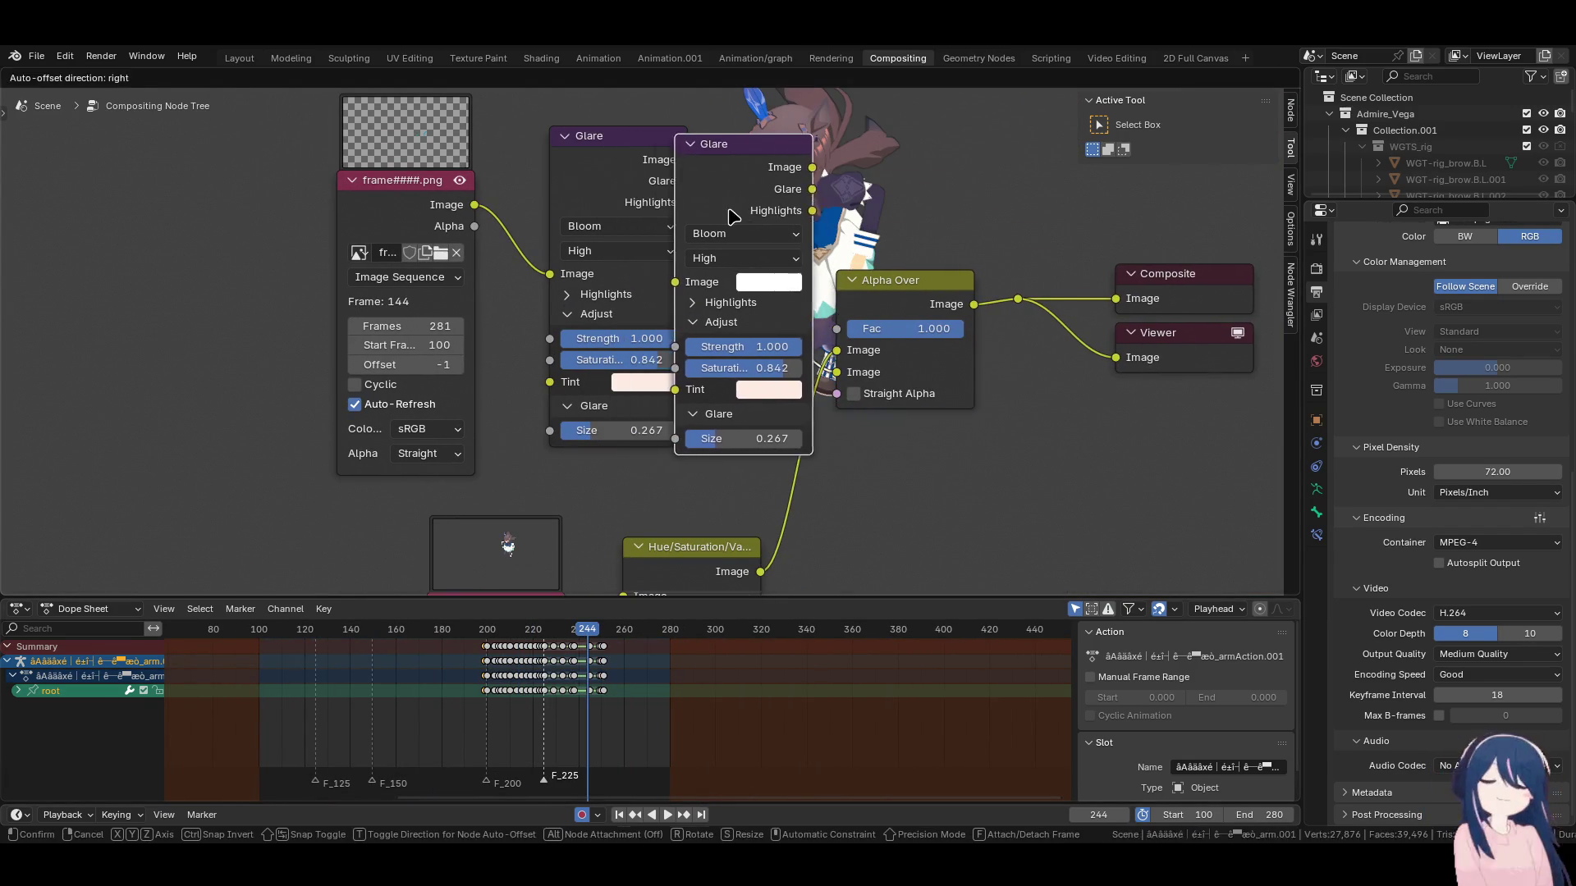
left_click(781, 210)
middle_click_drag(580, 200, 574, 235)
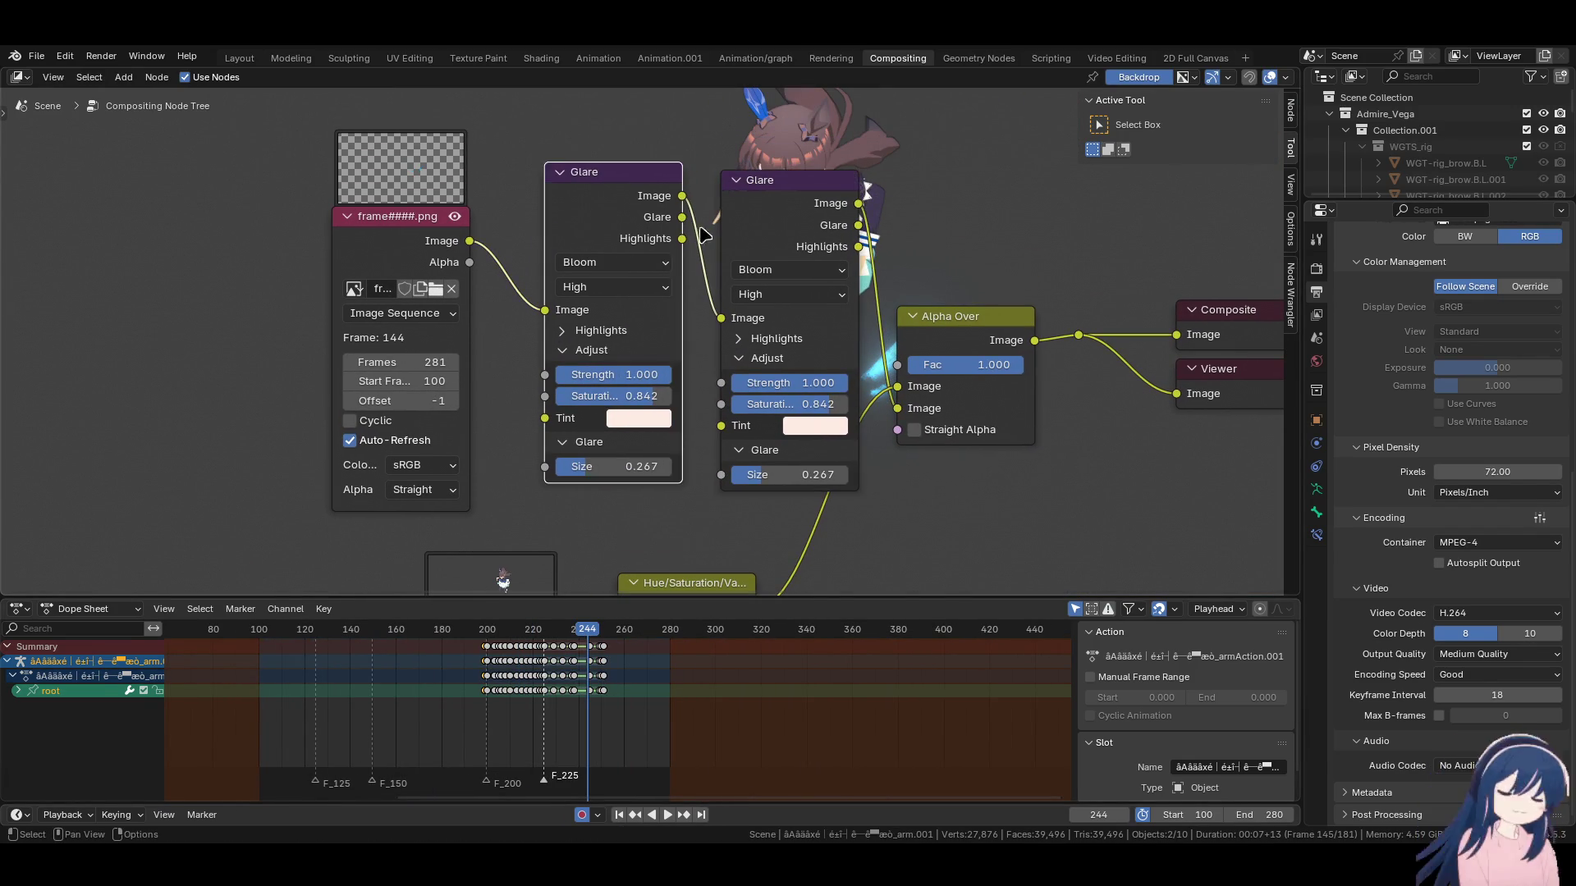
left_click_drag(230, 231, 695, 343)
key("g")
left_click(648, 345)
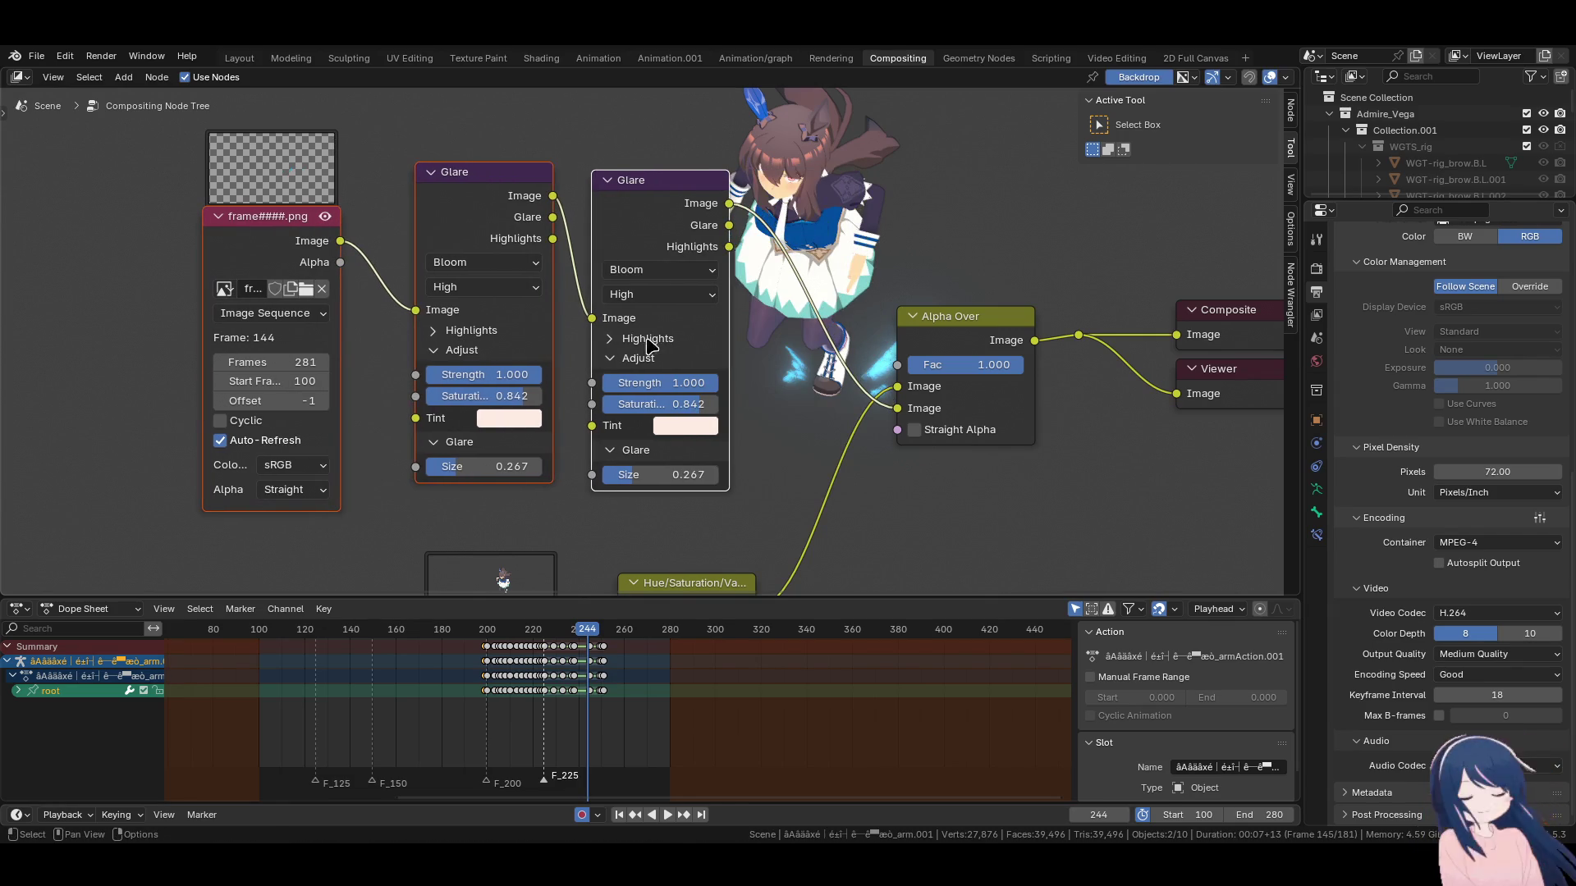
Preview frames 108–146 and give the second glare strength 0.2 and size 0.
scroll(574, 693, "up", 5, "ctrl")
left_click(510, 636)
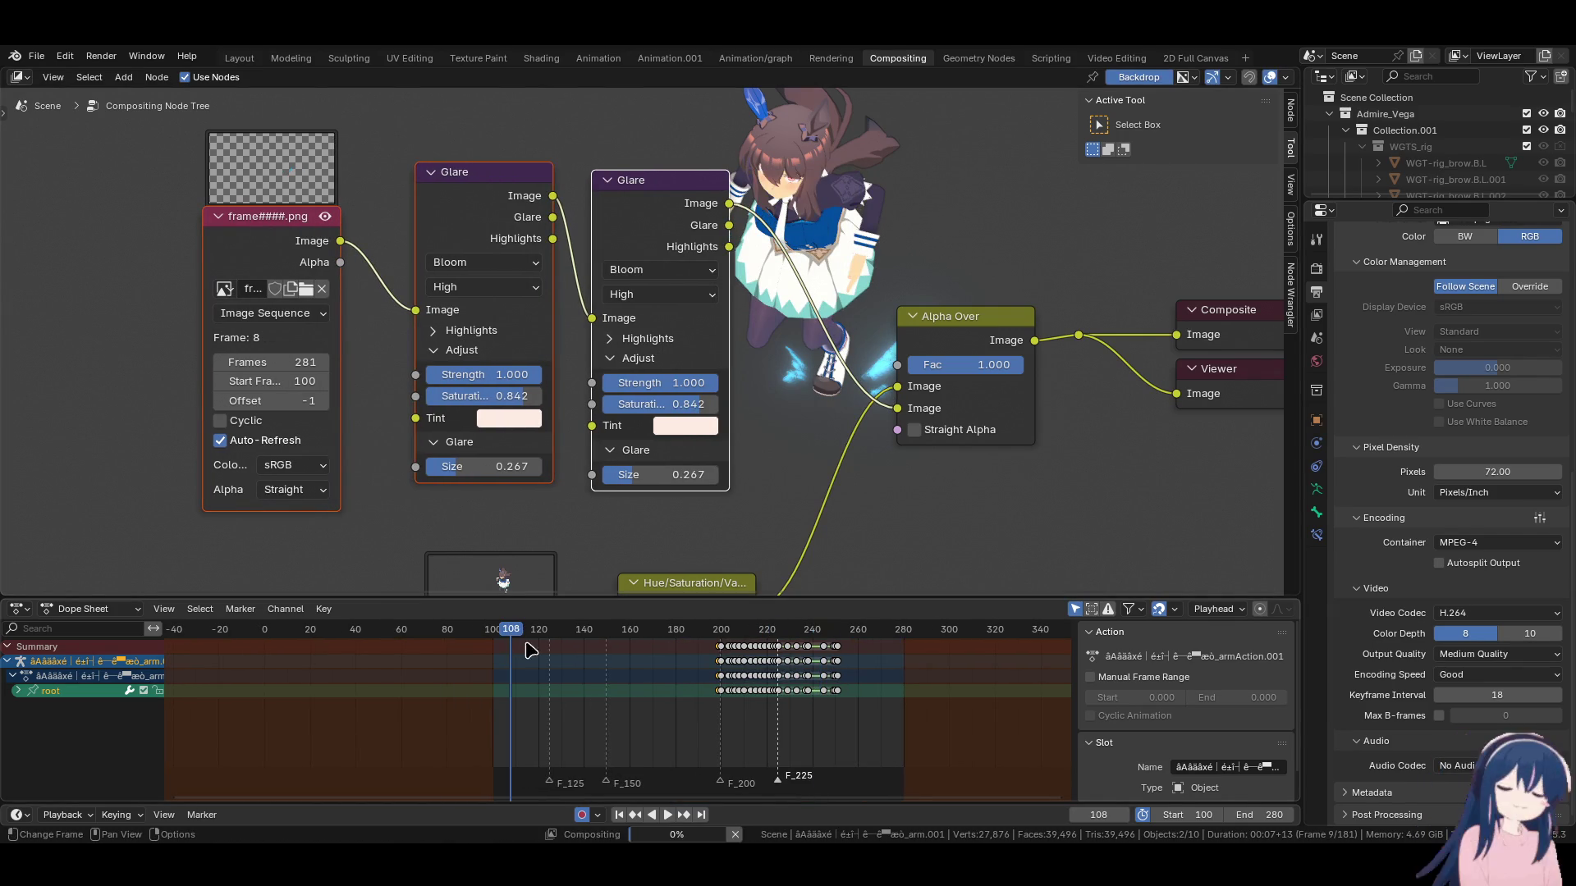
key("space")
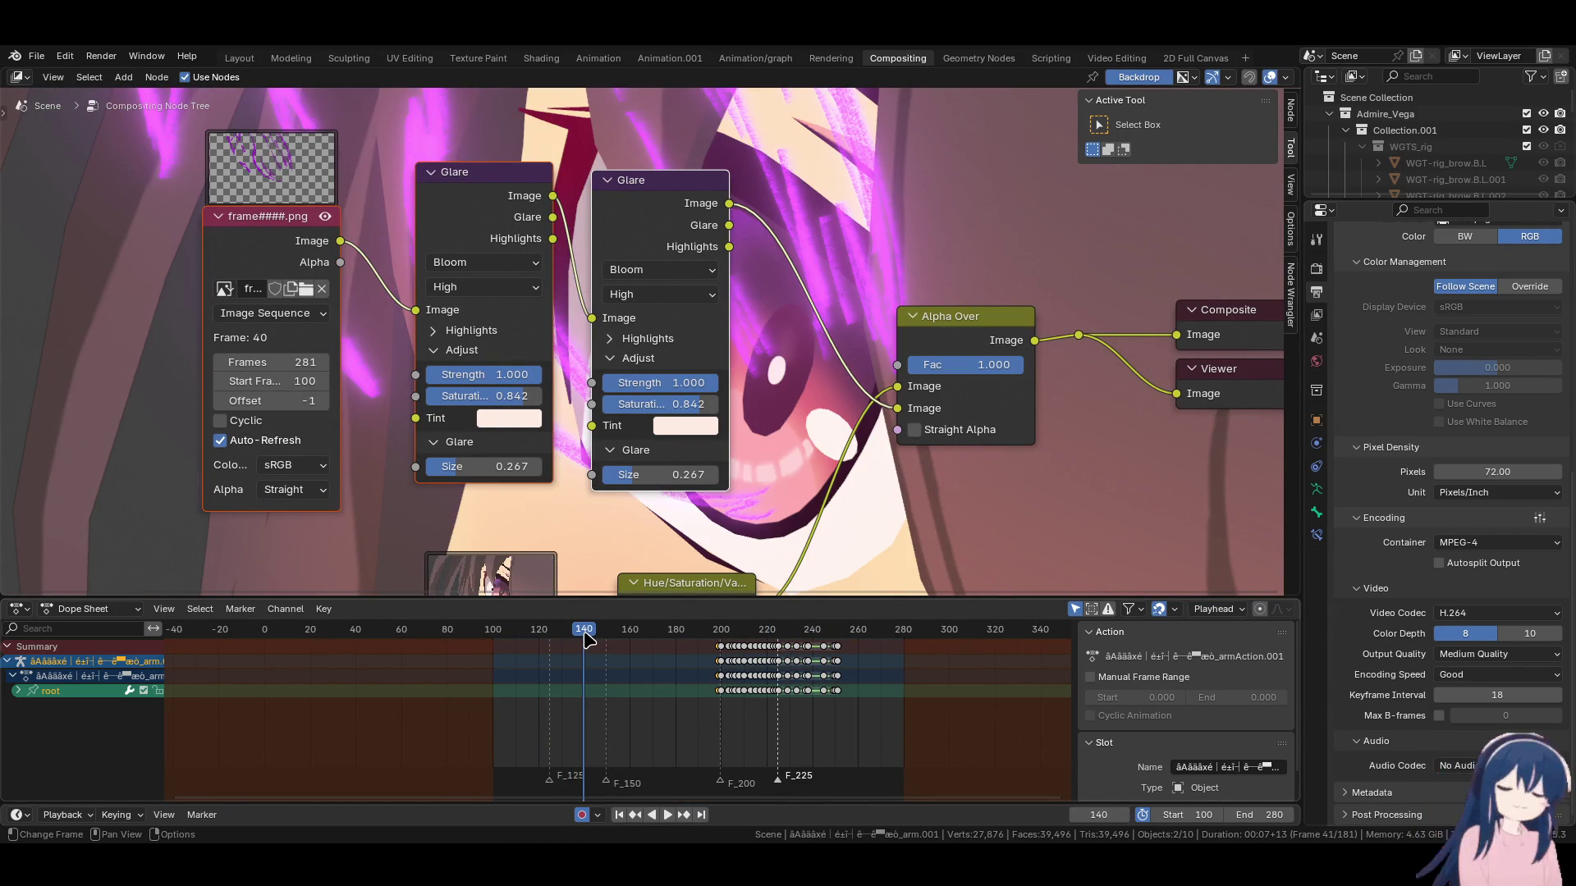
left_click(599, 635)
mouse_move(665, 640)
left_mouse_down()
mouse_move(691, 640)
mouse_move(670, 640)
left_mouse_up()
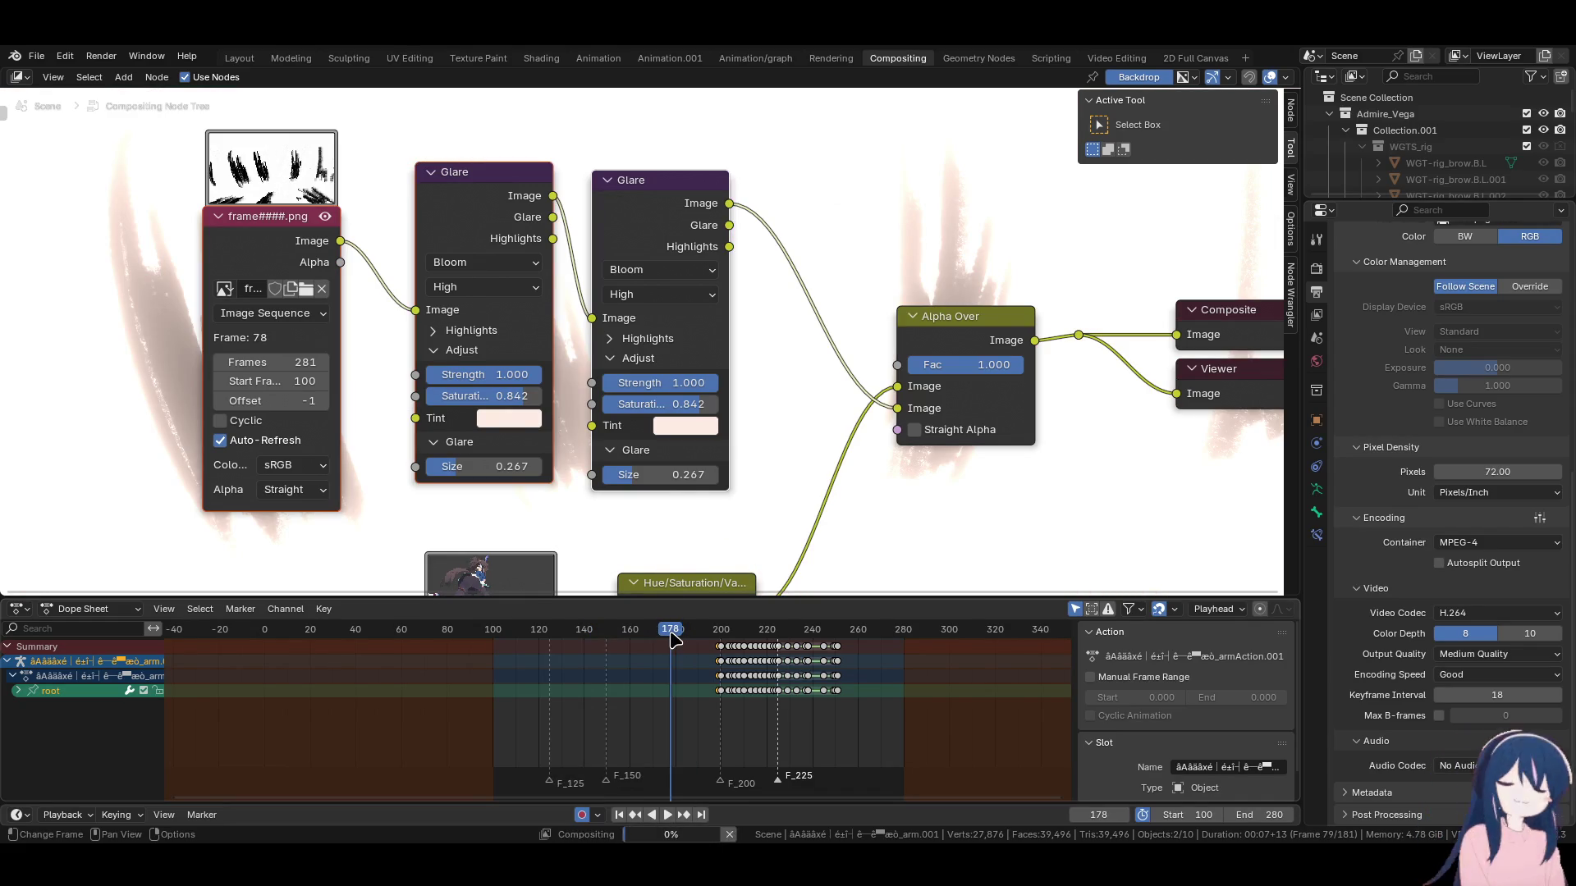
mouse_move(687, 383)
left_mouse_down()
mouse_move(607, 383)
mouse_move(657, 404)
mouse_move(621, 403)
mouse_move(677, 404)
left_mouse_up()
mouse_move(653, 476)
left_mouse_down()
mouse_move(517, 486)
mouse_move(567, 477)
mouse_move(493, 466)
left_mouse_up()
Expand both glares' Highlights and try second-glare thresholds of 10, then 8.
left_click(435, 330)
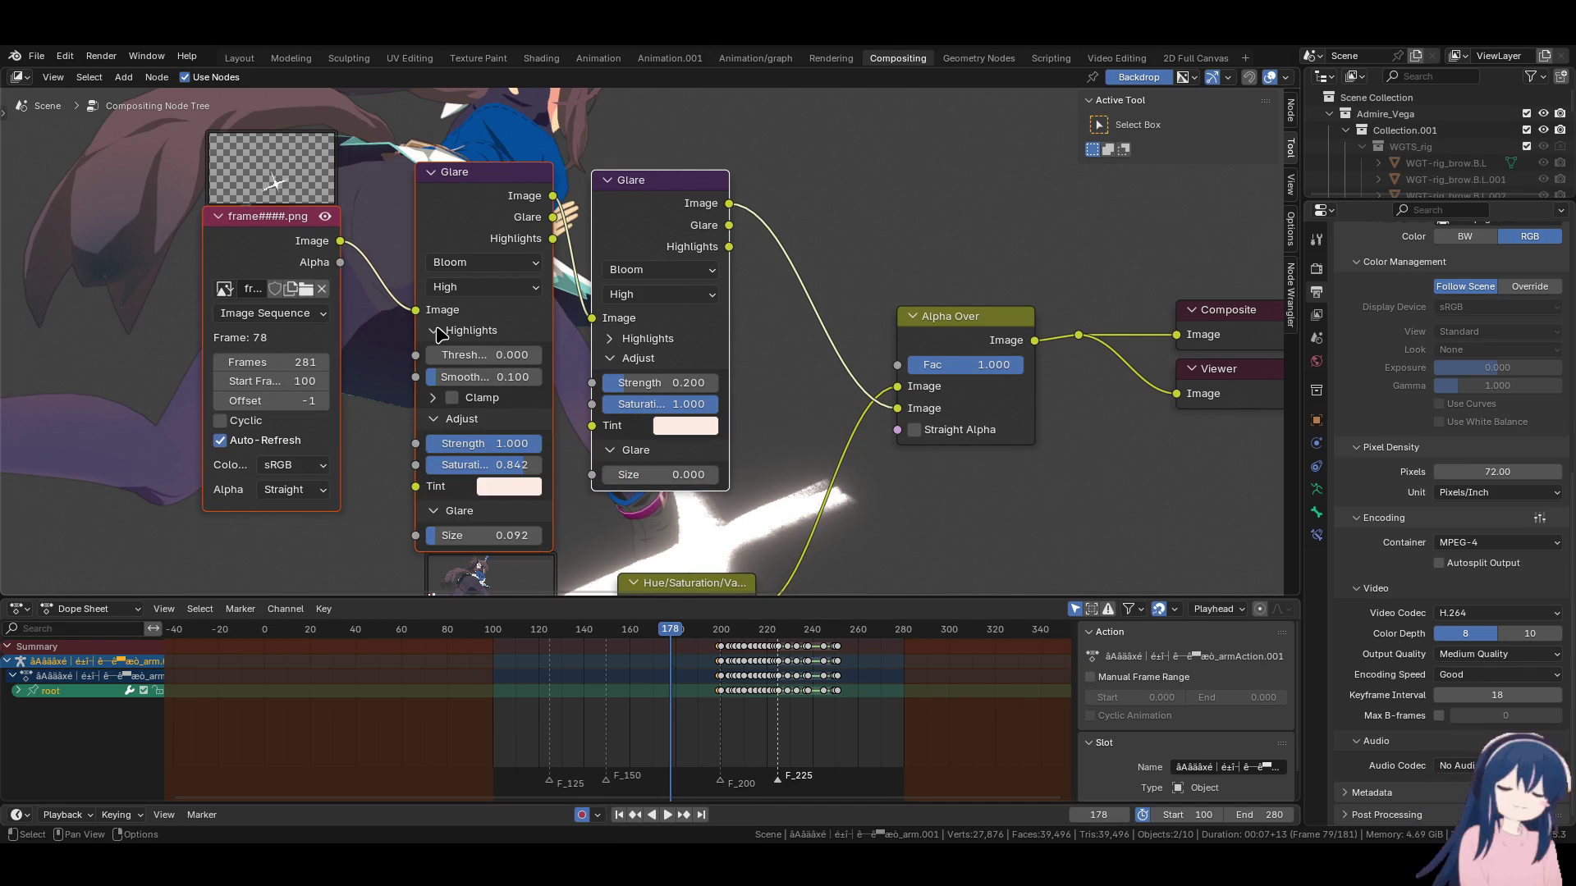
left_click(624, 339)
left_click_drag(657, 363, 694, 363)
left_click(652, 362)
type("10")
key("Return")
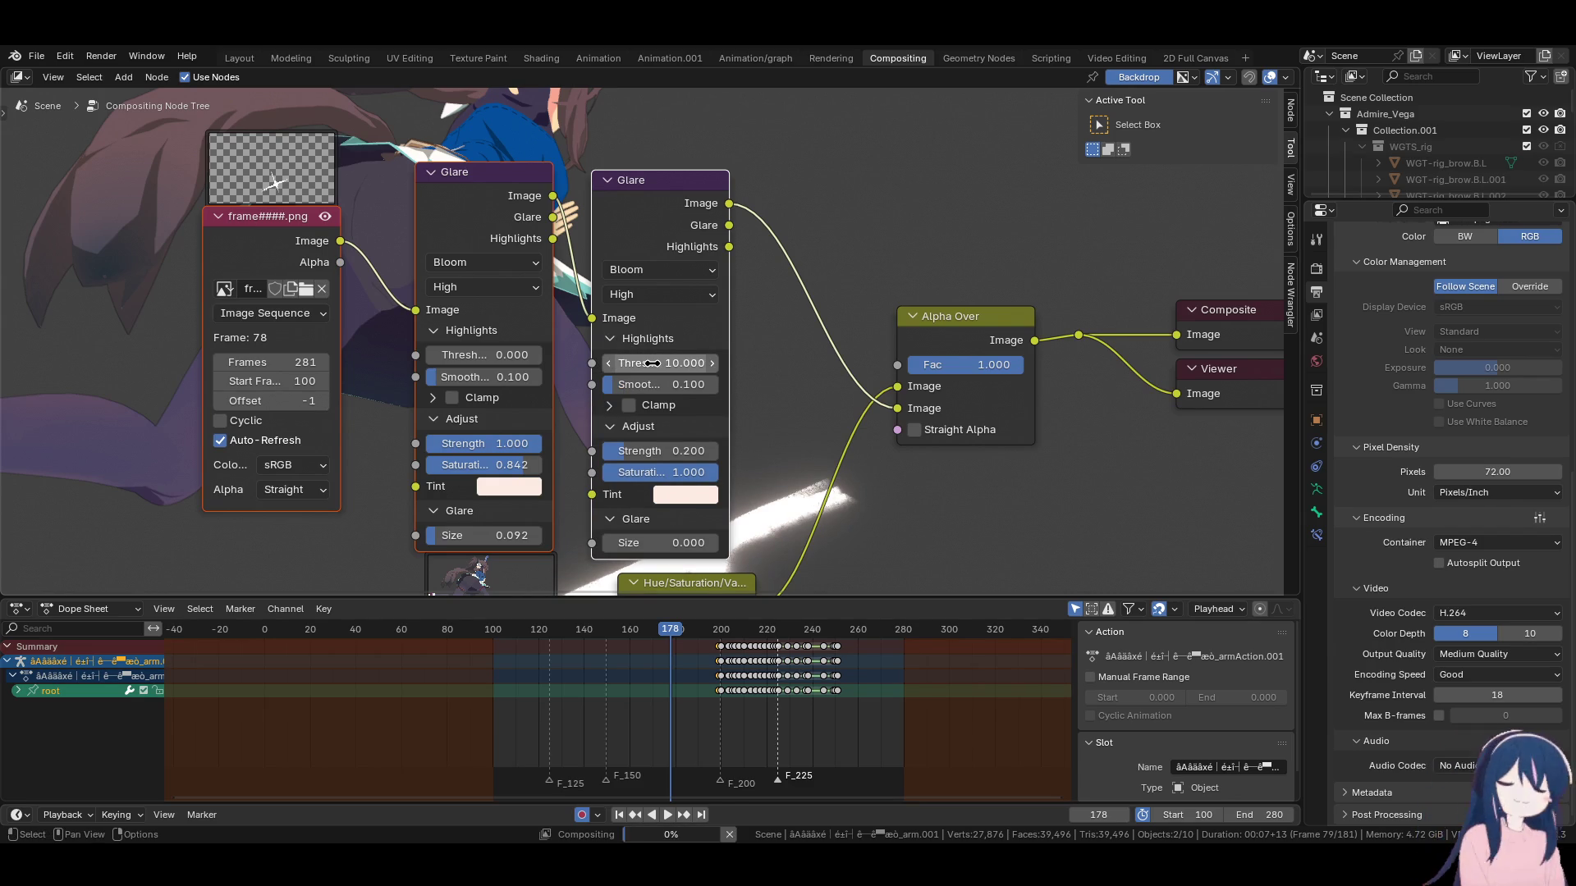
left_click(653, 363)
type("8")
key("Return")
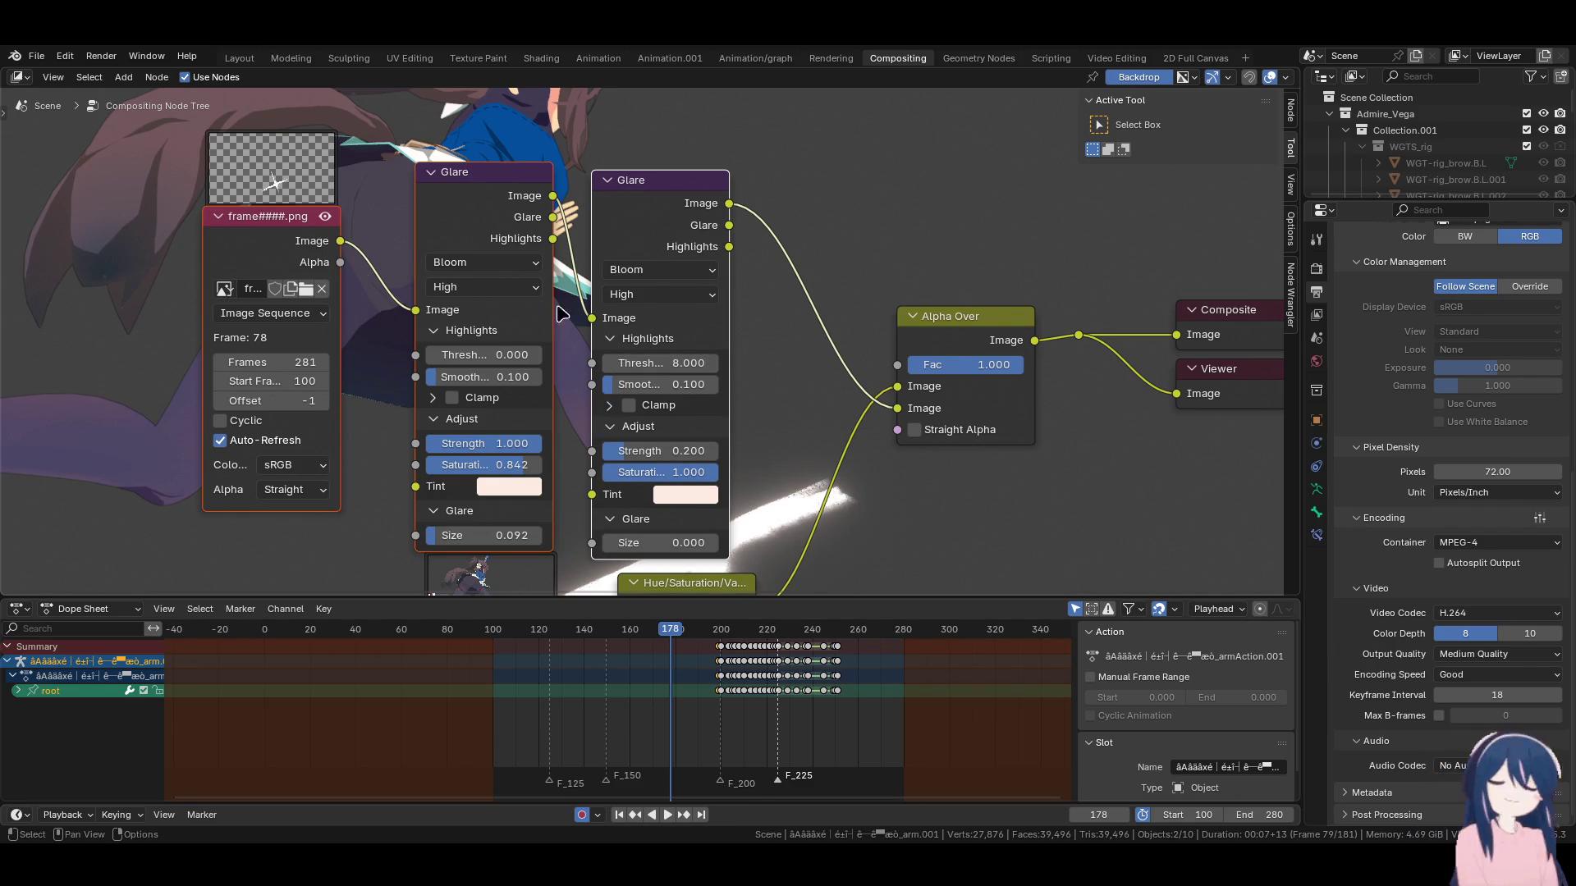
Feed the sequence into the second glare with size 0.075, strength 1, threshold 0.2.
left_click_drag(341, 241, 591, 317)
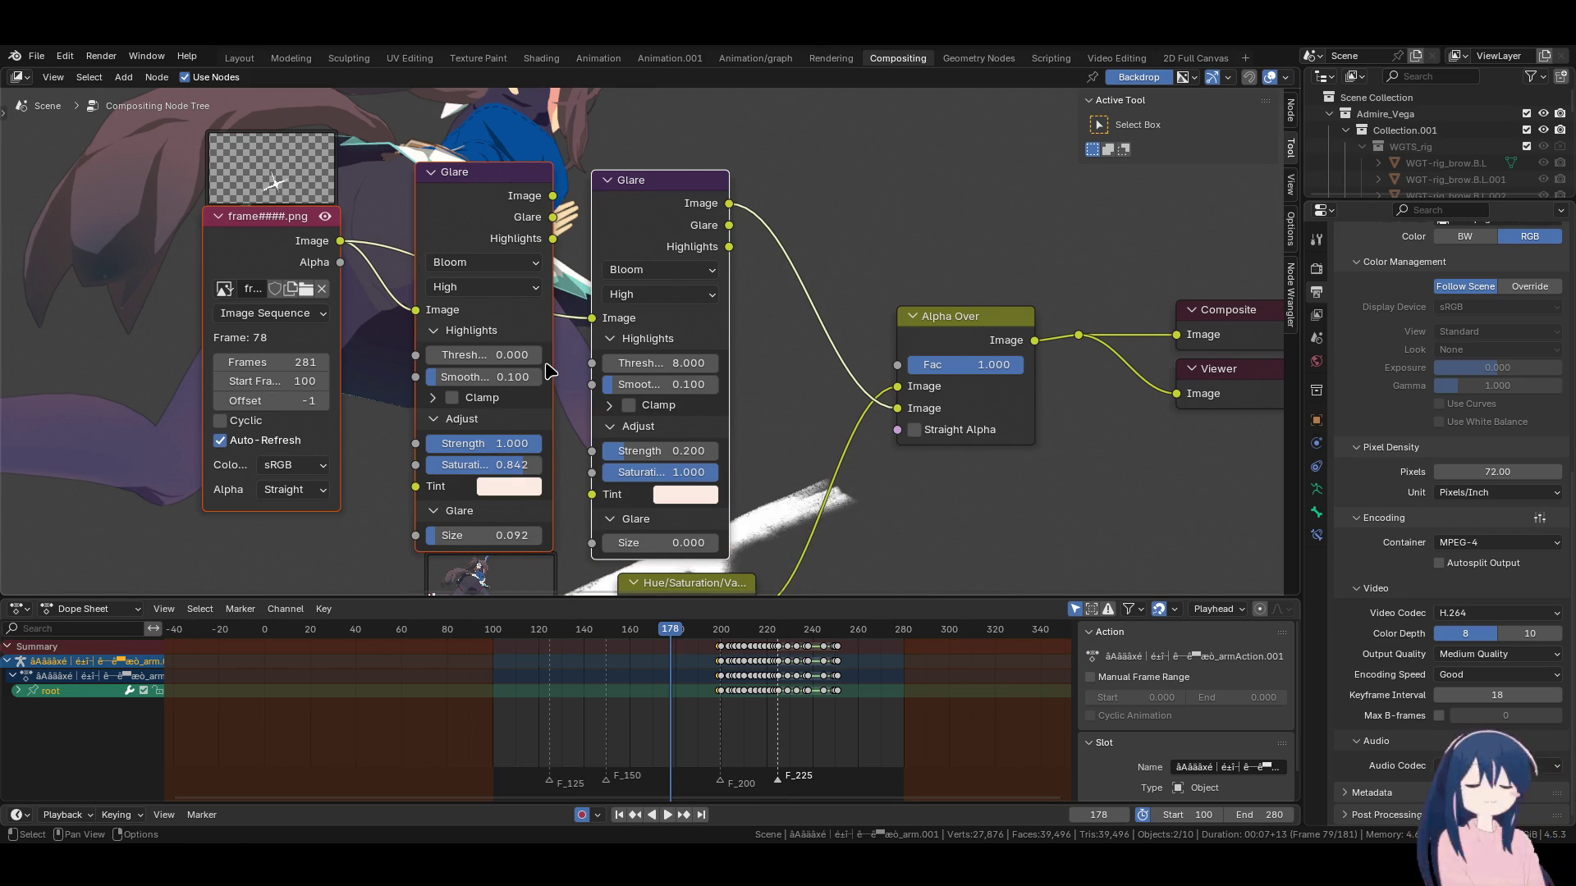
mouse_move(661, 362)
left_mouse_down()
mouse_move(583, 363)
mouse_move(660, 362)
left_mouse_up()
left_click(673, 362)
type("3")
key("Return")
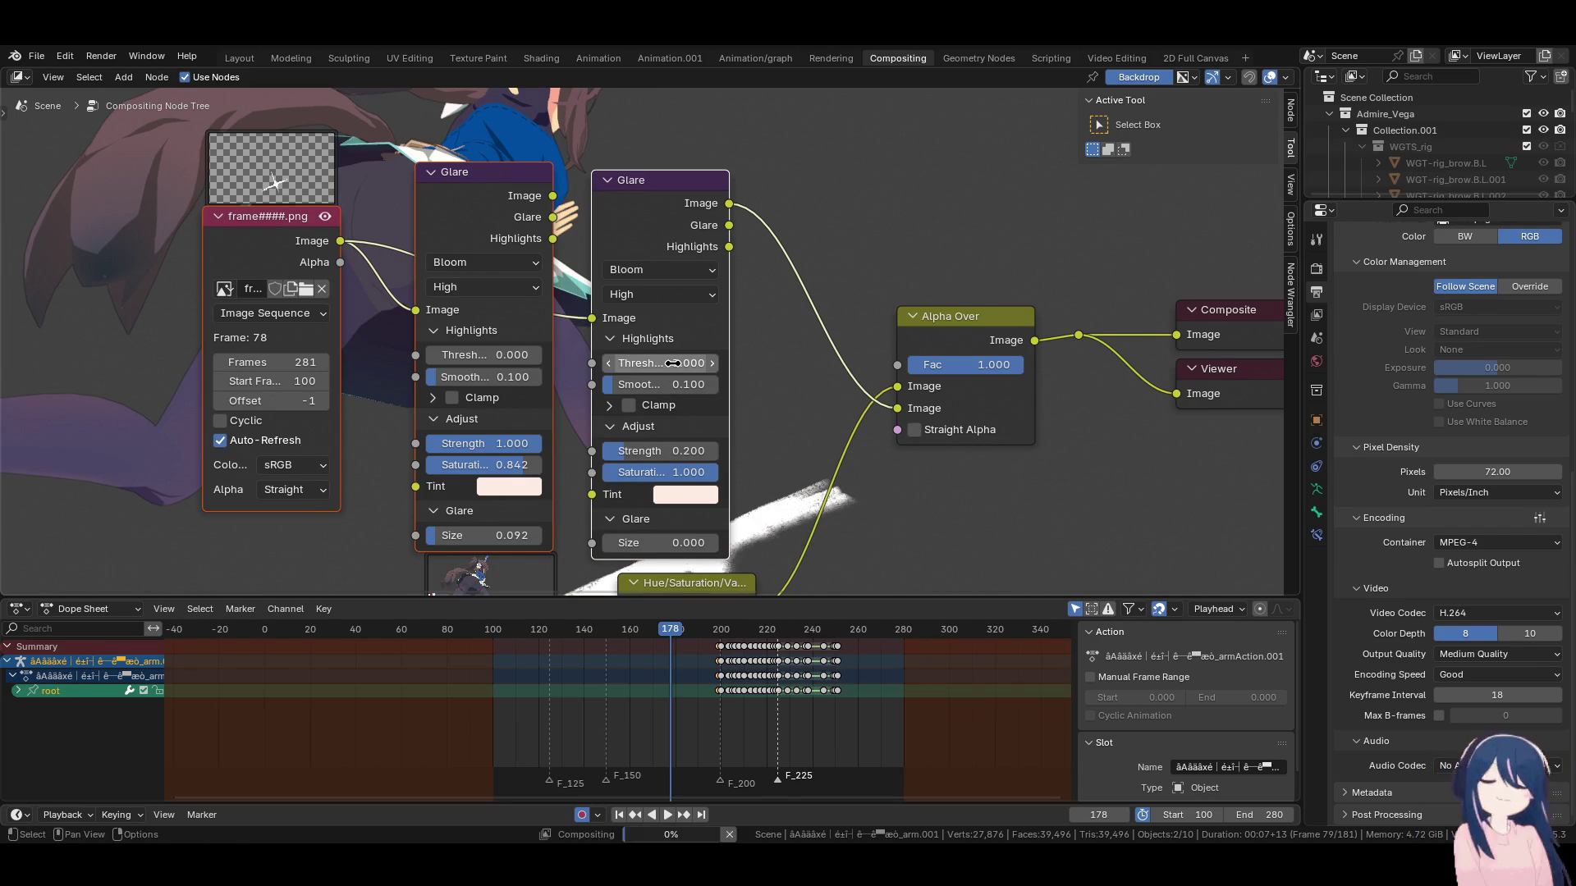
left_click_drag(608, 543, 636, 543)
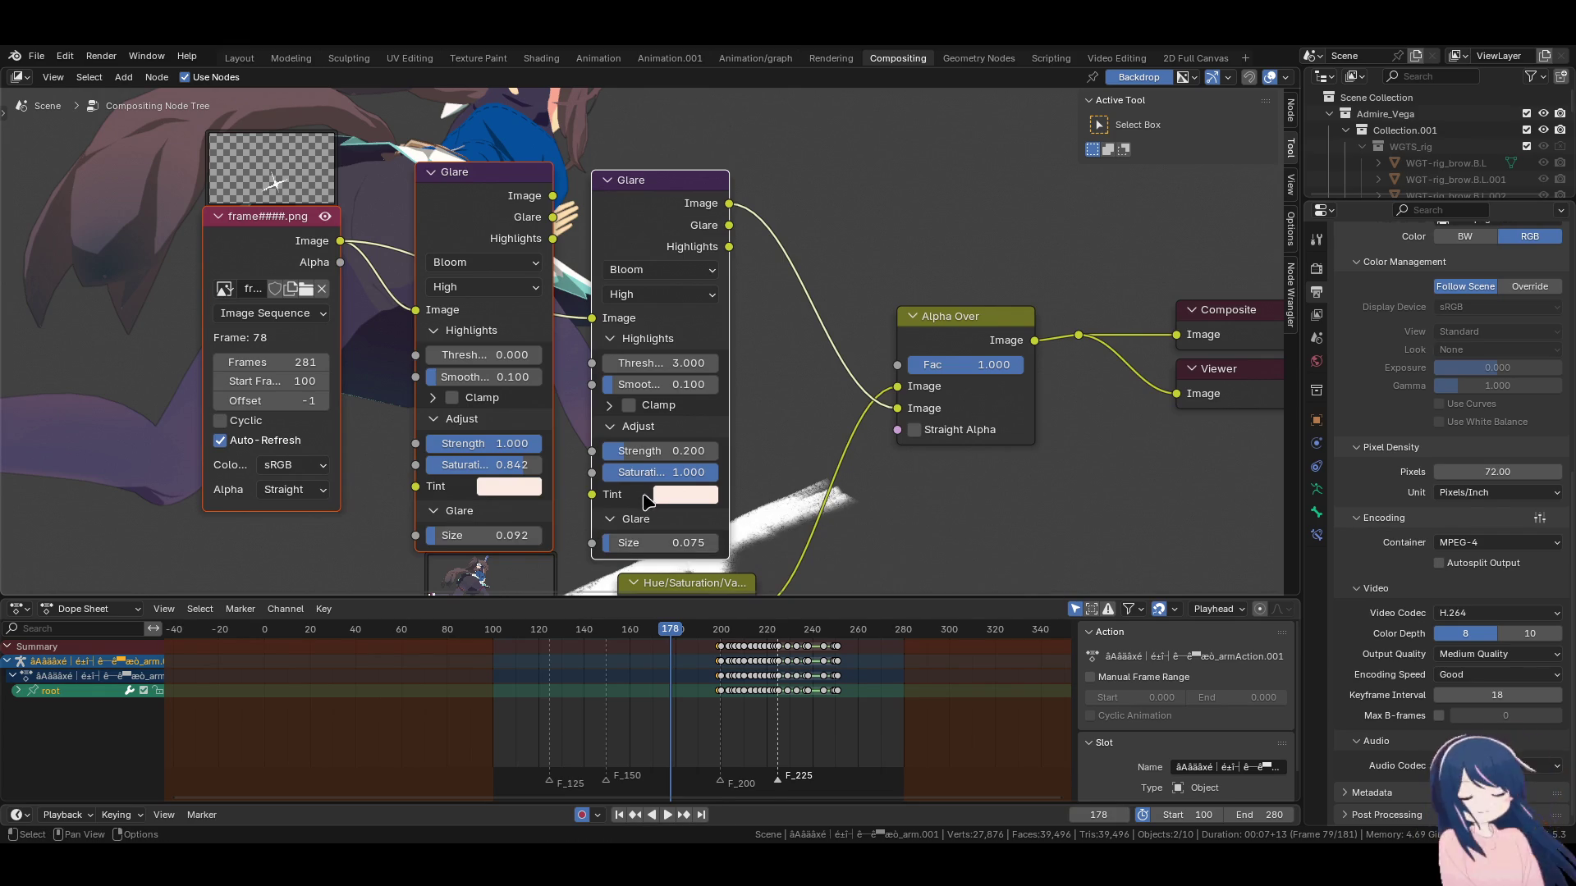
left_click_drag(636, 451, 689, 459)
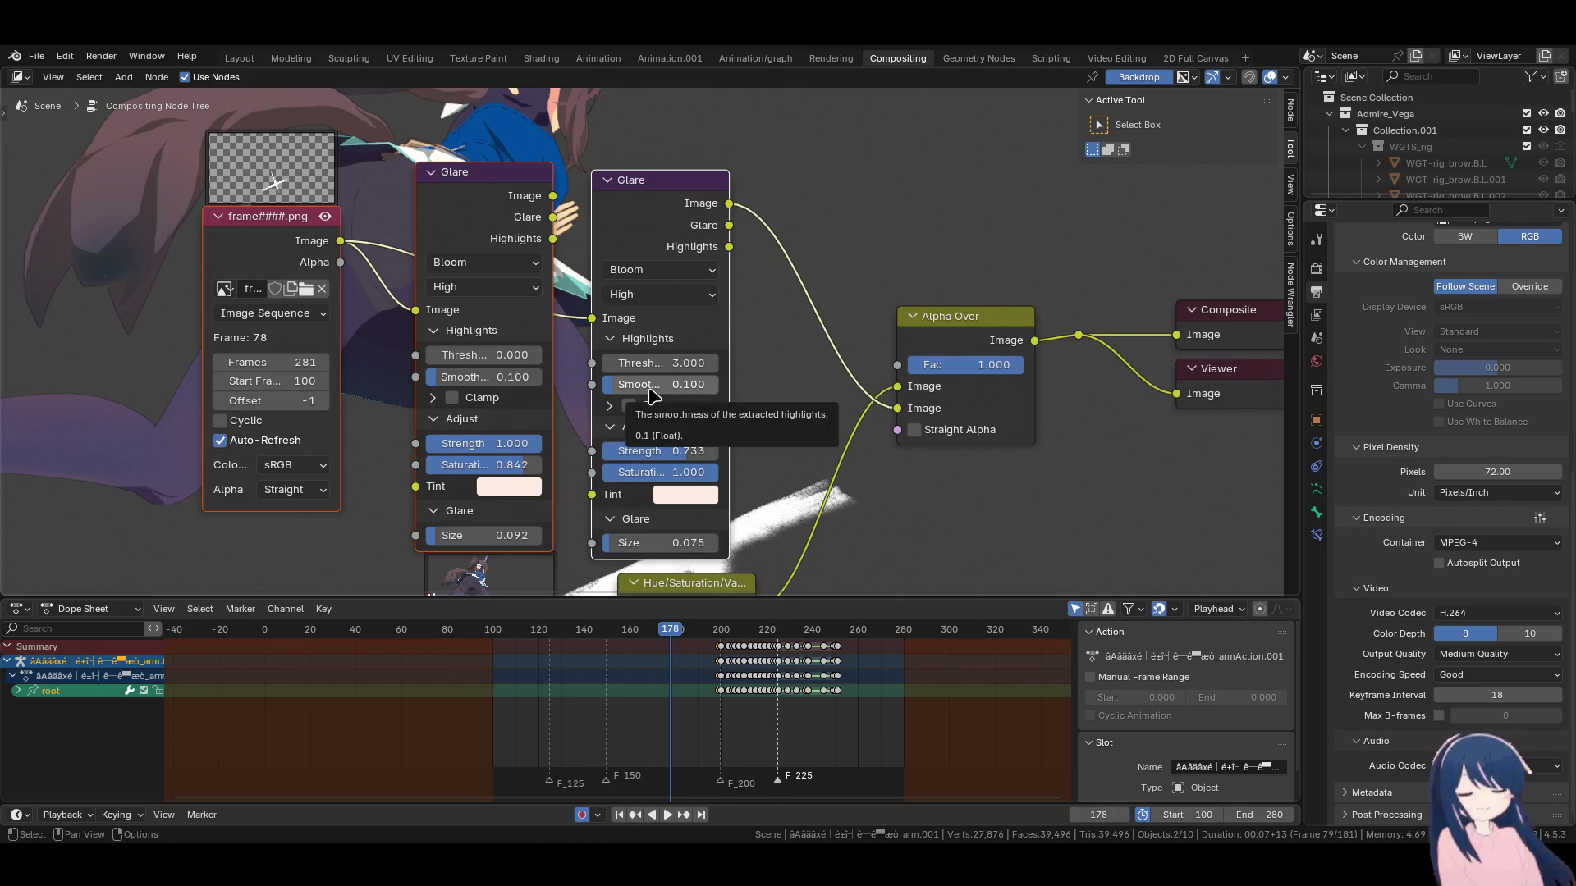
left_click_drag(690, 458, 724, 460)
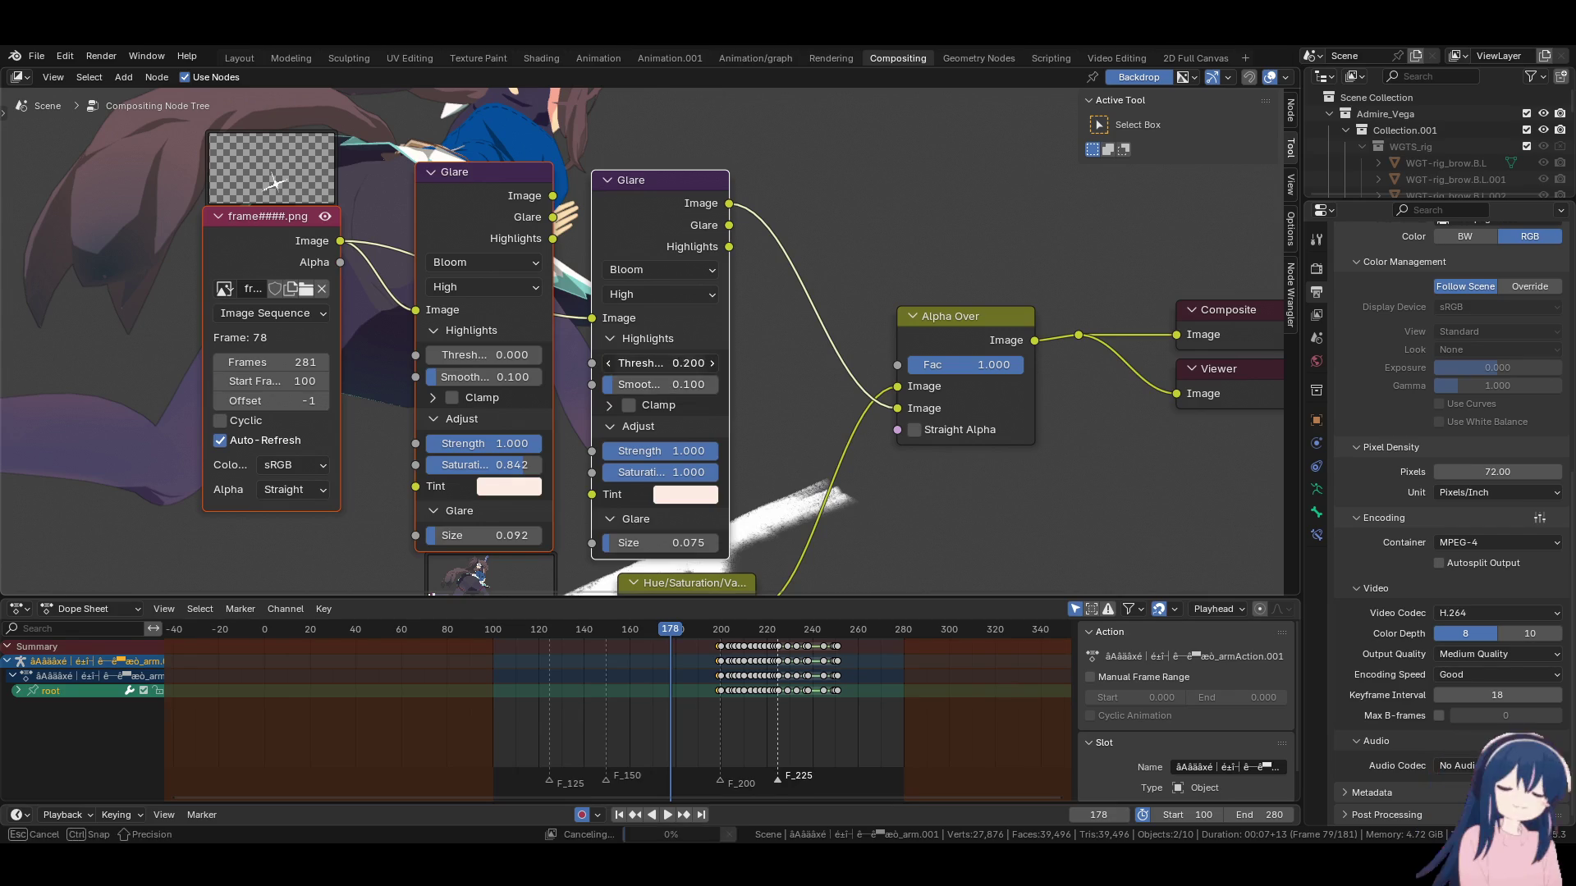
key("BackSpace")
mouse_move(659, 363)
left_mouse_down()
mouse_move(698, 364)
mouse_move(678, 364)
left_mouse_up()
Chain the first glare's image into the second, set first threshold 0.2, and save.
left_click_drag(553, 195, 593, 319)
left_click_drag(554, 218, 597, 320)
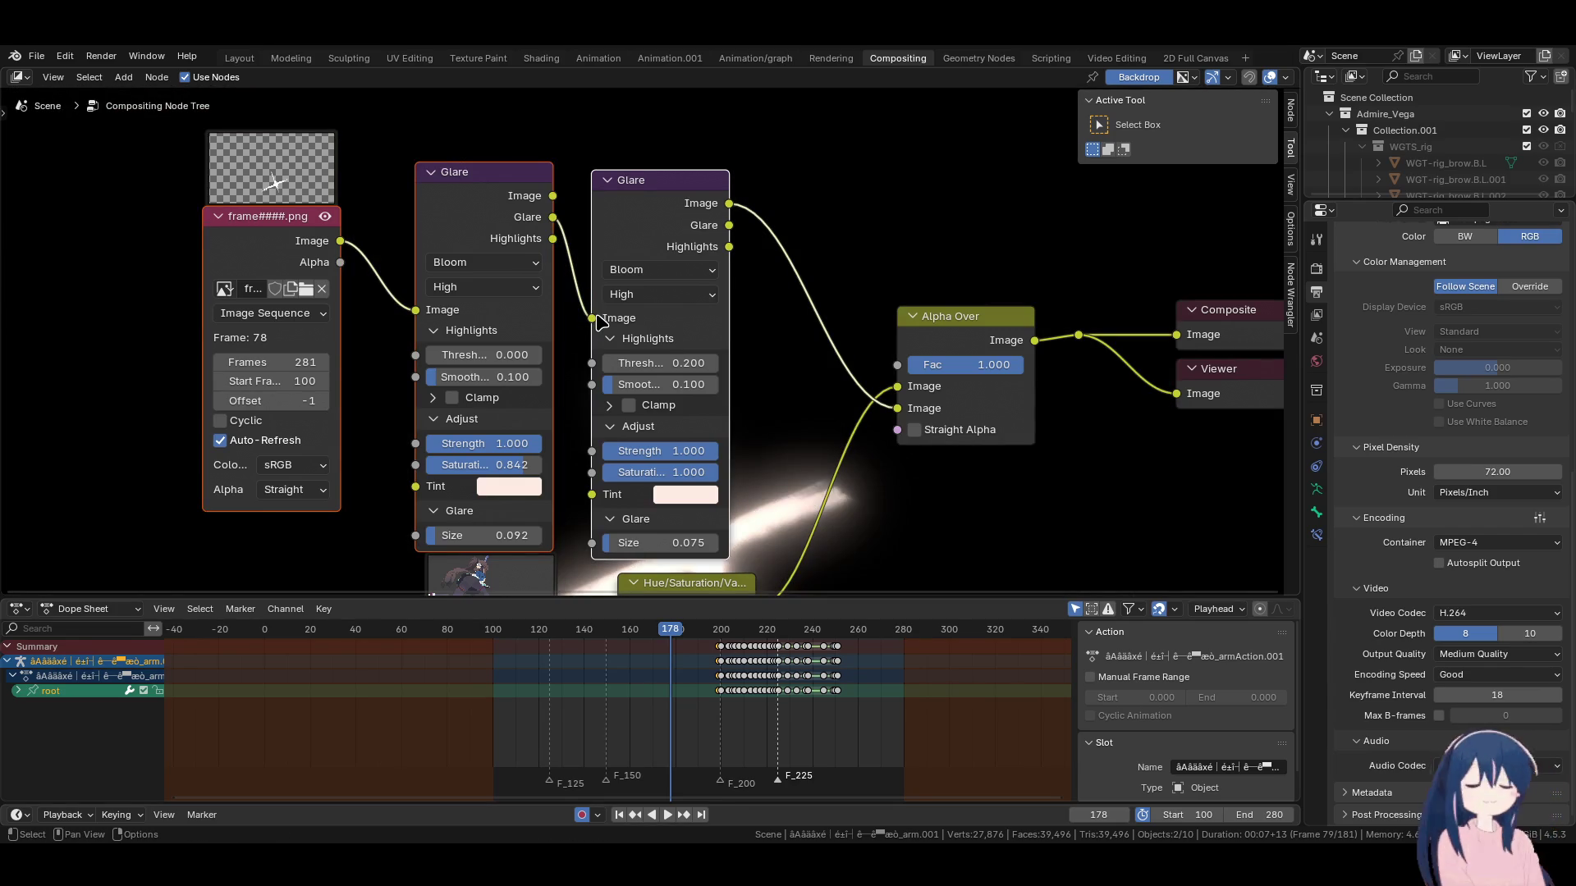
left_click_drag(553, 195, 592, 322)
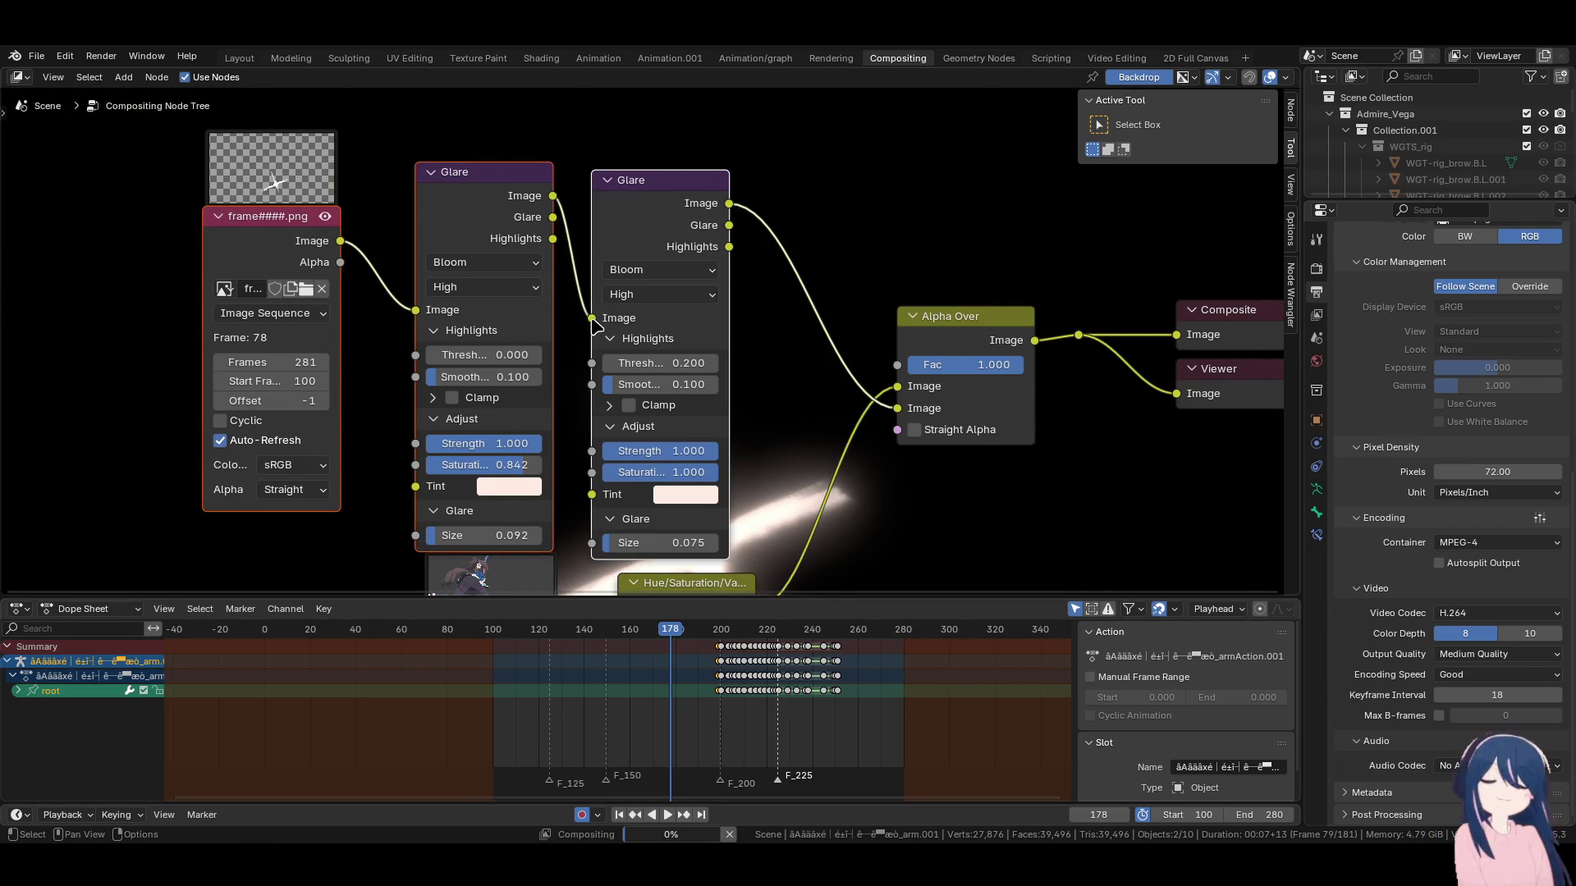
left_click(502, 357)
type("0.2")
key("Return")
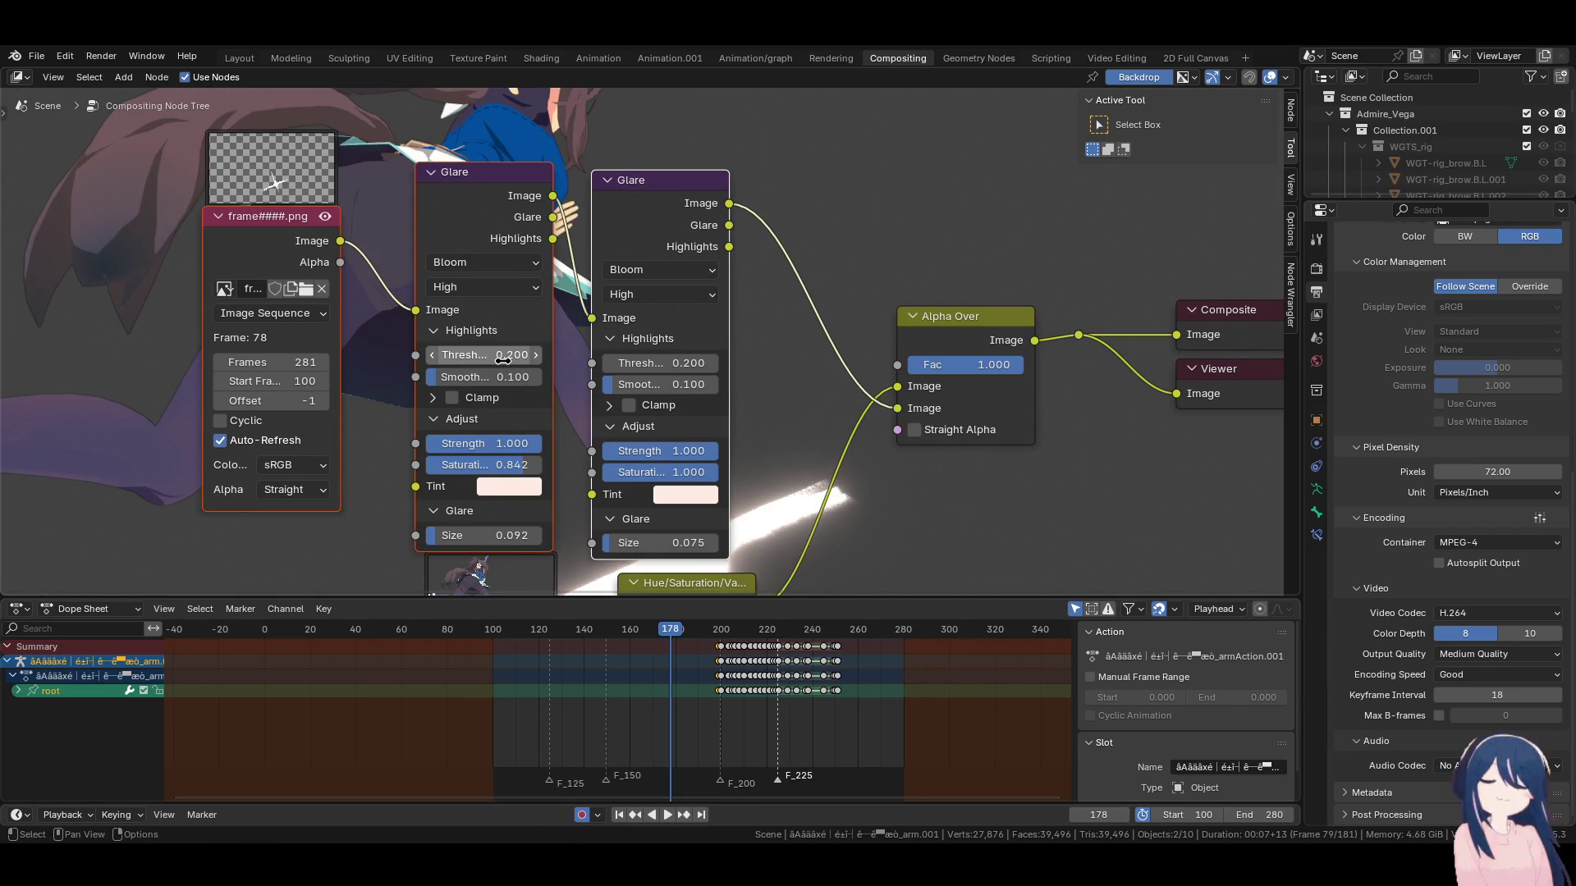
left_click(568, 631)
key("ctrl+s")
Scrub the timeline between frames 136 and 226 to check the glow.
left_click(575, 632)
left_click(584, 638)
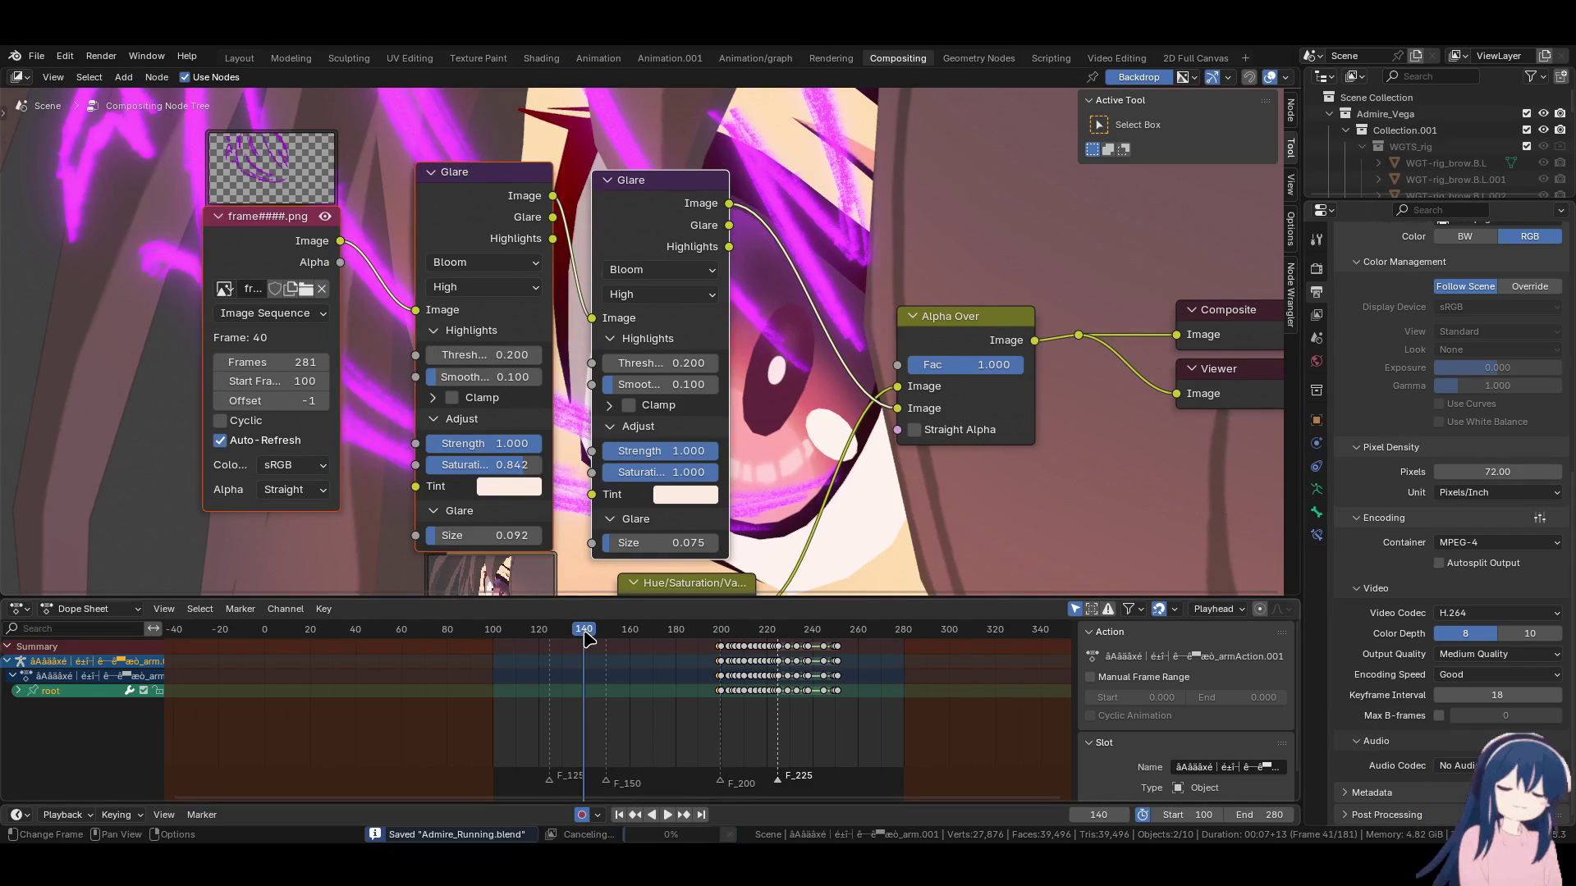
left_click(679, 632)
left_click(780, 632)
left_click(743, 638)
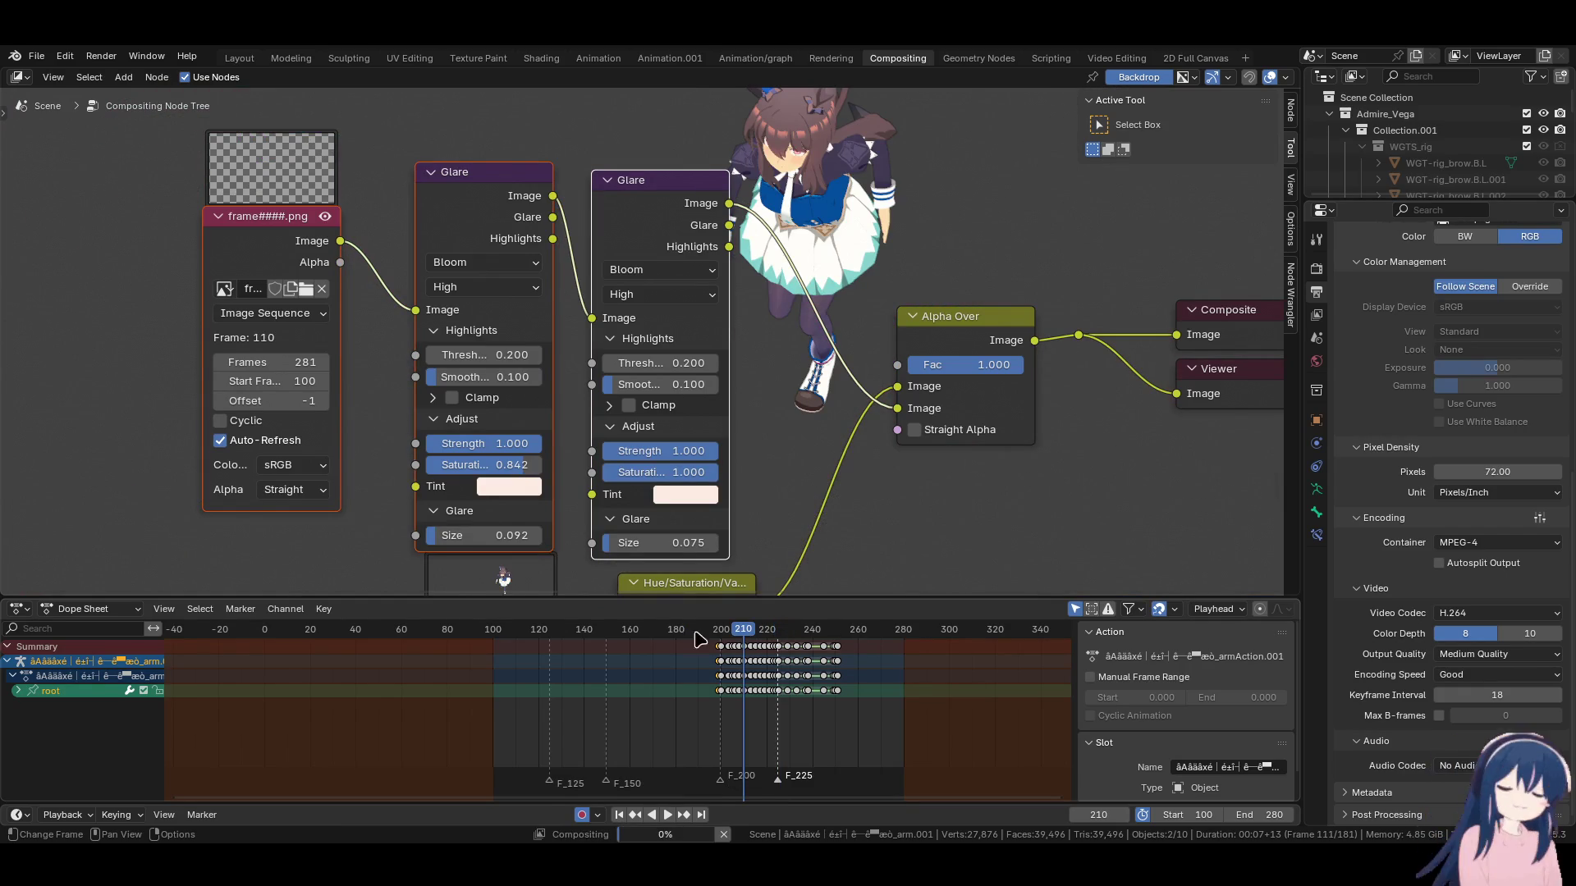
left_click(671, 634)
left_click(694, 634)
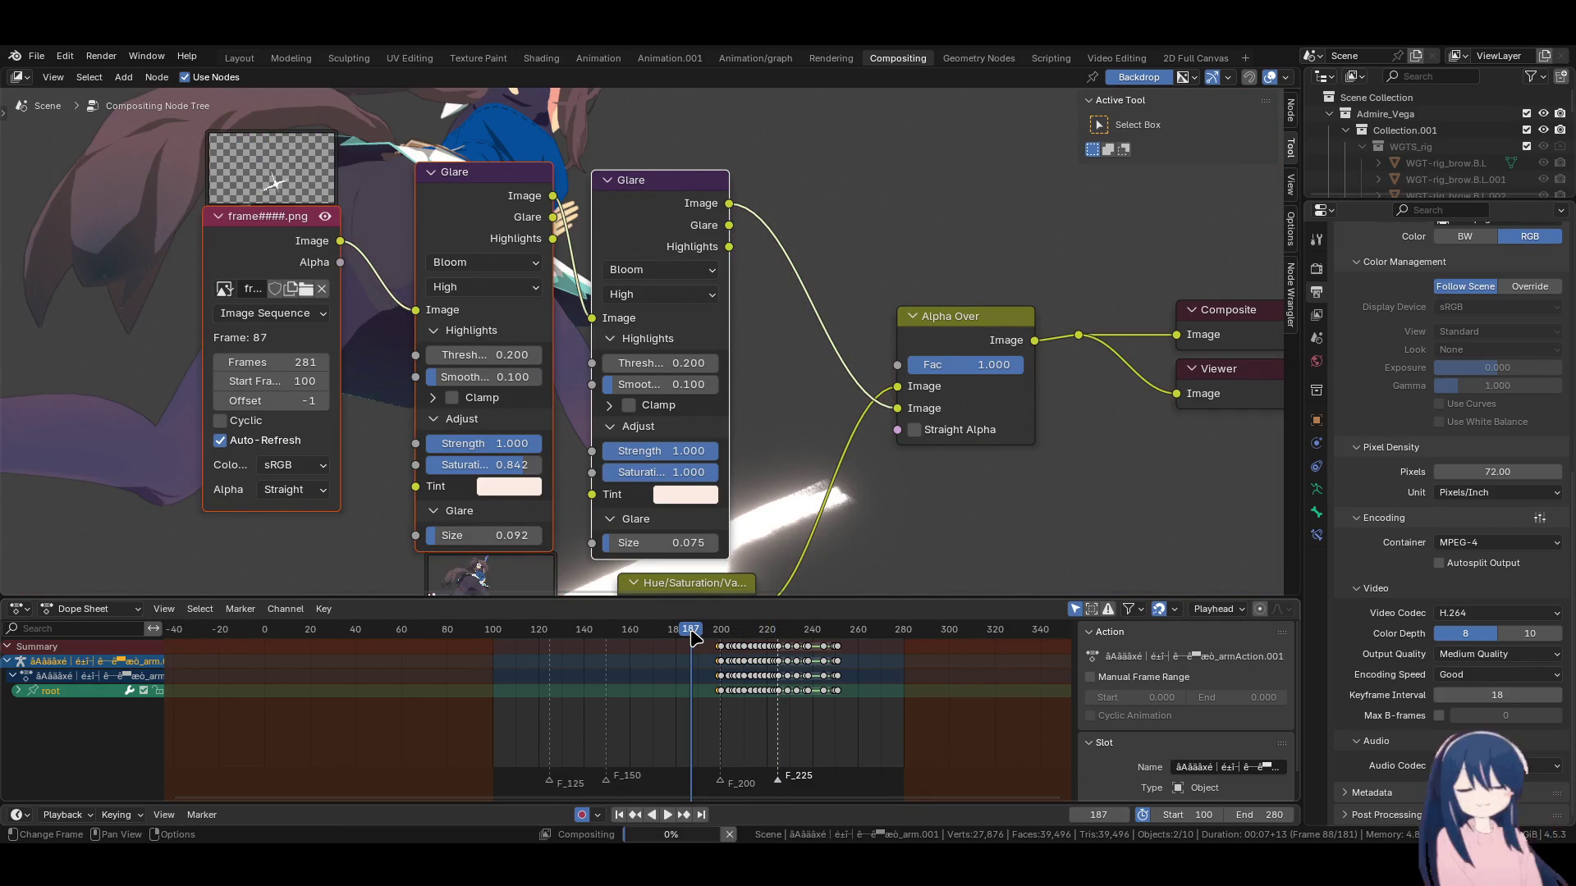
Step through frames 191–195, then return the playhead to frame 99.
key("Right")
key("Right")
key("Right")
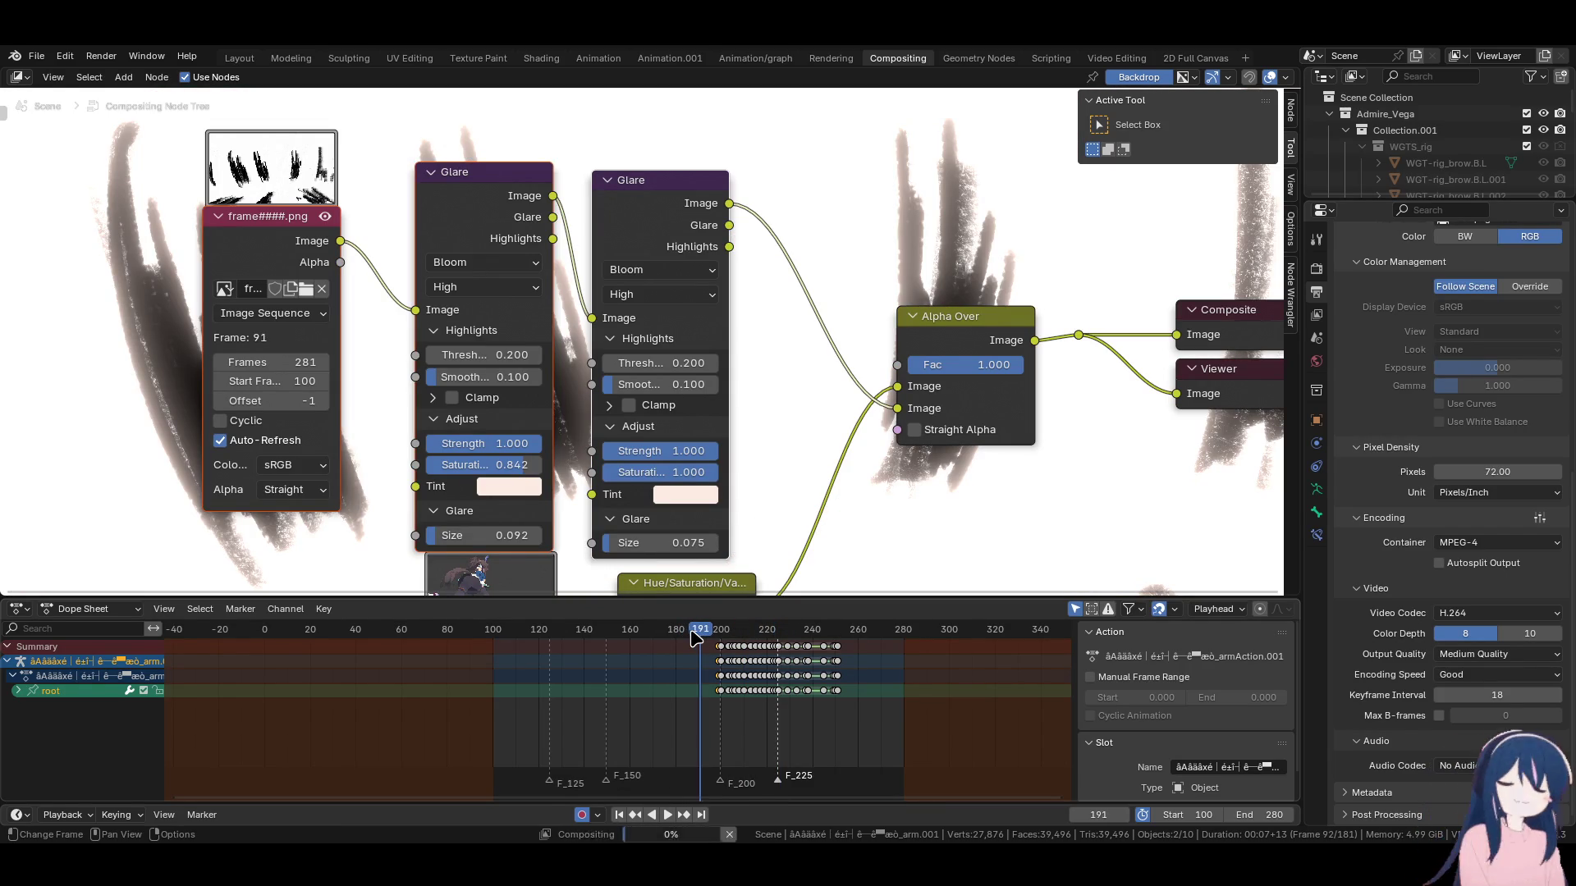
key("Right")
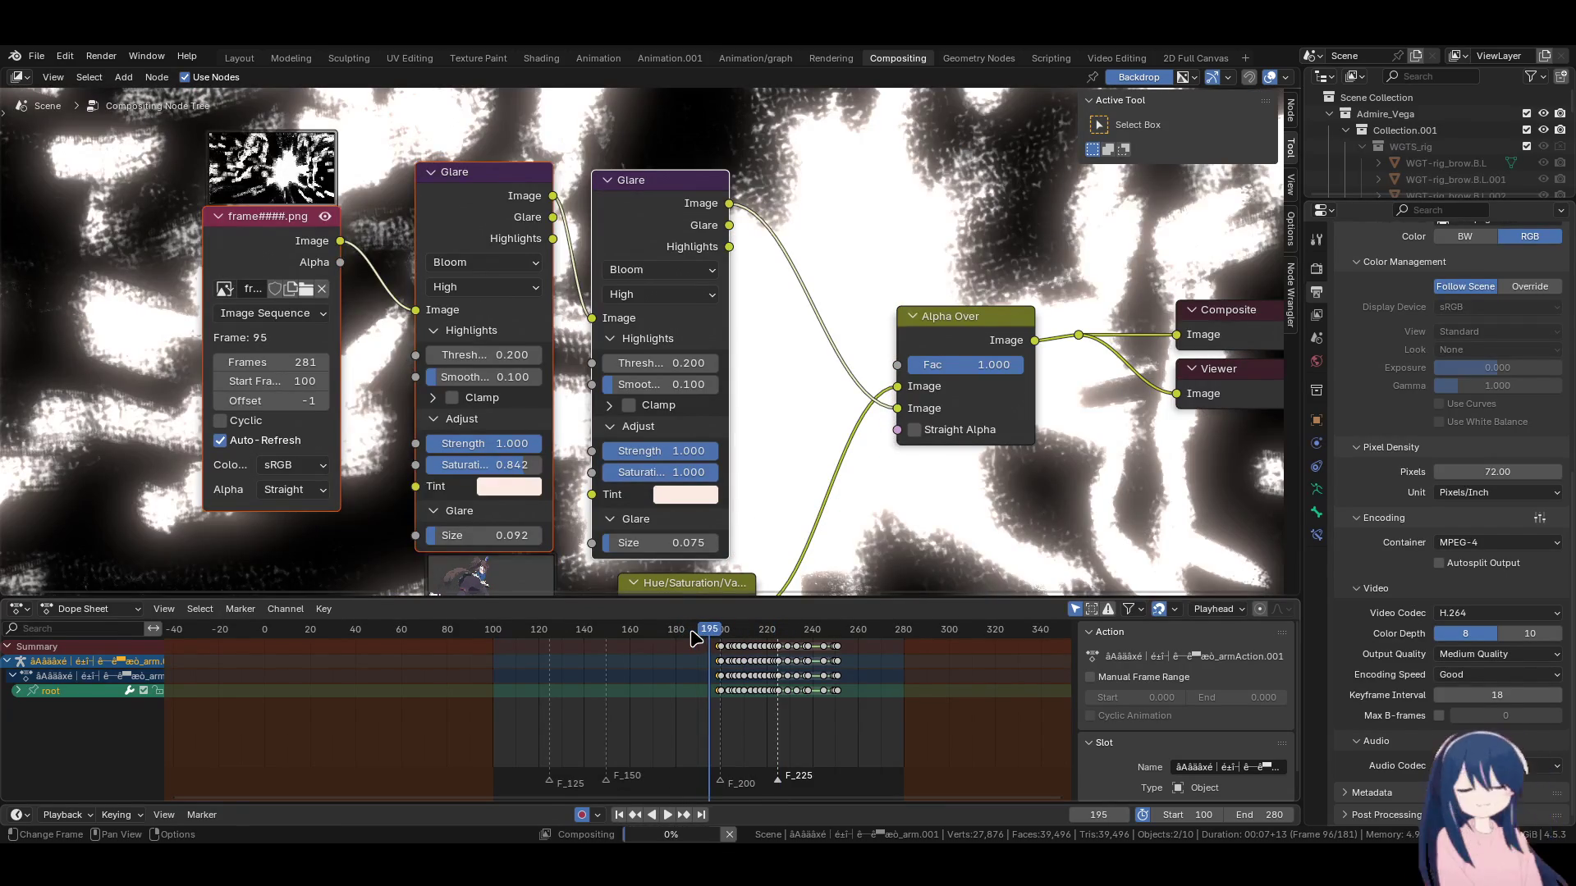
scroll(747, 679, "down", 2)
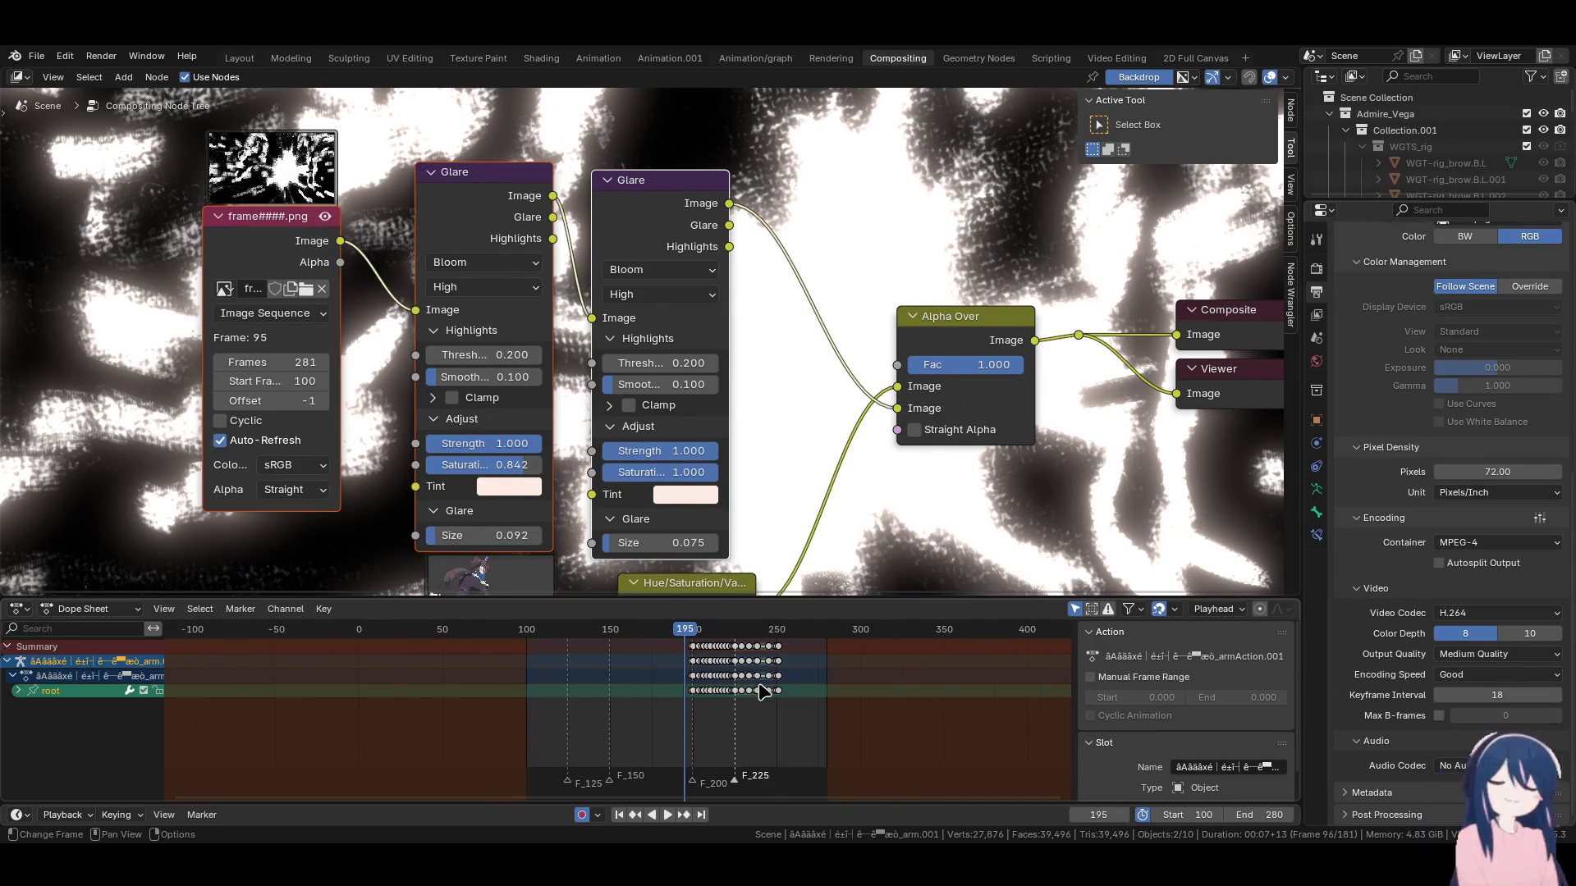
left_click(511, 632)
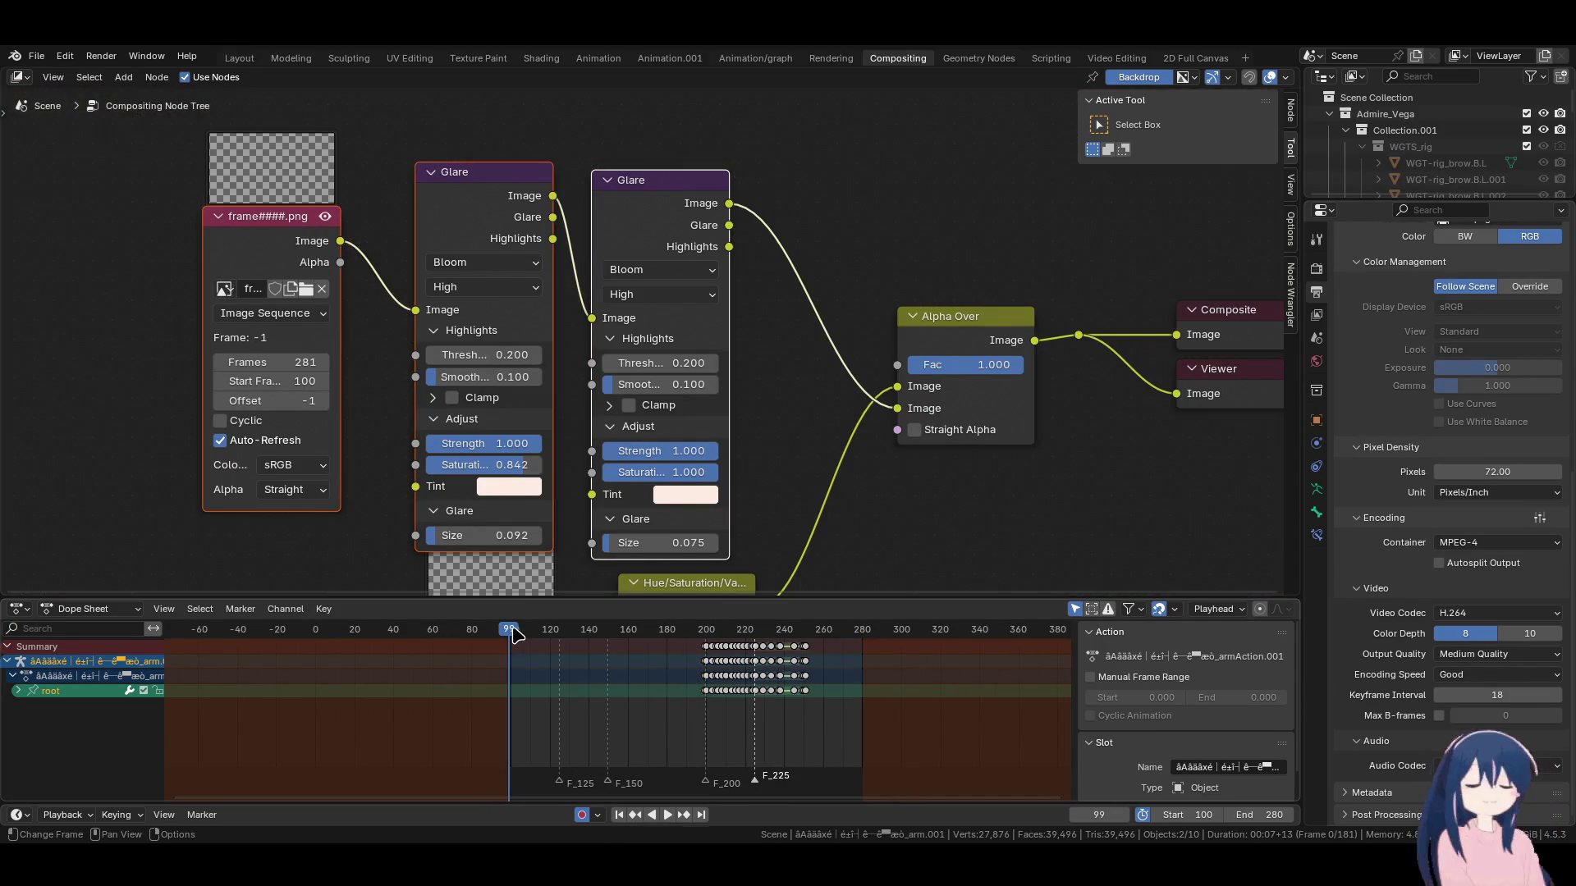
scroll(938, 476, "down", 3)
middle_click_drag(881, 451, 885, 410)
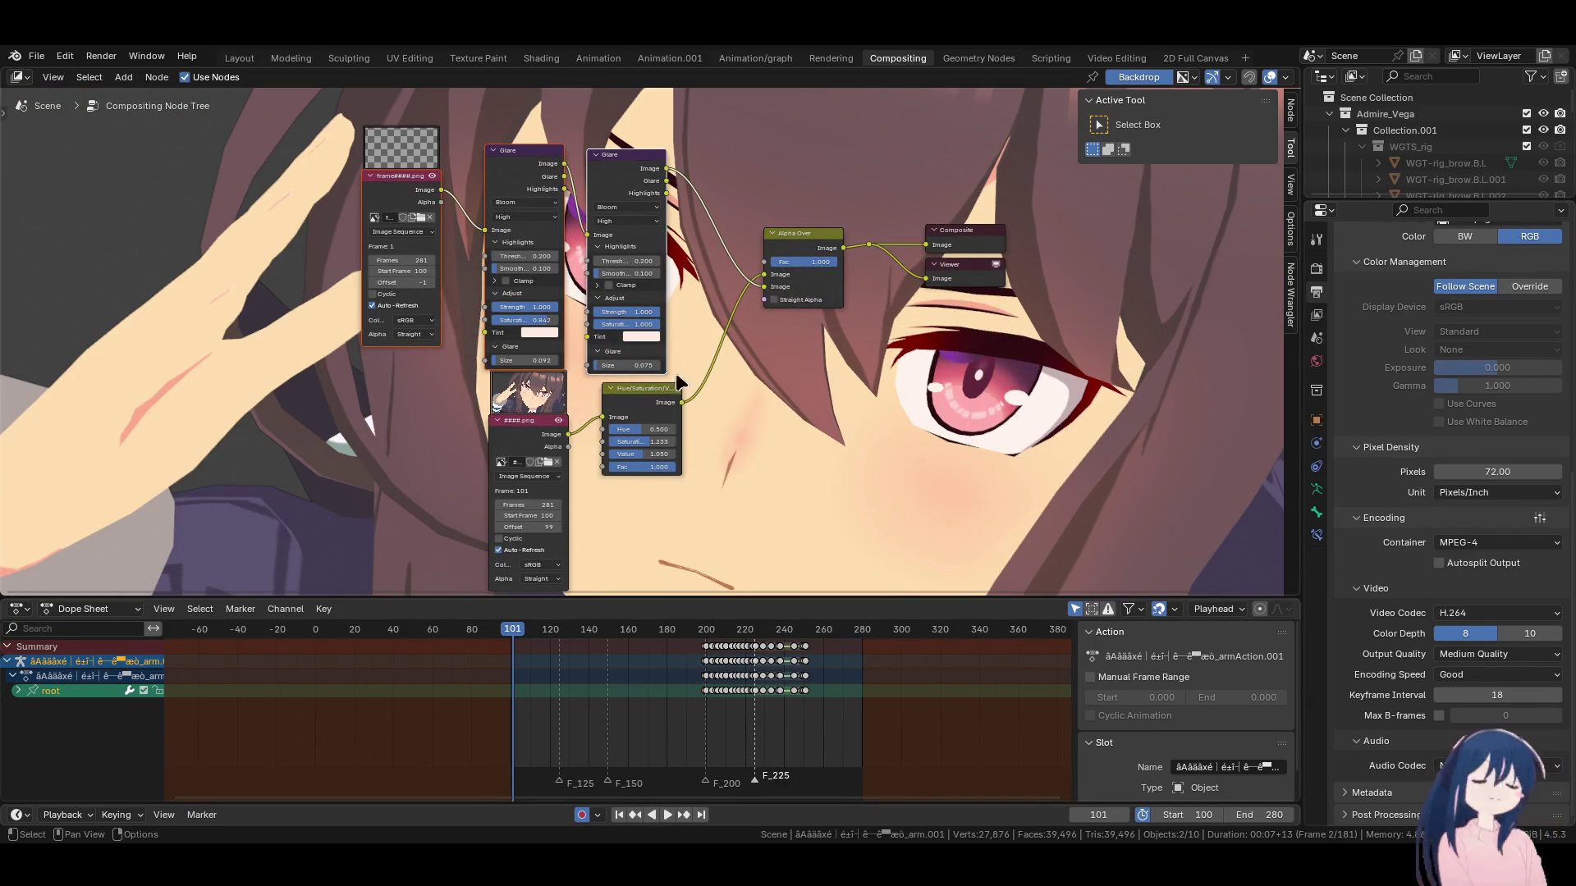
Cancel a test Render Animation, then start the full render from the Render menu.
left_click(100, 56)
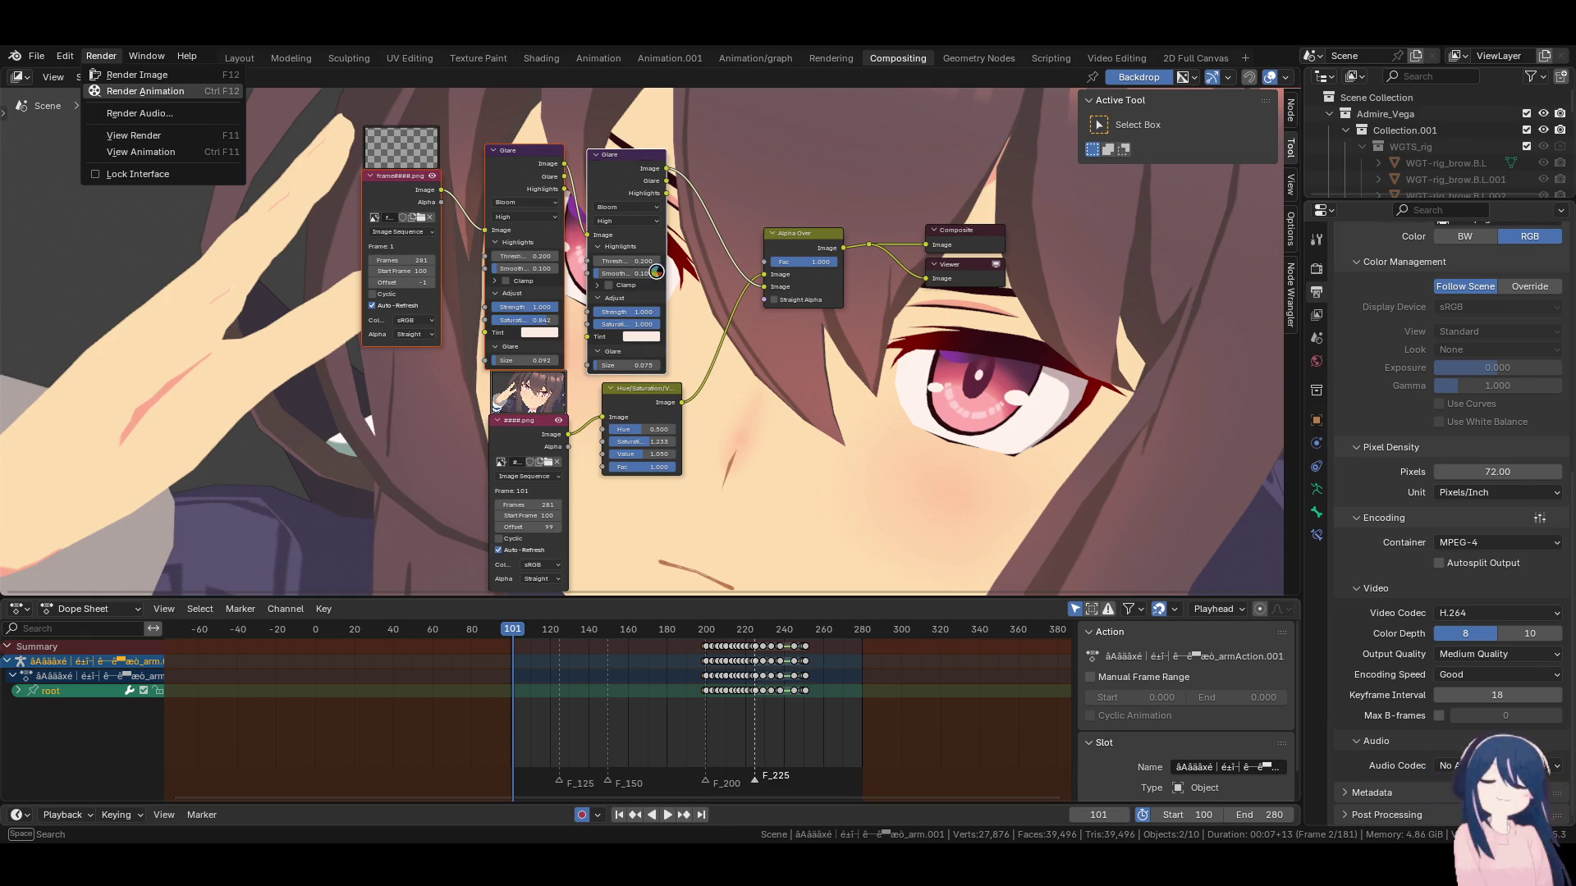
key("ctrl+F12")
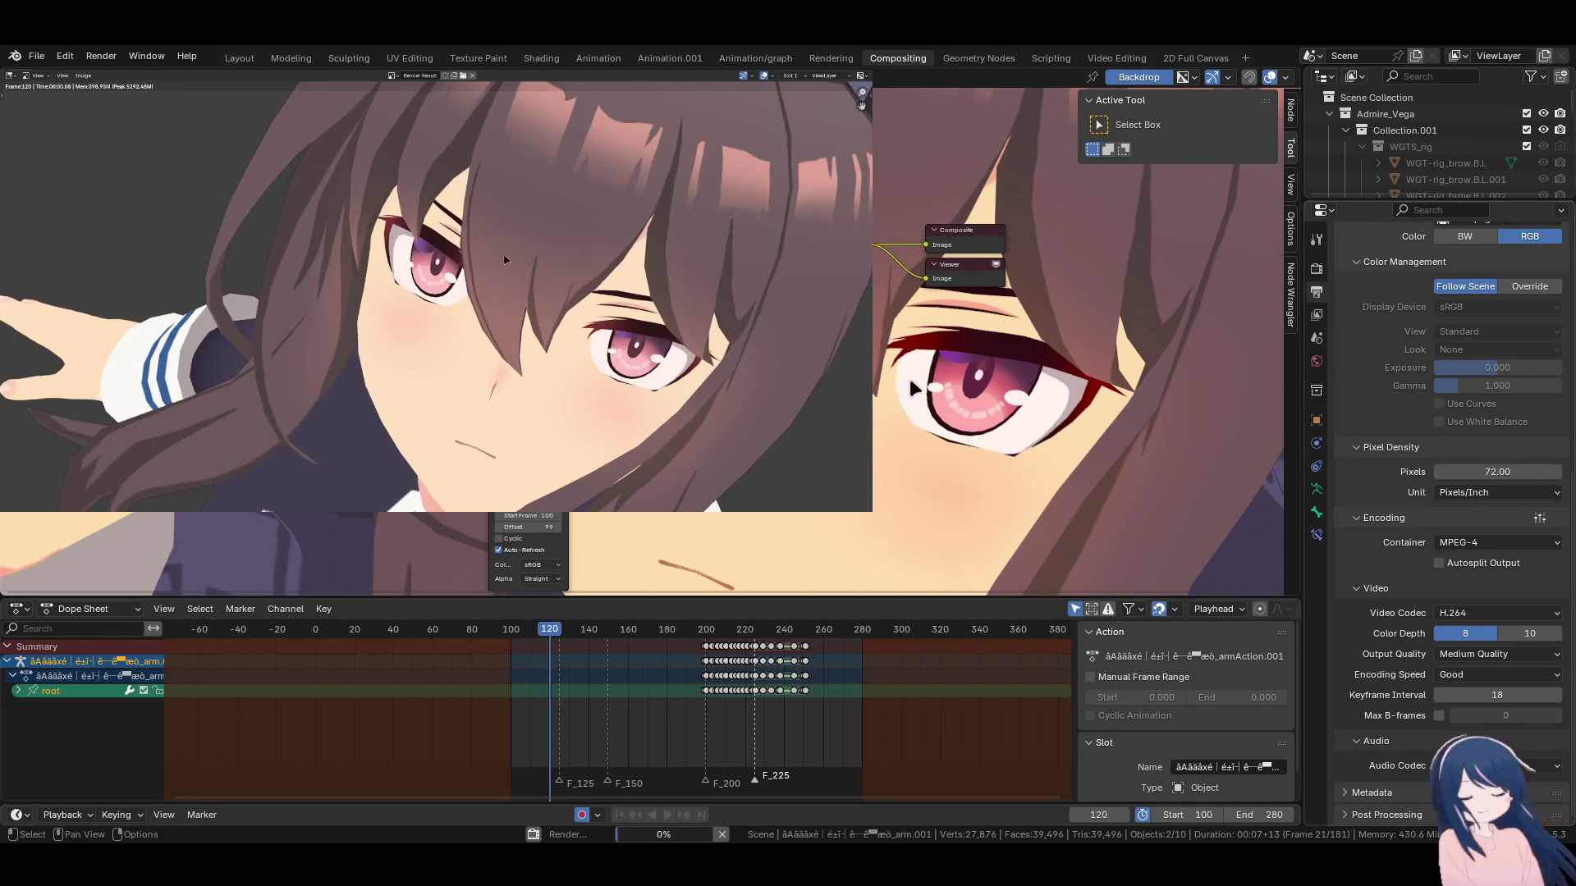
key("Escape")
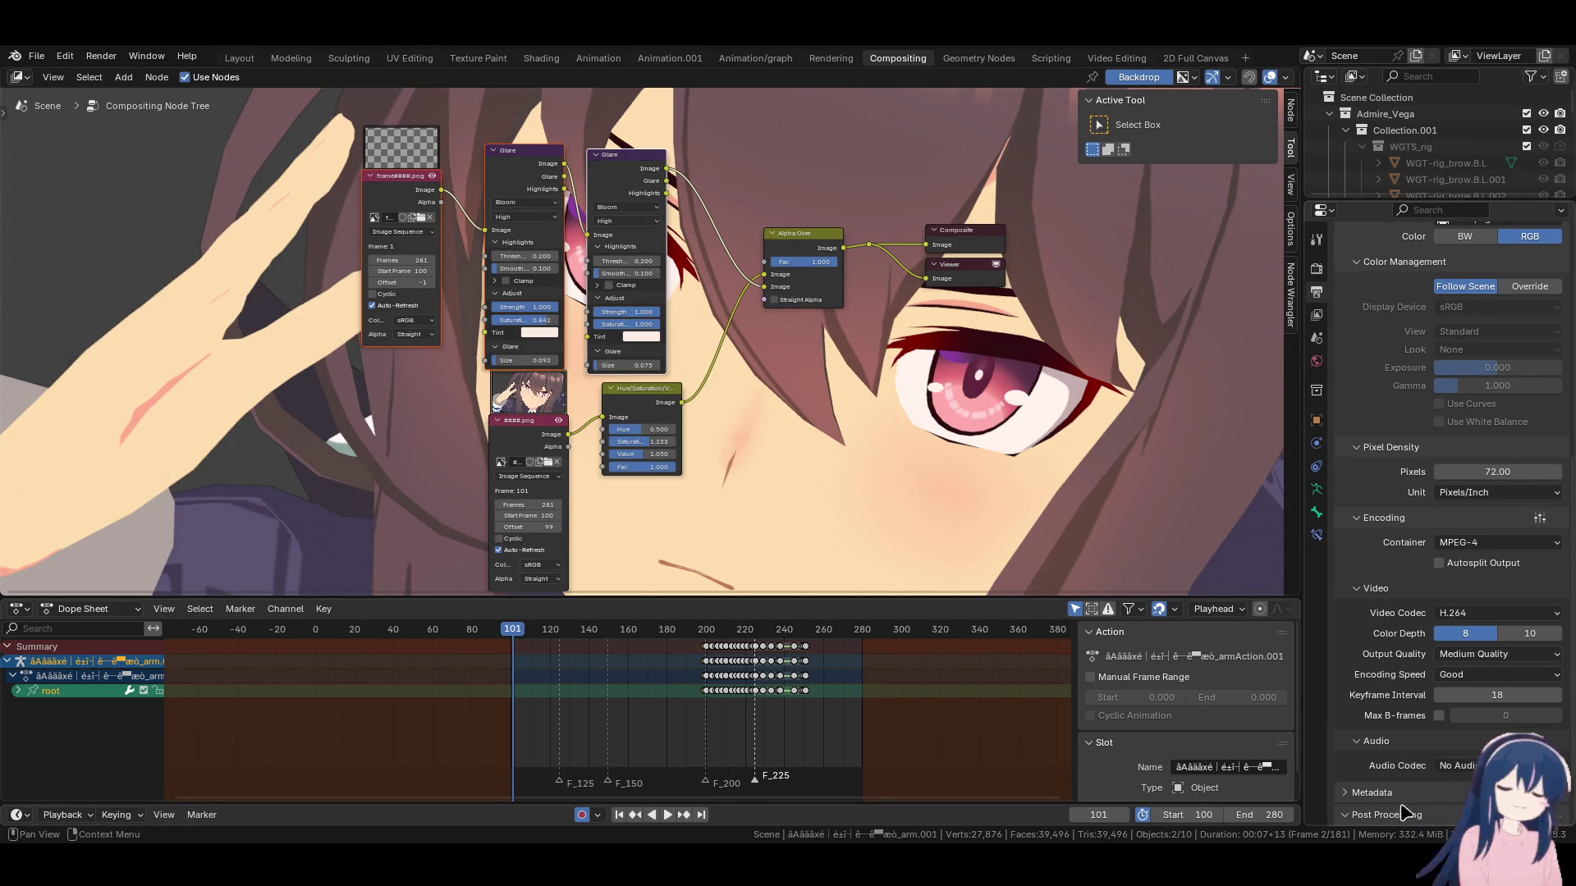
scroll(1399, 763, "down", 2)
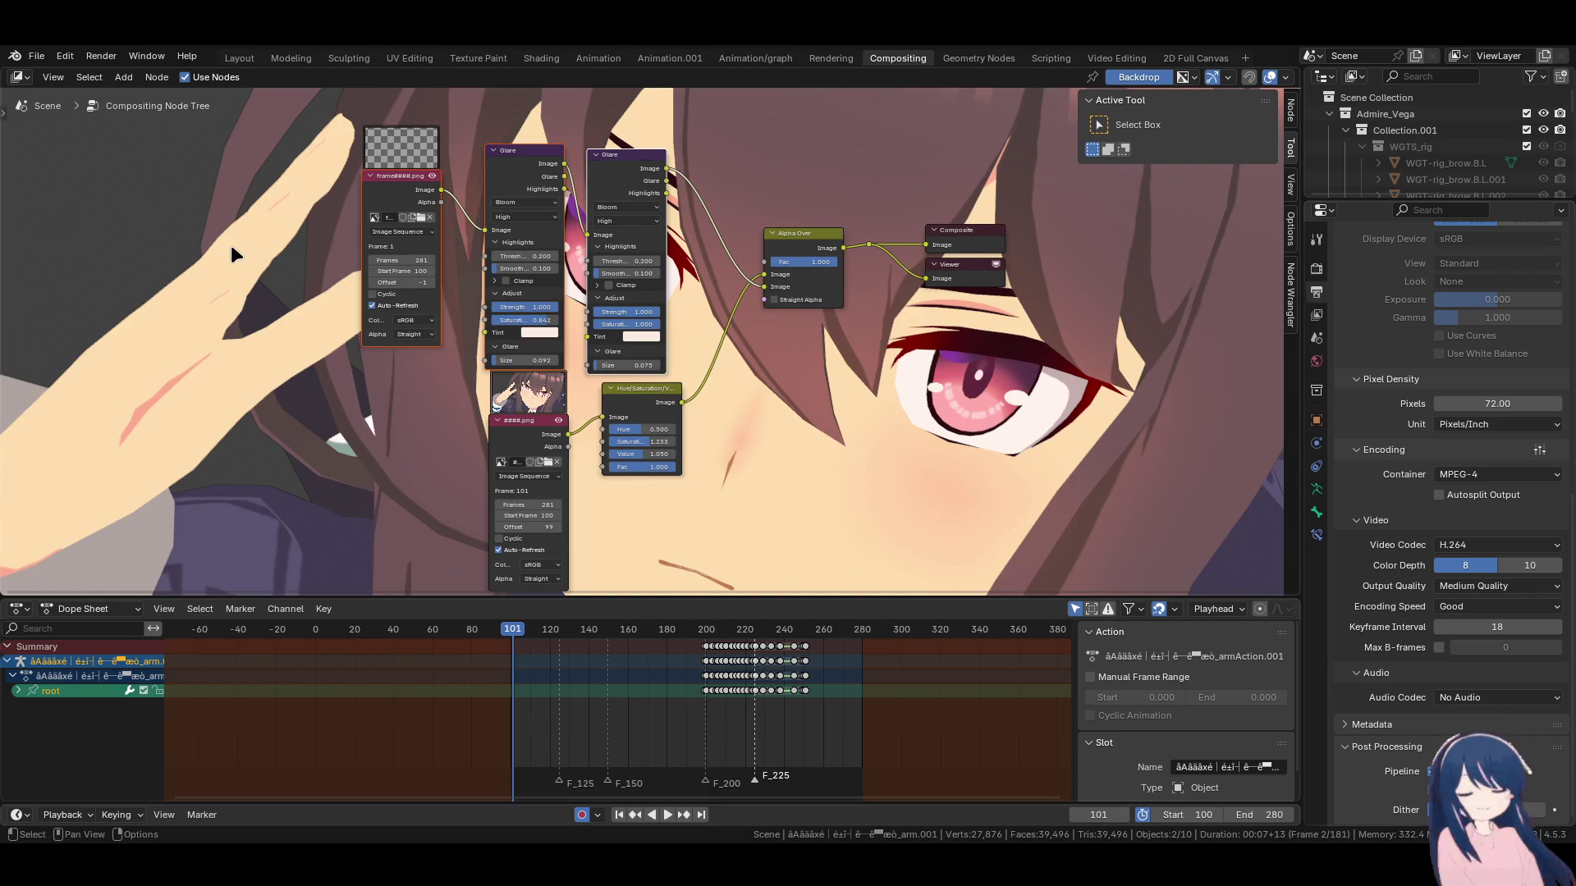
left_click(101, 56)
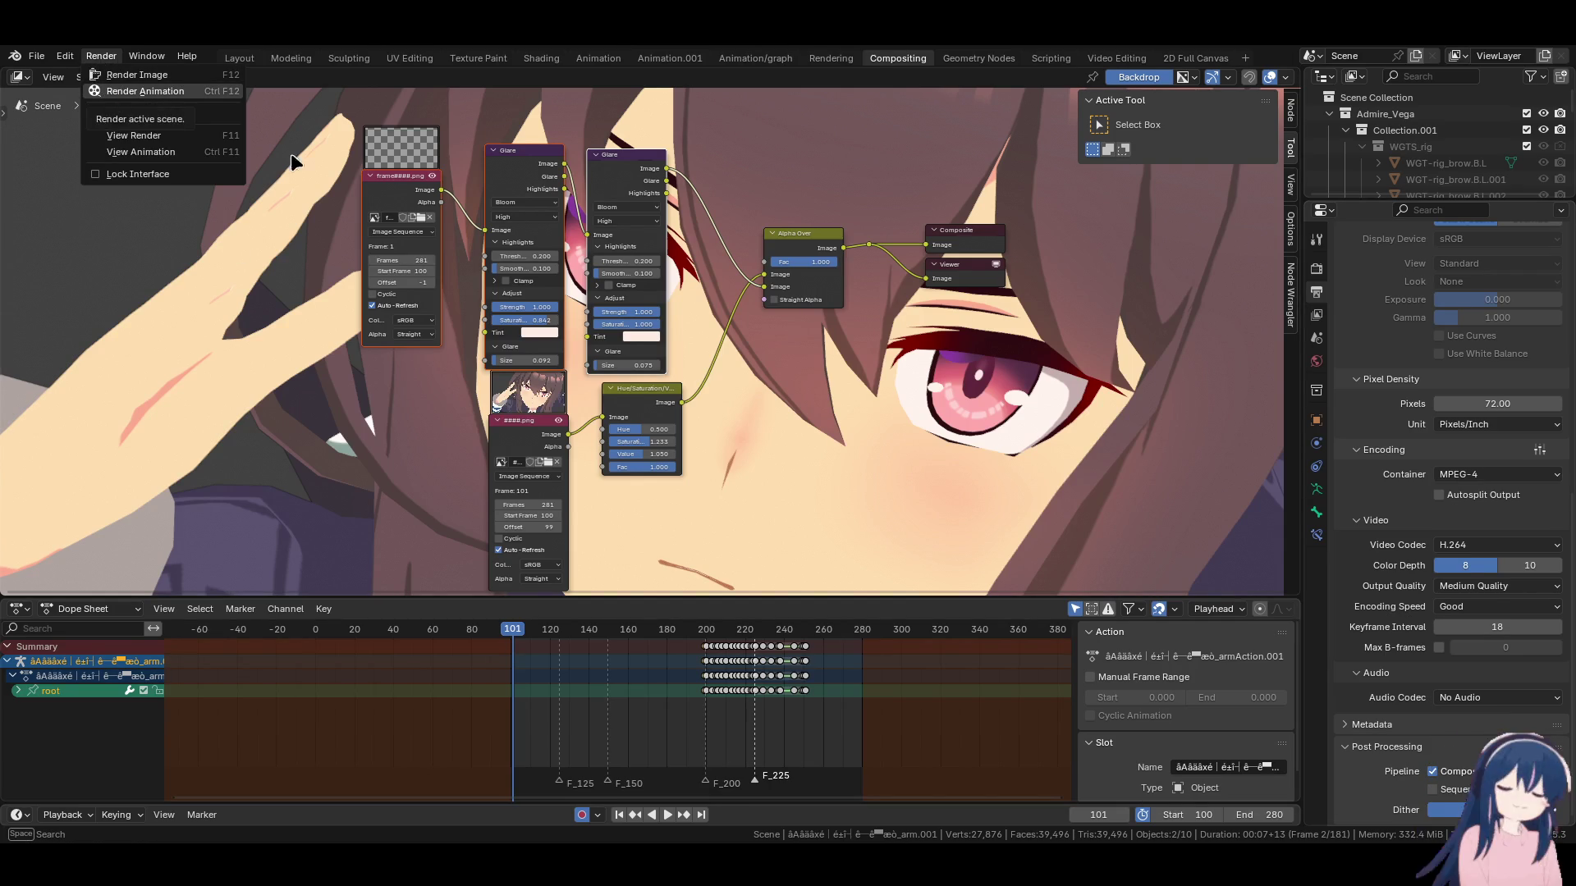
left_click(139, 91)
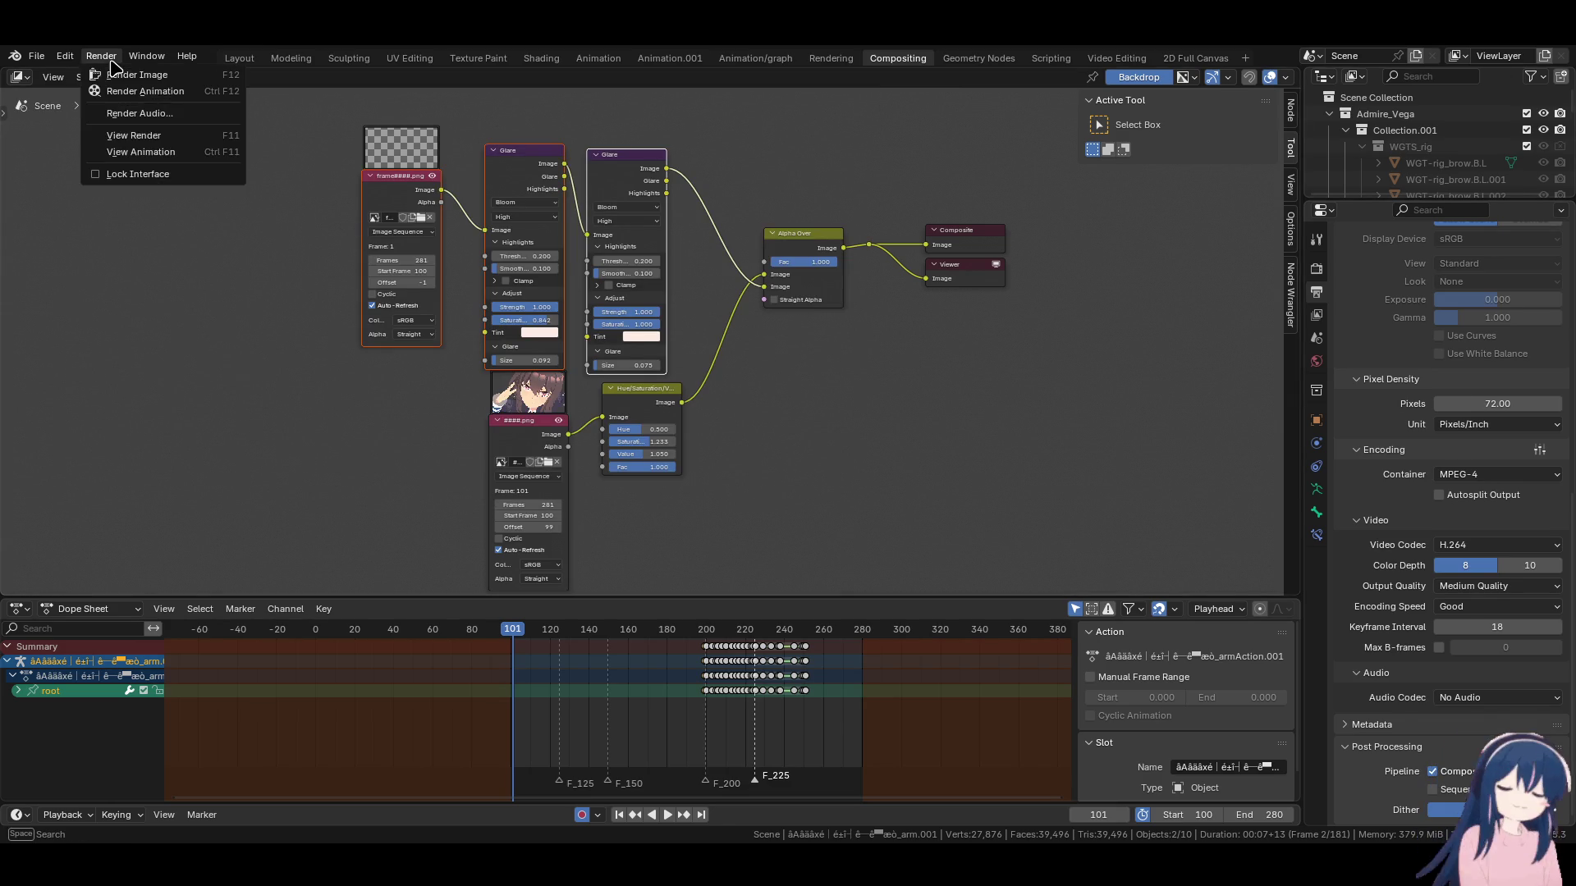
Open the finished render from the Render menu for playback.
left_click(121, 137)
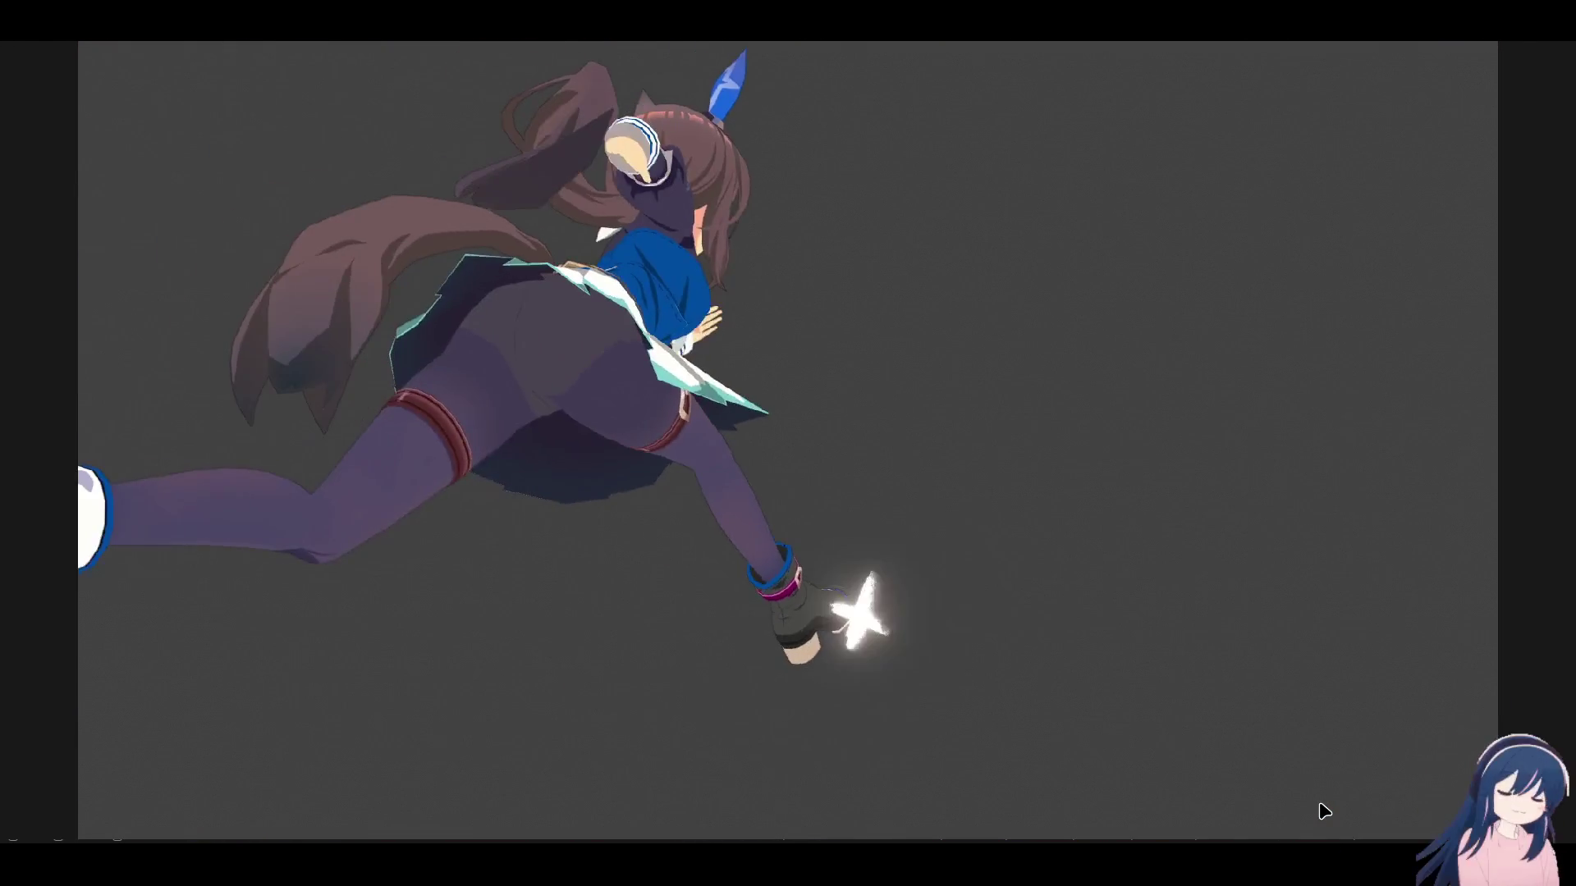
Scrub back to the eye close-up frames near frame 30 to inspect the purple glow.
mouse_move(1090, 755)
left_mouse_down()
mouse_move(446, 731)
mouse_move(224, 689)
mouse_move(255, 695)
left_mouse_up()
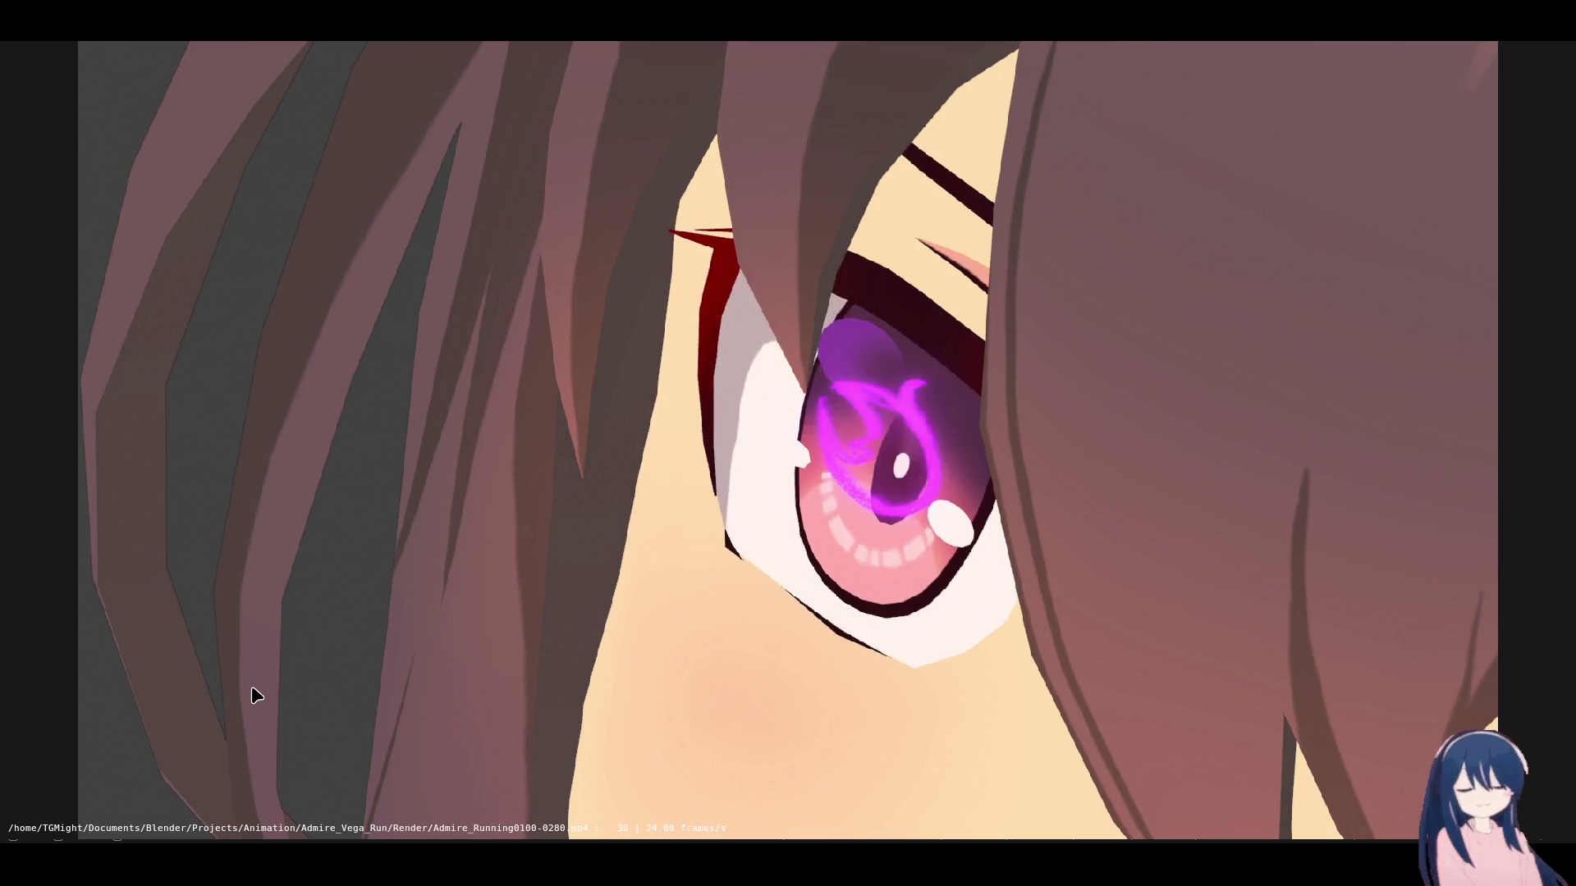
mouse_move(268, 696)
left_mouse_down()
mouse_move(232, 690)
mouse_move(673, 721)
left_mouse_up()
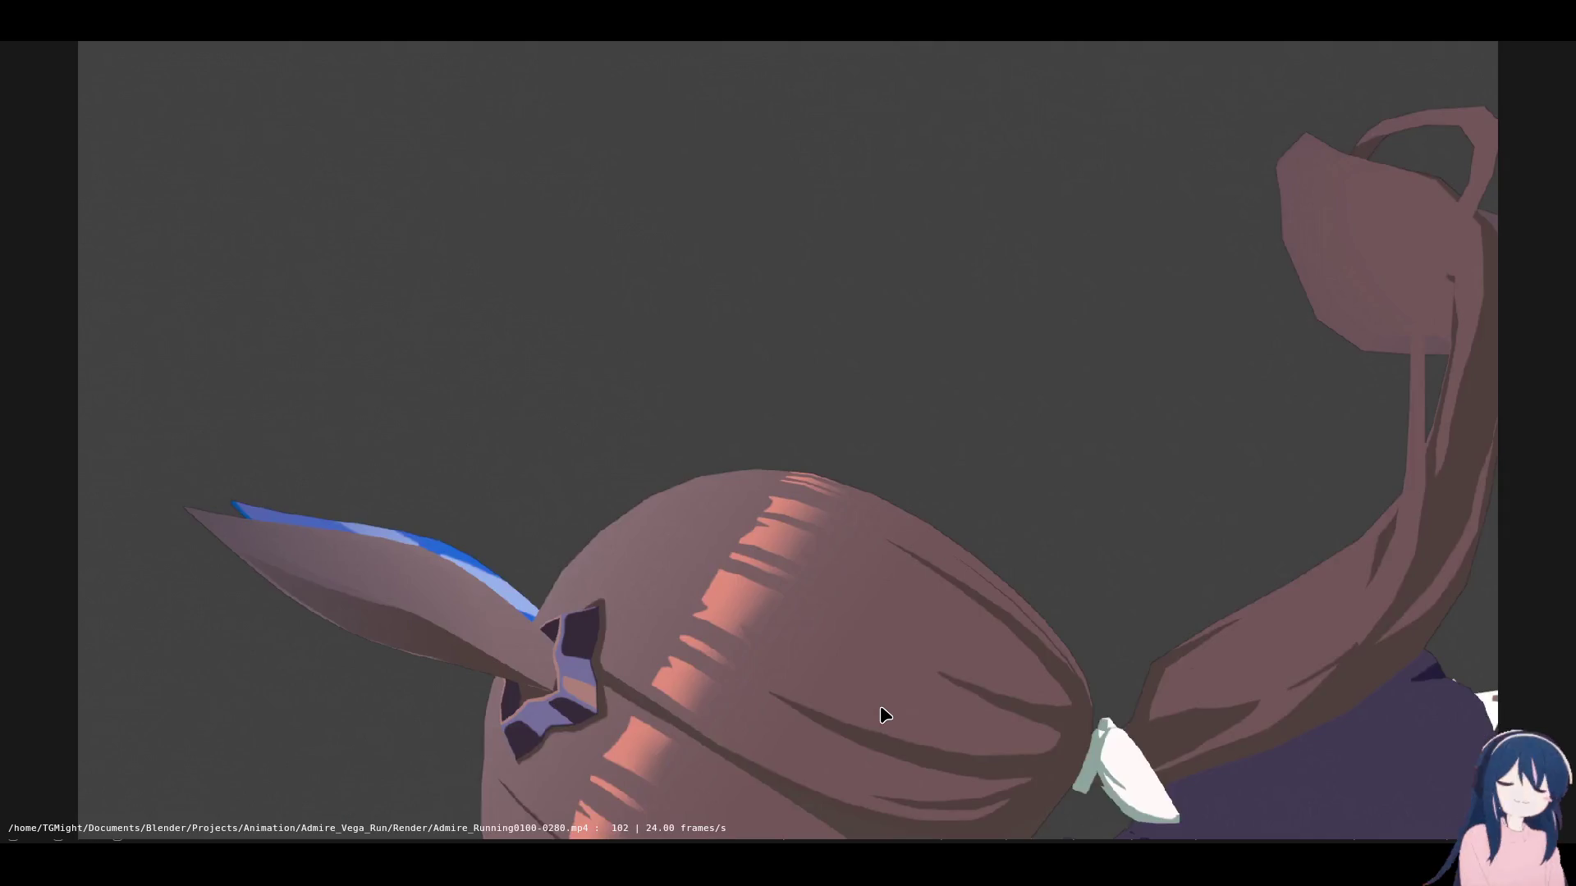
Scrub between frames 95 and 102 to compare the white and dark scribble bursts.
mouse_move(881, 708)
left_mouse_down()
mouse_move(702, 705)
mouse_move(828, 704)
left_mouse_up()
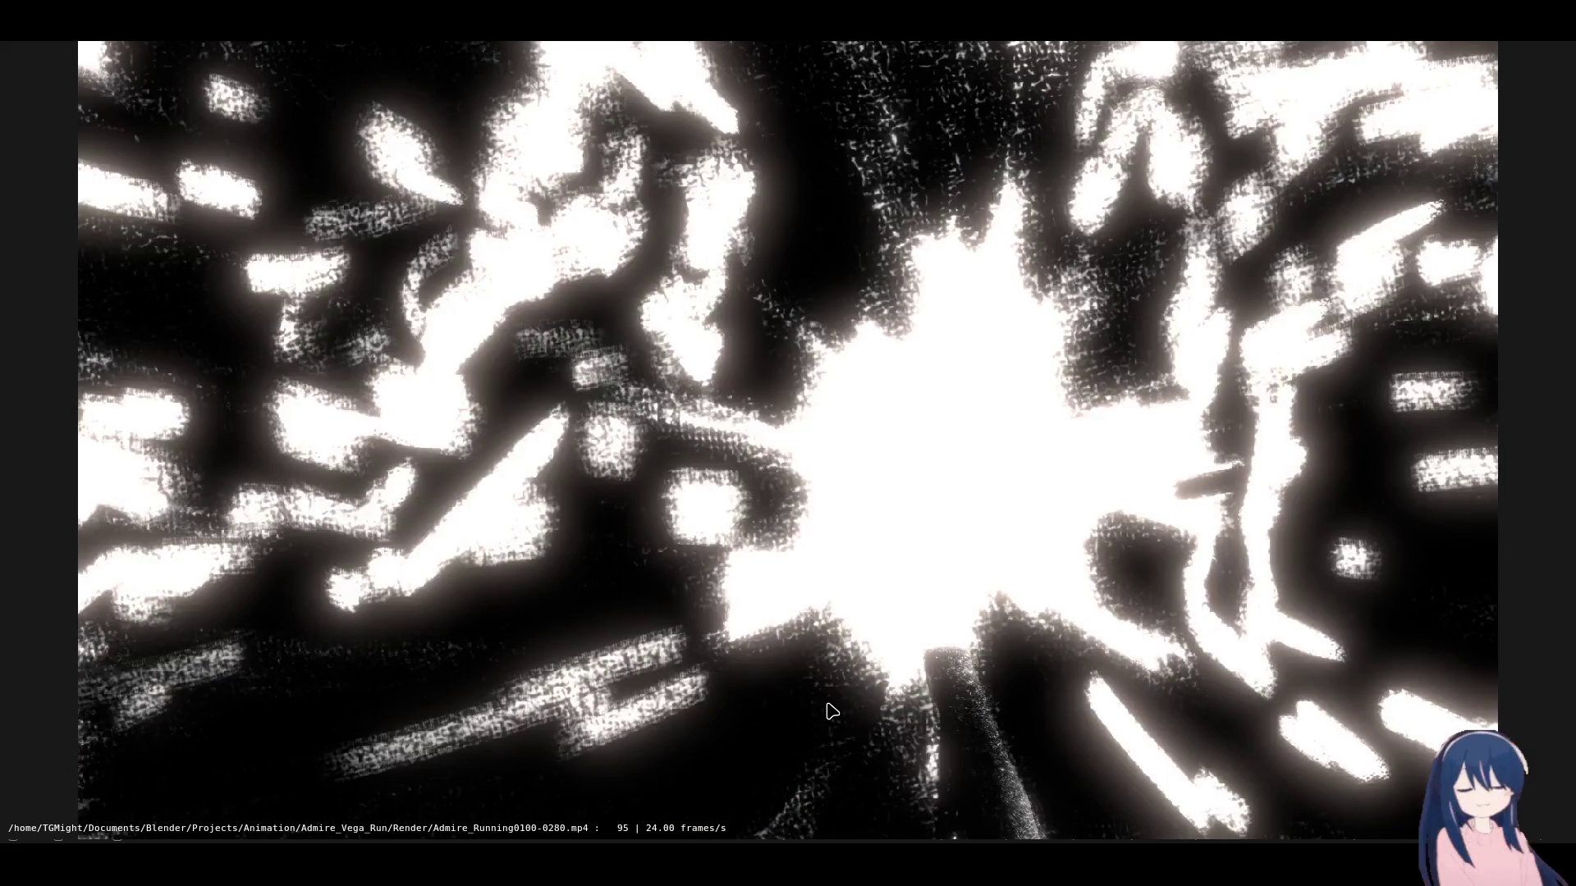
left_click_drag(835, 705, 811, 691)
left_click_drag(796, 565, 819, 561)
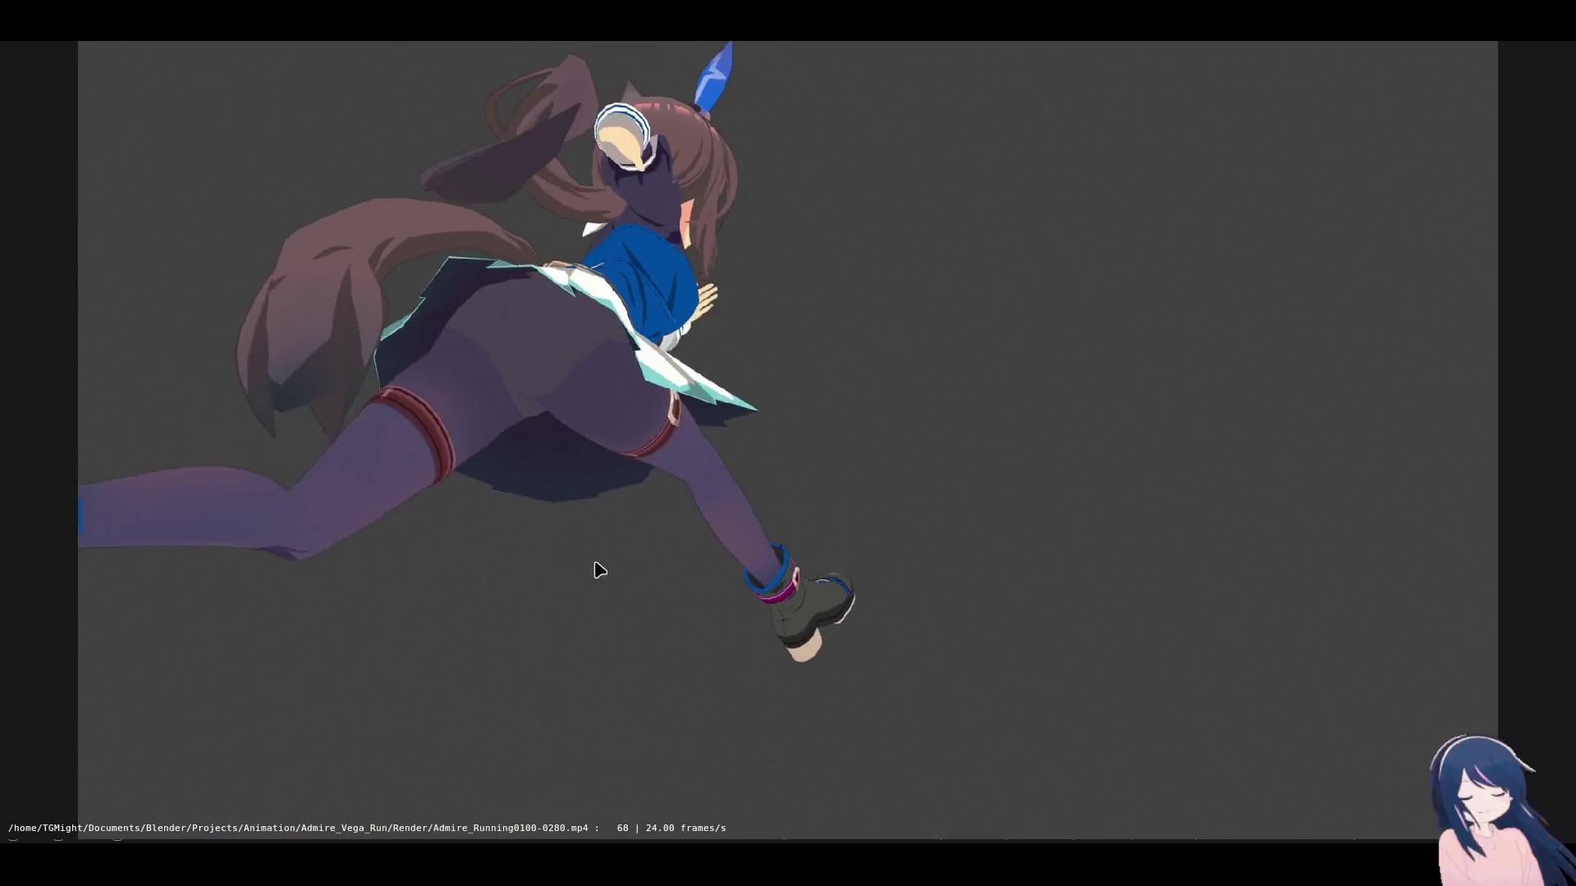
Scrub through the streak, line-art and later effect frames, then close the Animation Player.
mouse_move(600, 570)
left_mouse_down()
mouse_move(791, 588)
mouse_move(511, 568)
mouse_move(1033, 577)
mouse_move(443, 569)
mouse_move(845, 579)
left_mouse_up()
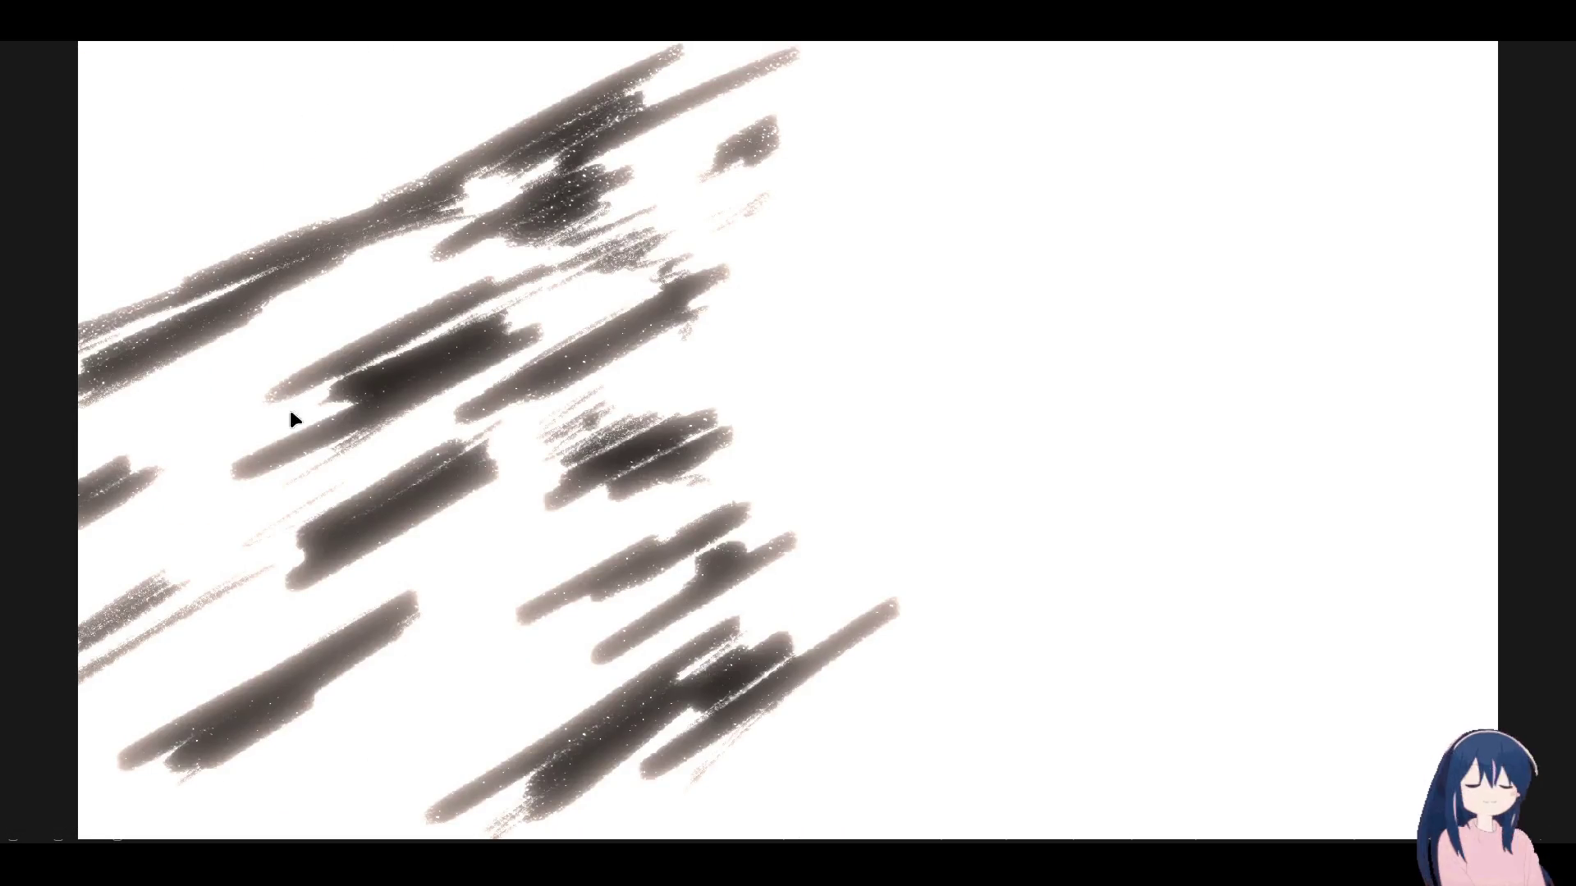
mouse_move(781, 739)
left_mouse_down()
mouse_move(682, 716)
mouse_move(745, 710)
left_mouse_up()
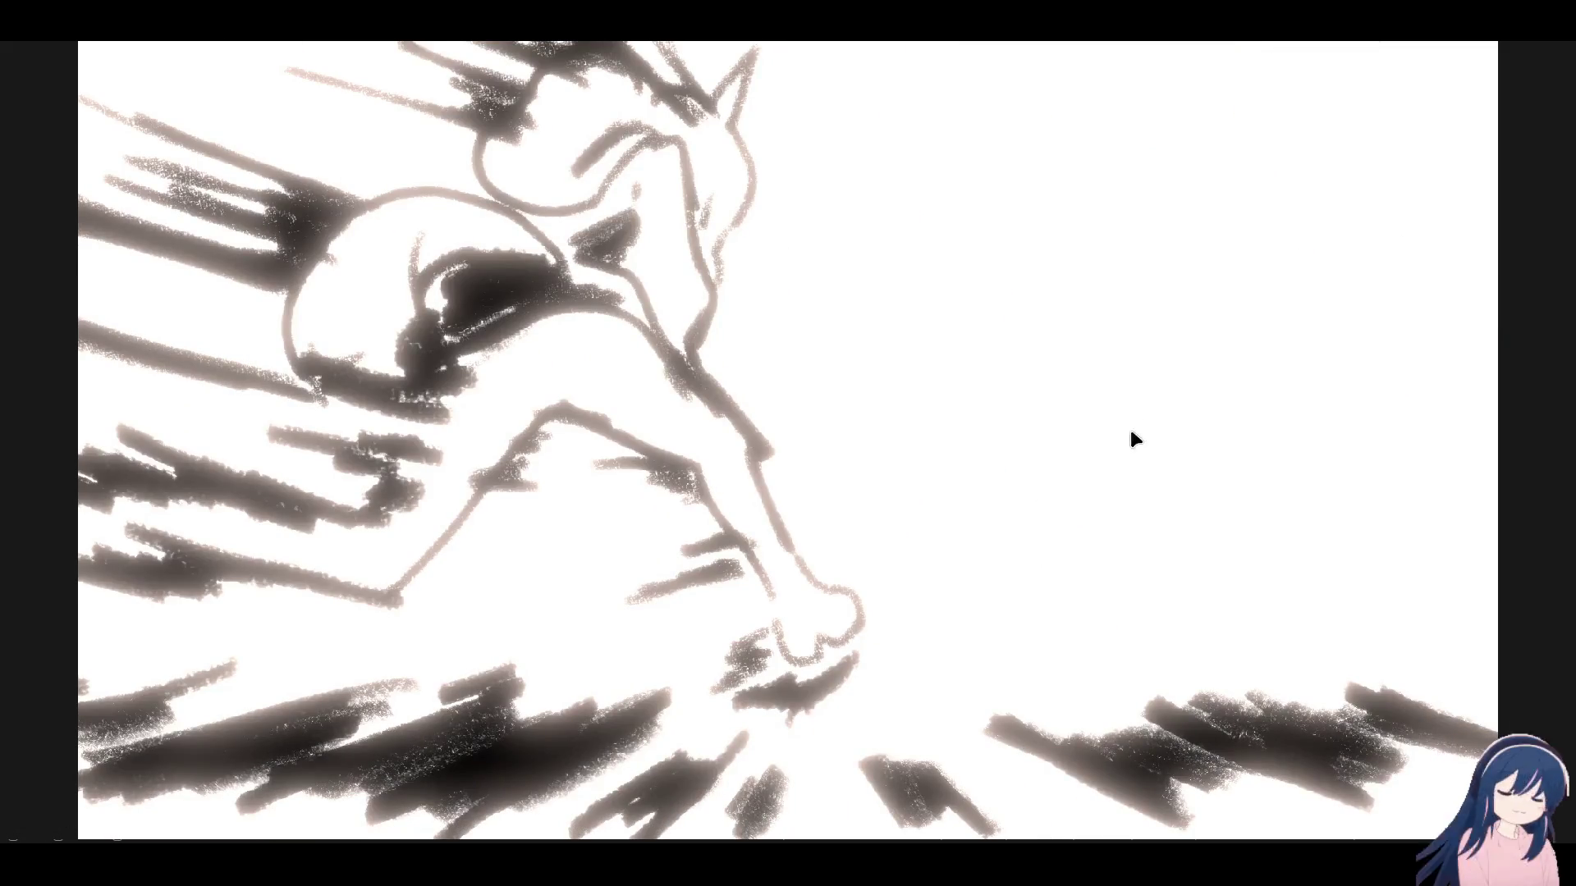
mouse_move(791, 654)
left_mouse_down()
mouse_move(777, 652)
mouse_move(924, 659)
left_mouse_up()
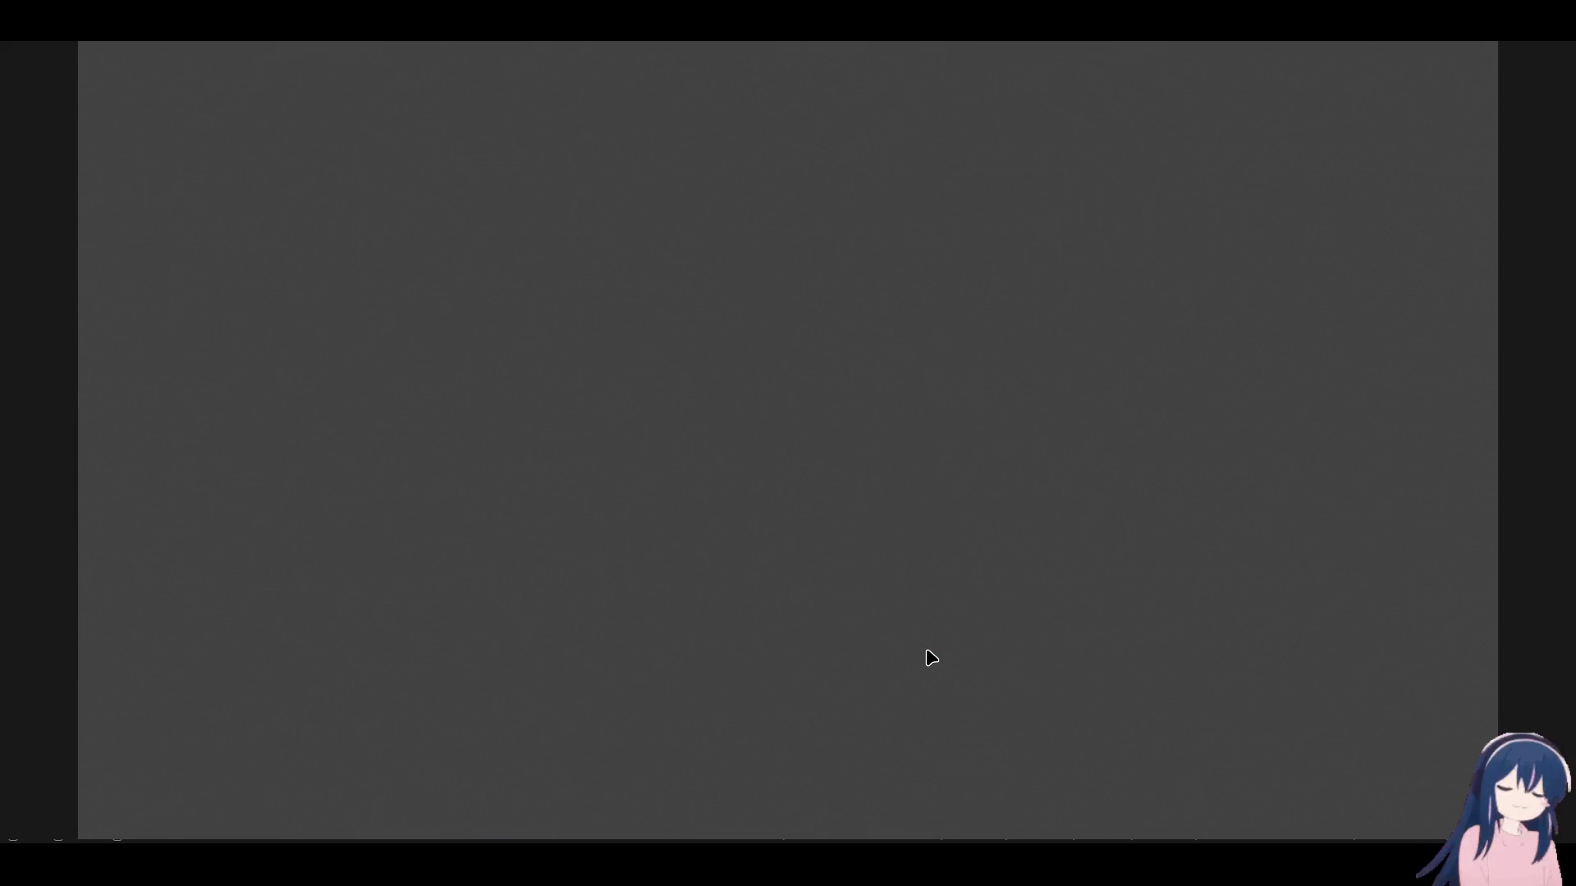
key("Escape")
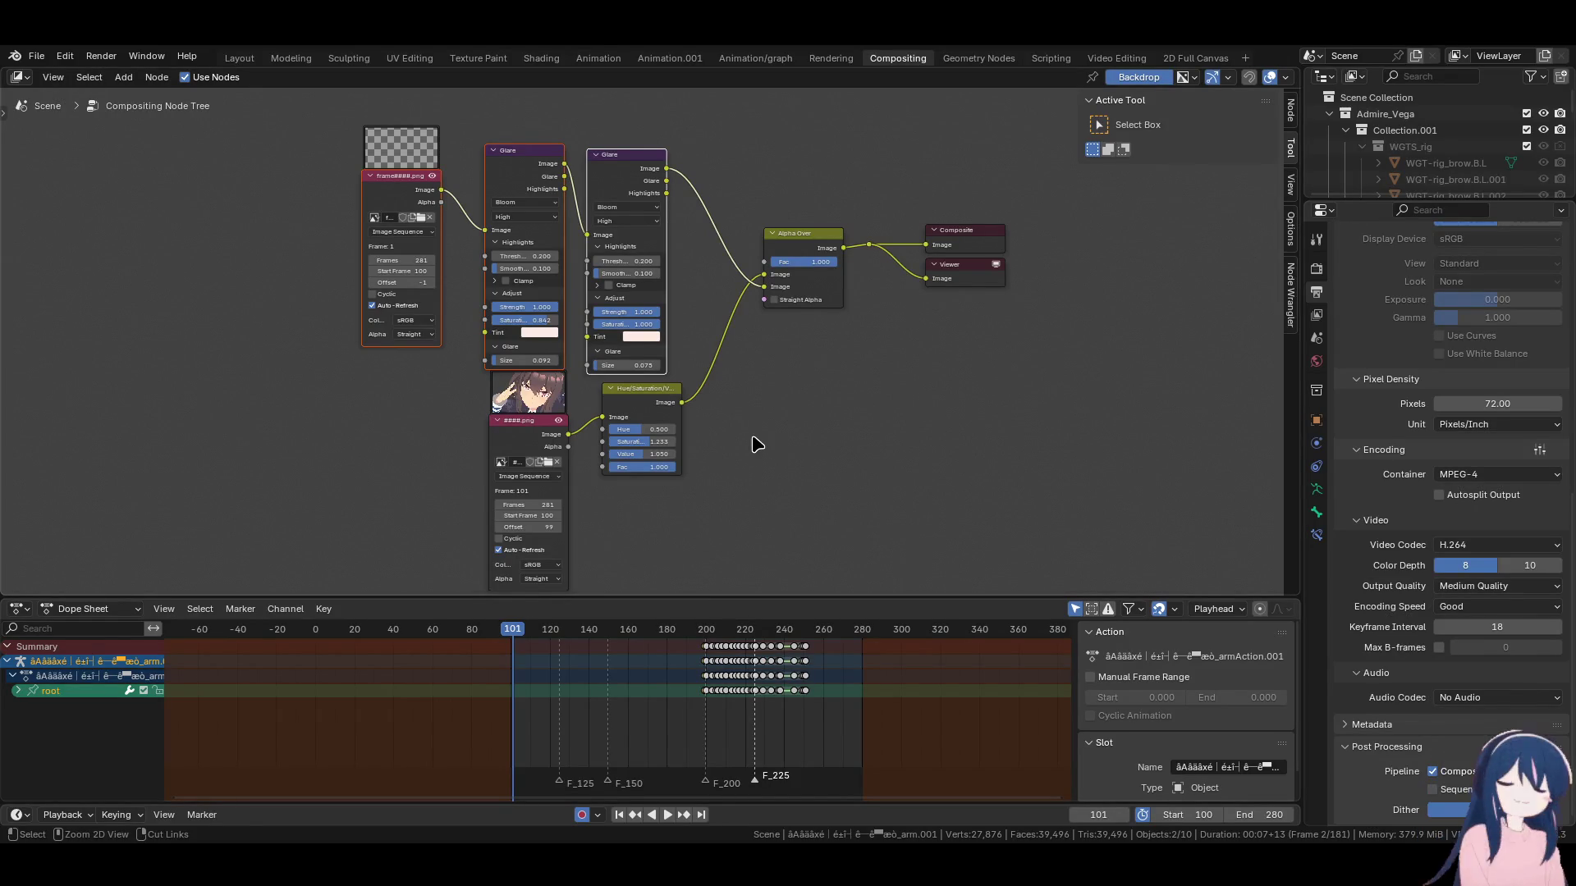
Save the Admire_Running project file.
key("ctrl+s")
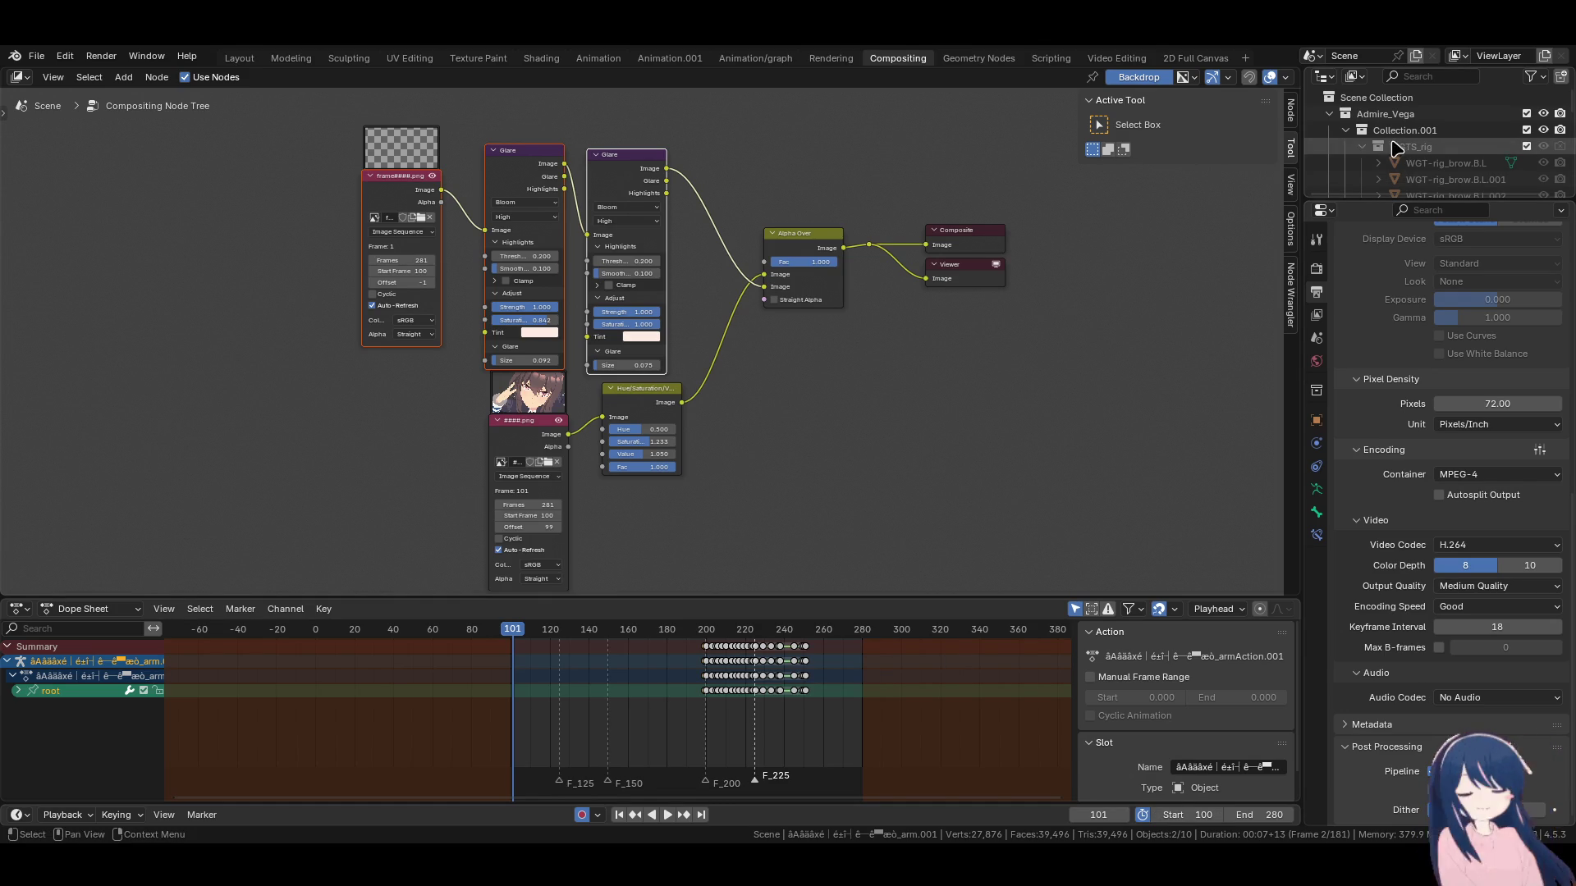
Enlarge the Outliner and collapse Admire_Vega to reveal the Ayabe collection hierarchy.
mouse_move(1389, 203)
left_mouse_down()
mouse_move(1382, 556)
mouse_move(1381, 513)
left_mouse_up()
left_click(1330, 114)
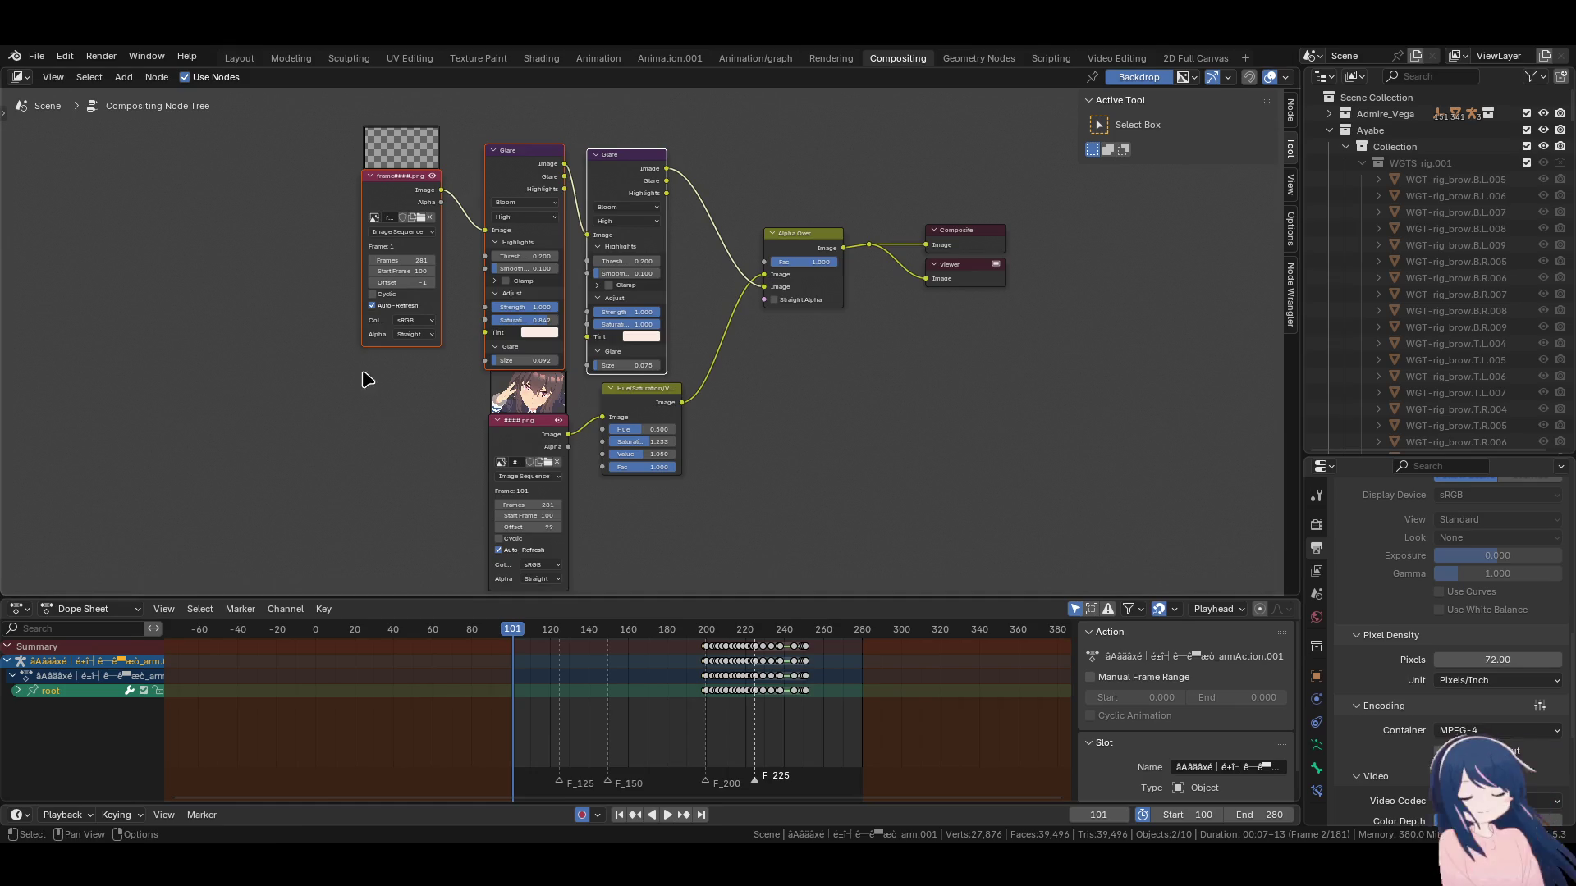
Recentre the node tree and shift both Glare nodes slightly up and to the left.
scroll(677, 340, "down", 2)
scroll(678, 340, "up", 2)
scroll(677, 339, "down", 1)
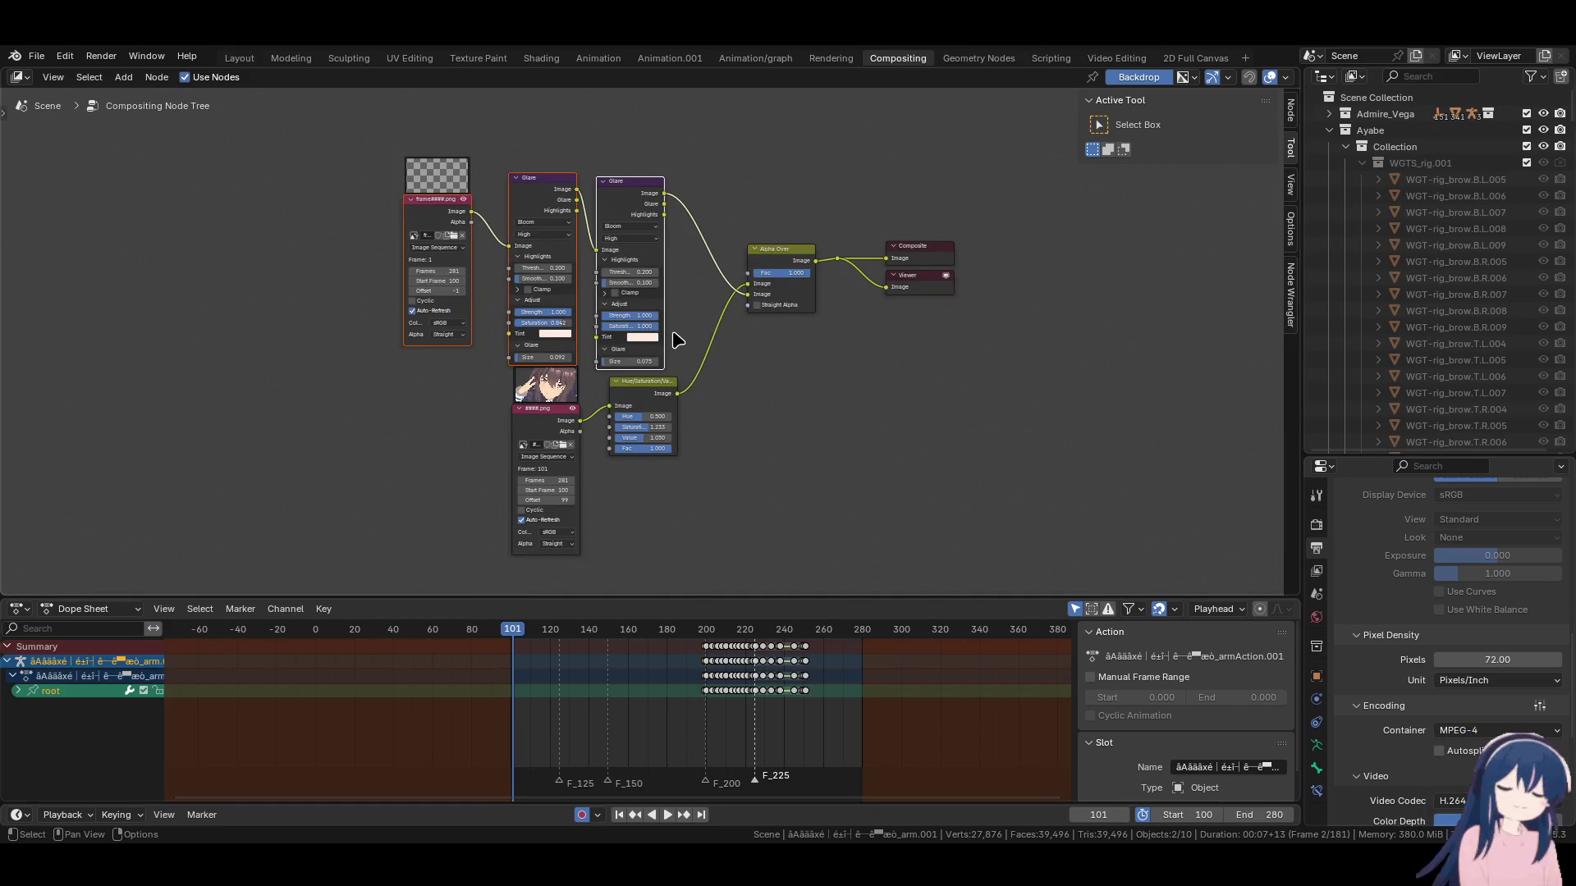
mouse_move(749, 350)
middle_mouse_down()
mouse_move(795, 385)
mouse_move(597, 295)
mouse_move(898, 394)
mouse_move(640, 408)
mouse_move(789, 325)
mouse_move(789, 354)
middle_mouse_up()
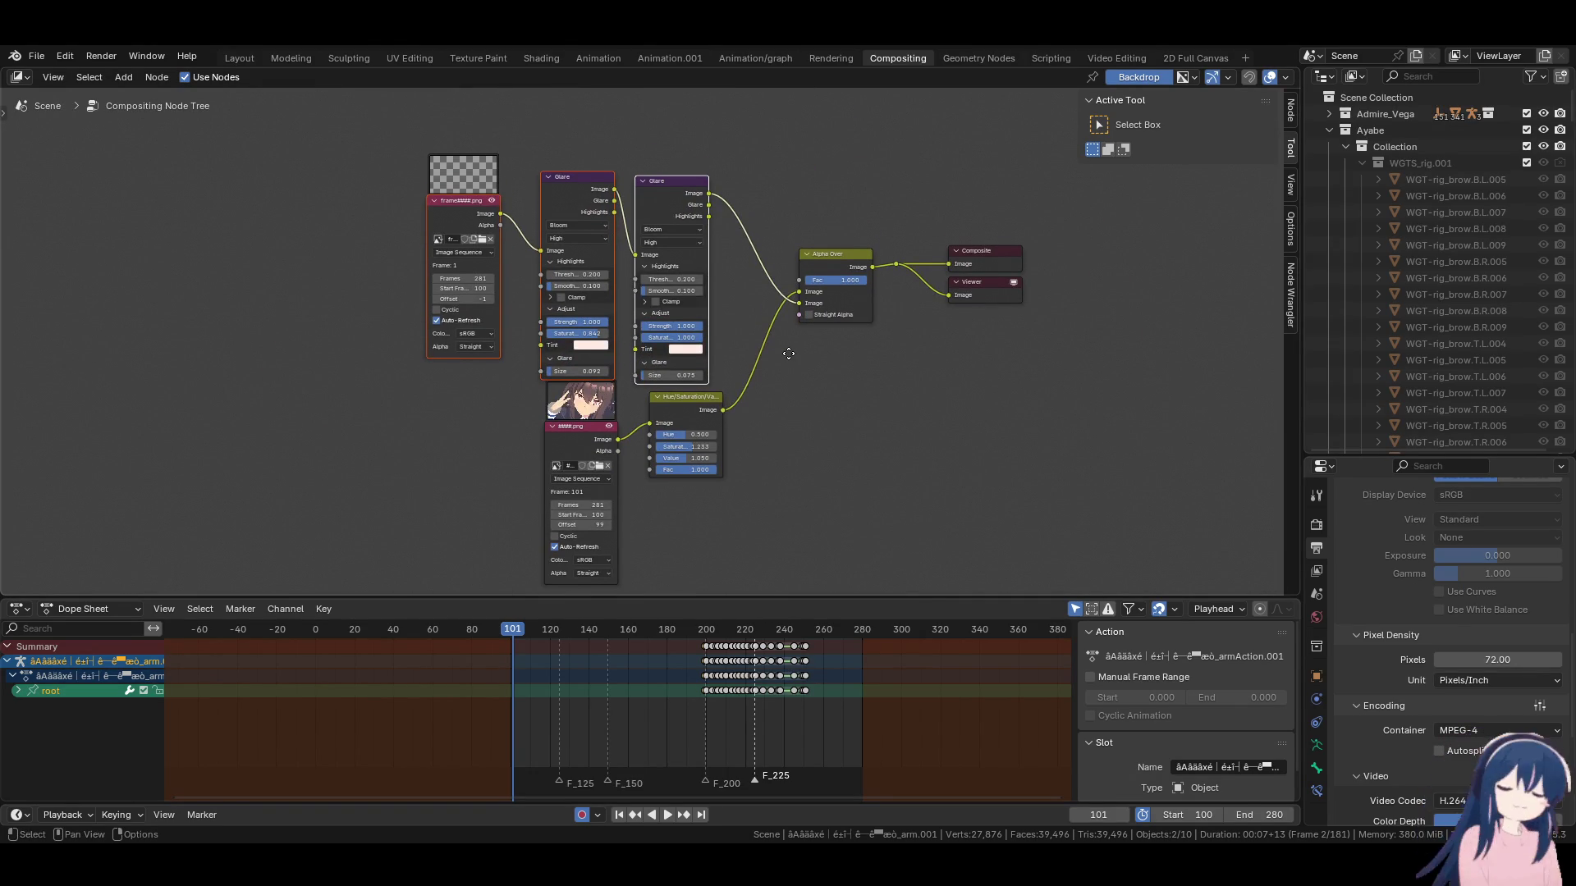
left_click_drag(573, 189, 557, 181)
left_click_drag(668, 209, 660, 204)
mouse_move(807, 480)
middle_mouse_down()
mouse_move(827, 409)
mouse_move(817, 447)
middle_mouse_up()
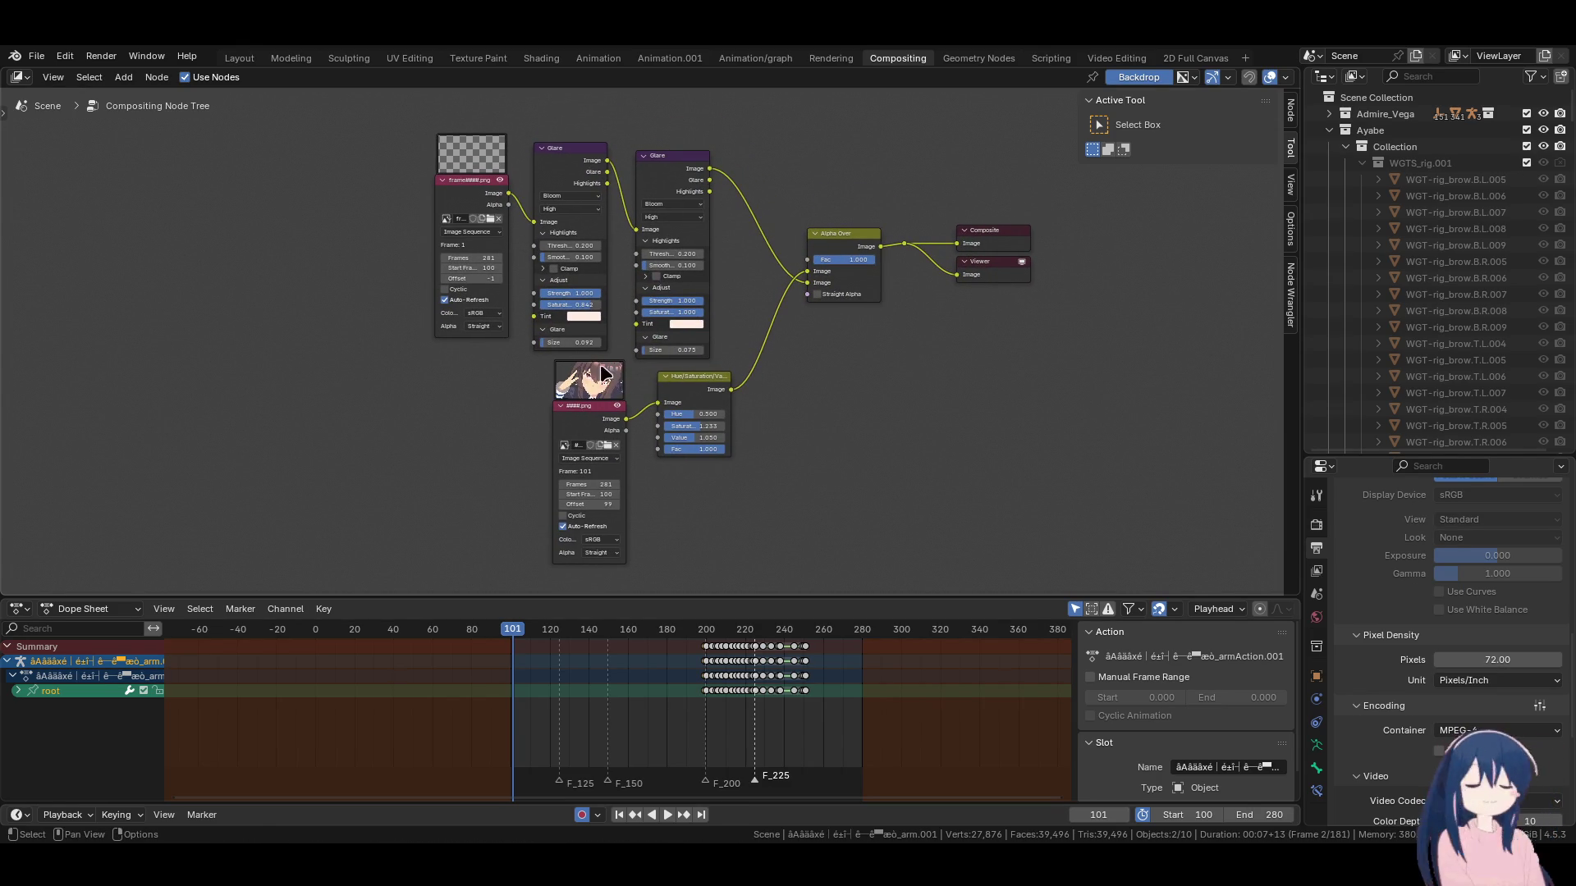
Start a new General file, answer the save-changes prompt, and deselect the cube.
left_click(43, 60)
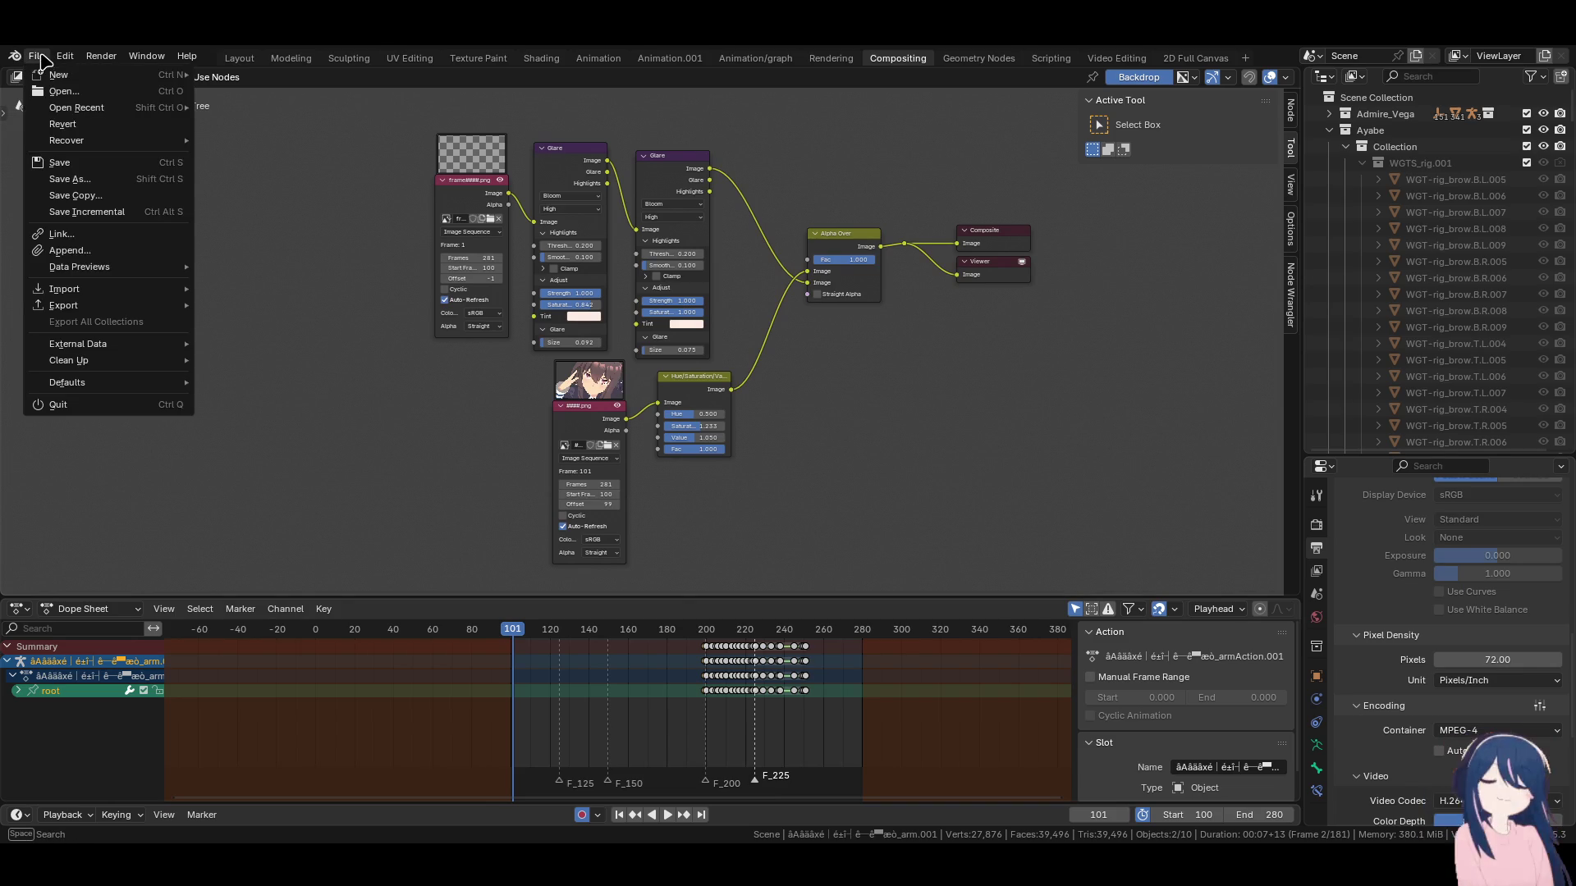
mouse_move(49, 77)
left_click(234, 73)
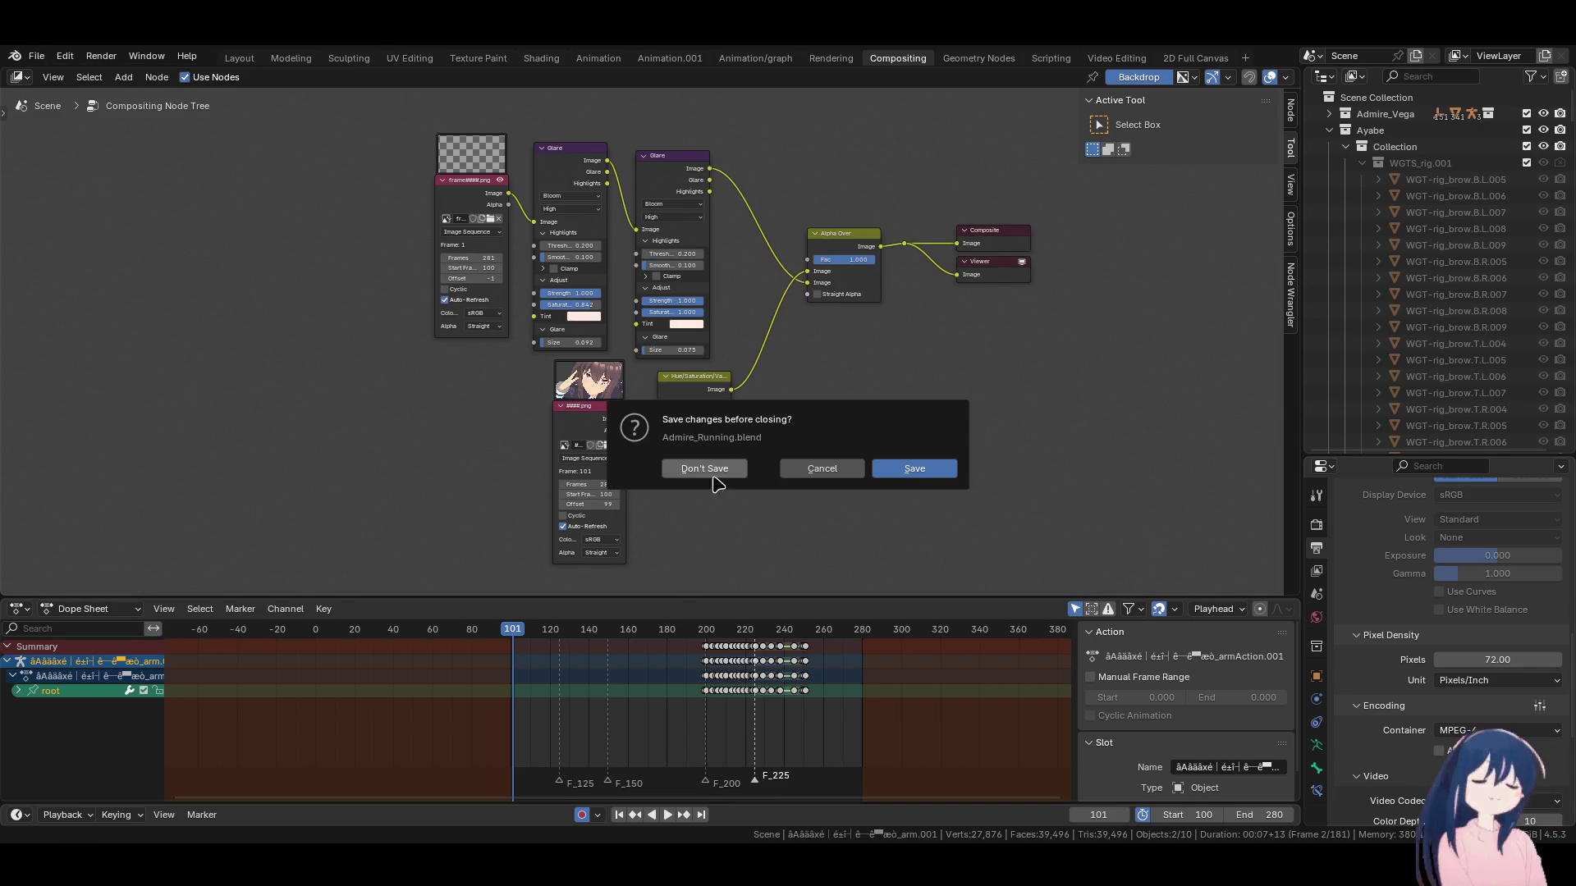
left_click(907, 470)
left_click(756, 441)
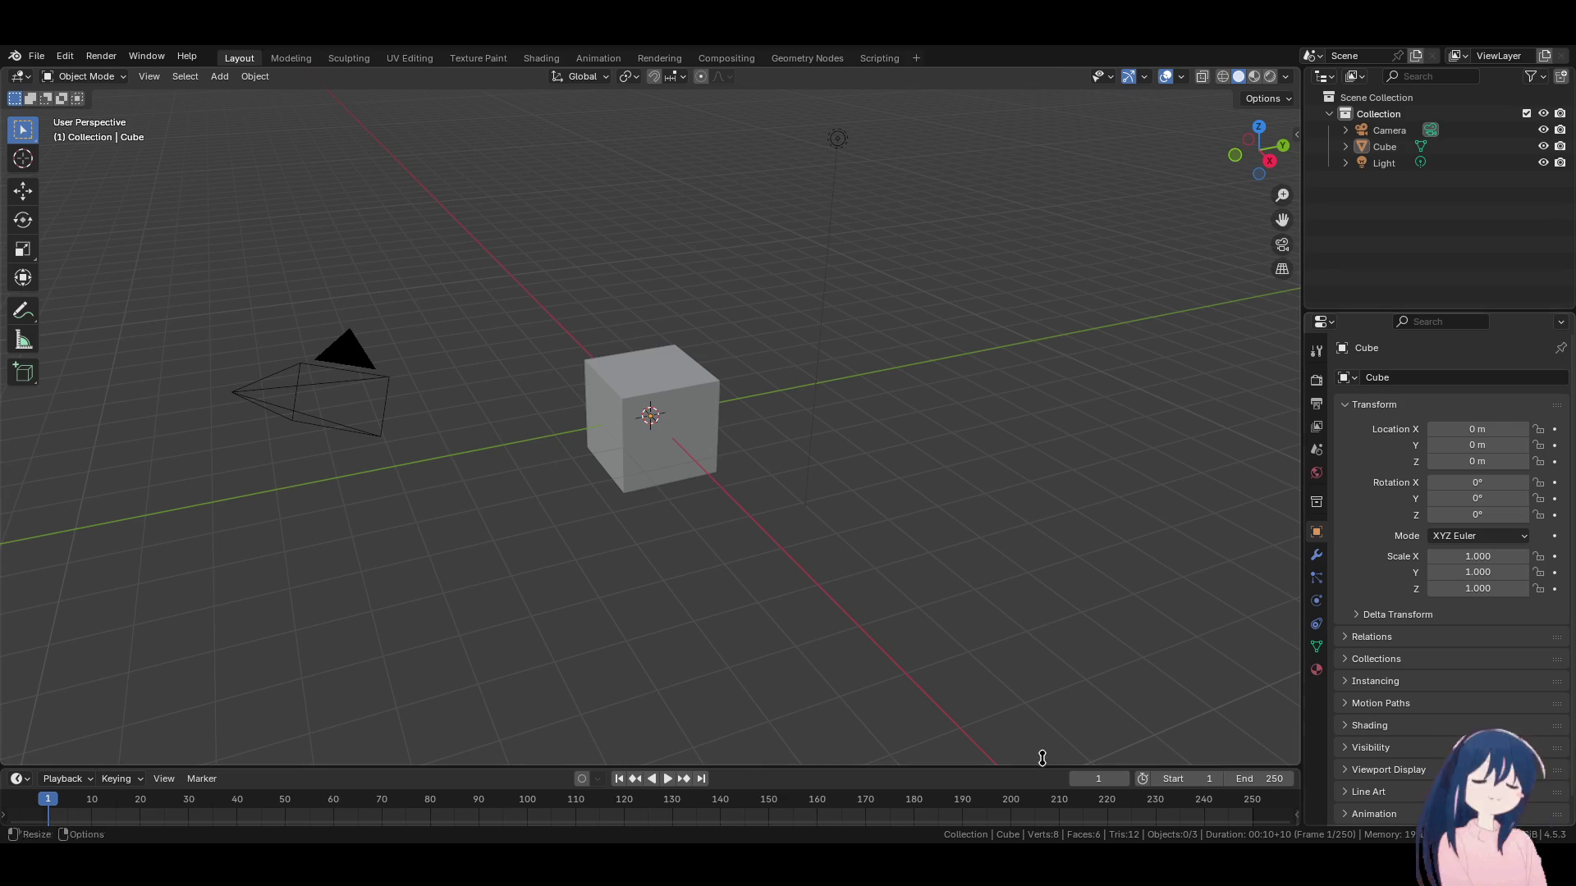
Enlarge the 3D view, orbit around the cube, and select the light, cancelling its move.
left_click_drag(739, 764, 763, 765)
mouse_move(837, 380)
middle_mouse_down()
mouse_move(766, 430)
mouse_move(829, 461)
mouse_move(595, 476)
mouse_move(843, 450)
mouse_move(830, 444)
mouse_move(689, 570)
mouse_move(394, 457)
mouse_move(662, 436)
mouse_move(657, 492)
mouse_move(446, 479)
middle_mouse_up()
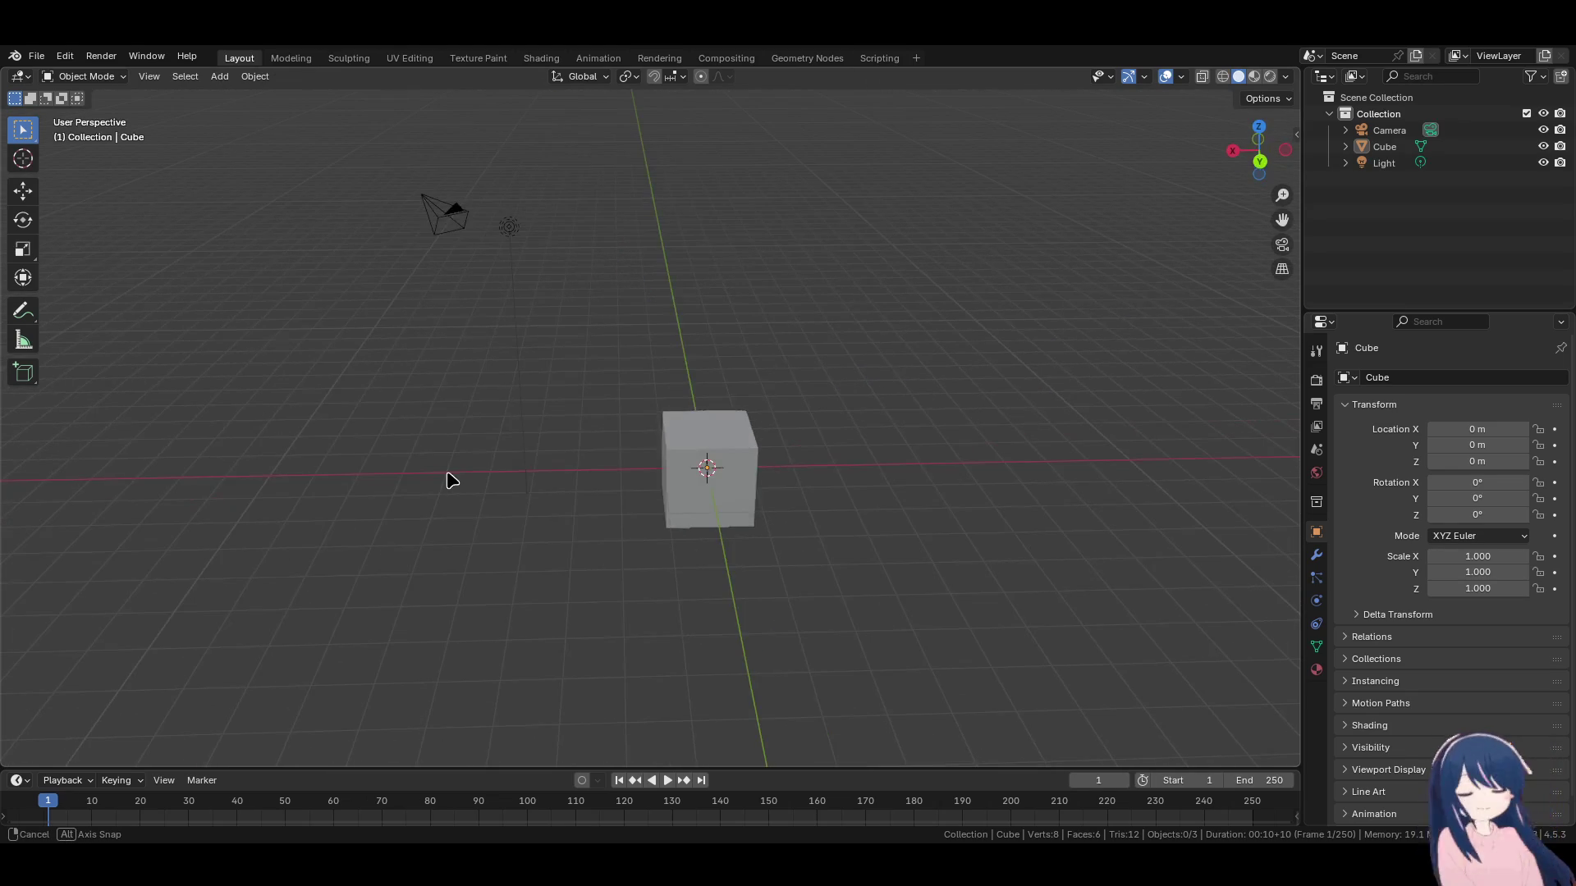
left_click(511, 246)
key("g")
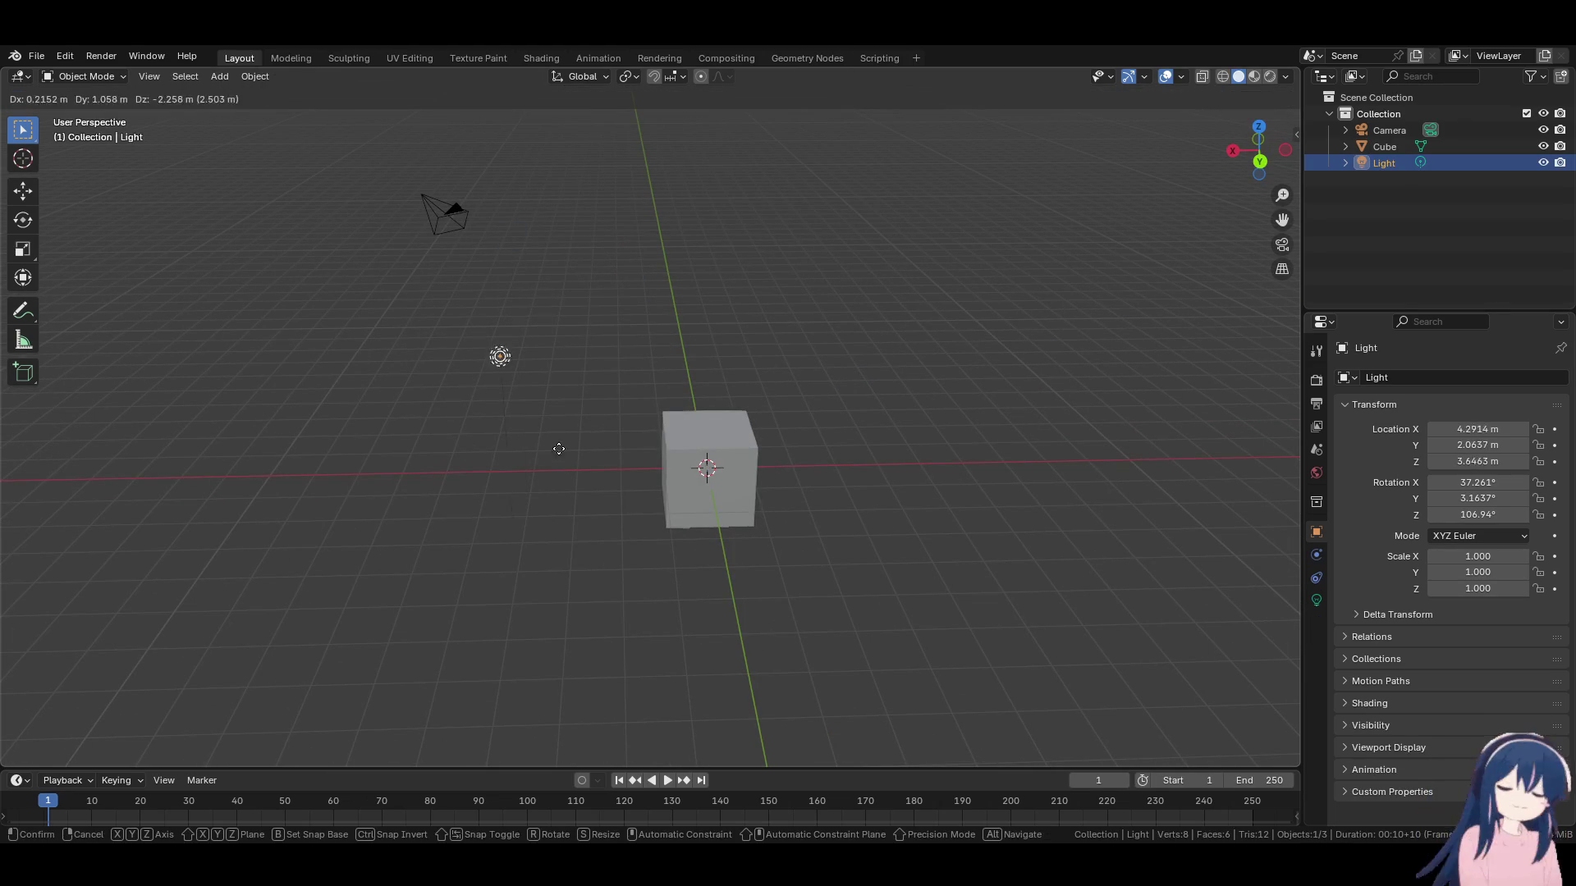
key("Escape")
Select the camera, cancel its move, and zoom out to bring it into view.
mouse_move(739, 345)
middle_mouse_down()
mouse_move(506, 348)
mouse_move(352, 281)
middle_mouse_up()
left_click(324, 278)
key("g")
key("Escape")
mouse_move(739, 324)
middle_mouse_down()
mouse_move(556, 323)
mouse_move(752, 315)
mouse_move(619, 444)
mouse_move(687, 405)
mouse_move(637, 394)
mouse_move(795, 409)
middle_mouse_up()
scroll(794, 409, "down", 4)
mouse_move(908, 435)
middle_mouse_down()
mouse_move(619, 436)
mouse_move(633, 489)
mouse_move(692, 476)
middle_mouse_up()
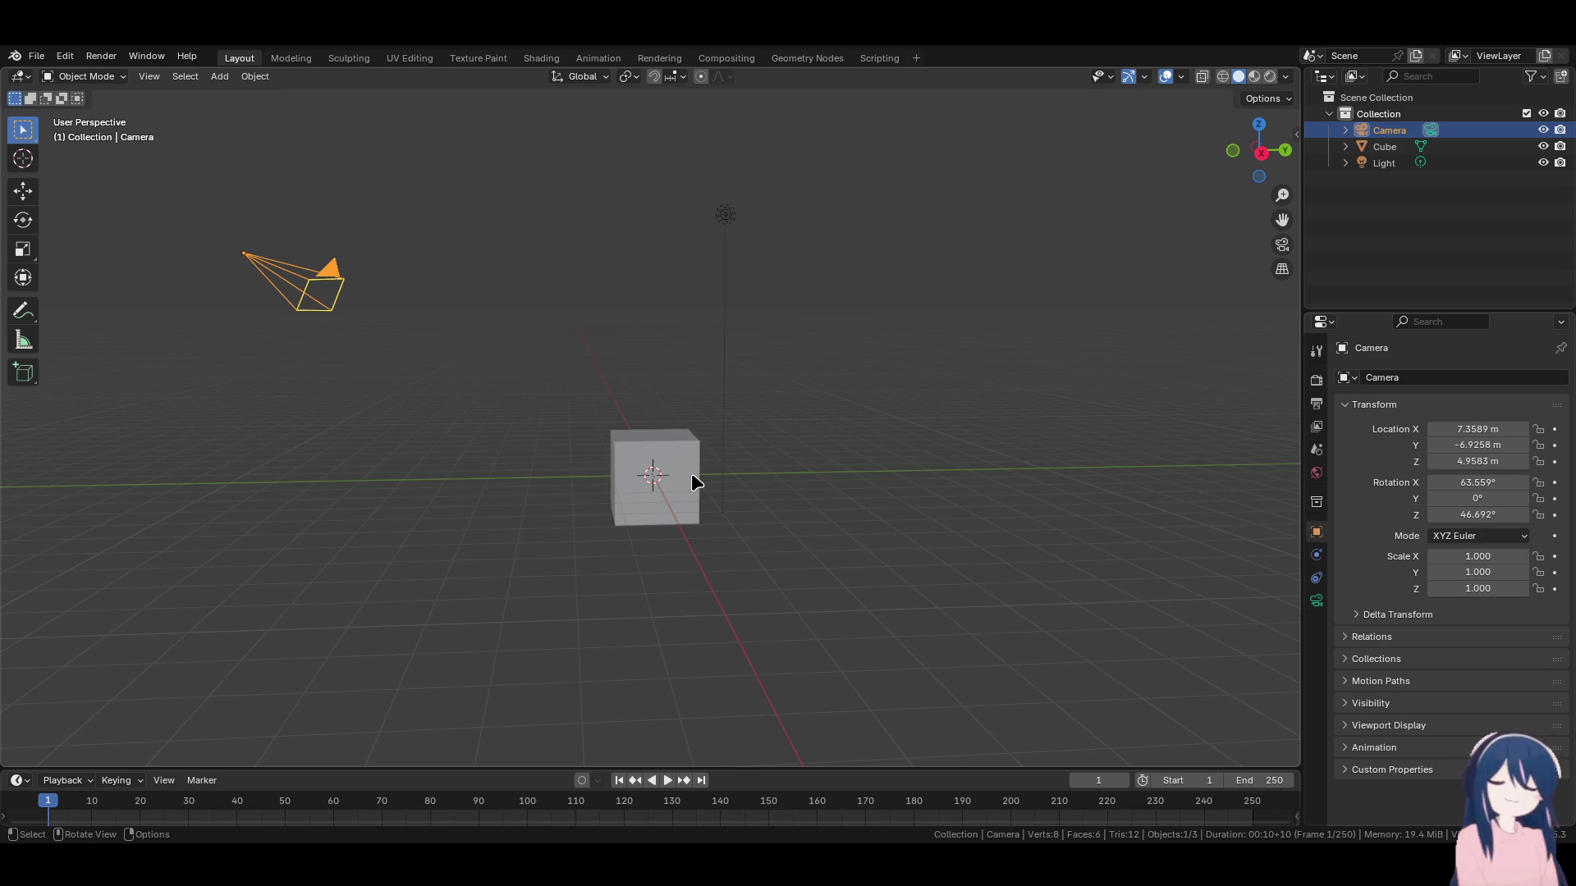
Reselect the camera and cancel a move so it stays at its original position.
left_click(581, 482)
mouse_move(580, 482)
middle_mouse_down("shift")
mouse_move(668, 471)
mouse_move(715, 493)
middle_mouse_up("shift")
left_click(358, 326)
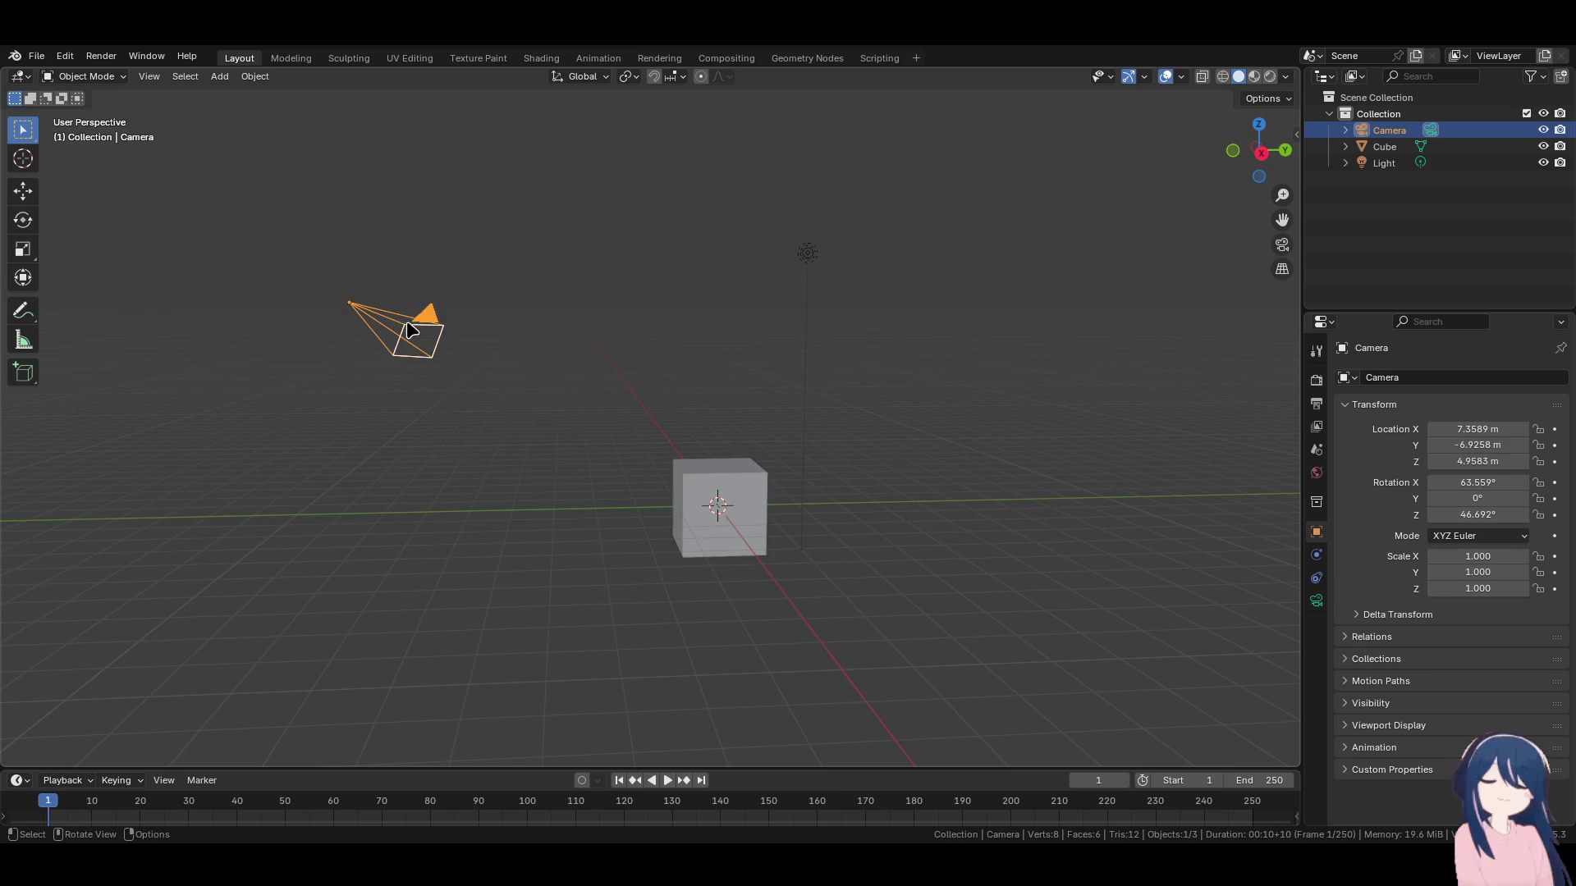
key("g")
key("Escape")
mouse_move(375, 407)
middle_mouse_down()
mouse_move(503, 471)
mouse_move(472, 475)
mouse_move(520, 454)
mouse_move(614, 453)
mouse_move(619, 520)
mouse_move(662, 461)
mouse_move(596, 462)
mouse_move(722, 443)
mouse_move(495, 433)
mouse_move(644, 439)
middle_mouse_up()
Select all three default objects and try out circle selection with different brush sizes.
key("a")
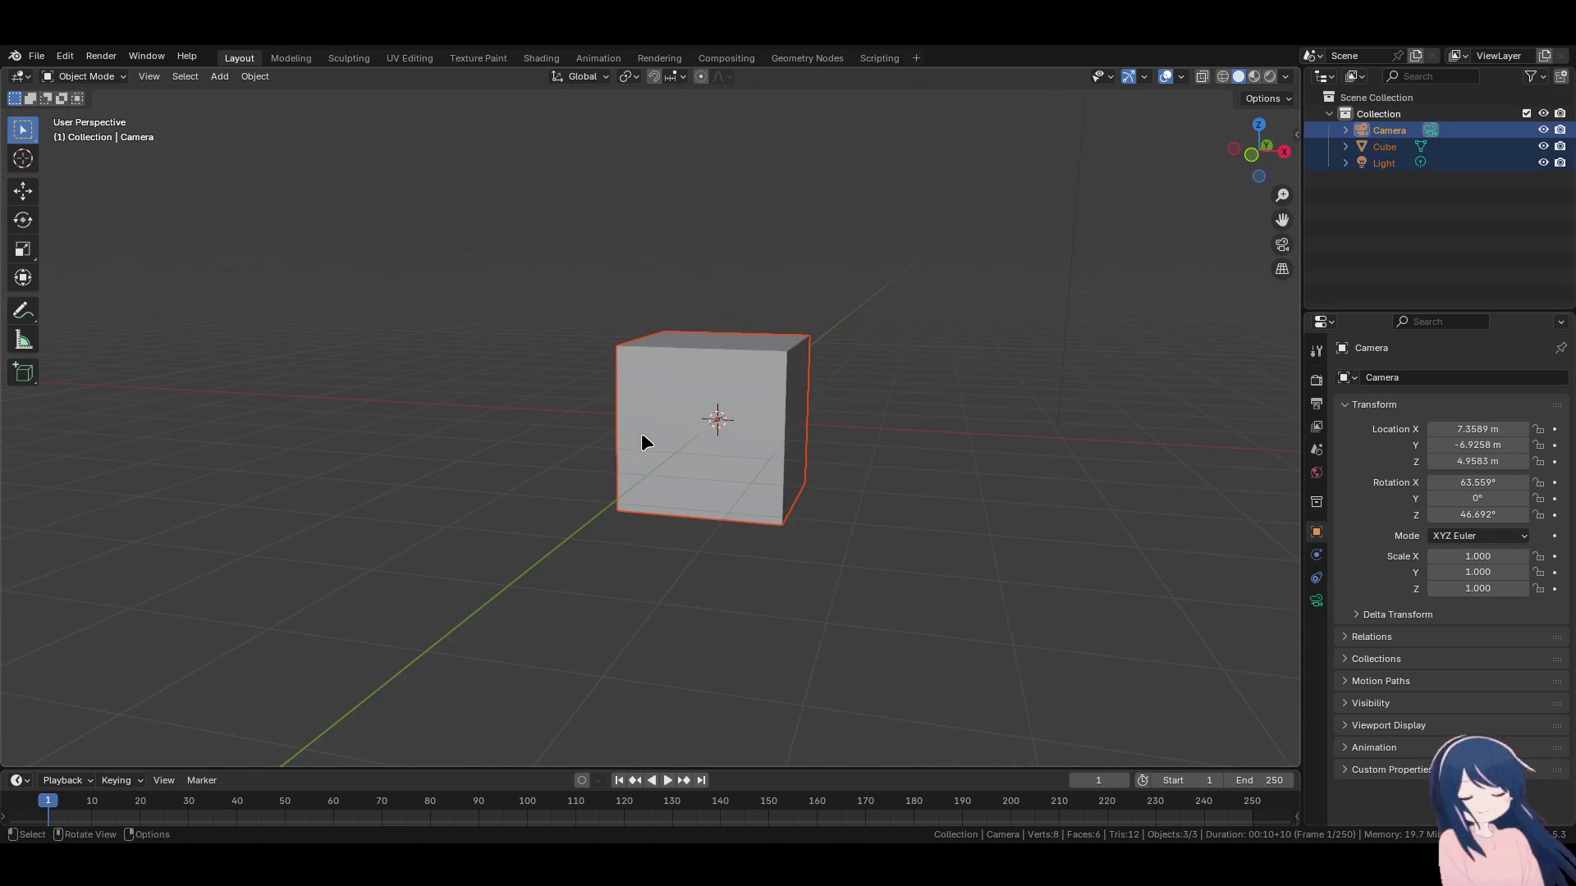
scroll(533, 411, "down", 2)
key("c")
scroll(565, 453, "down", 2)
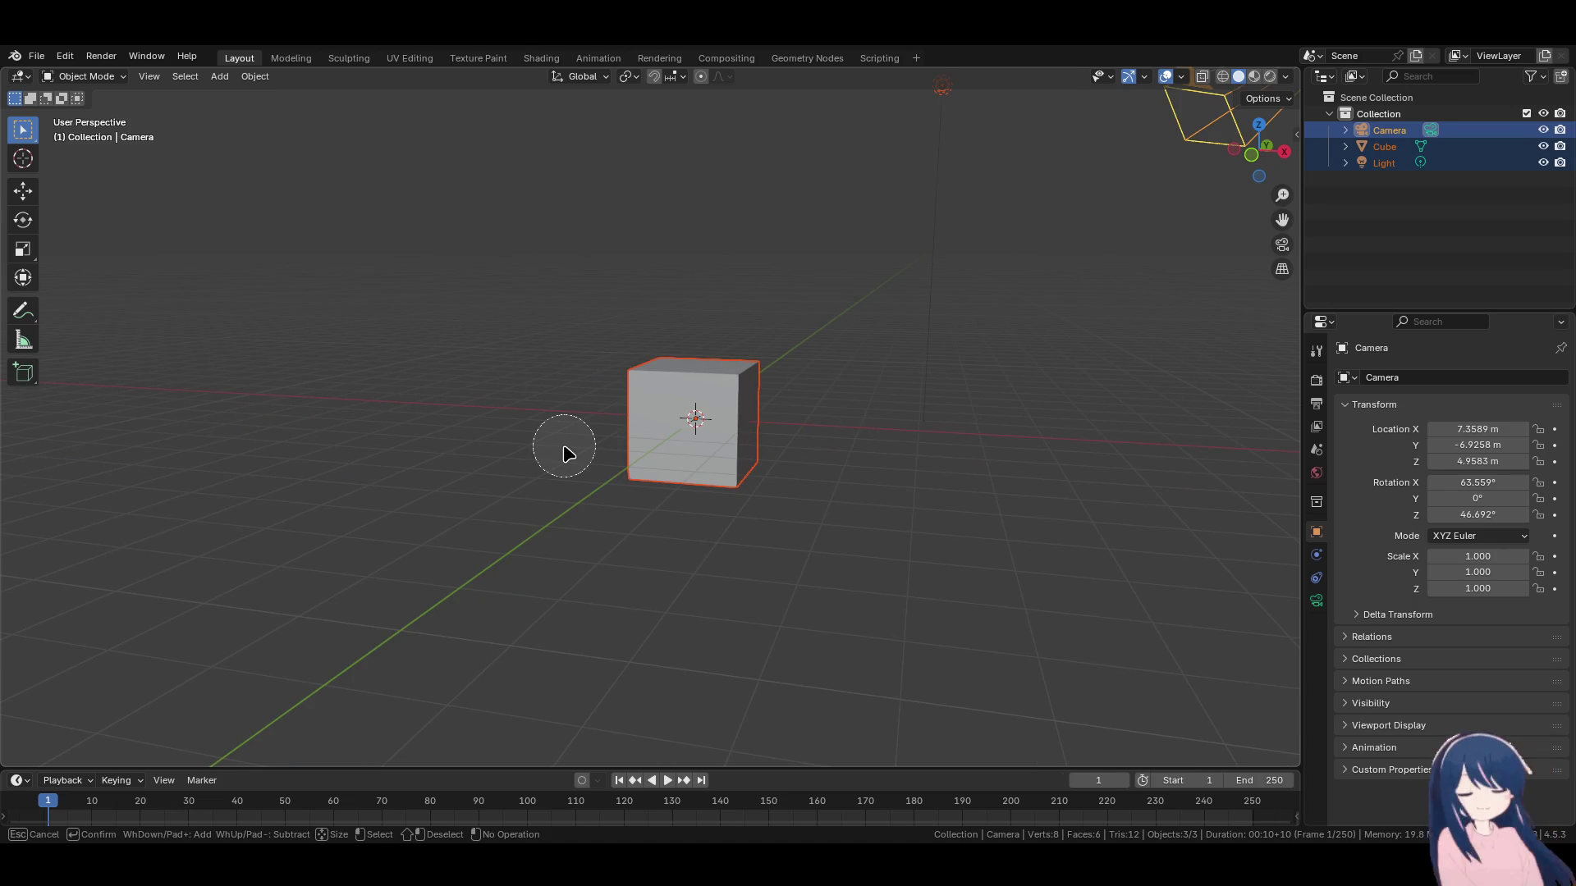
scroll(565, 453, "up", 3)
scroll(564, 447, "down", 15)
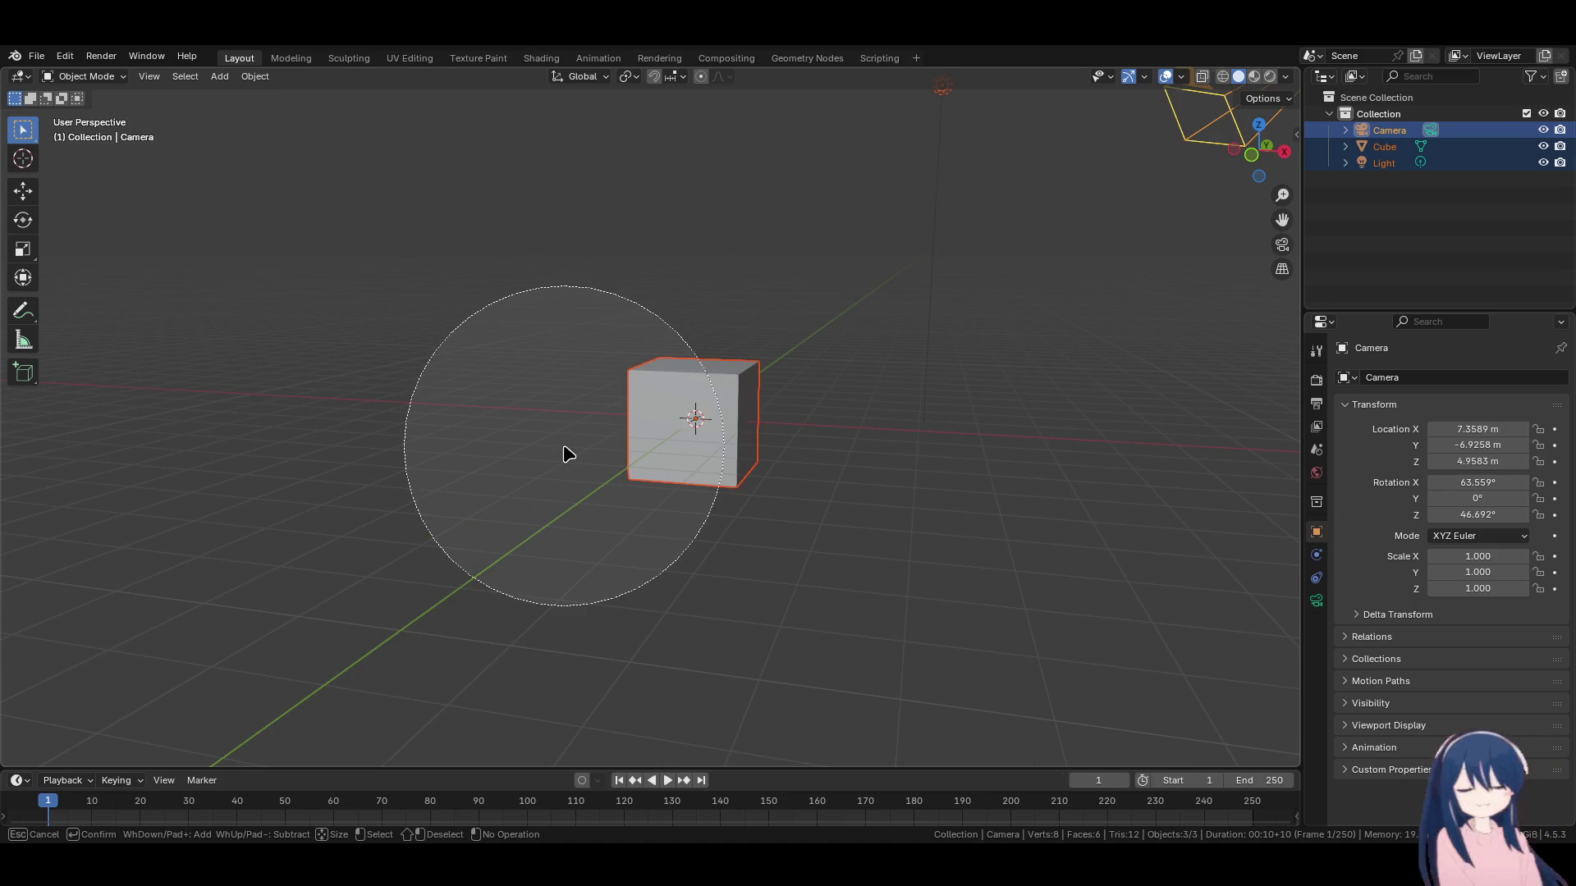
key("Escape")
key("c")
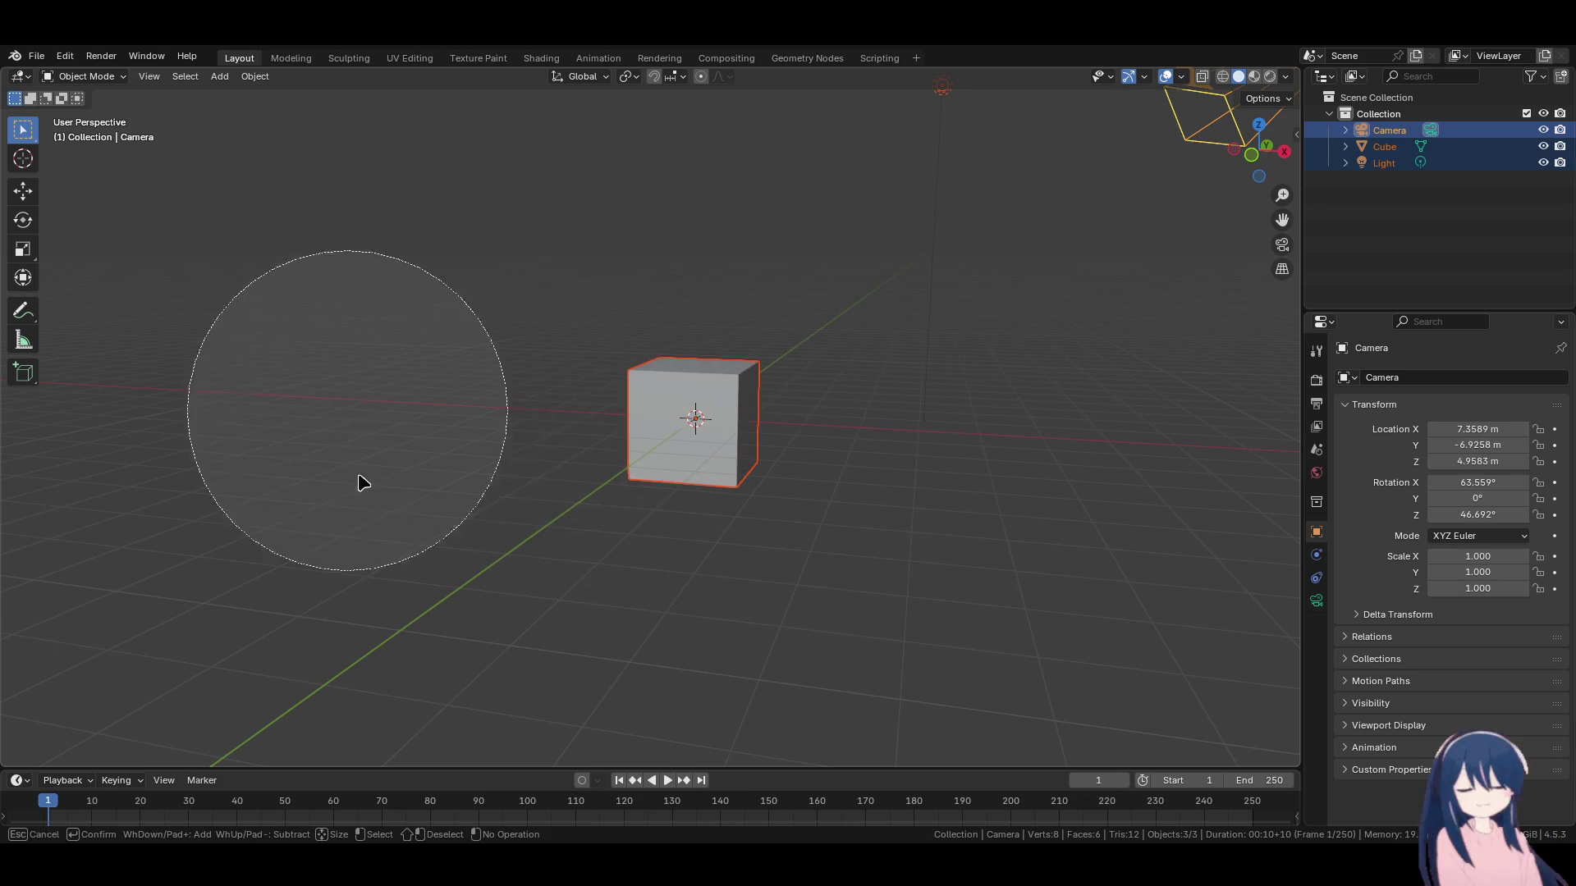
key("Escape")
key("c")
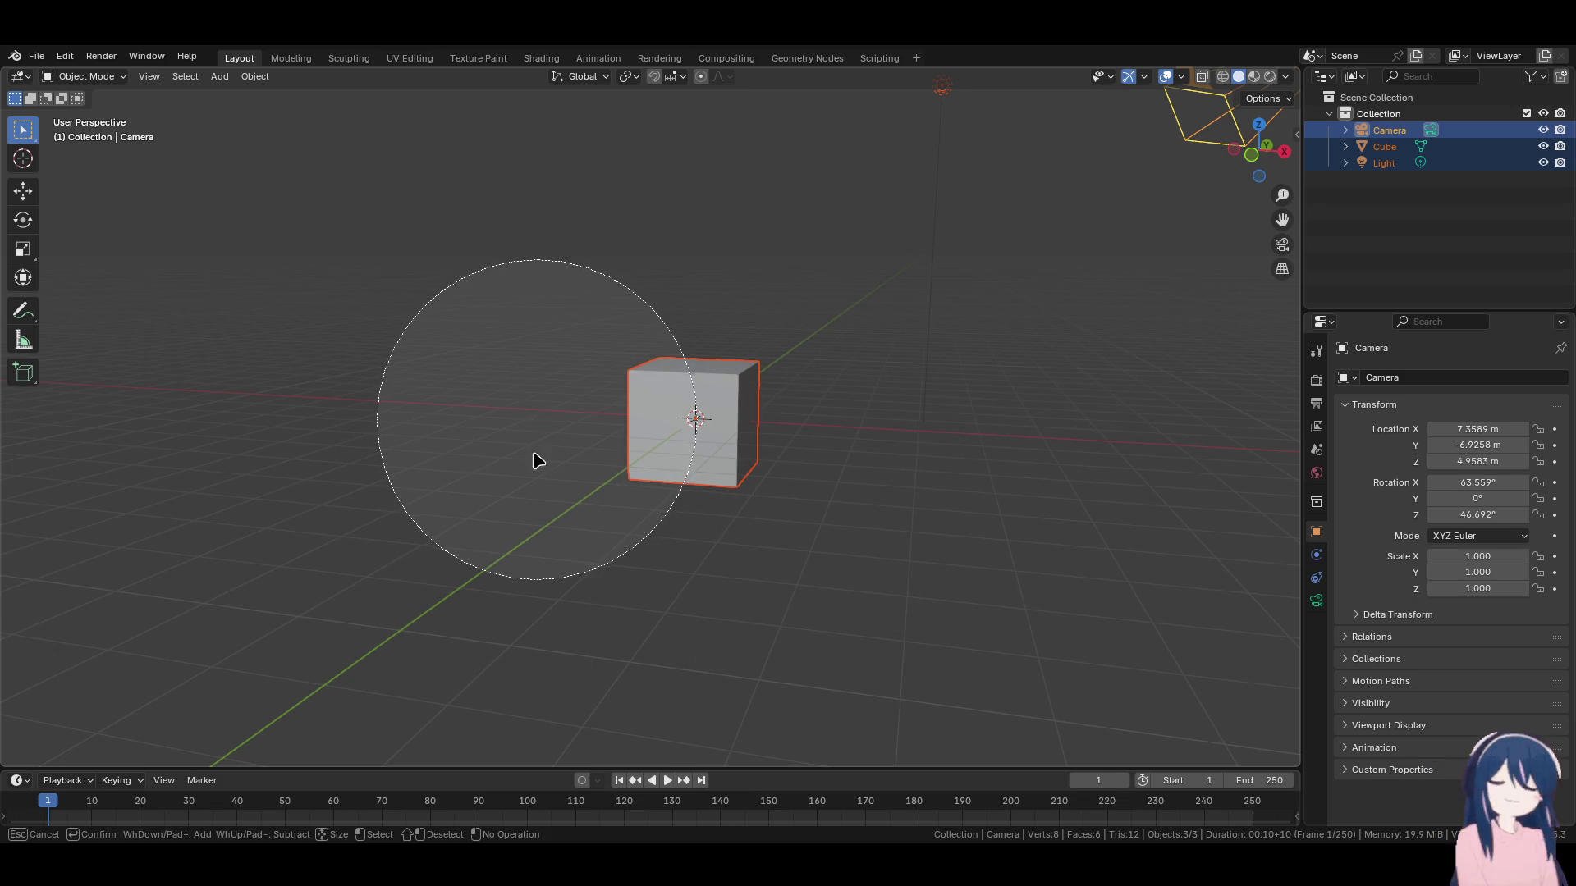
scroll(702, 474, "up", 3)
scroll(699, 475, "up", 1)
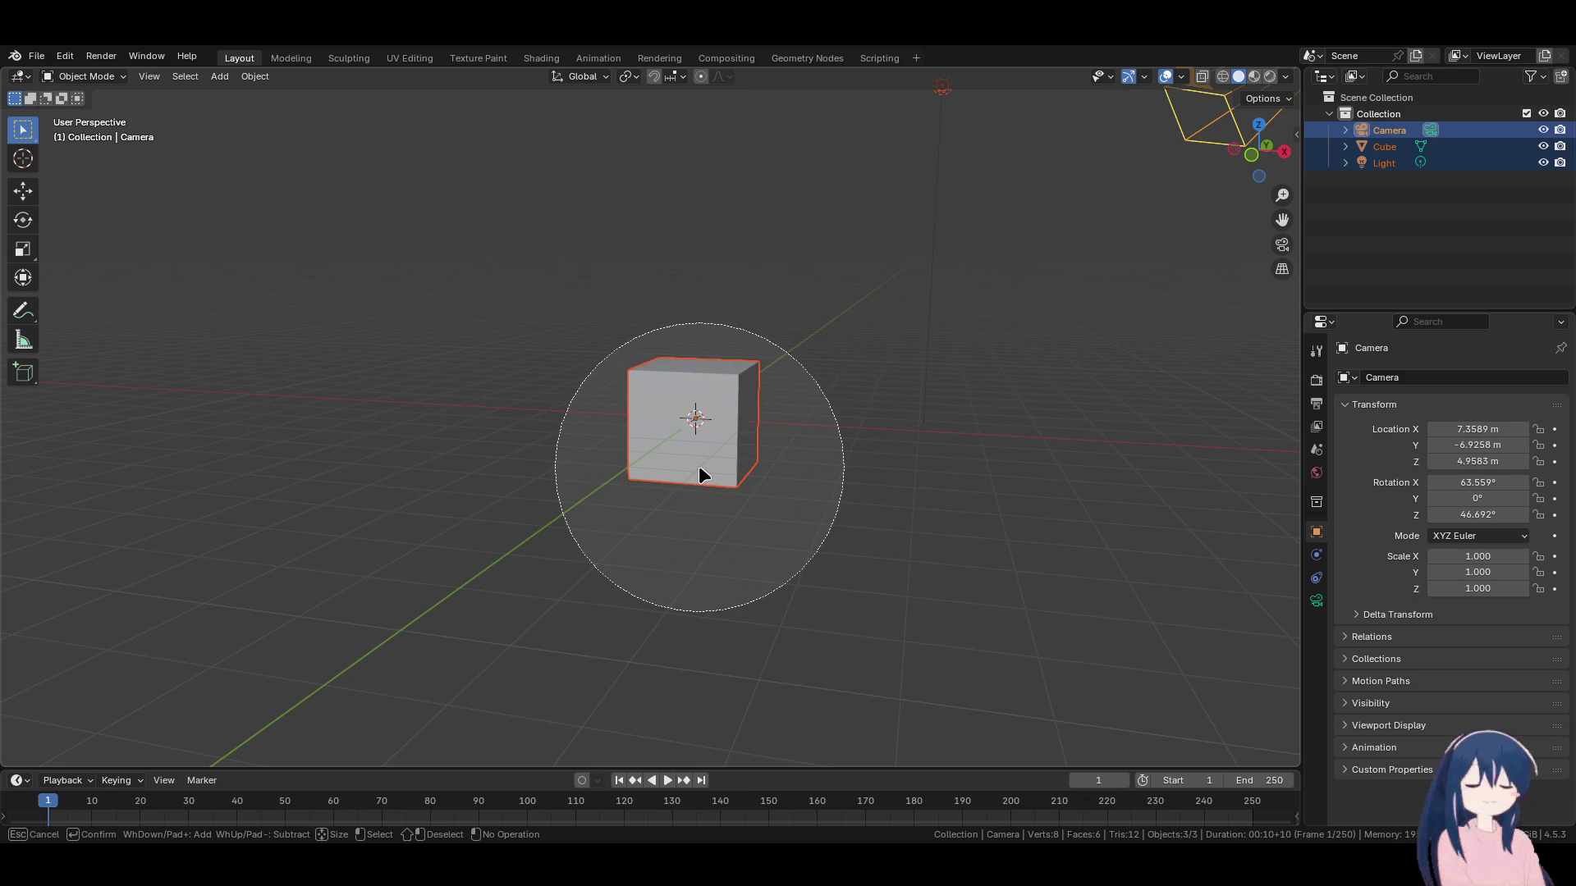
scroll(699, 469, "down", 16)
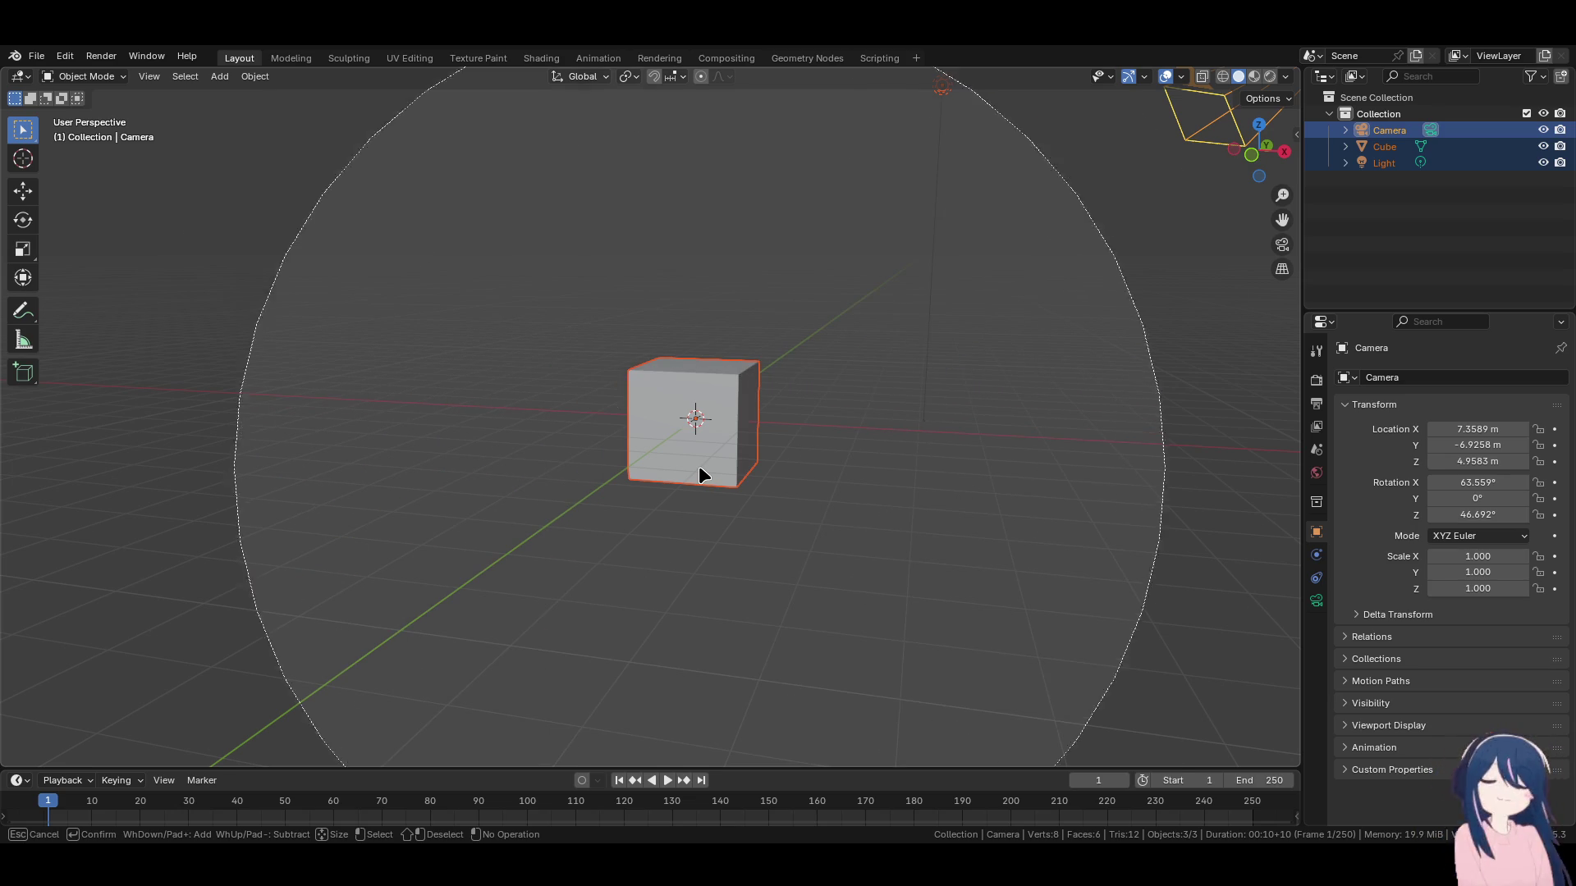
key("Escape")
Circle-select only the cube and the light, leaving the camera out.
key("c")
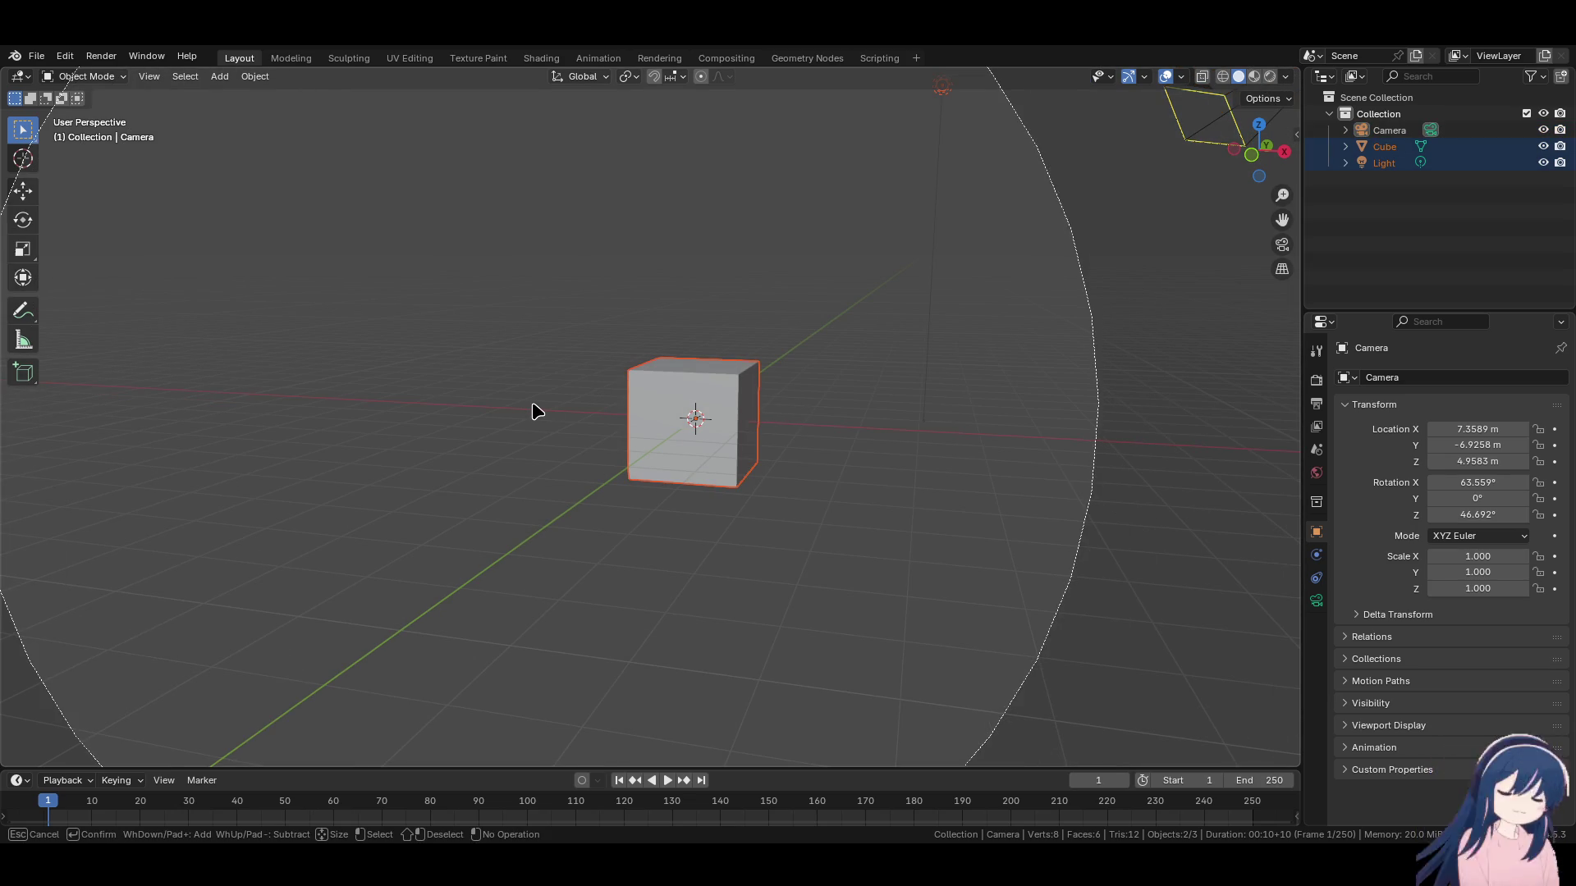
scroll(533, 410, "up", 7)
scroll(517, 410, "up", 3)
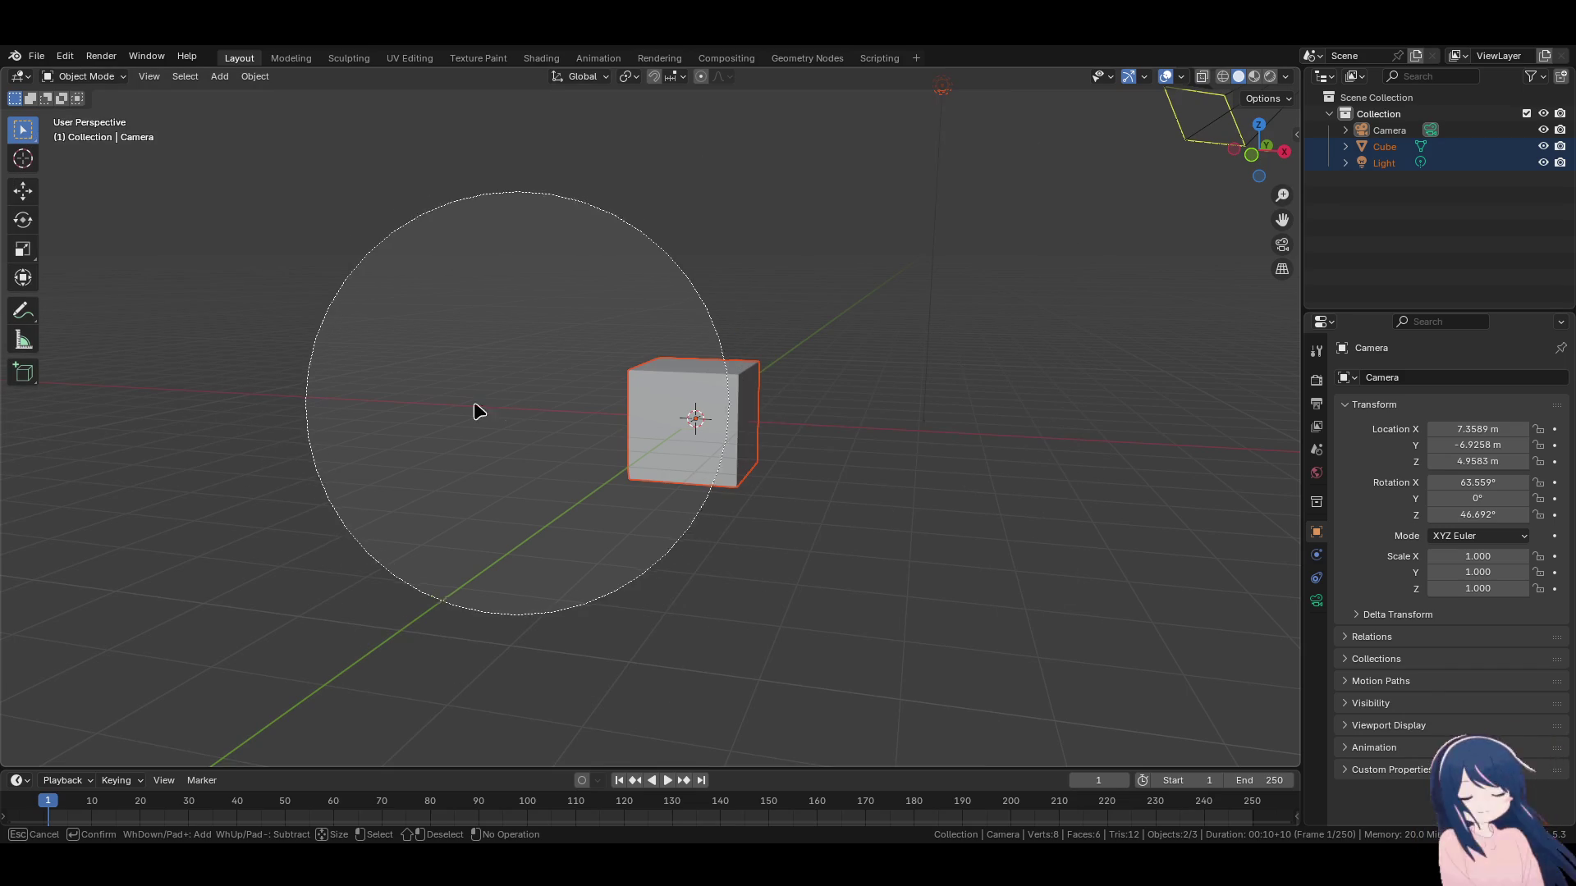
key("Escape")
left_click(443, 410)
key("c")
mouse_move(657, 411)
left_mouse_down()
mouse_move(900, 295)
mouse_move(1101, 293)
mouse_move(733, 460)
left_mouse_up()
key("Escape")
Add the camera to the selection, then deselect everything and orbit the default scene.
mouse_move(546, 408)
middle_mouse_down()
mouse_move(680, 457)
mouse_move(637, 538)
mouse_move(707, 520)
mouse_move(686, 465)
middle_mouse_up()
key("c")
left_click(880, 437)
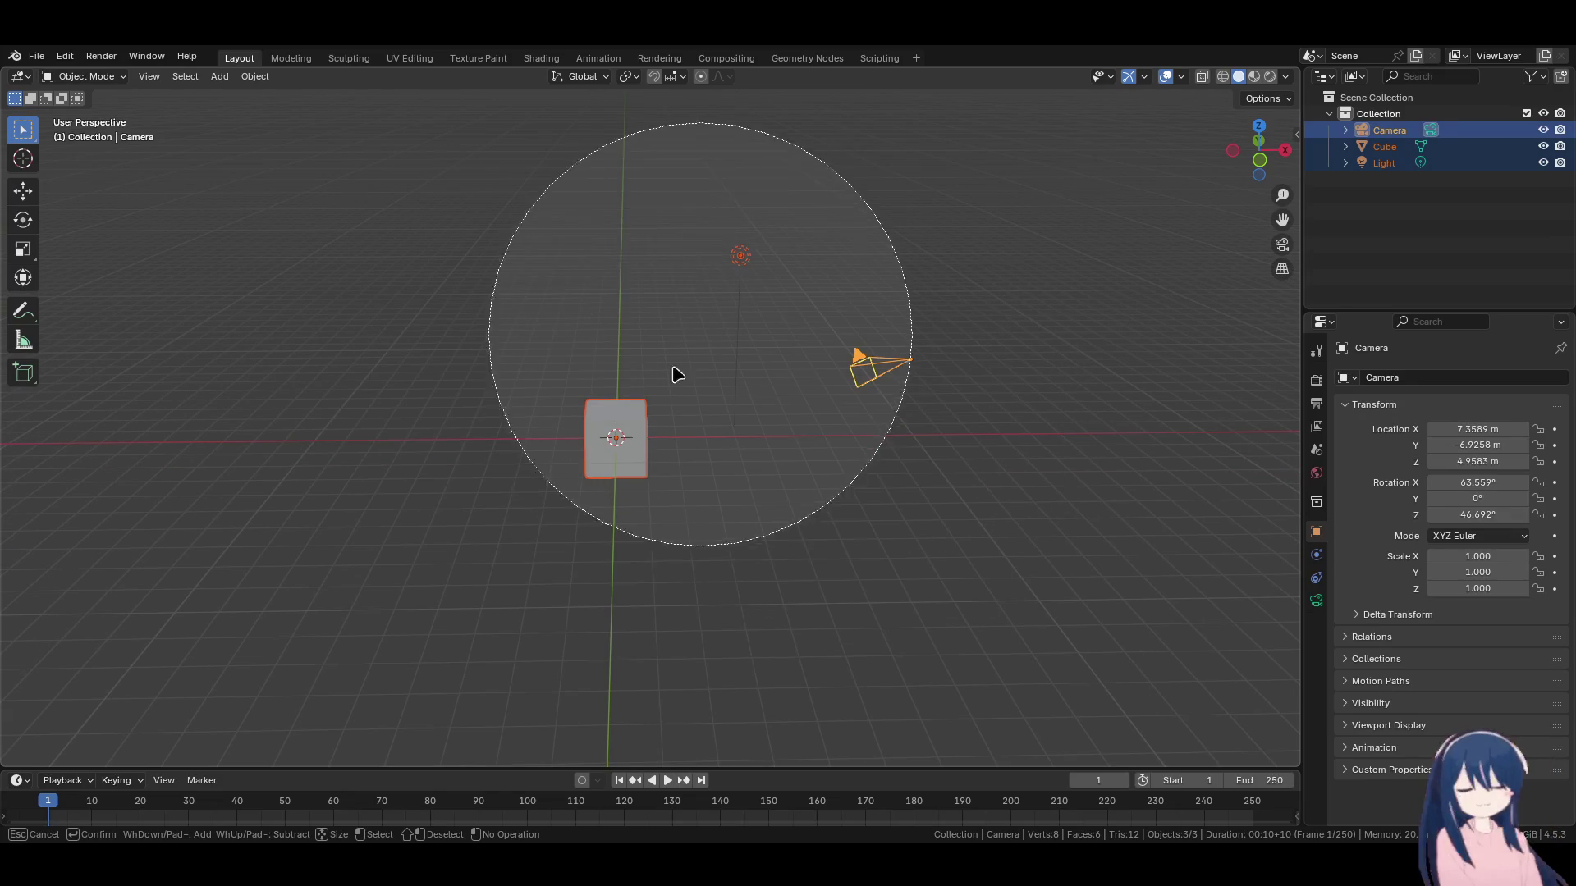
scroll(676, 510, "up", 1)
key("Escape")
left_click(755, 507)
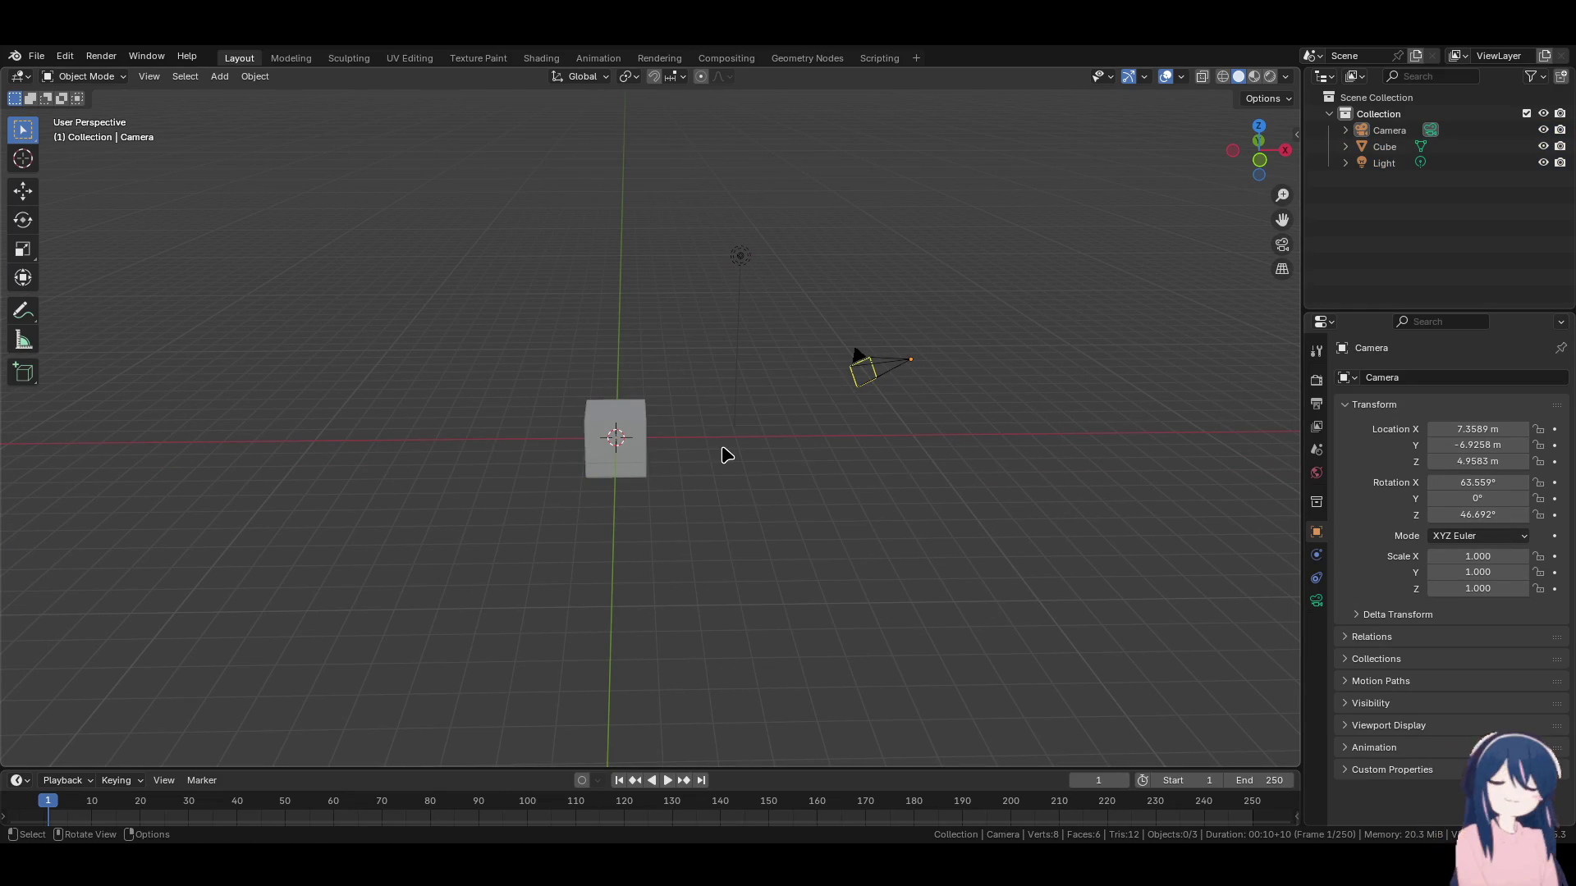
mouse_move(805, 457)
middle_mouse_down()
mouse_move(820, 482)
mouse_move(626, 470)
mouse_move(679, 468)
middle_mouse_up()
Delete the cube, camera and light so only the Collection remains, then bring up the File menu.
key("a")
key("Delete")
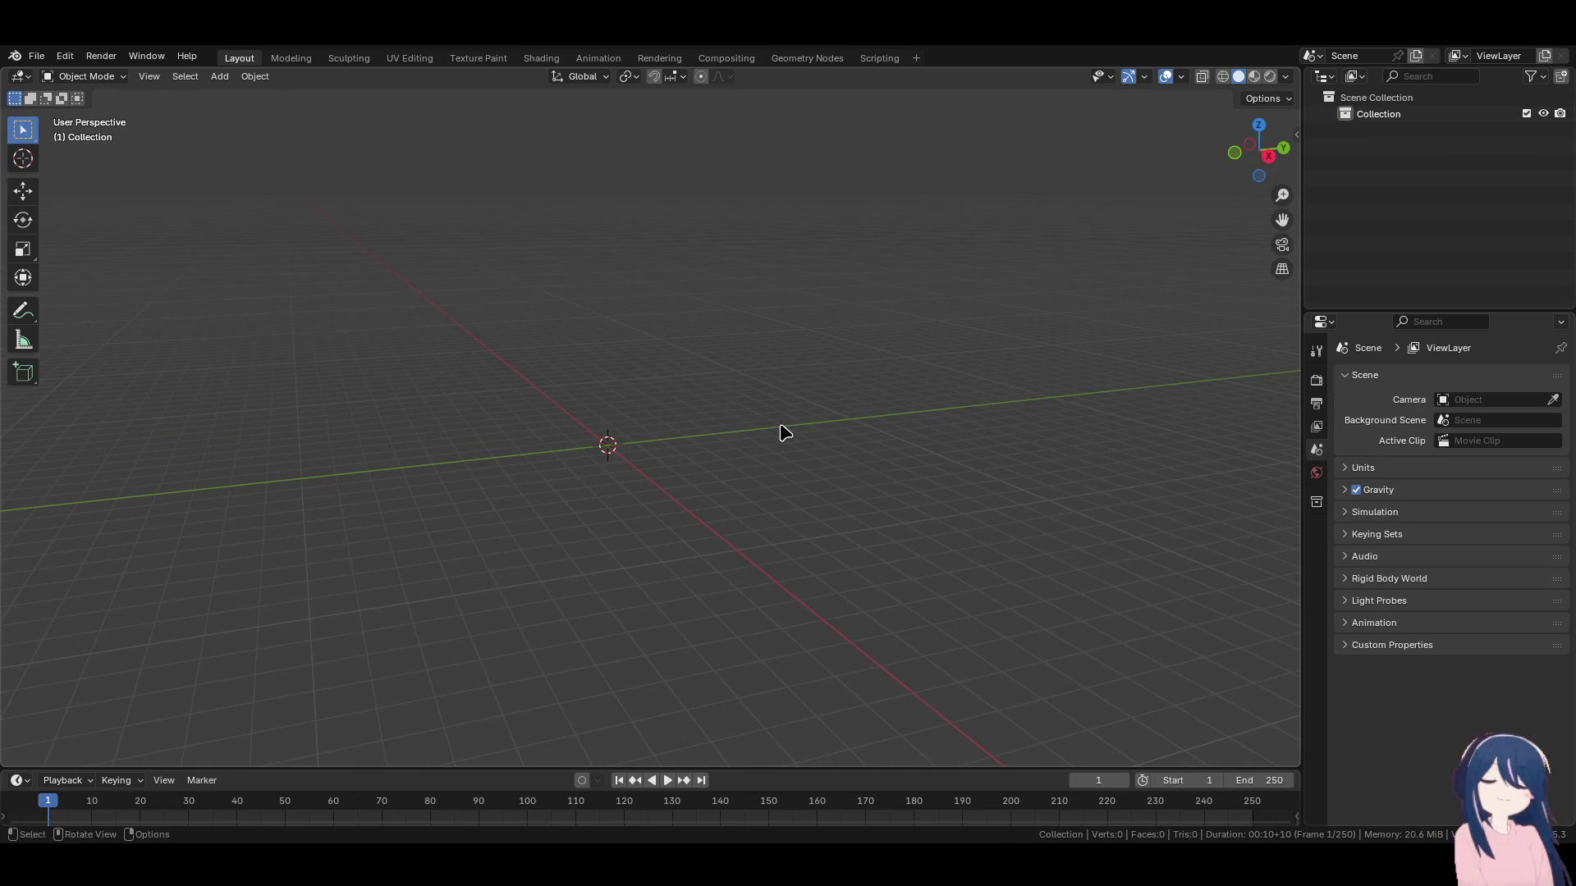
mouse_move(774, 426)
middle_mouse_down()
mouse_move(746, 419)
mouse_move(703, 461)
mouse_move(729, 519)
mouse_move(729, 466)
mouse_move(688, 496)
middle_mouse_up()
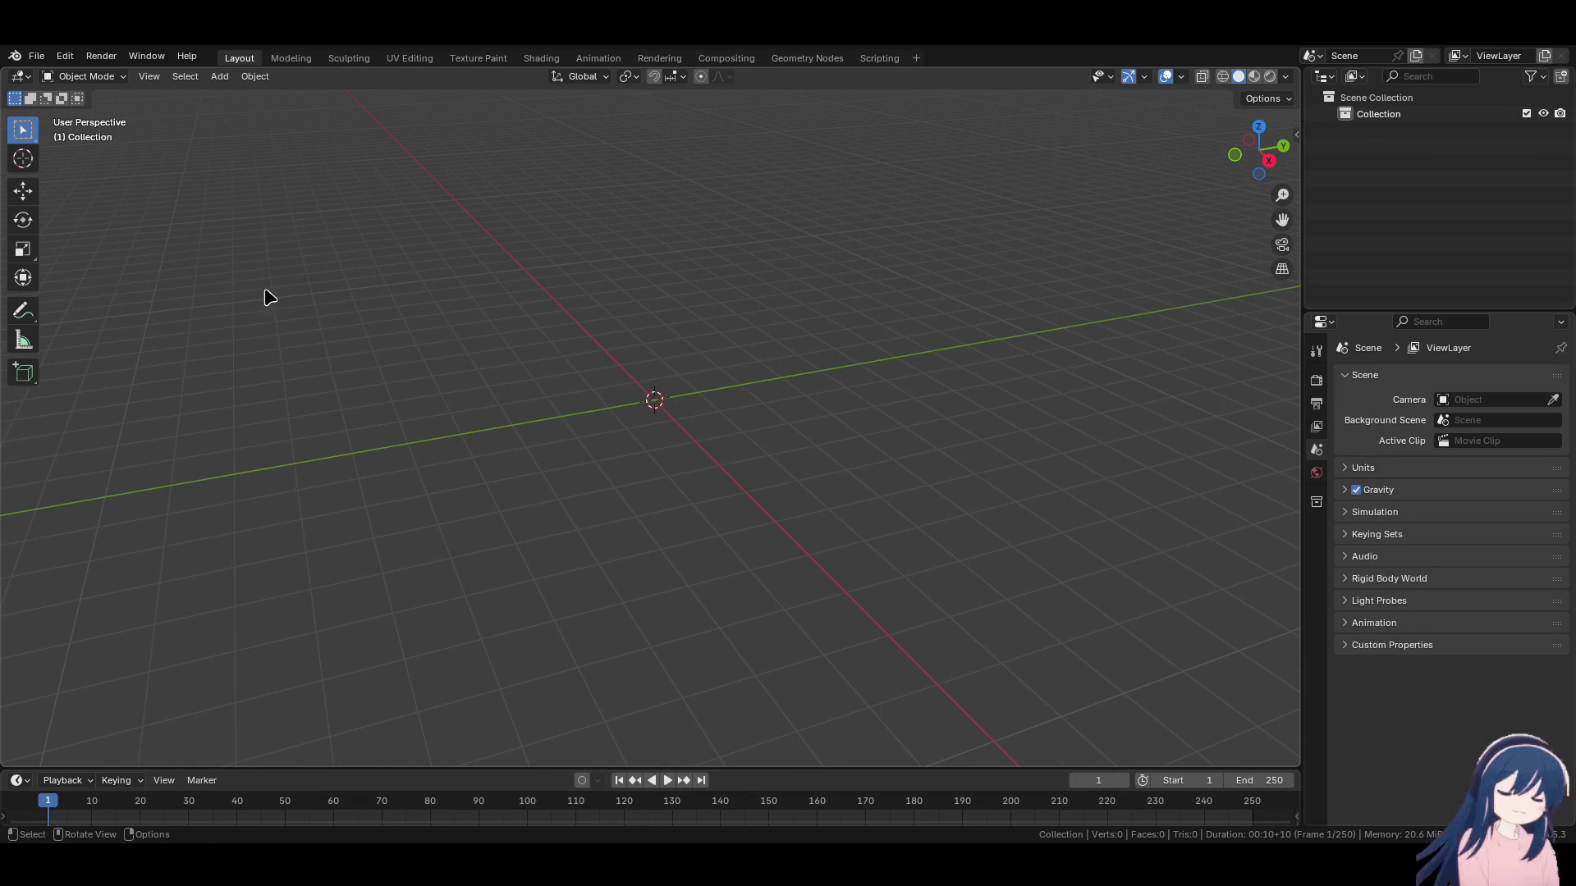
left_click(37, 56)
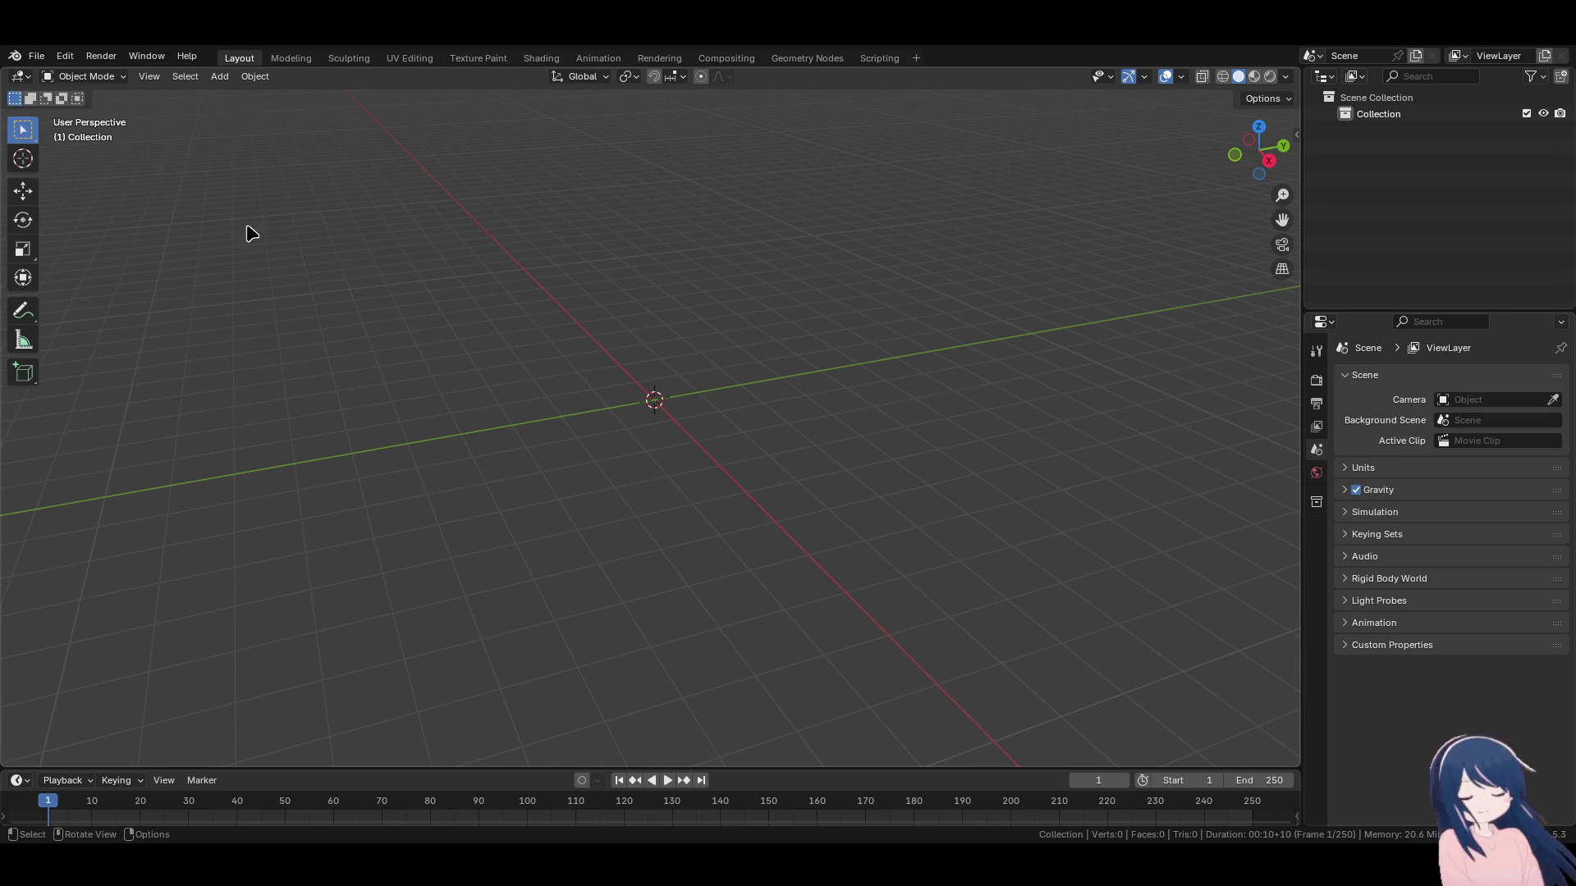
left_click(37, 56)
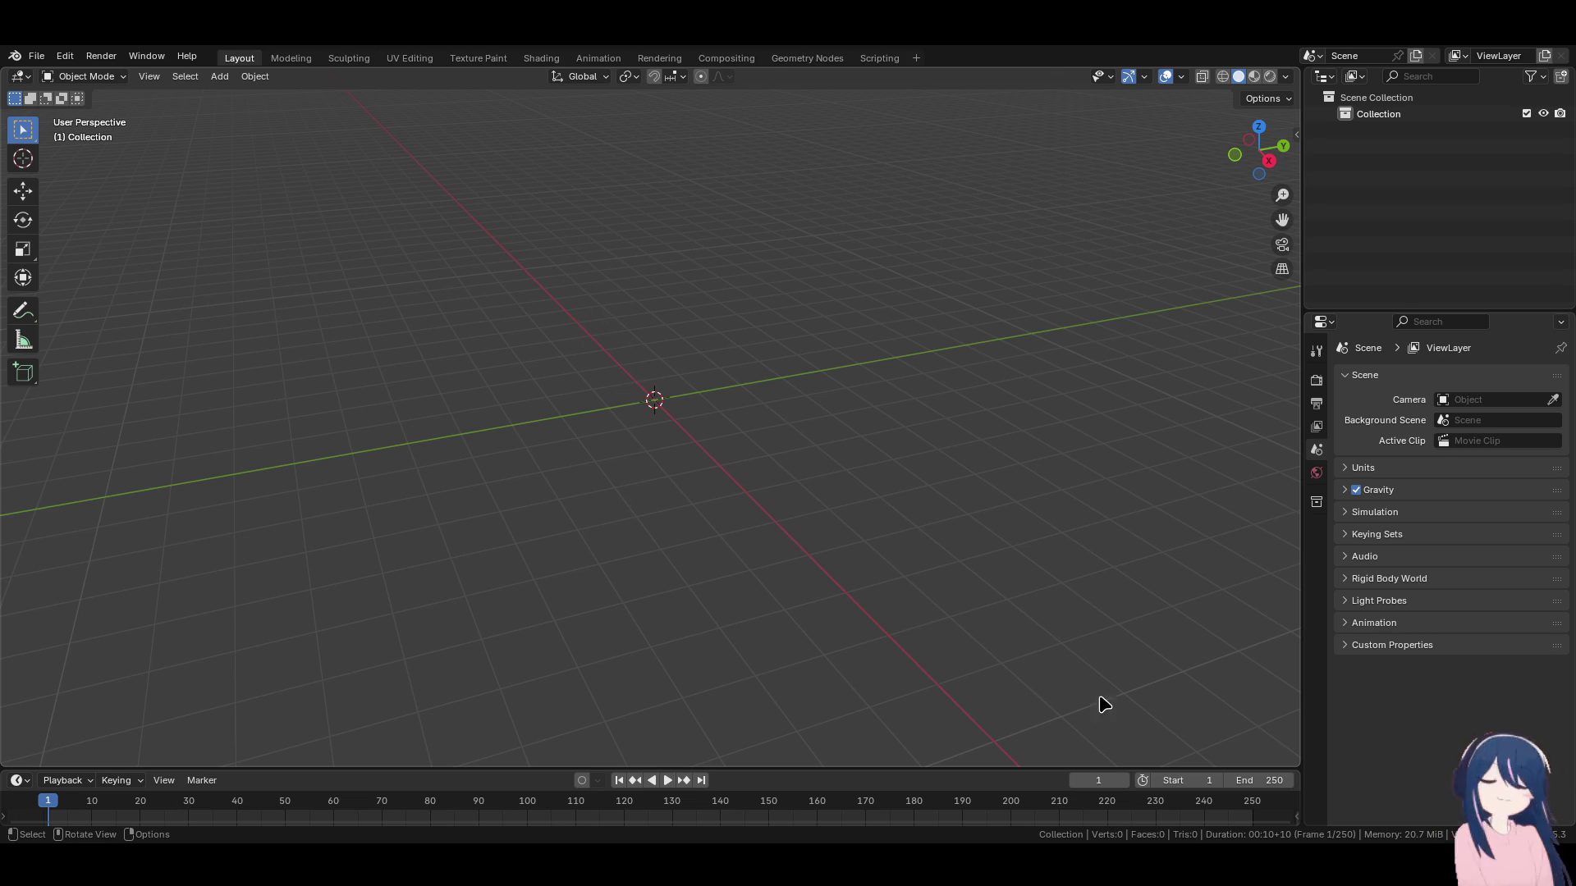
Make the linked Sonetto collection an editable library override.
mouse_move(607, 478)
middle_mouse_down()
mouse_move(507, 545)
mouse_move(591, 521)
mouse_move(728, 545)
mouse_move(744, 567)
middle_mouse_up()
scroll(506, 546, "up", 6)
left_click(1345, 130)
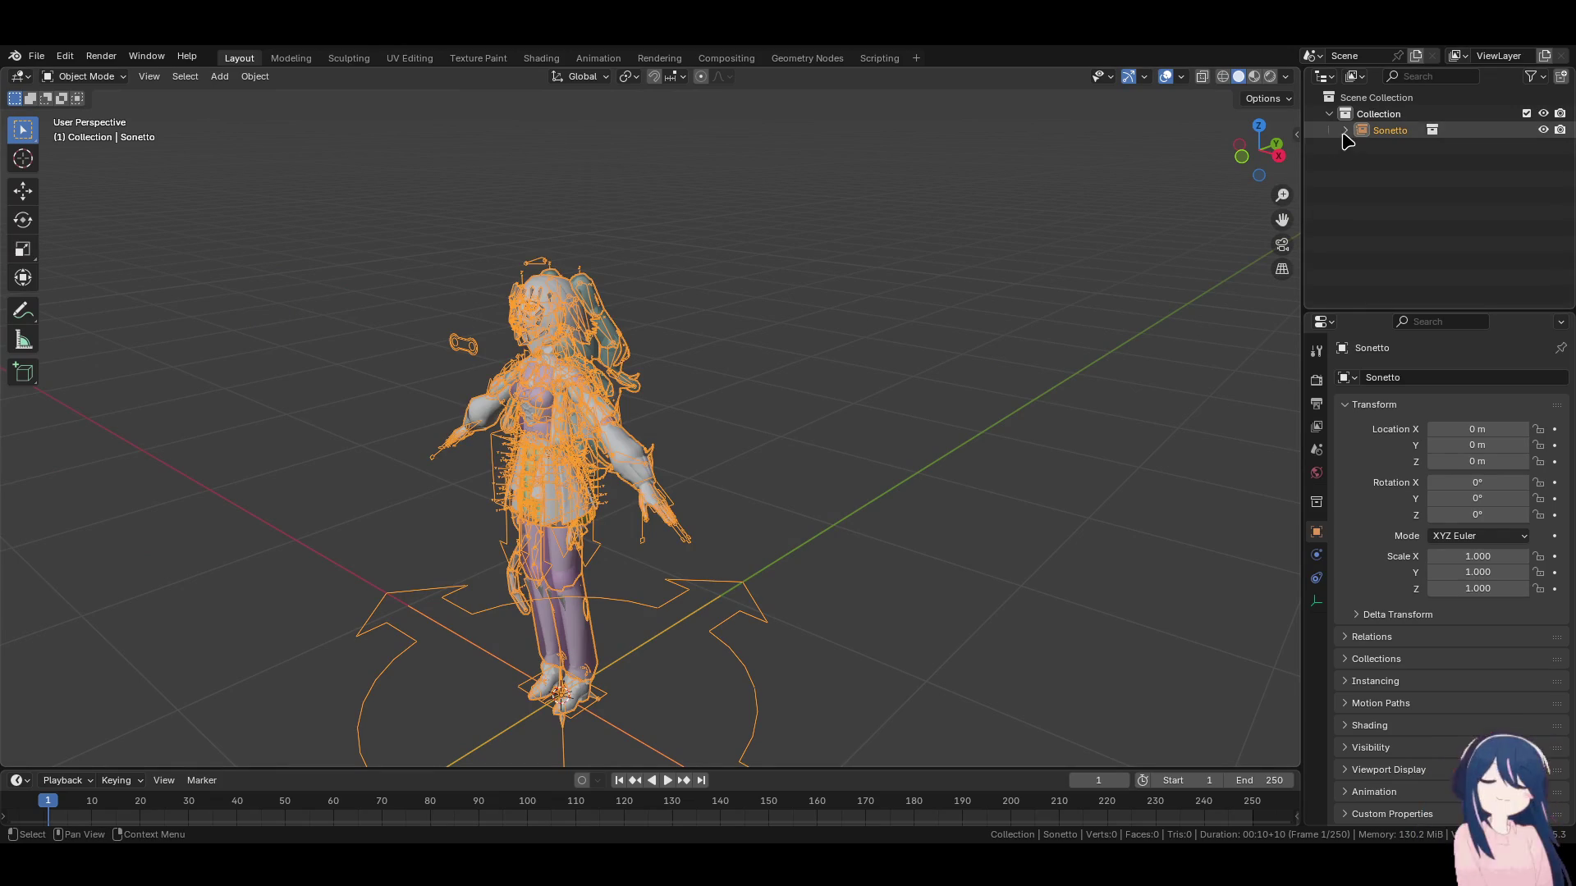
middle_click_drag(921, 447, 969, 502)
scroll(969, 502, "up", 4)
scroll(969, 502, "down", 4)
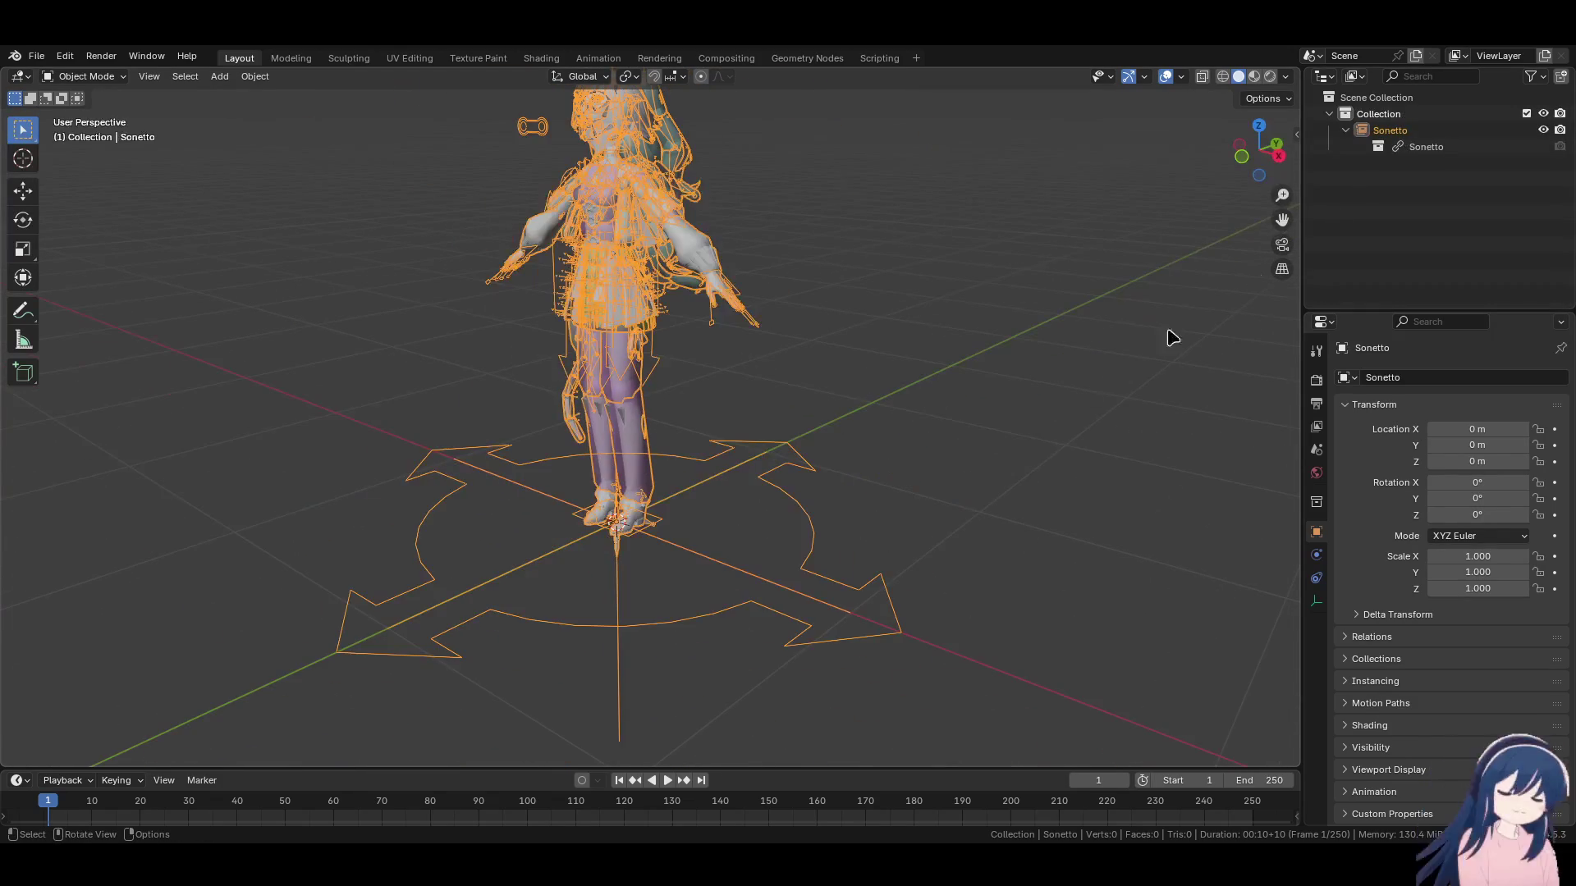
right_click(1349, 130)
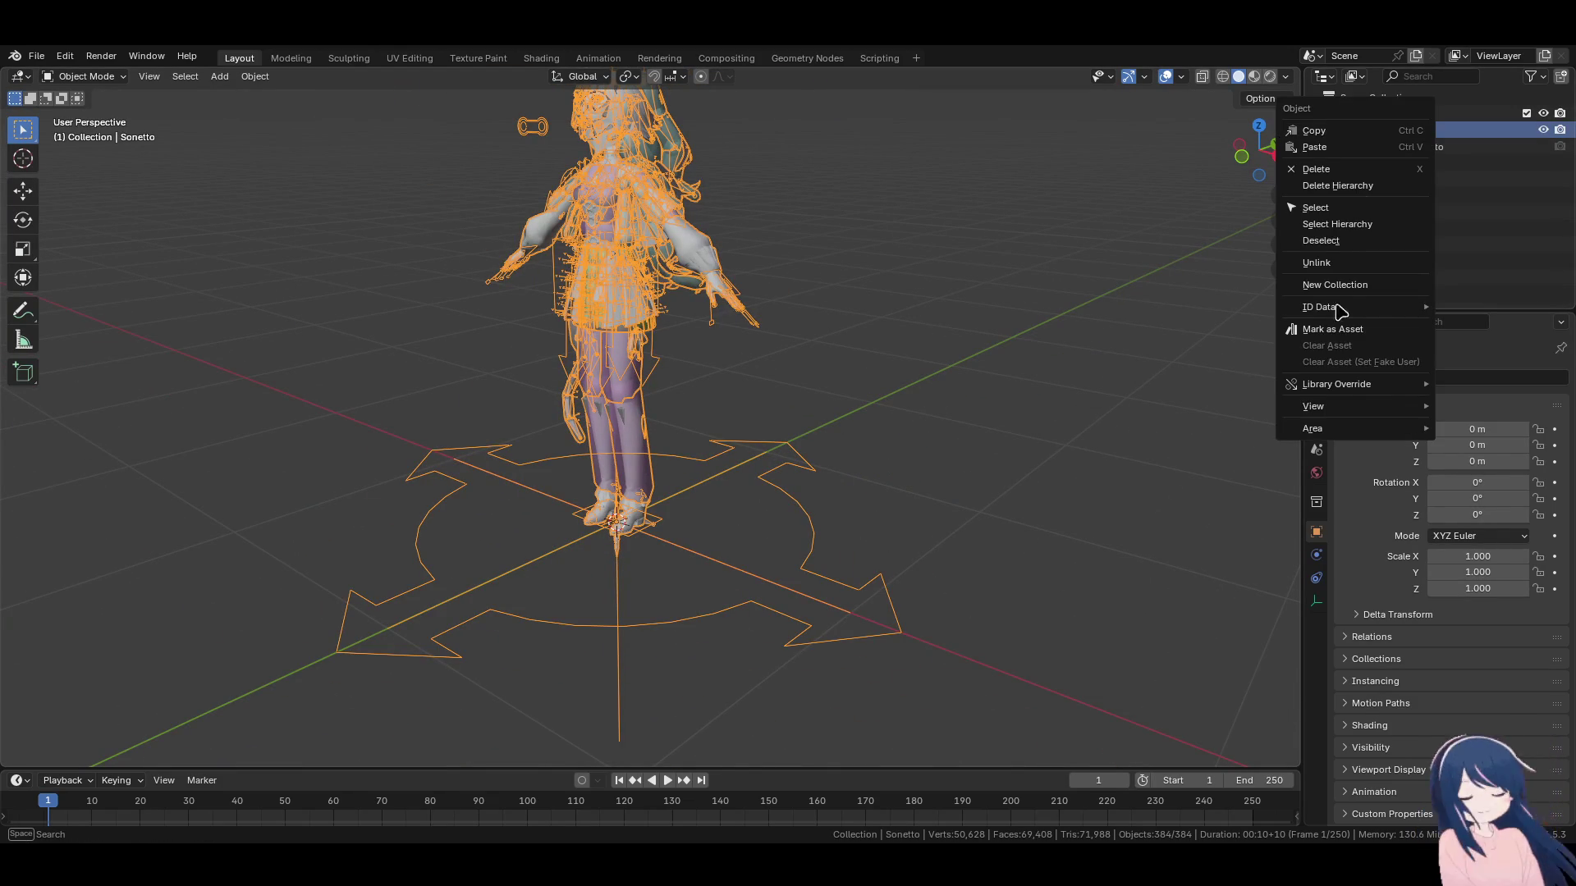
mouse_move(1330, 386)
mouse_move(1202, 385)
left_click(1362, 423)
Enable the Outliner's disable-in-viewport column and hide the character mesh and control widgets.
left_click(1346, 130)
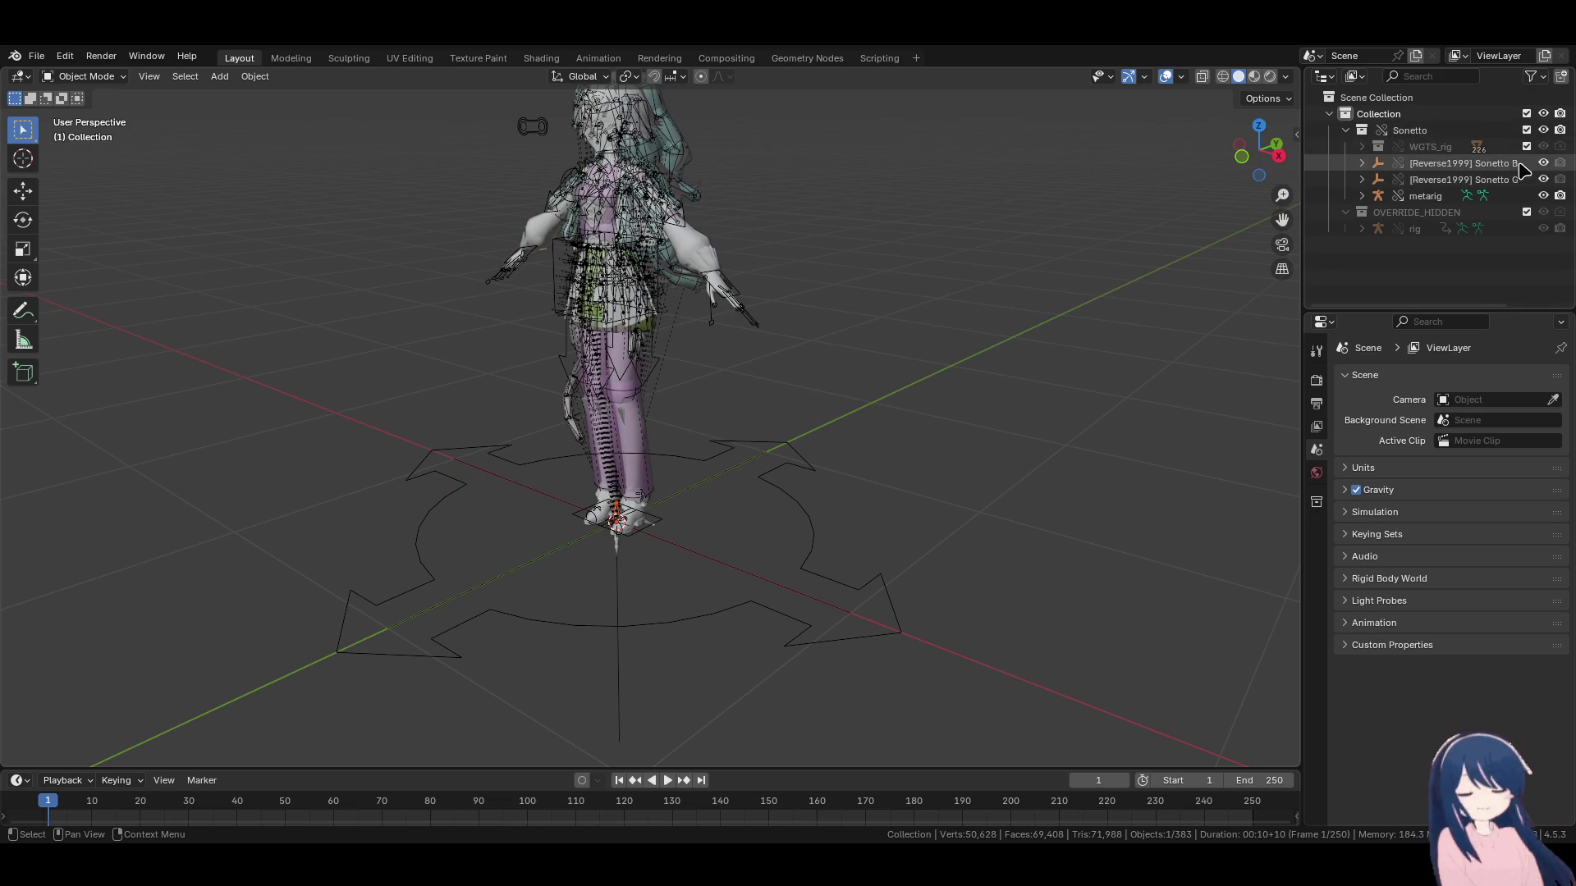
left_click(1531, 74)
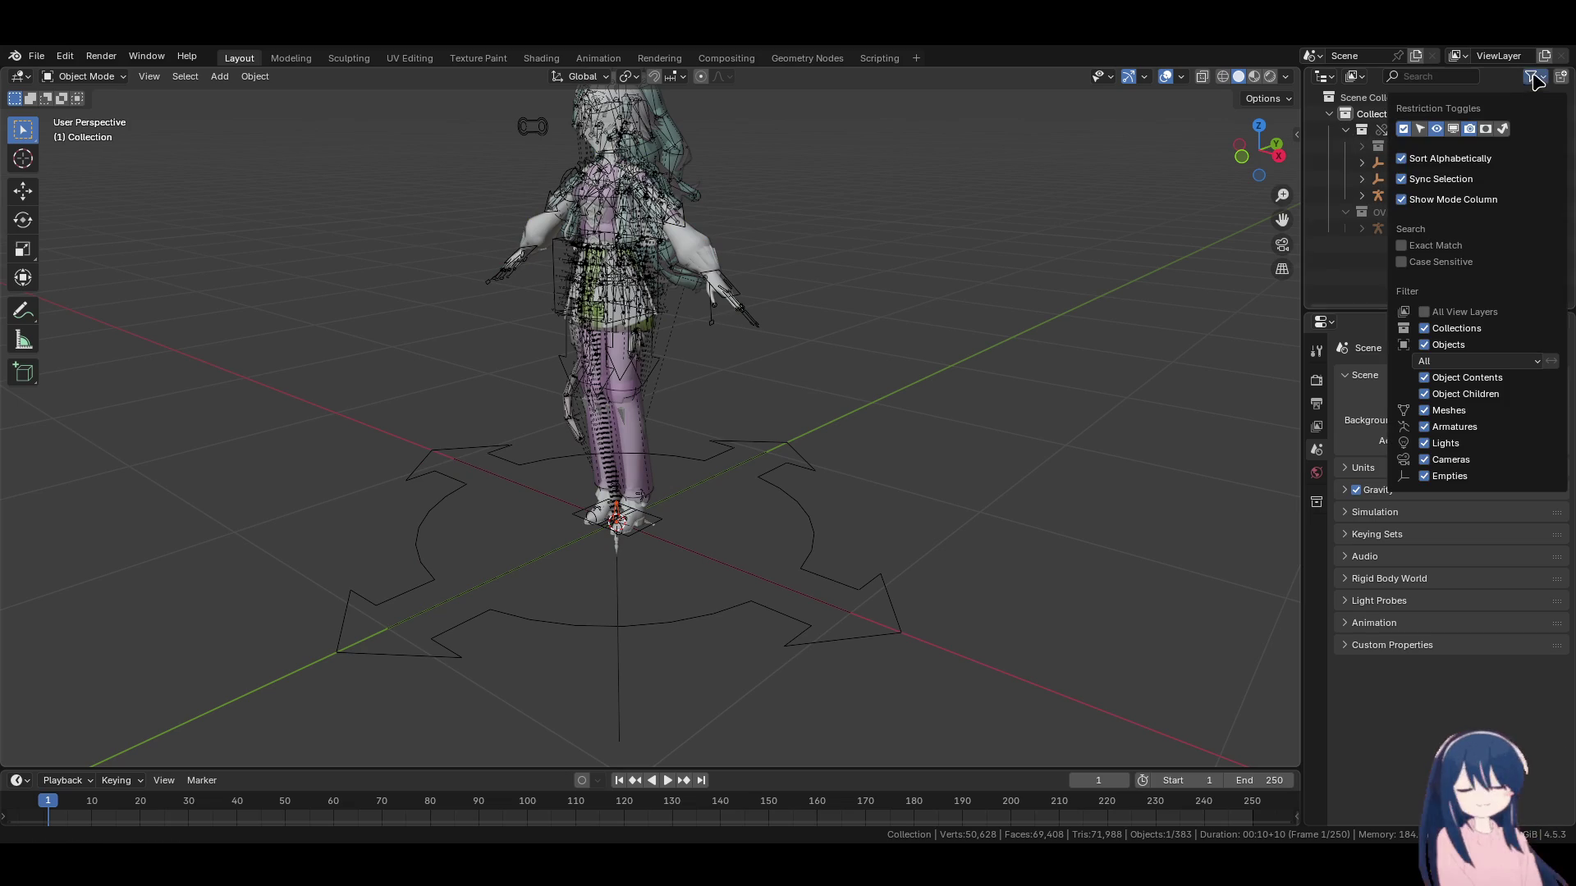
left_click(1456, 133)
left_click(1527, 162)
left_click(1527, 179)
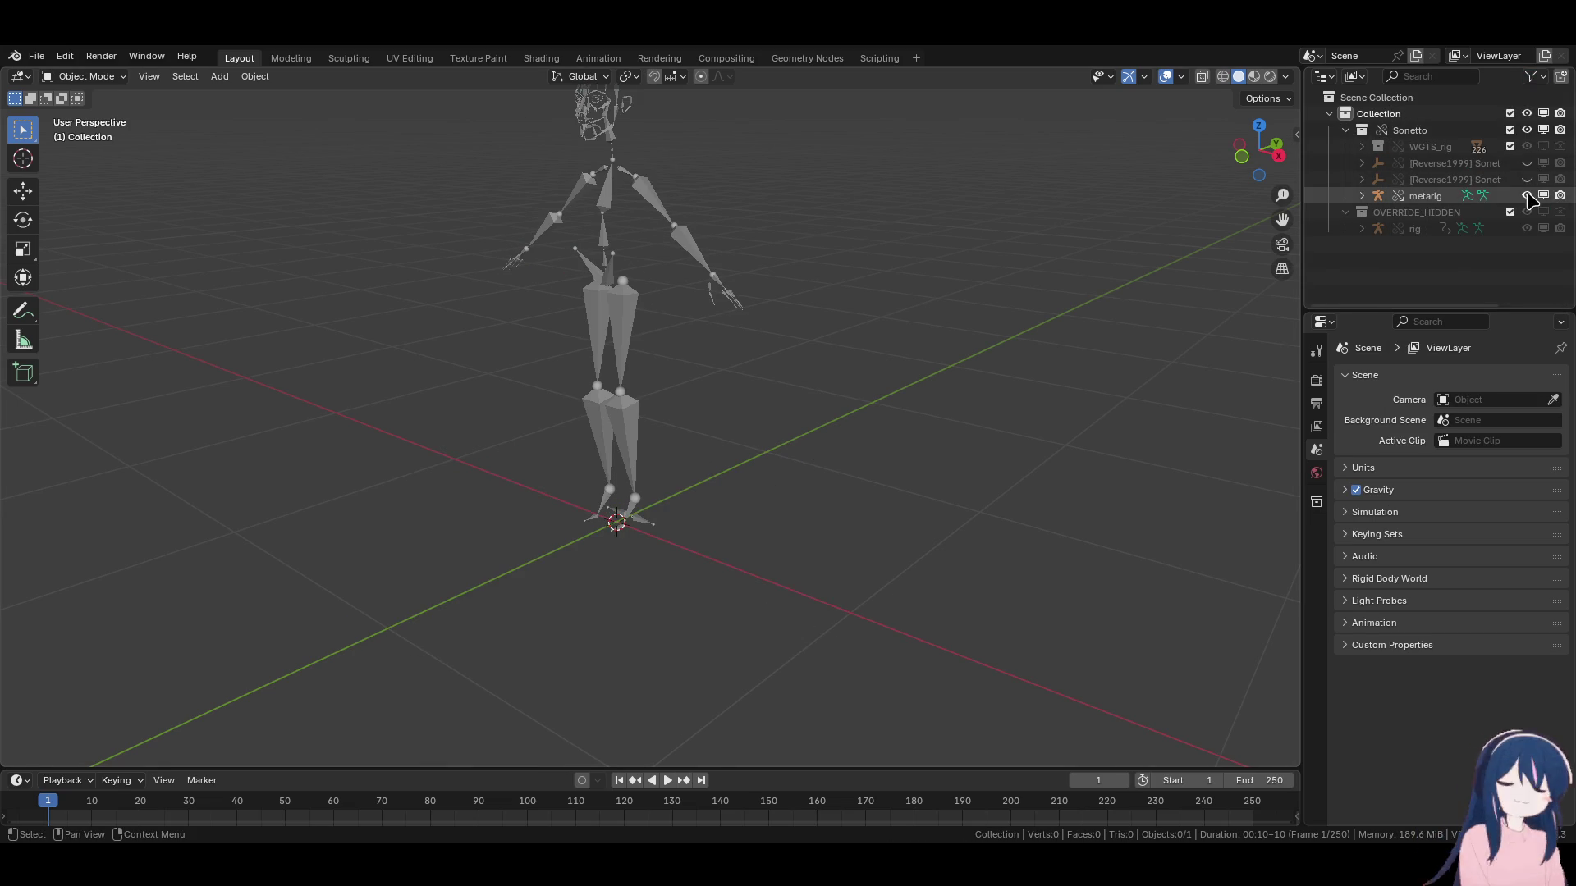
left_click(1523, 163)
left_click(1524, 164)
Restore the Reverse1999 object and hide the joints, rigidbodies and metarig in the viewport.
left_click(1362, 195)
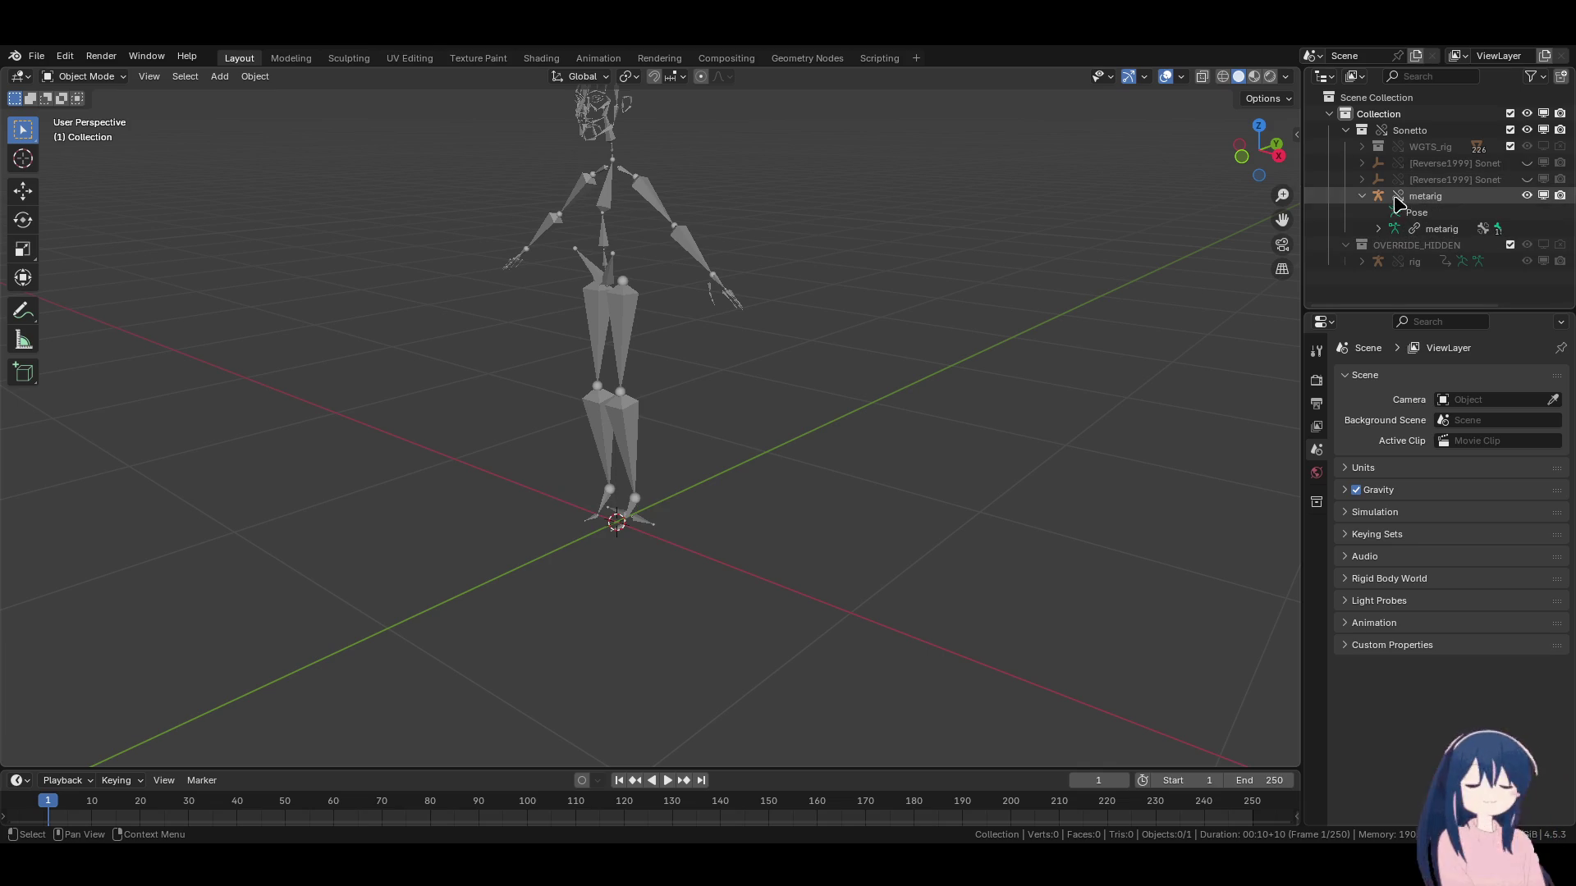
left_click(1526, 165)
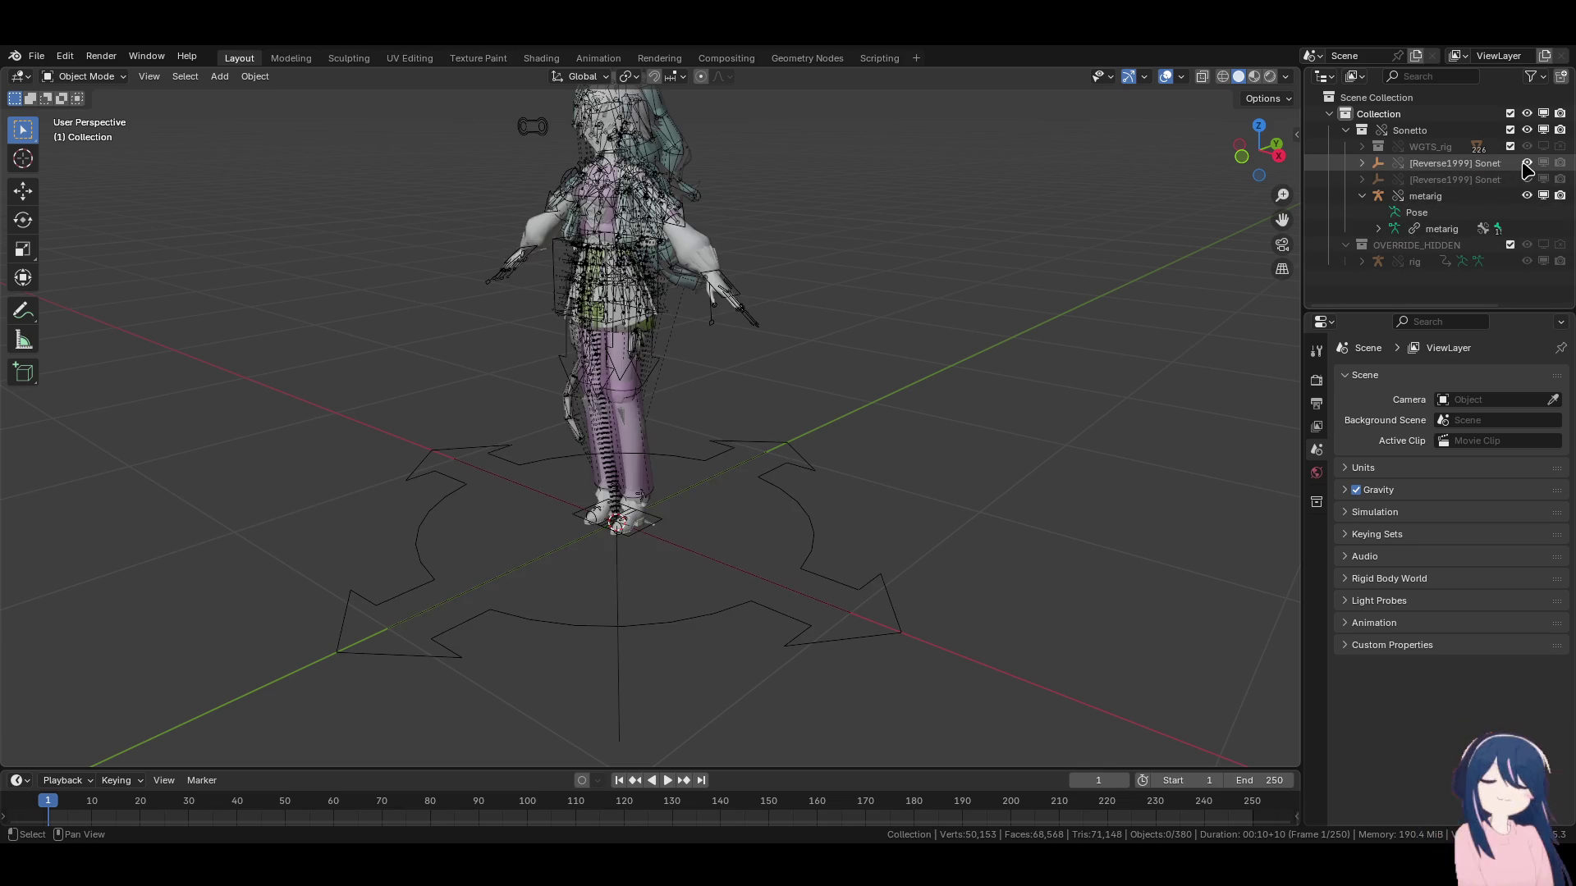
left_click(1361, 163)
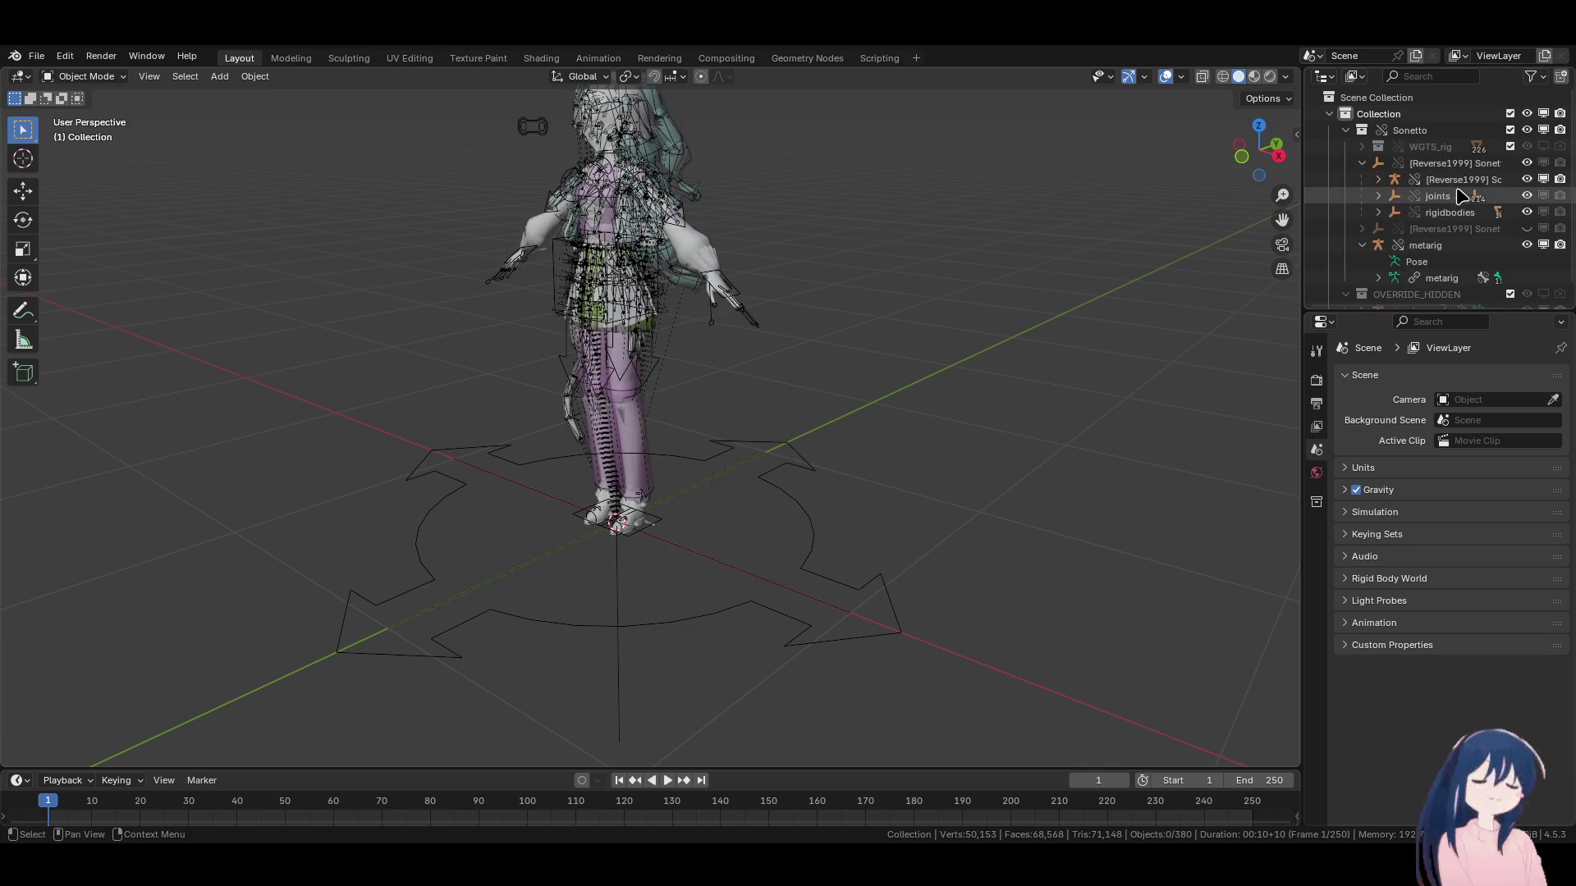
left_click(1527, 195)
left_click(1527, 212)
mouse_move(722, 304)
middle_mouse_down()
mouse_move(738, 309)
mouse_move(733, 355)
mouse_move(763, 306)
mouse_move(820, 295)
mouse_move(742, 394)
mouse_move(609, 374)
mouse_move(791, 377)
mouse_move(816, 342)
mouse_move(743, 456)
middle_mouse_up()
left_click(1346, 130)
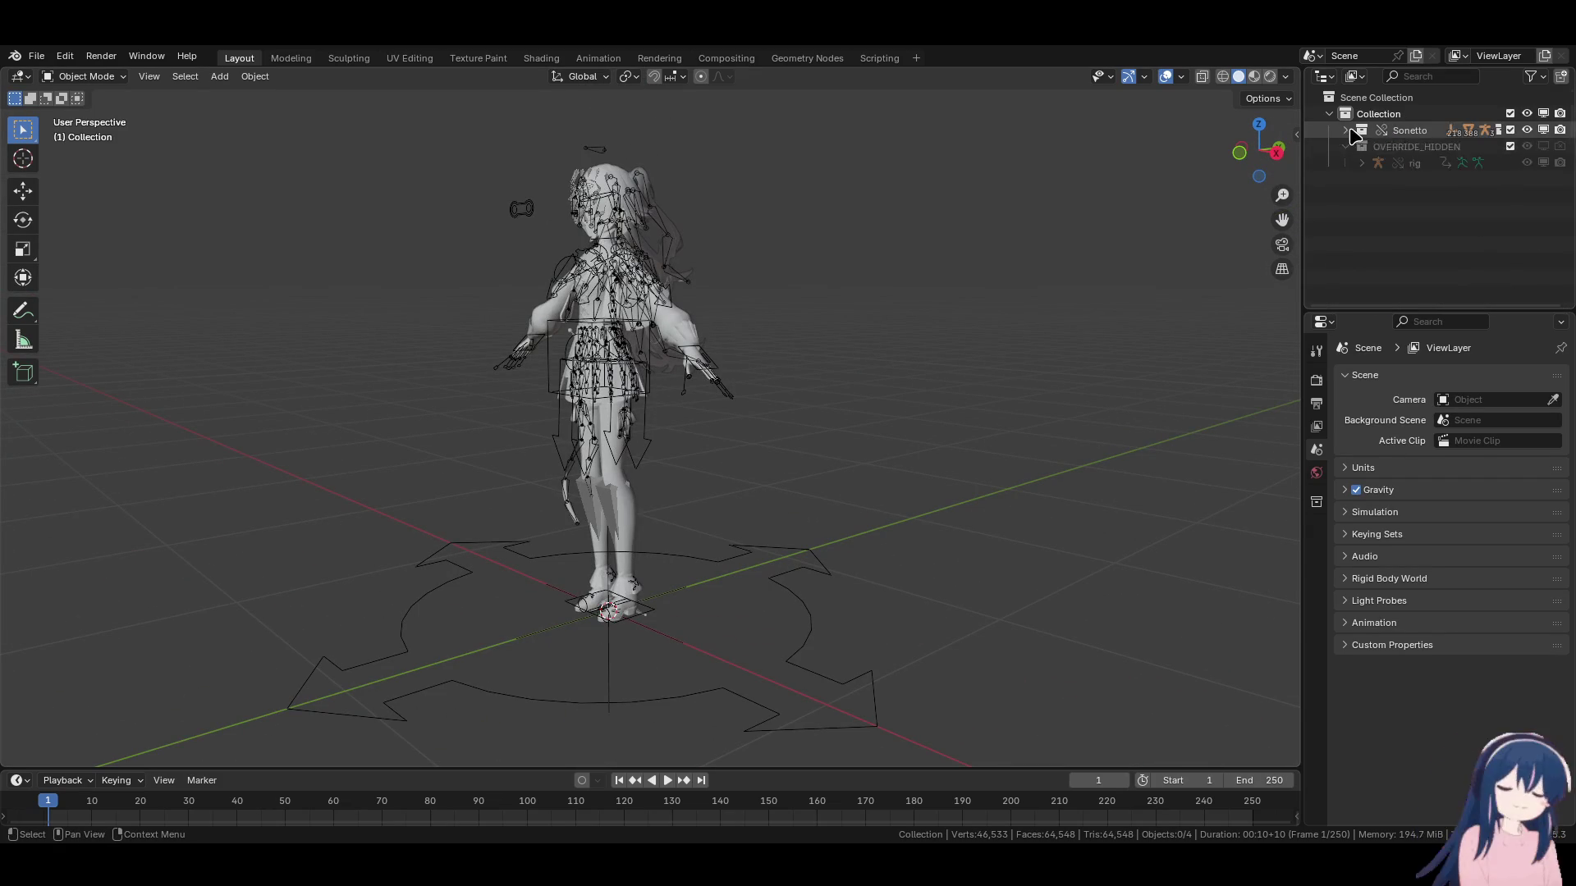
left_click(1346, 129)
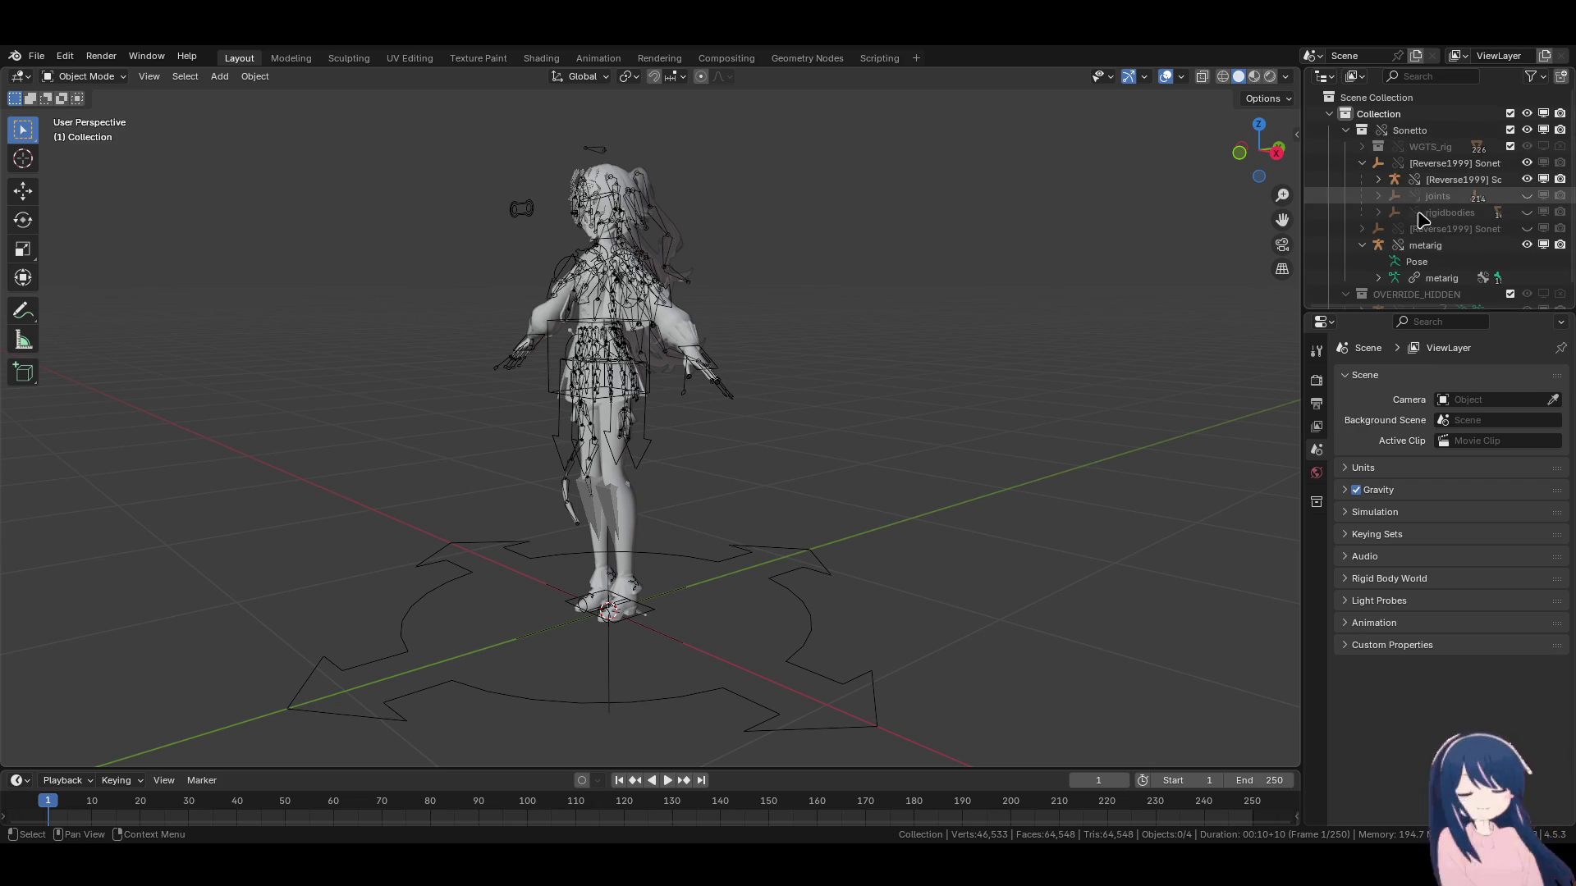
left_click(1528, 246)
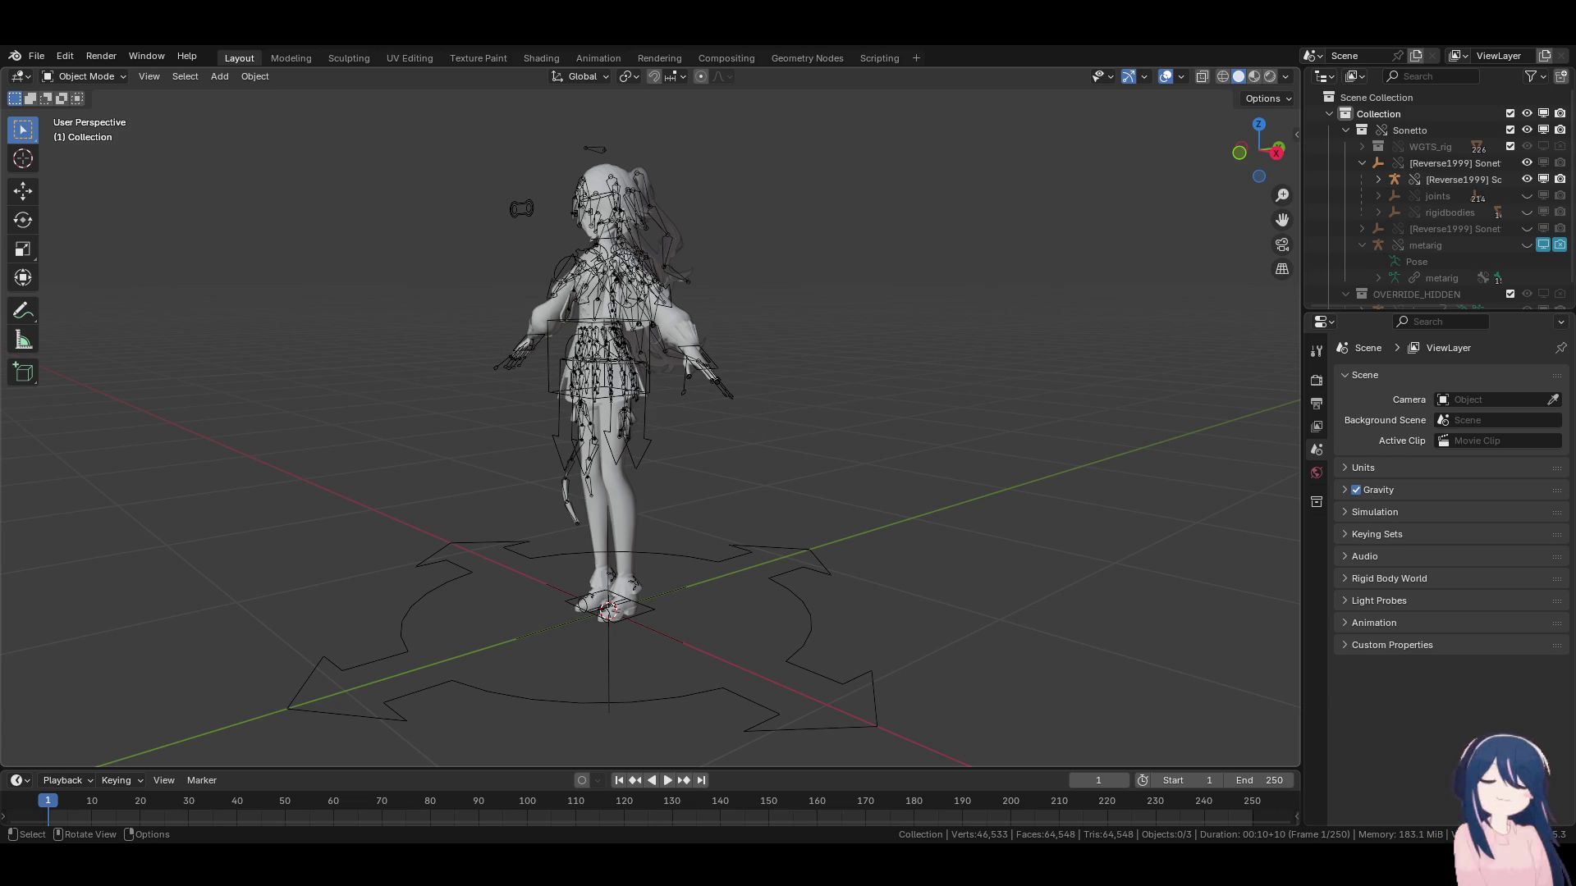
middle_click_drag(639, 368, 680, 474)
scroll(706, 463, "up", 8)
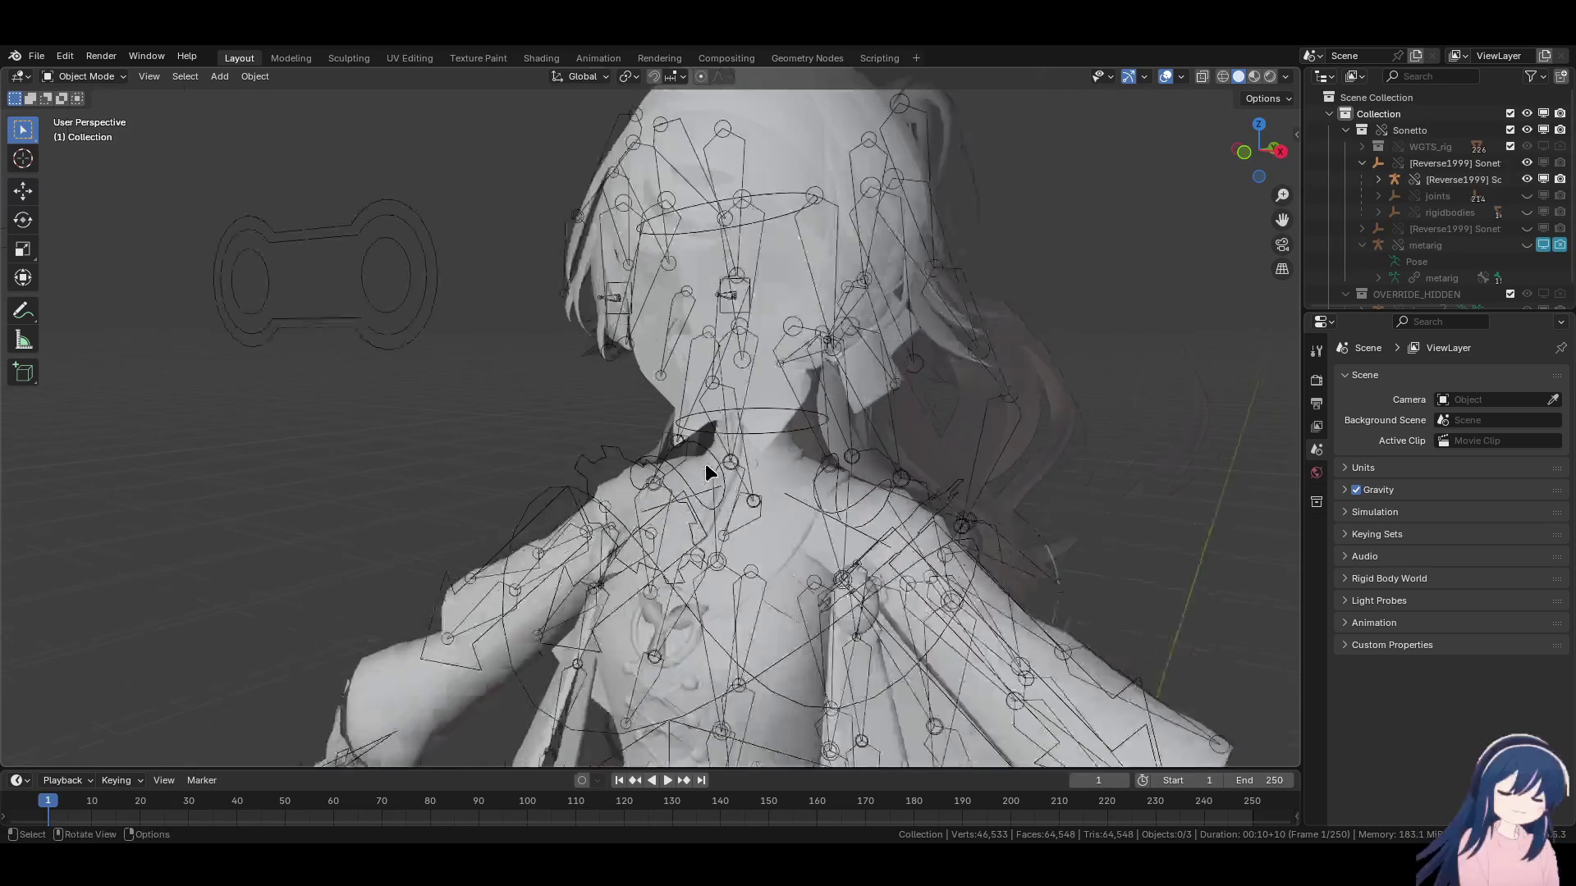
left_click(568, 414)
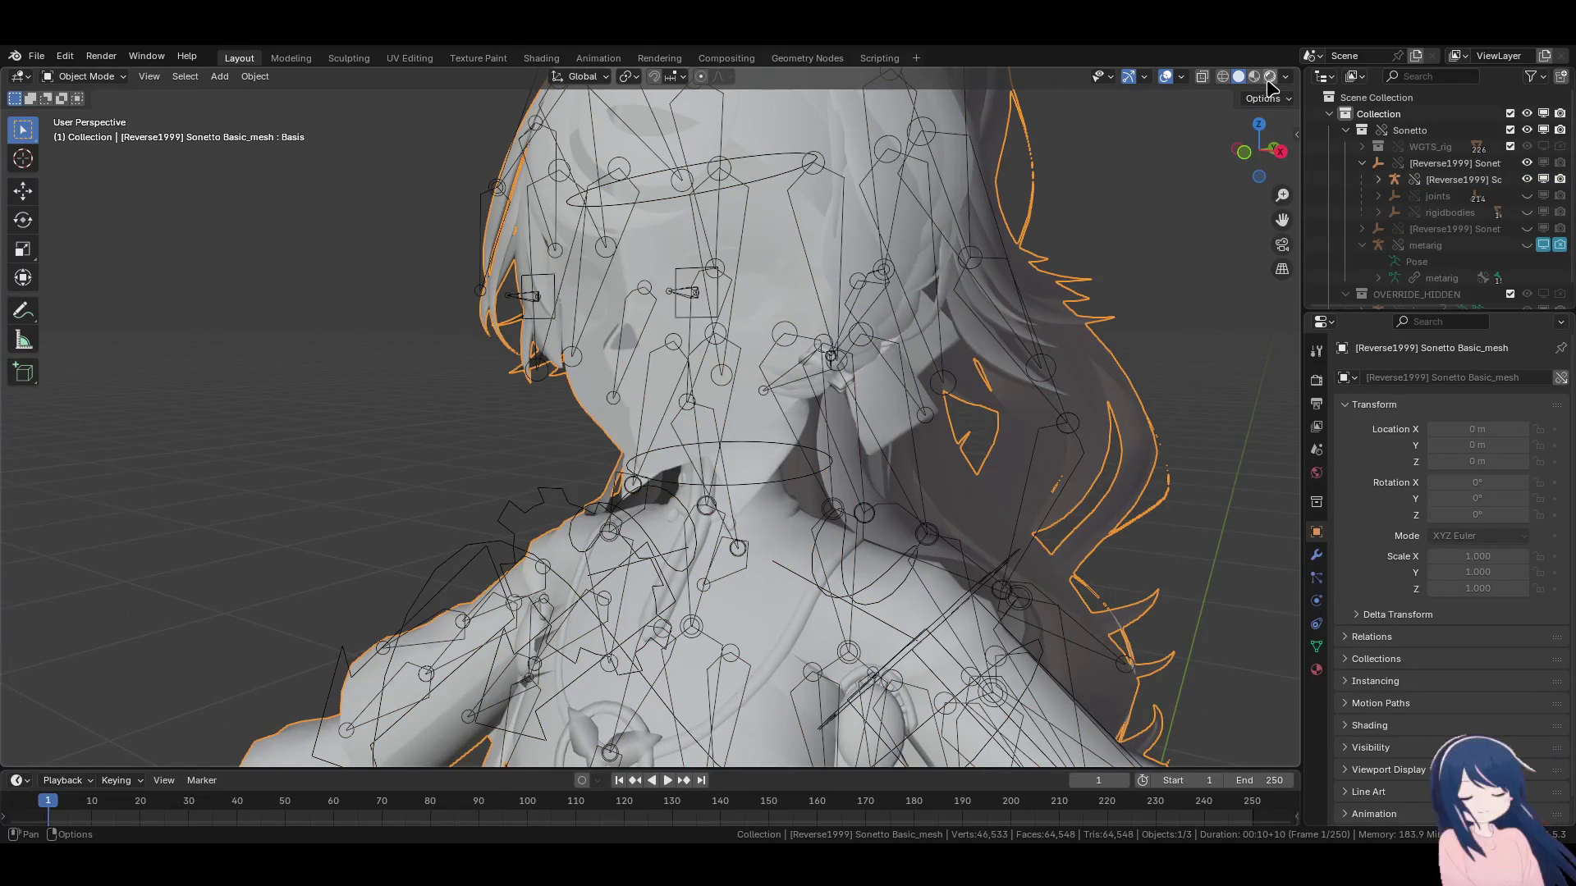
left_click(1269, 76)
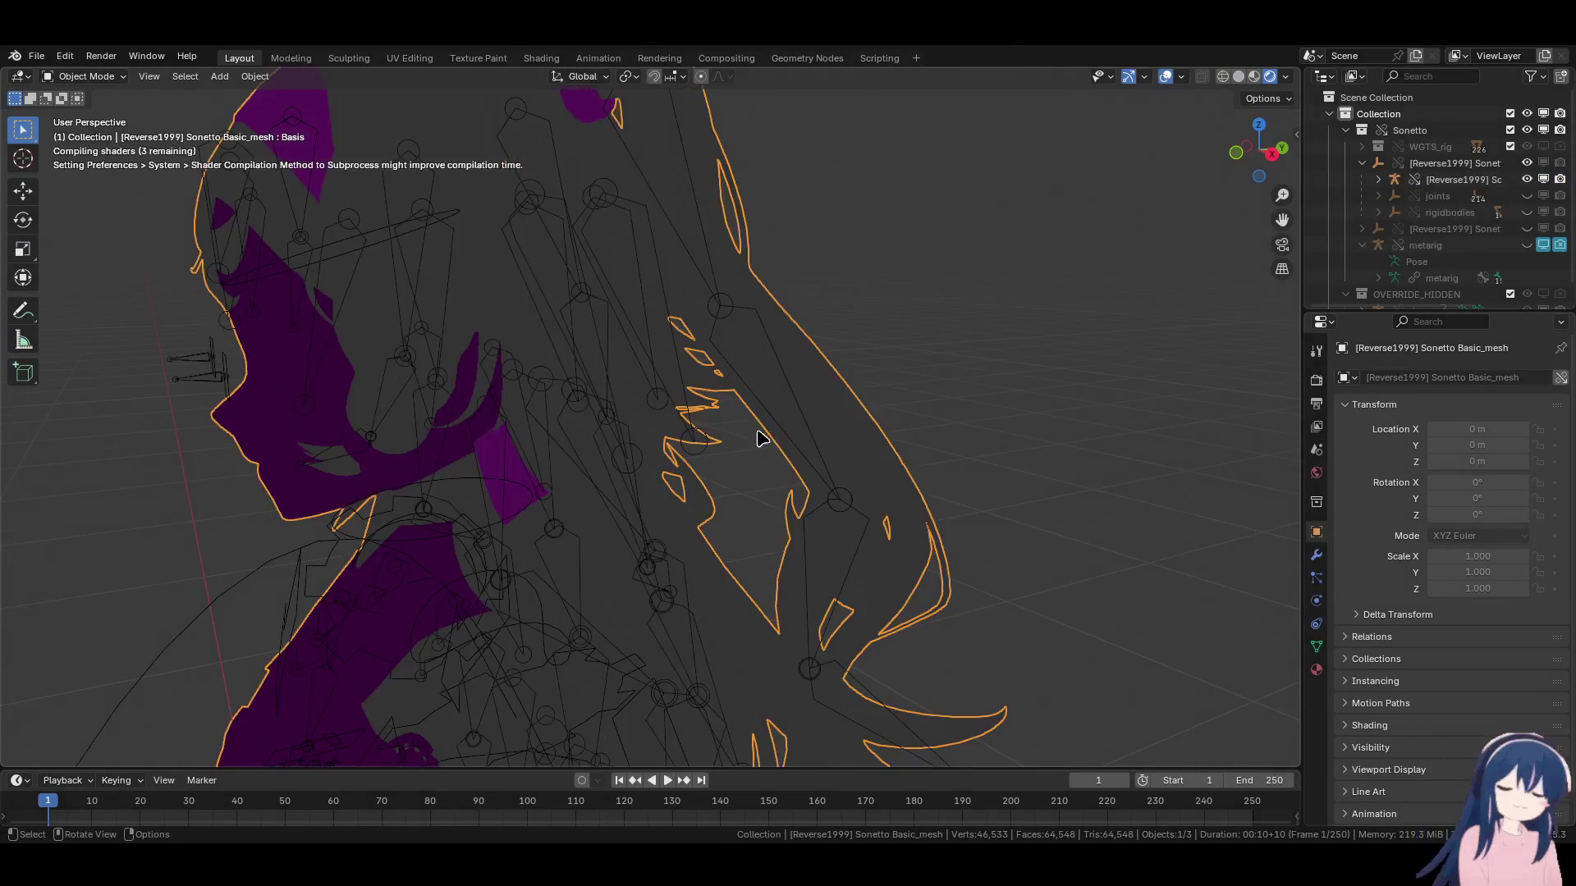
scroll(768, 431, "down", 5)
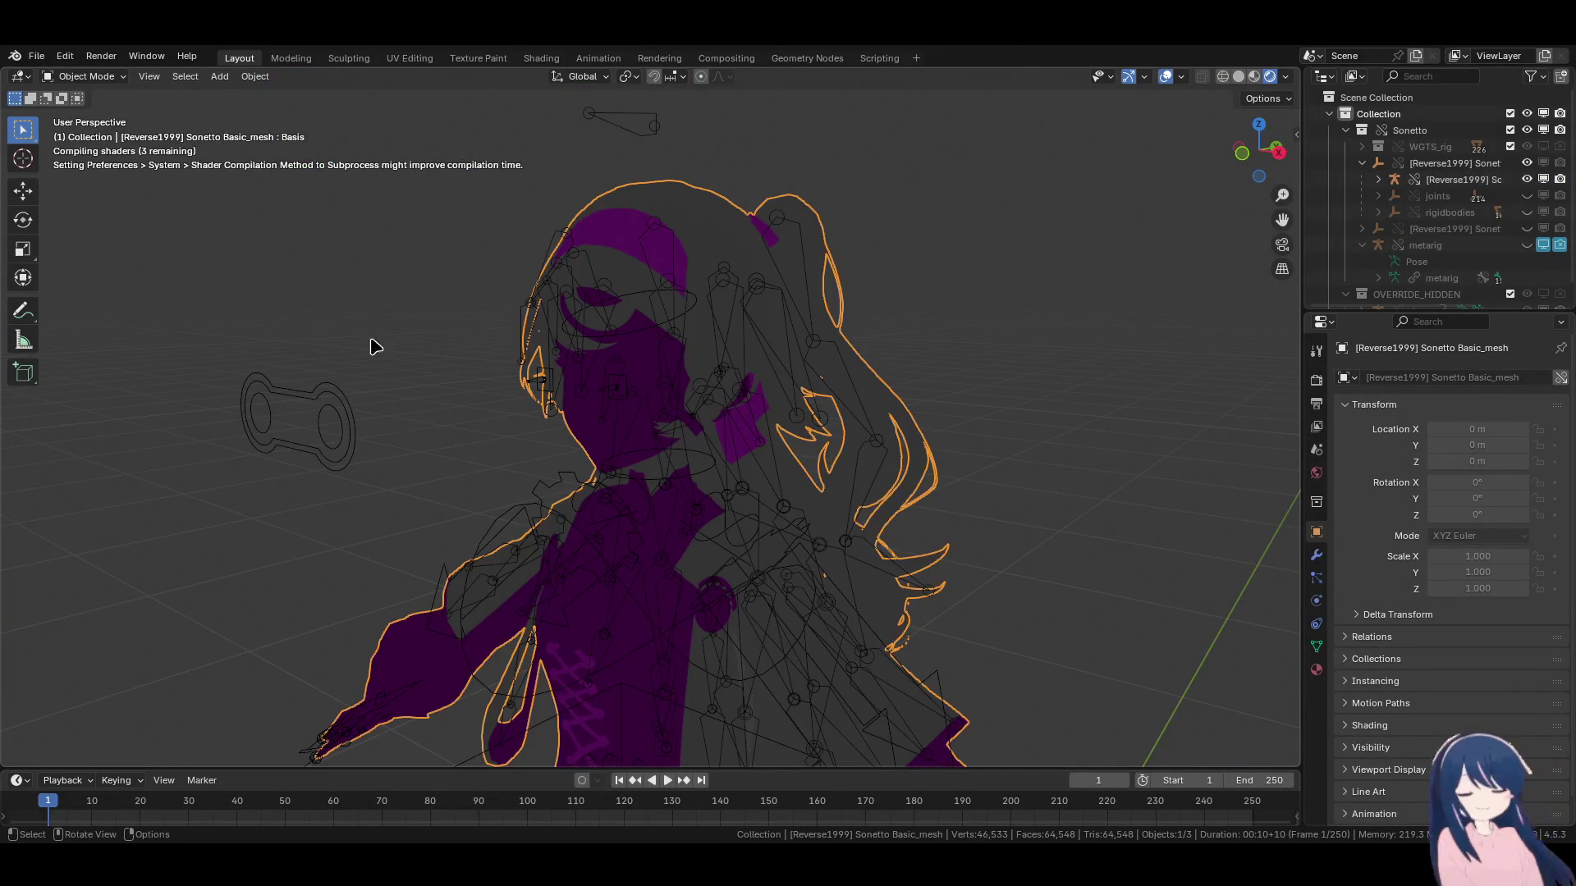
left_click(37, 56)
left_click(38, 57)
left_click(38, 57)
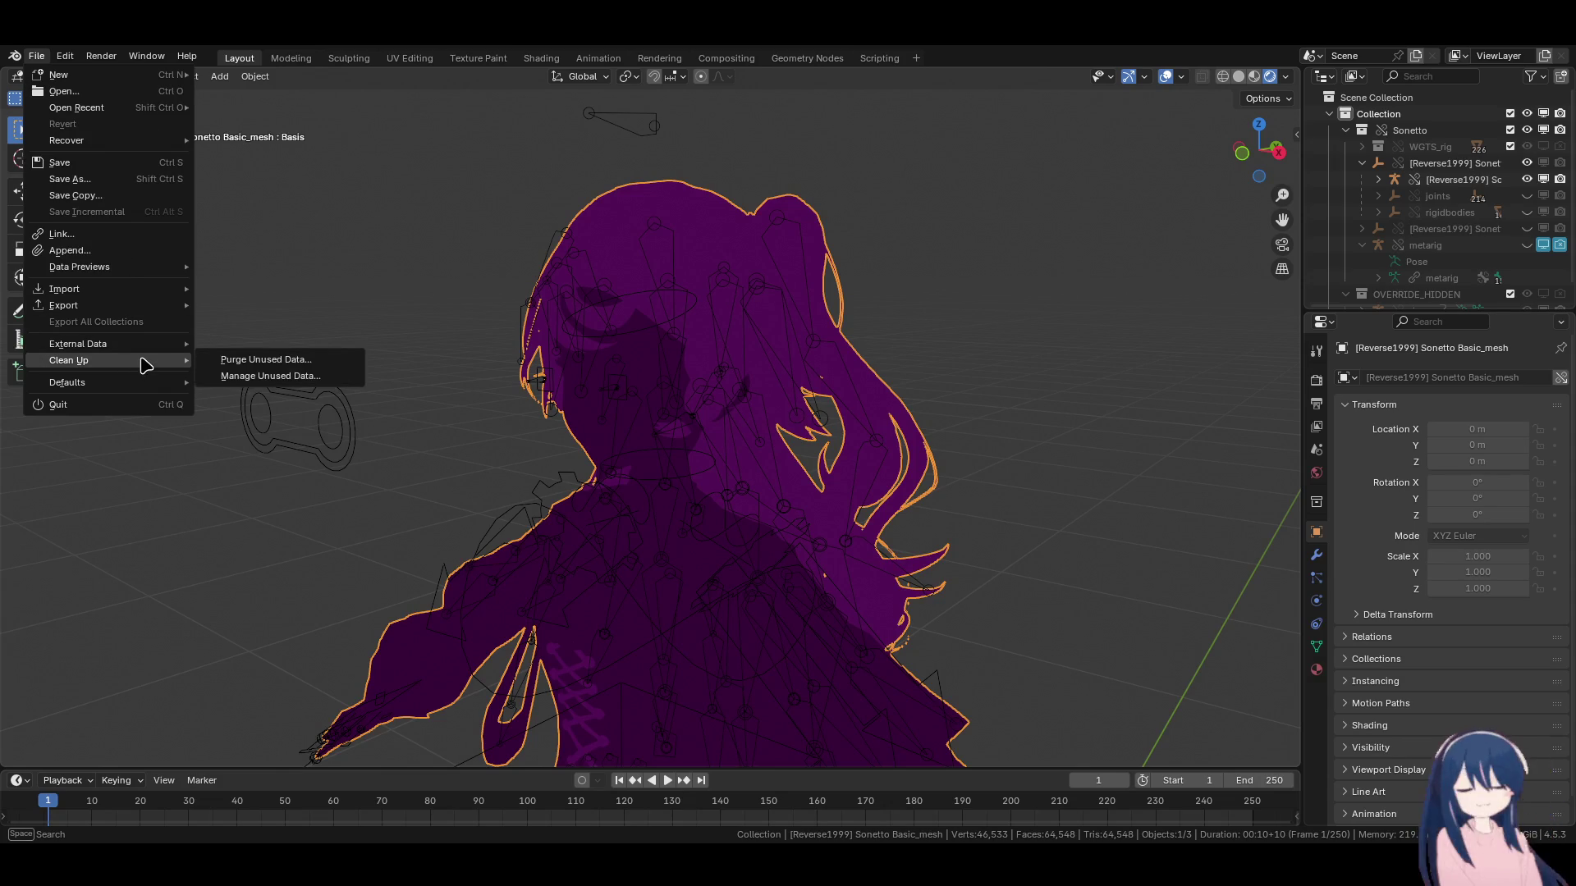
mouse_move(144, 346)
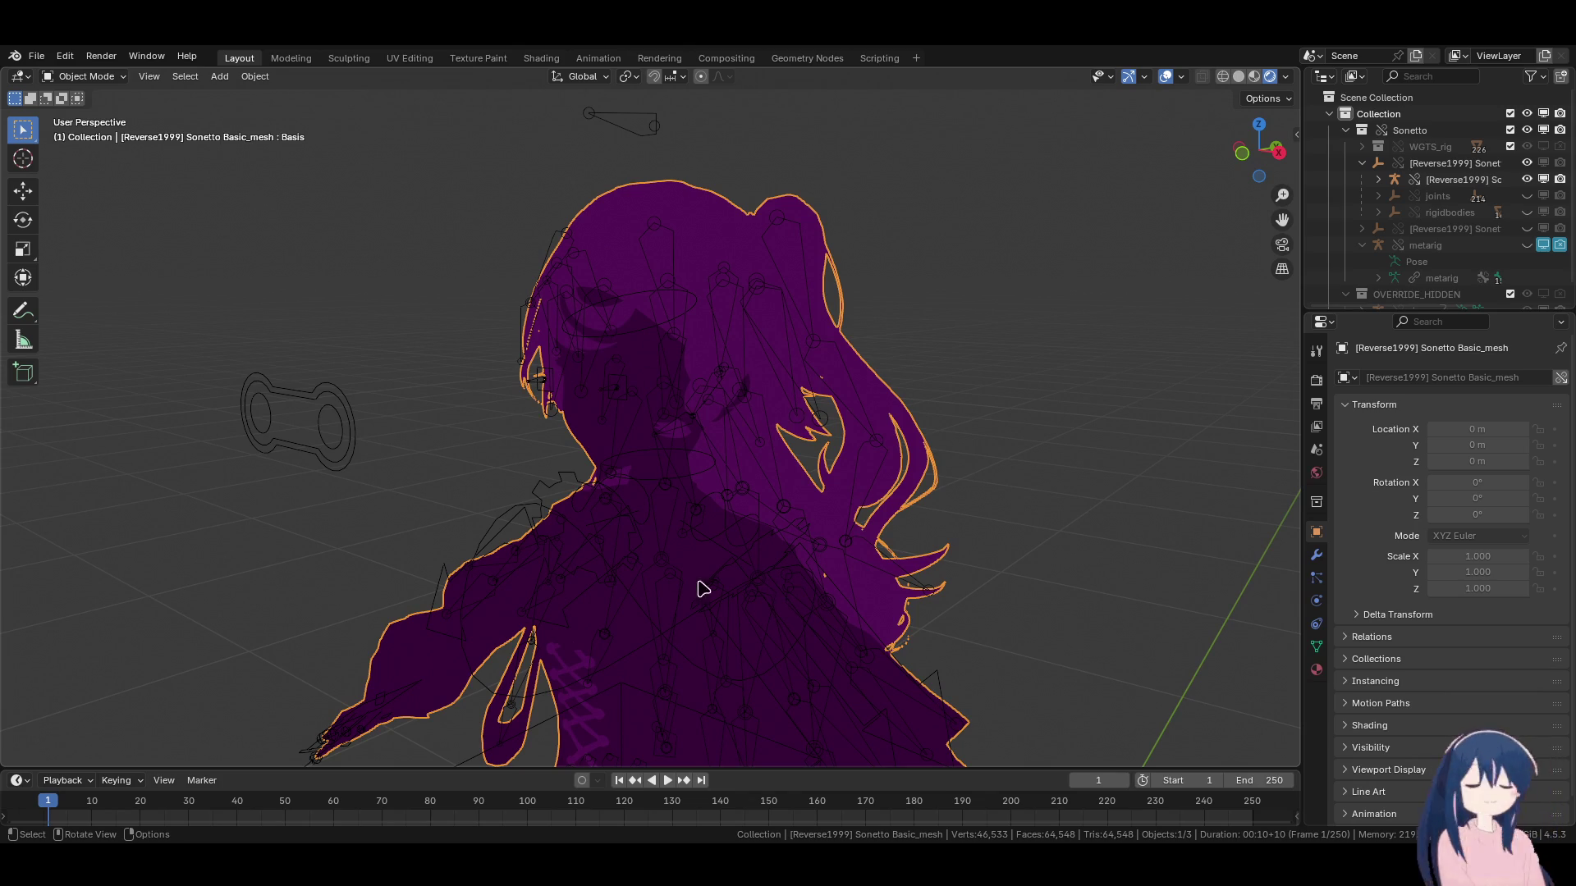
Face the character and set Solid shading with Texture object colour and Flat lighting.
mouse_move(532, 408)
middle_mouse_down()
mouse_move(545, 451)
mouse_move(593, 441)
middle_mouse_up()
left_click(451, 394)
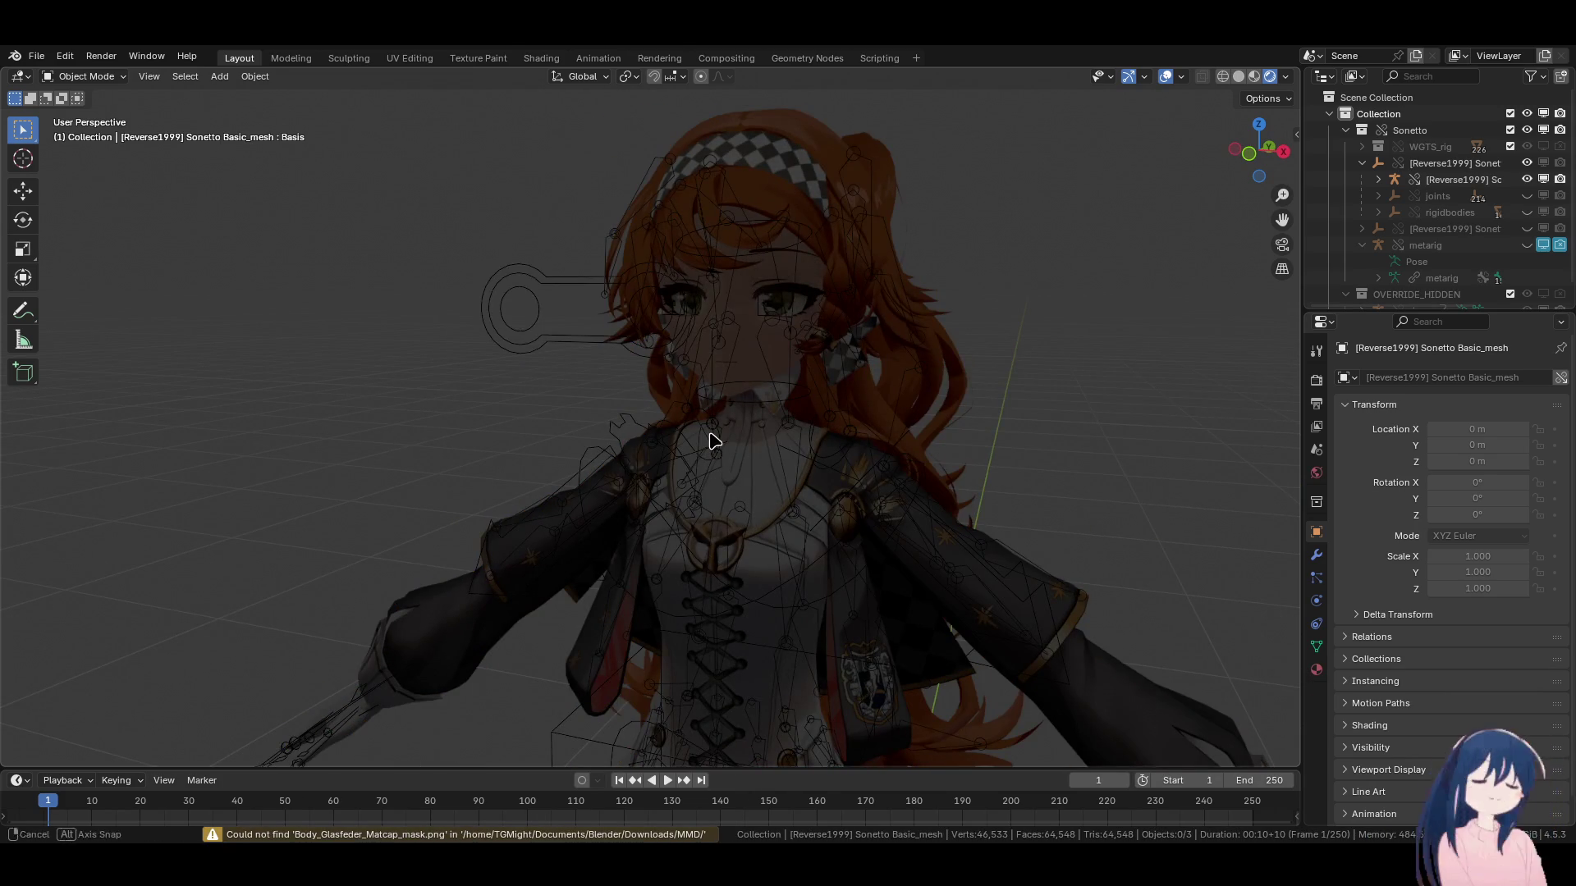
scroll(705, 440, "up", 5)
left_click(815, 305)
left_click(1239, 76)
left_click(1254, 77)
left_click(1285, 76)
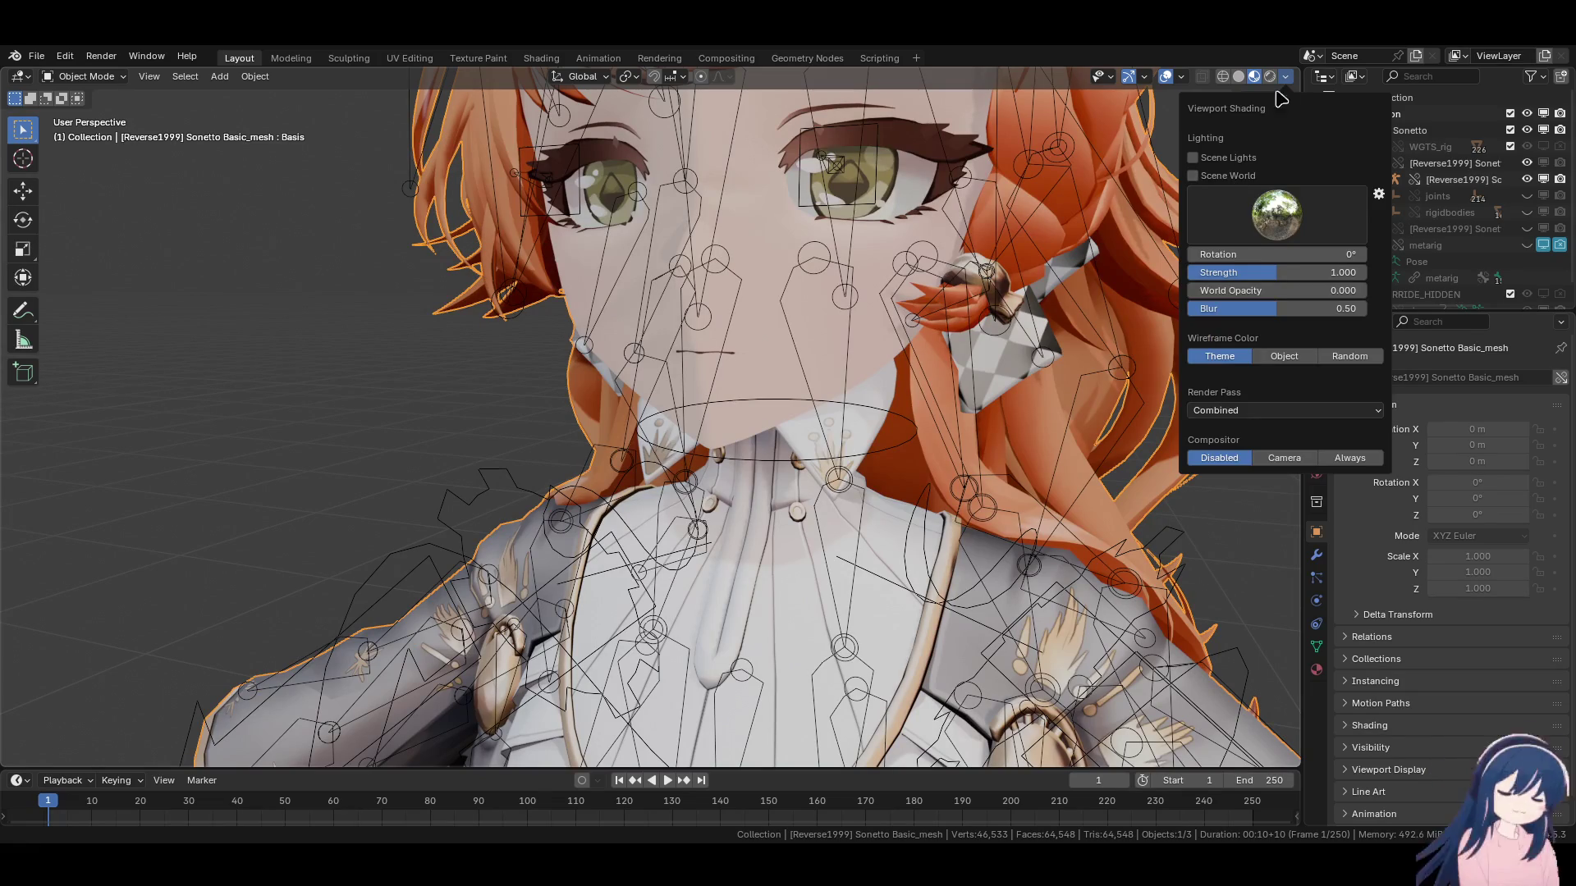
left_click(1244, 78)
left_click(1286, 77)
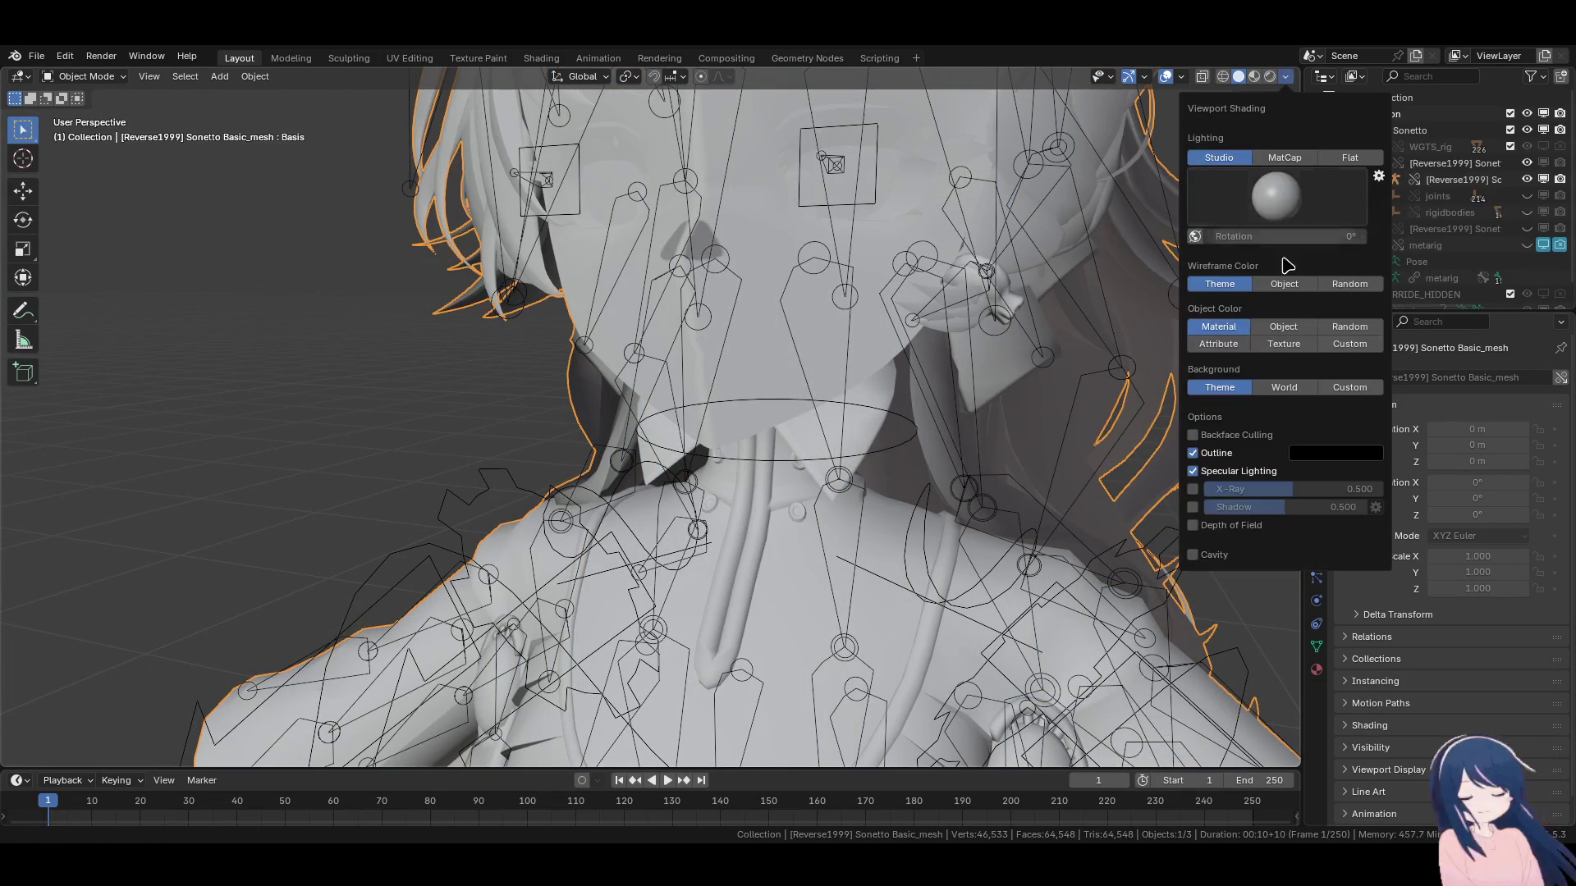
left_click(1284, 344)
left_click(1350, 157)
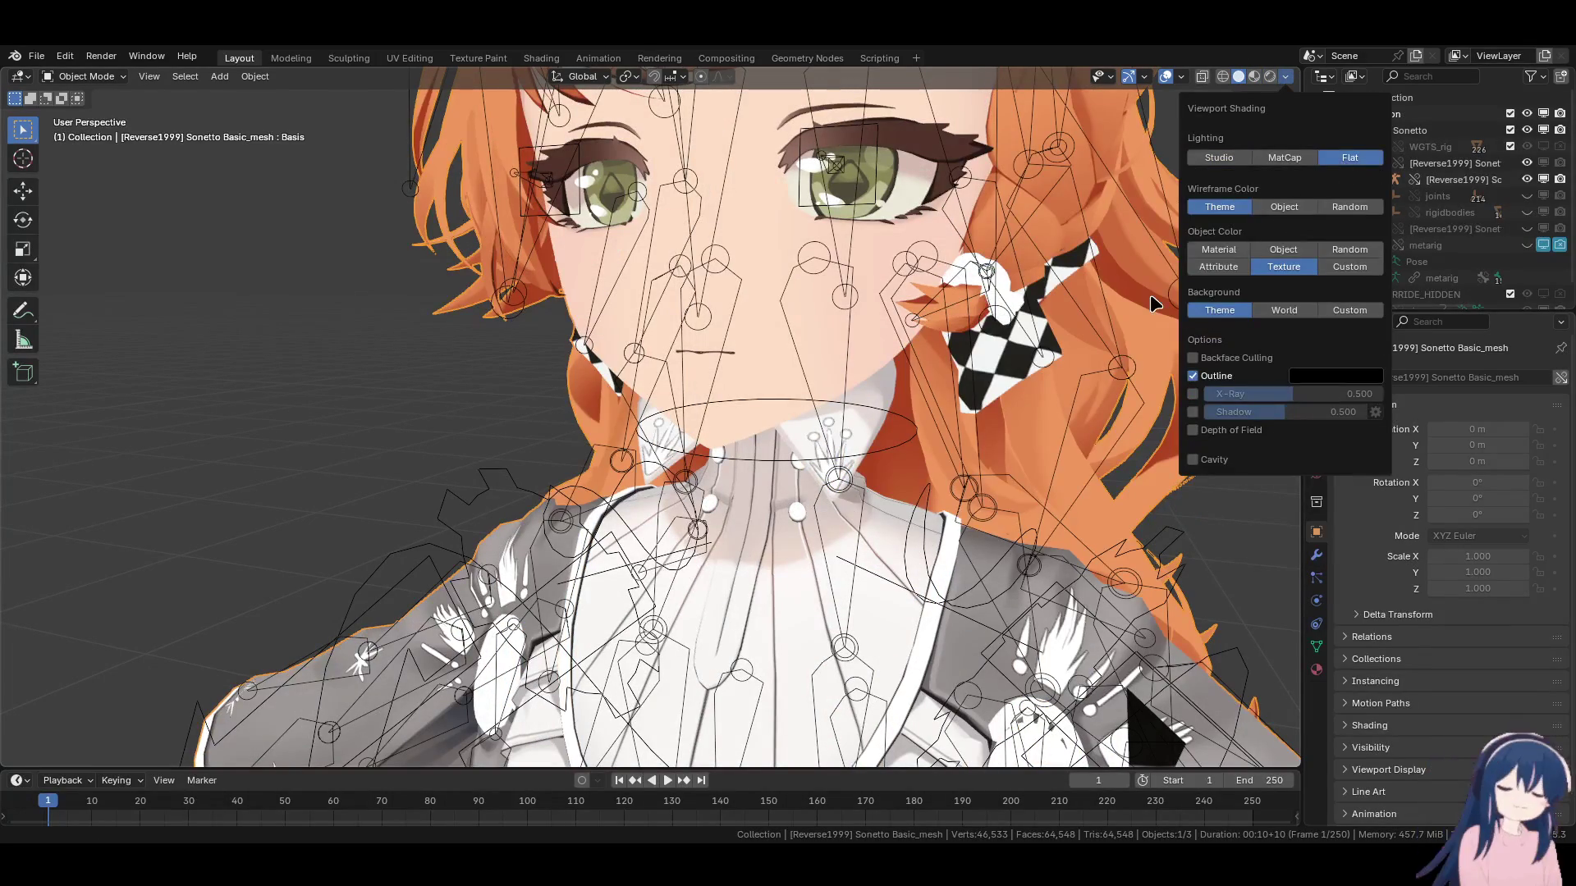
left_click(827, 260)
Hide the armature, then select the mesh and show its Object Data shape keys.
key("g")
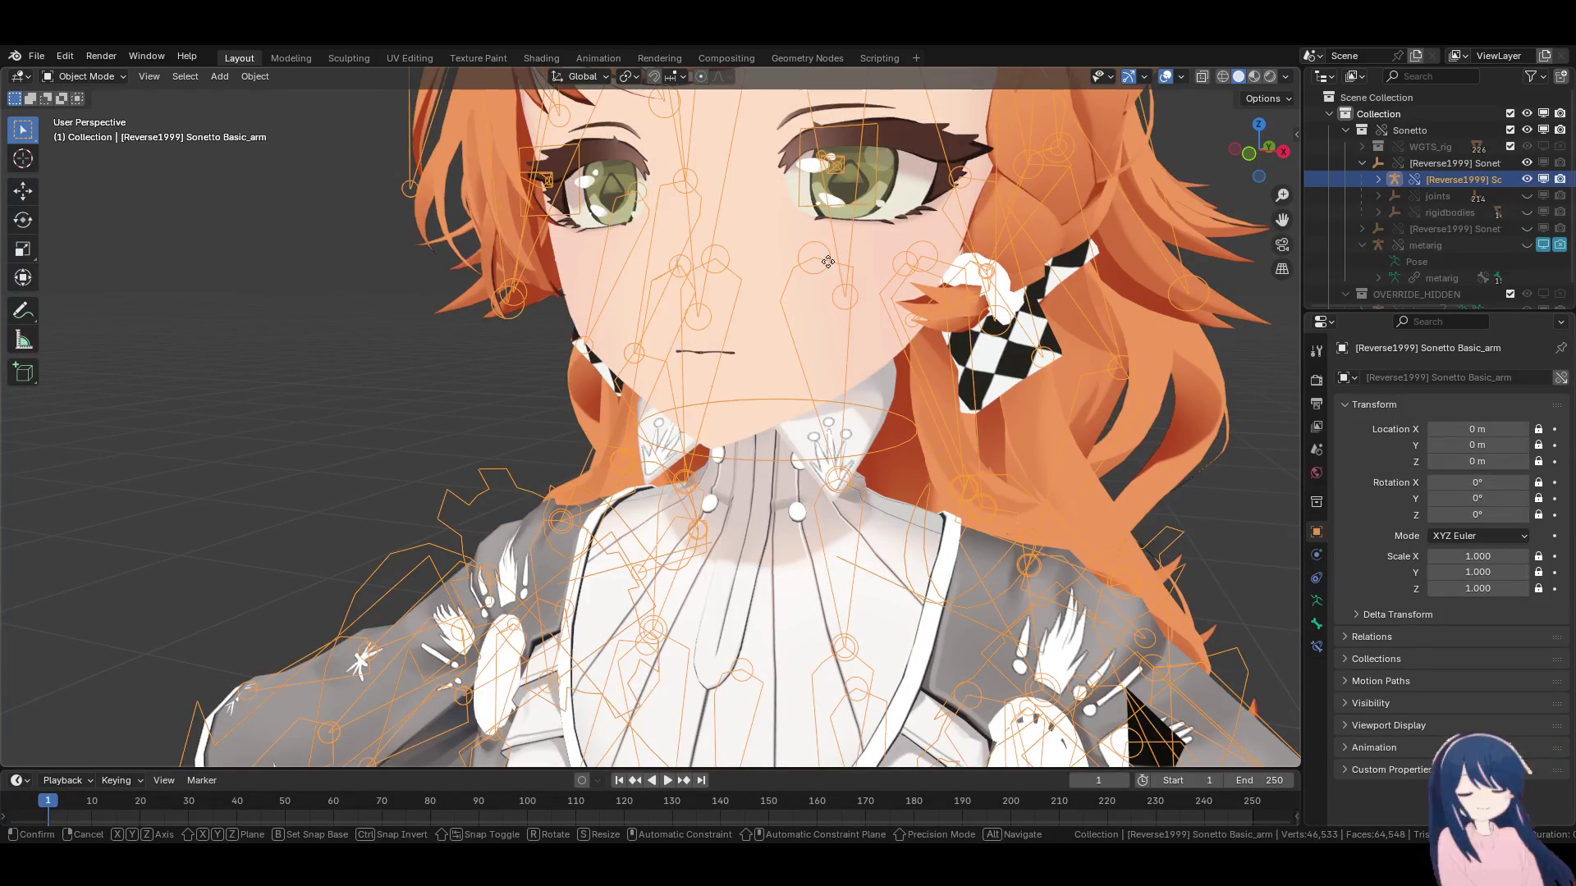
left_click(829, 295)
key("h")
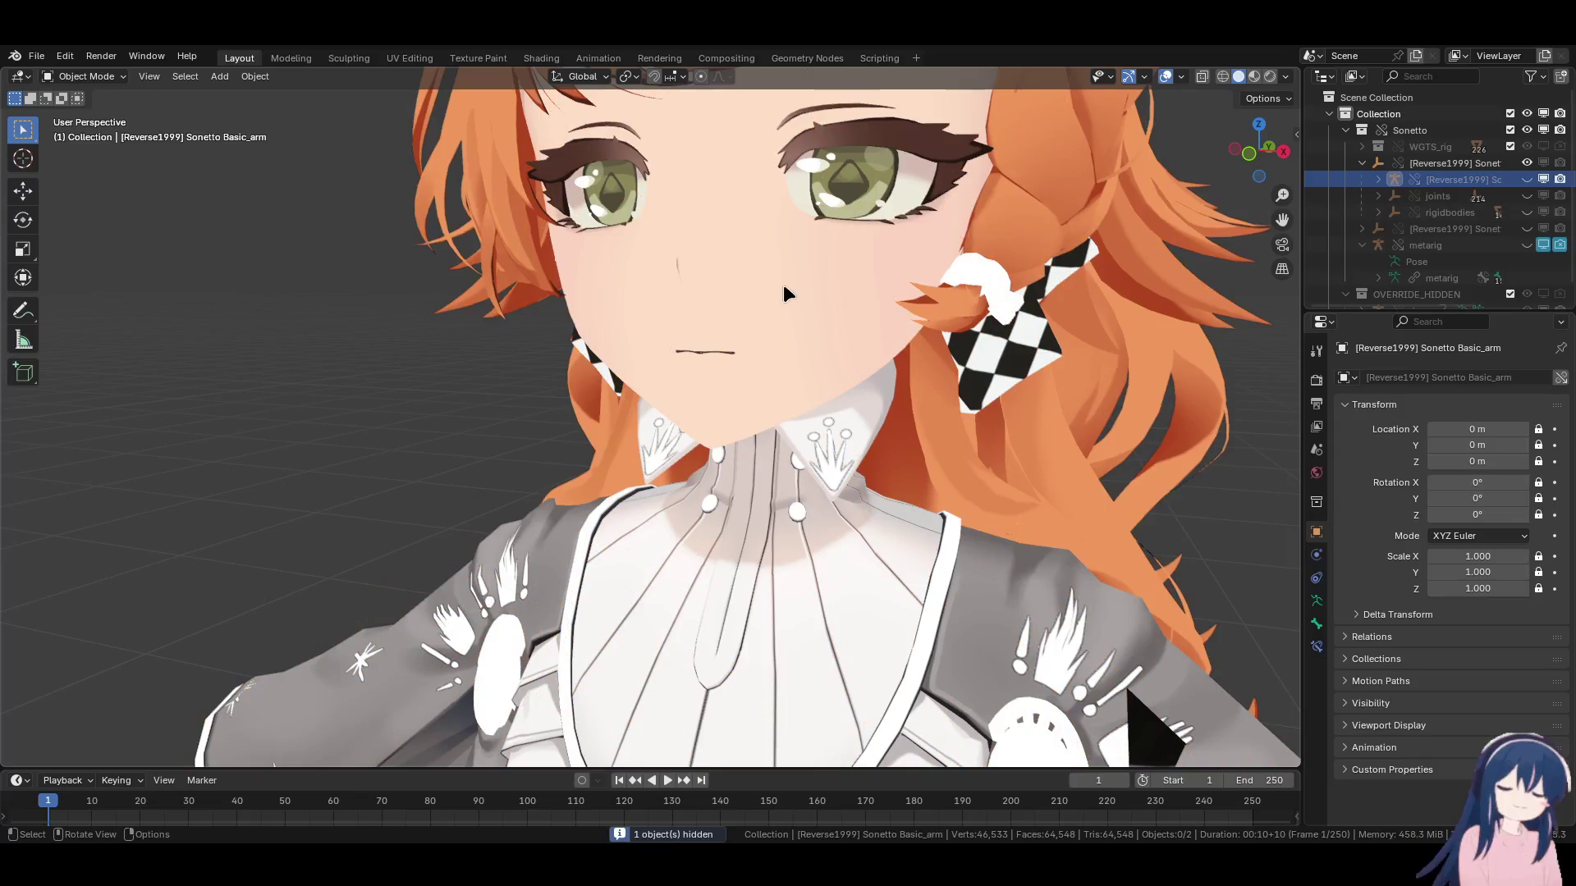
left_click(783, 284)
left_click(1316, 647)
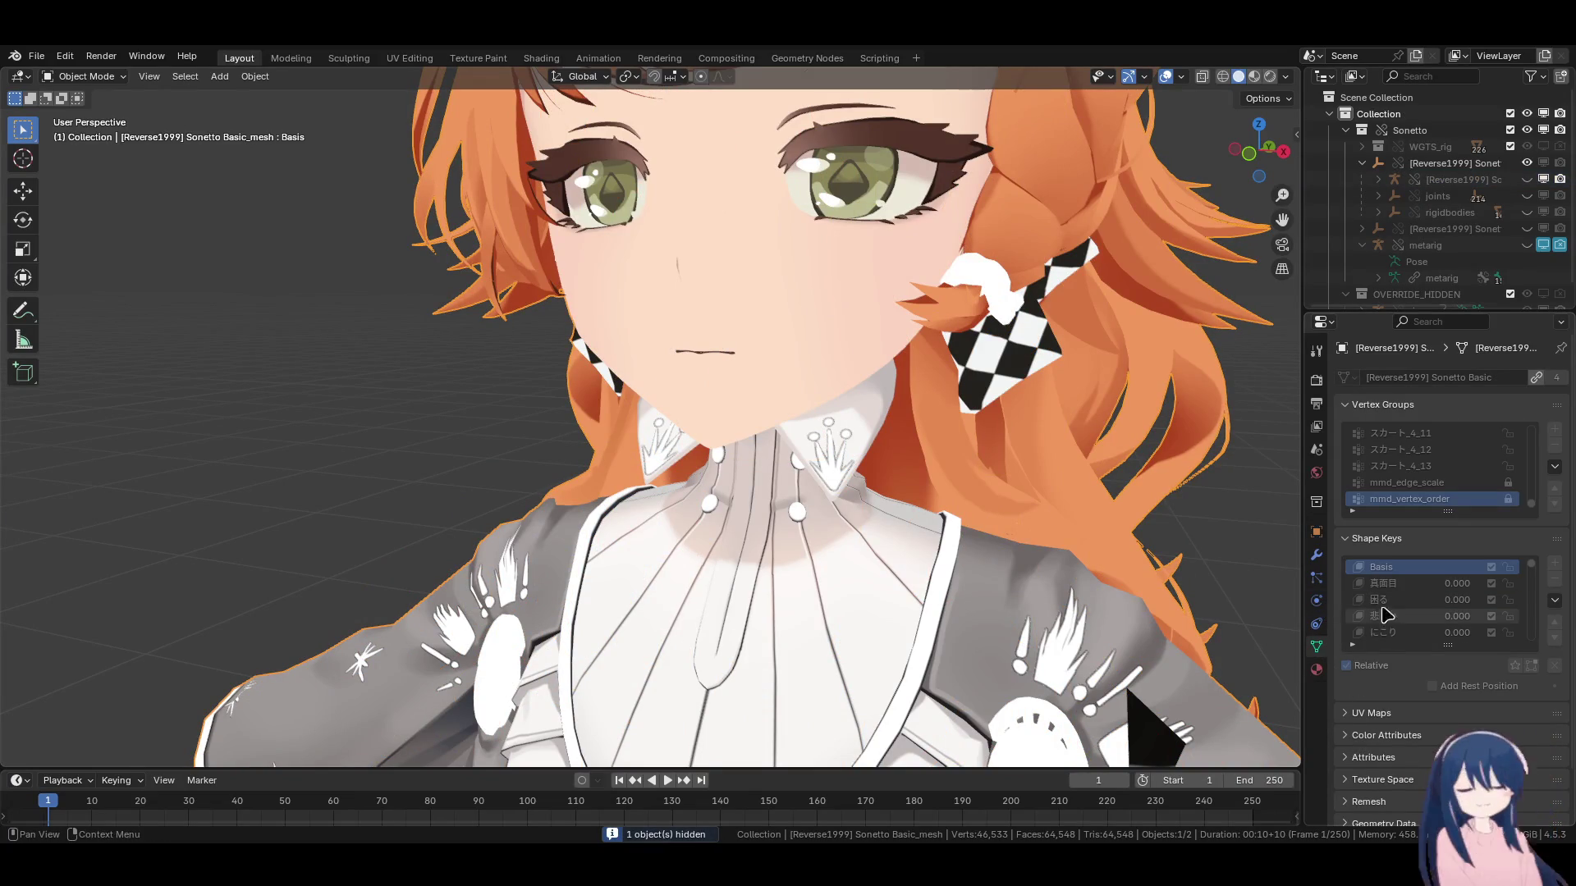
scroll(821, 338, "down", 5)
middle_click_drag(821, 338, 854, 335)
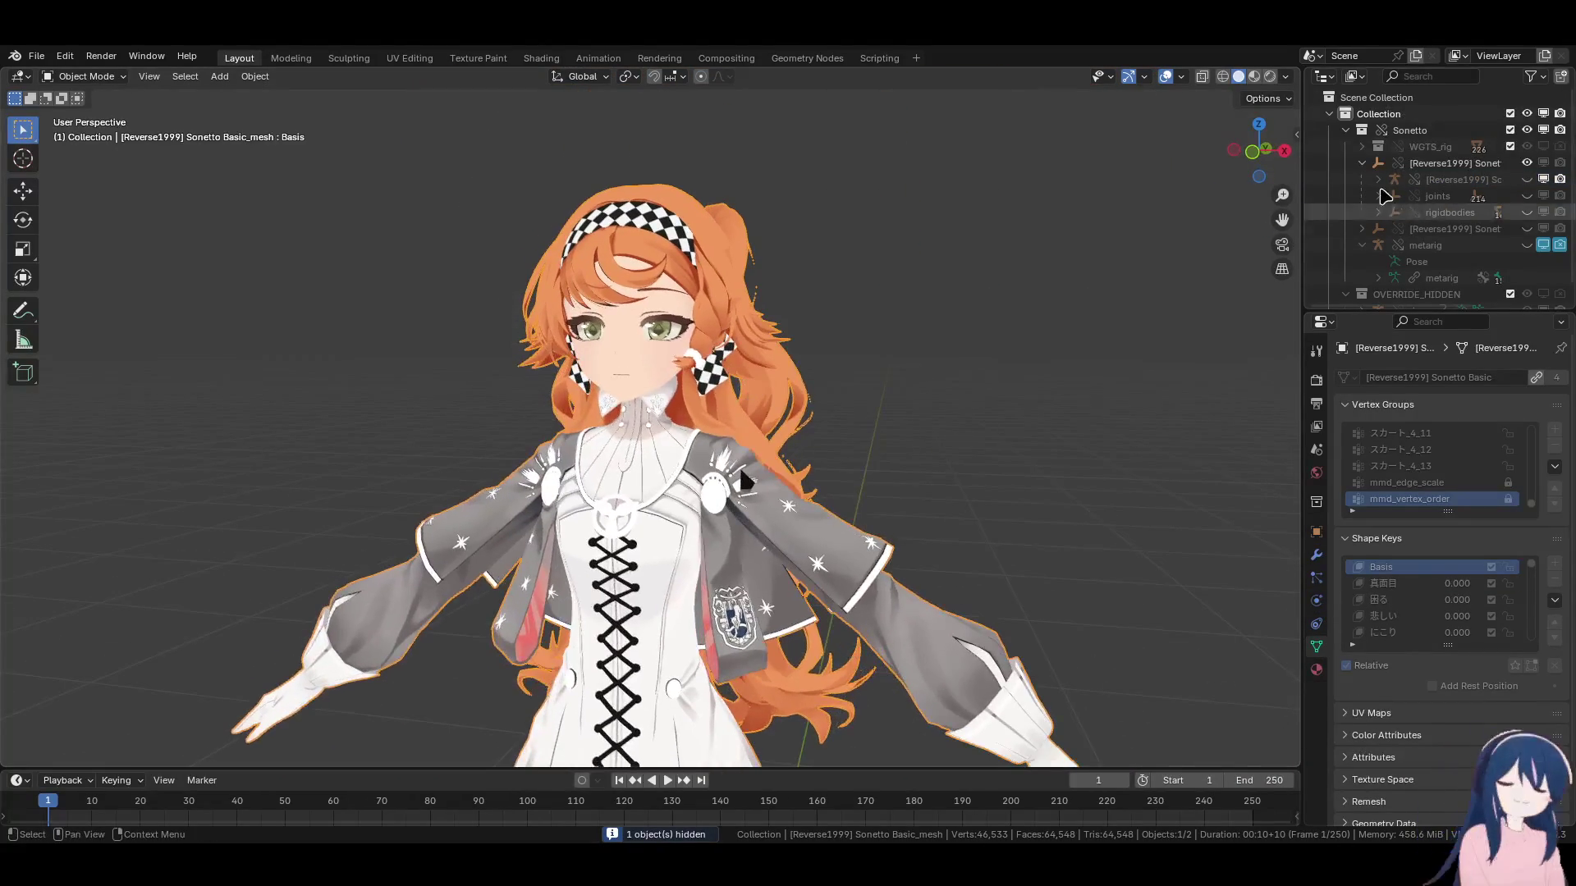
Confirm the armature stays hidden in the Outliner and select the character mesh entry.
left_click(1361, 162)
left_click(1362, 163)
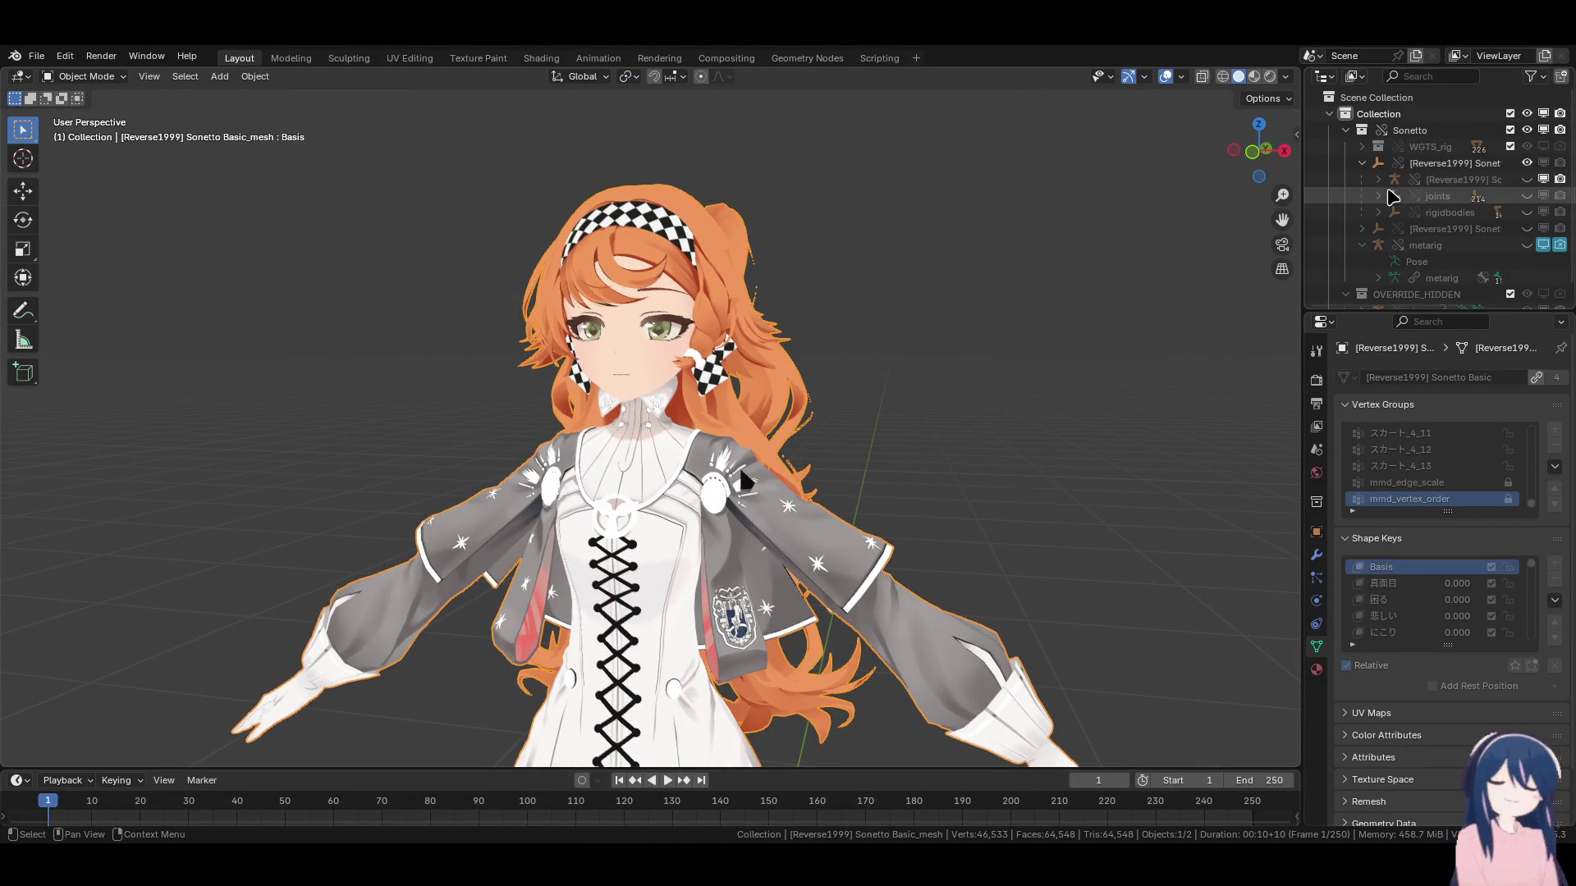
left_click(1526, 179)
left_click(1526, 180)
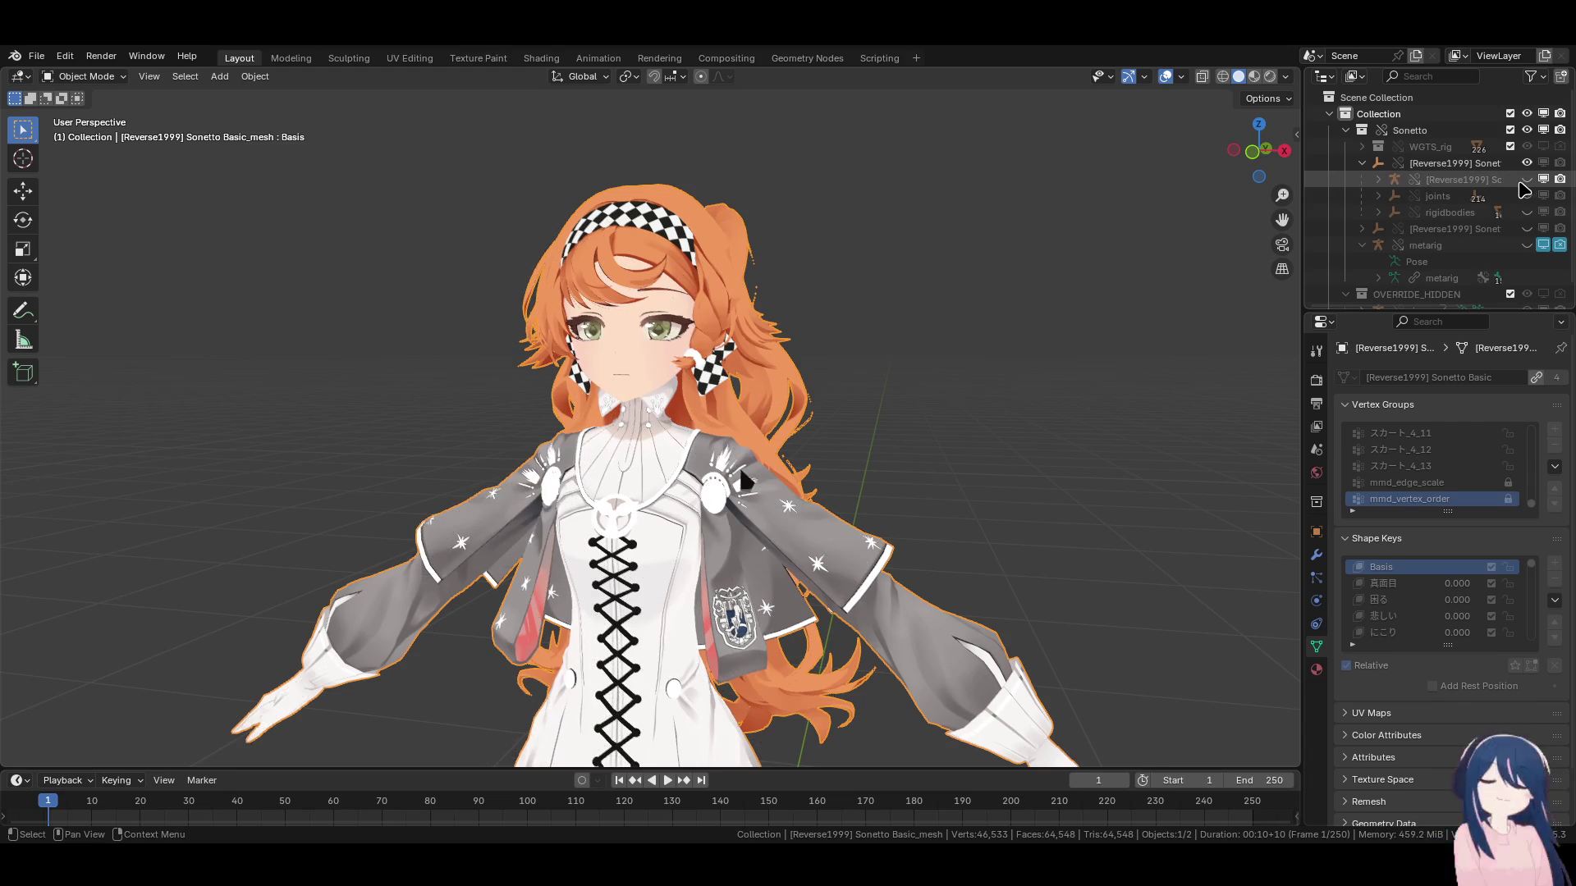
left_click(1378, 180)
left_click(1465, 245)
right_click(1464, 257)
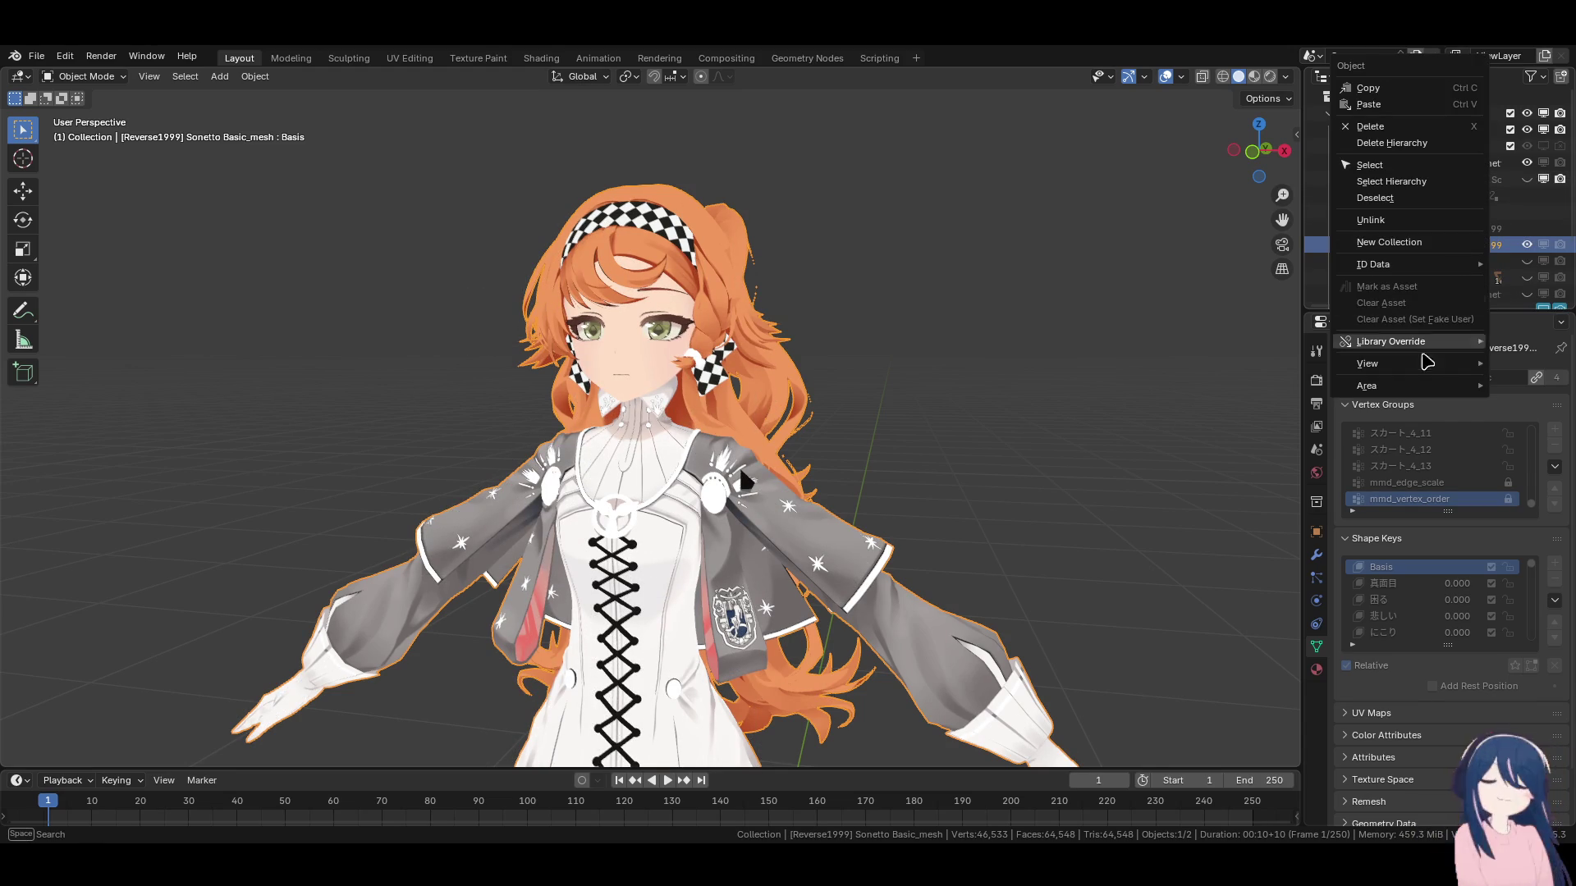
Make the mesh a library override with Selected & Content, then view it three-quarter.
mouse_move(1414, 342)
mouse_move(1290, 344)
left_click(1406, 377)
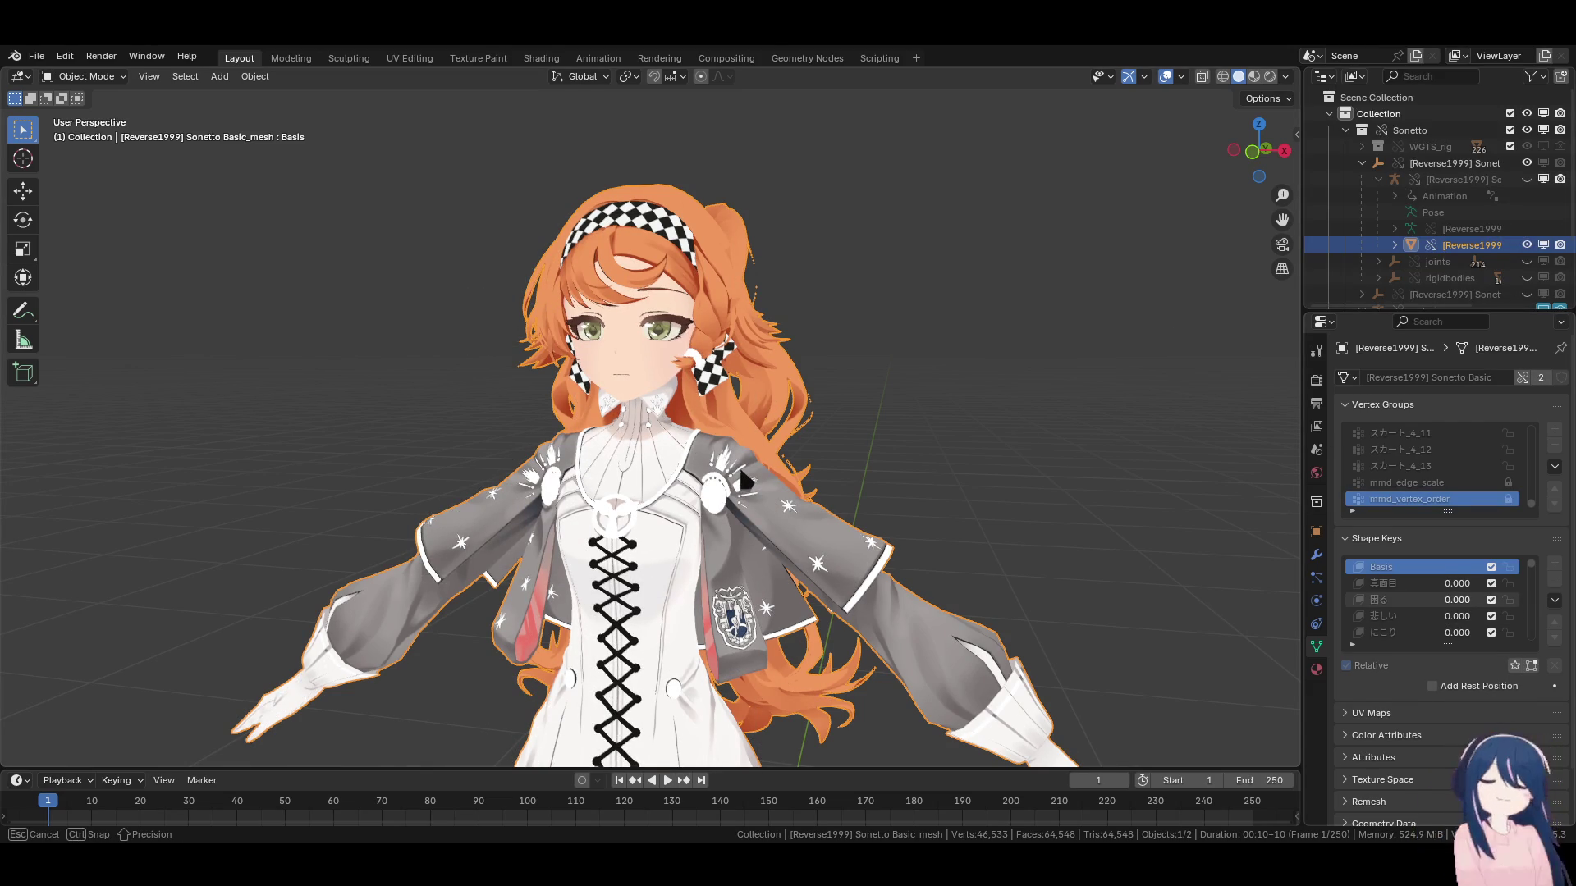
scroll(1437, 607, "down", 5)
scroll(1437, 608, "down", 2)
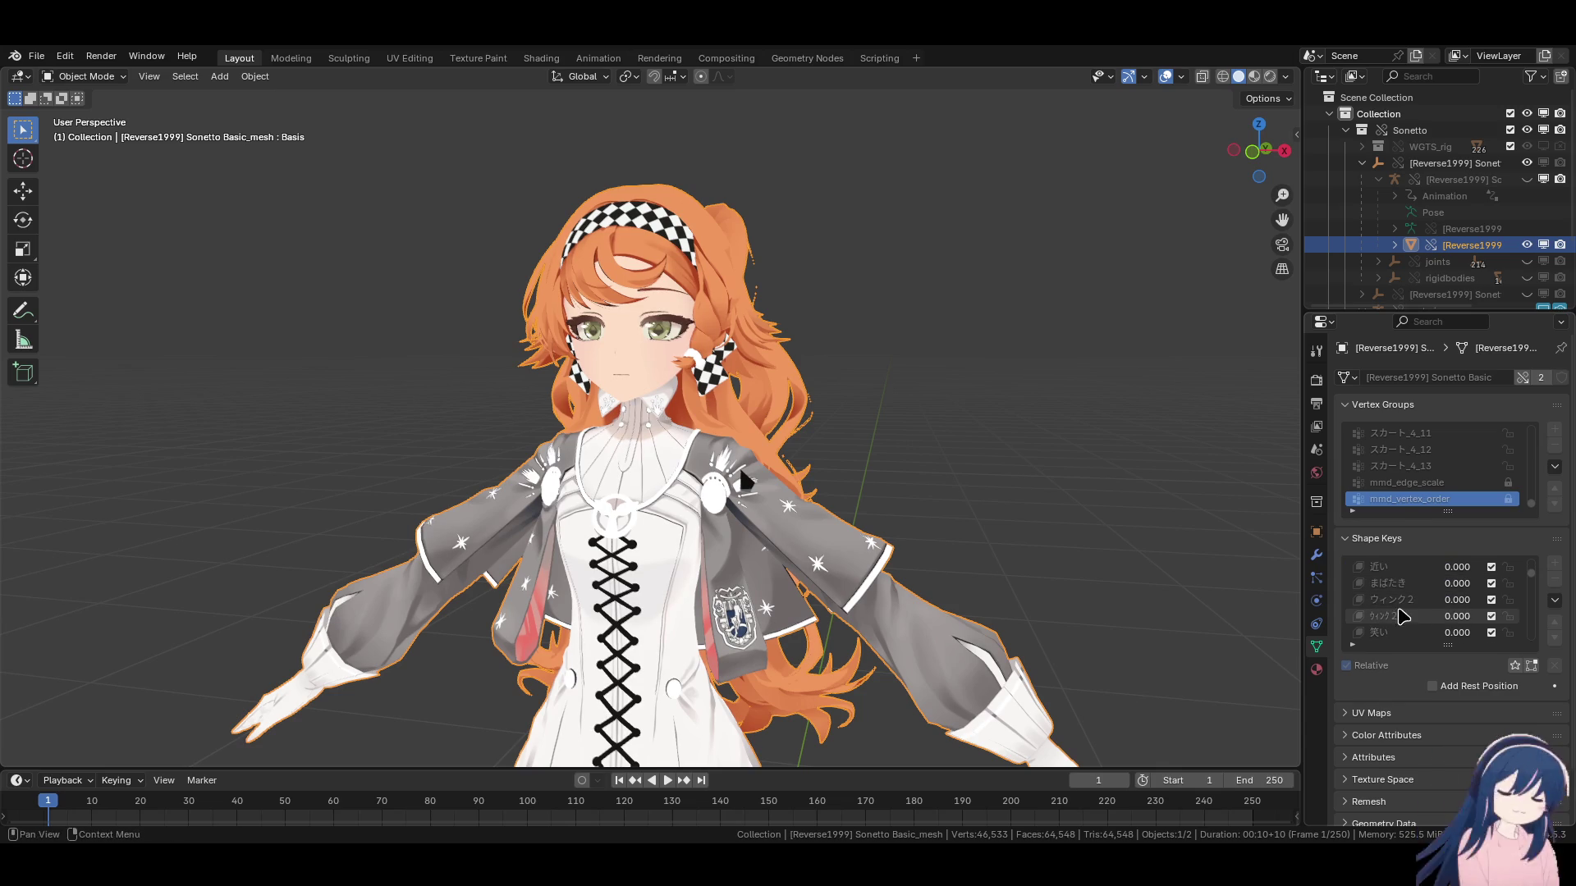
left_click(875, 439)
middle_click_drag(790, 365, 761, 412)
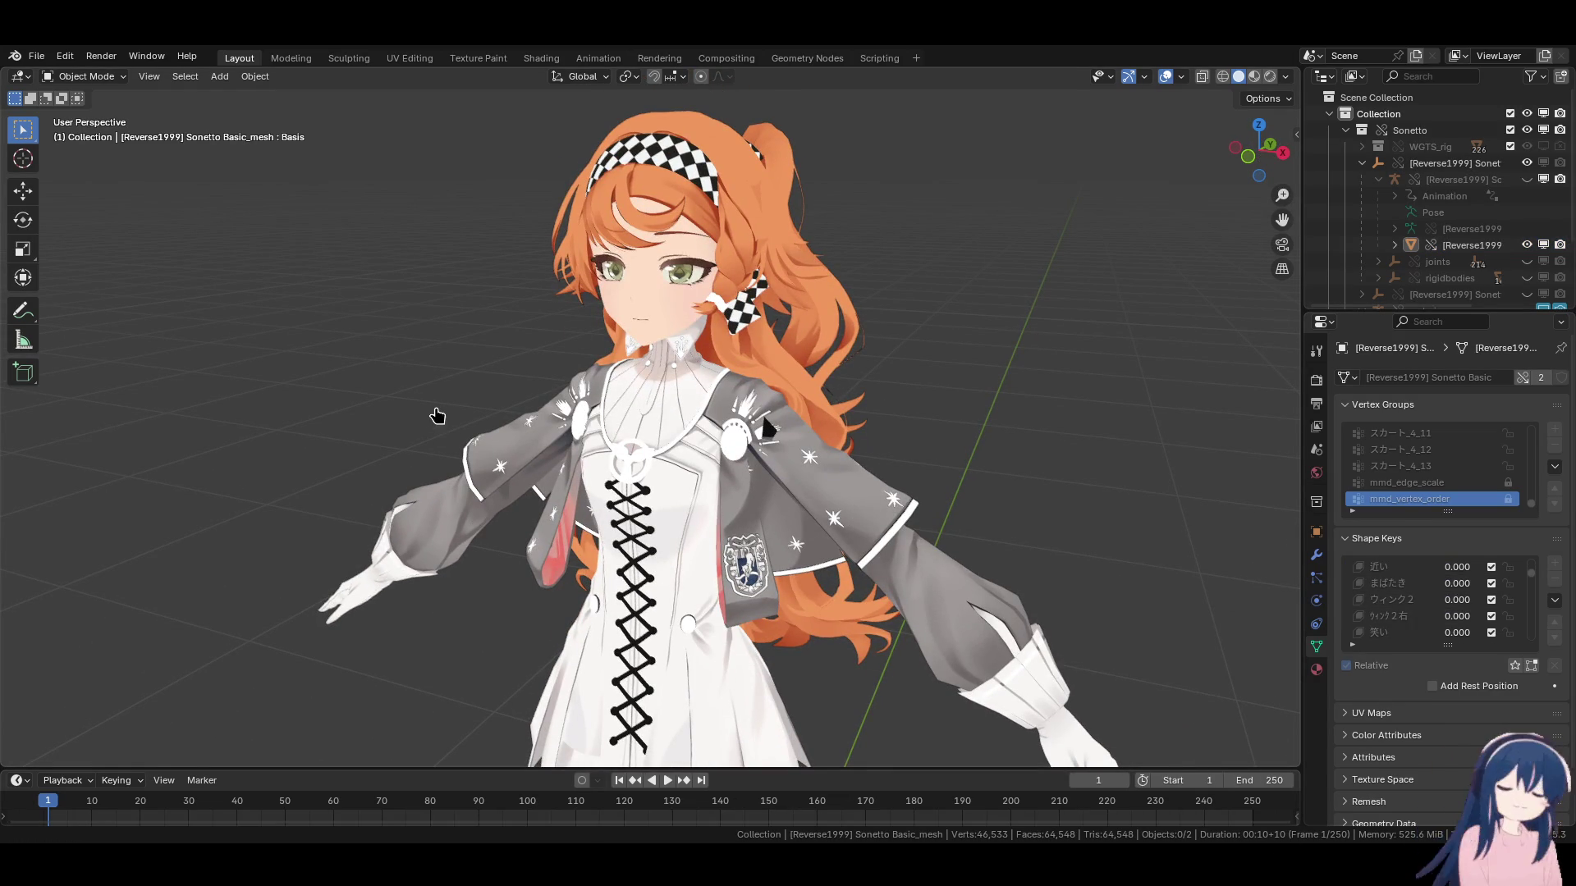
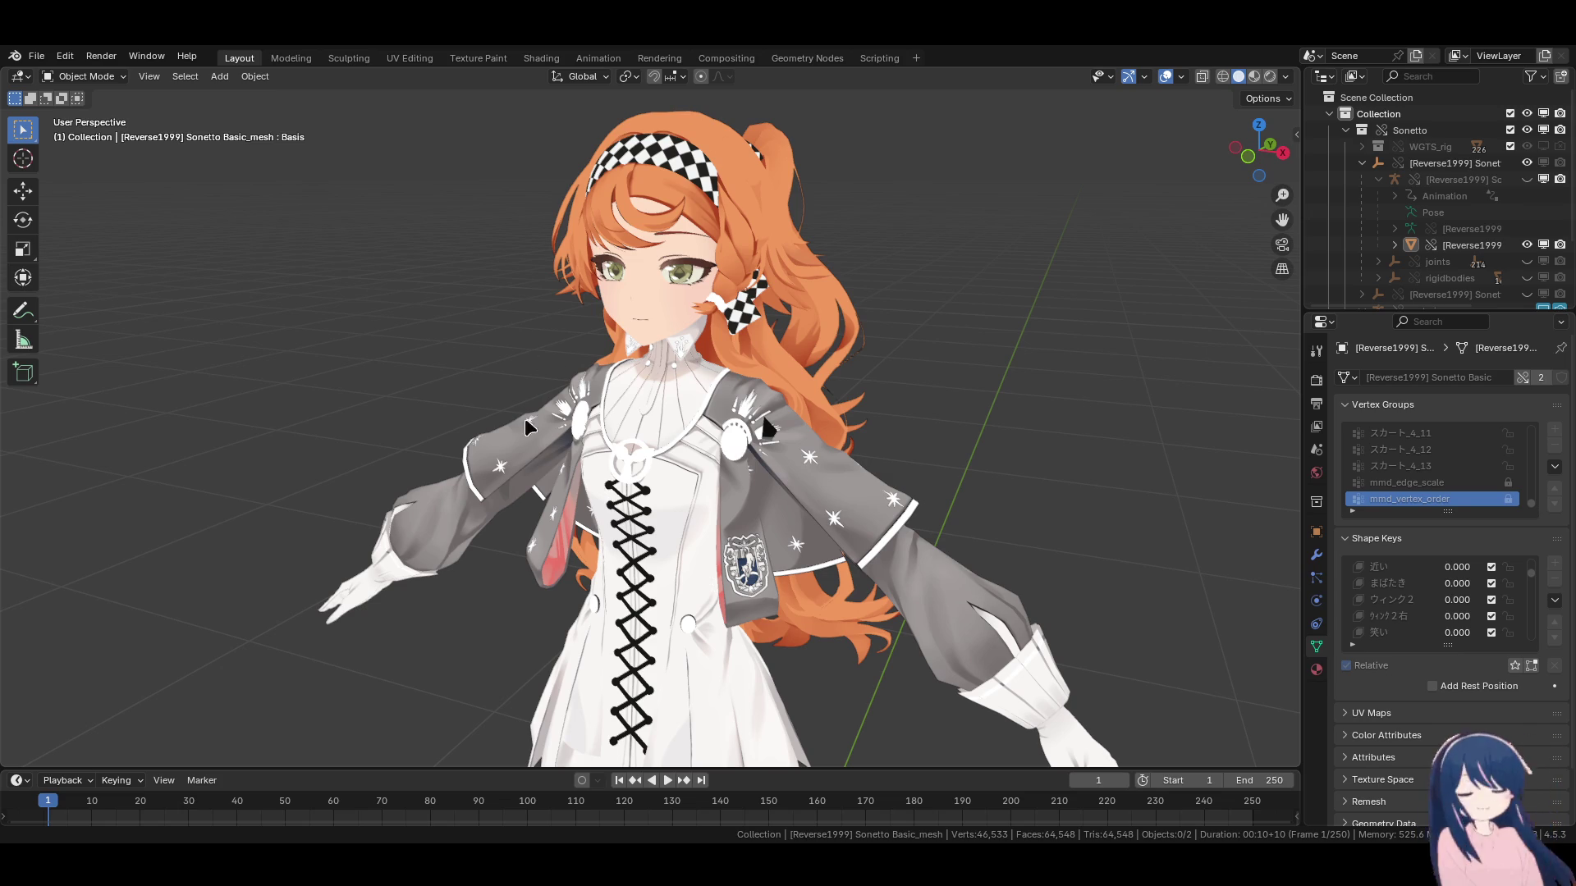
Orbit and zoom around the character, toggle its bone display, and select its mesh.
middle_click_drag(751, 419, 780, 462, "ctrl")
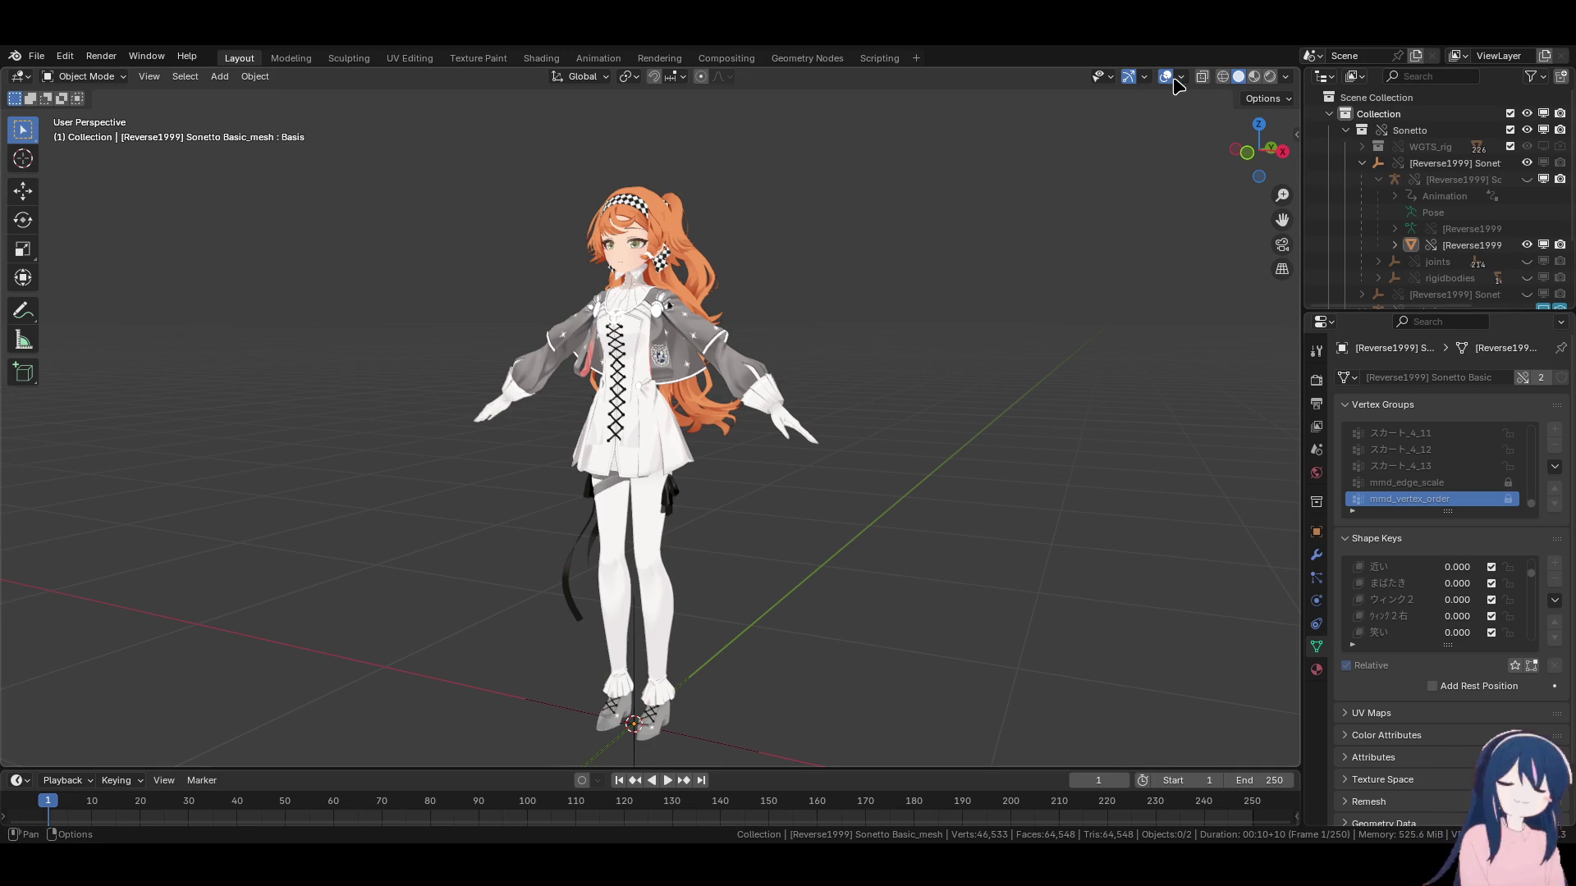
left_click(1527, 179)
left_click(1526, 179)
middle_click_drag(776, 234, 802, 229)
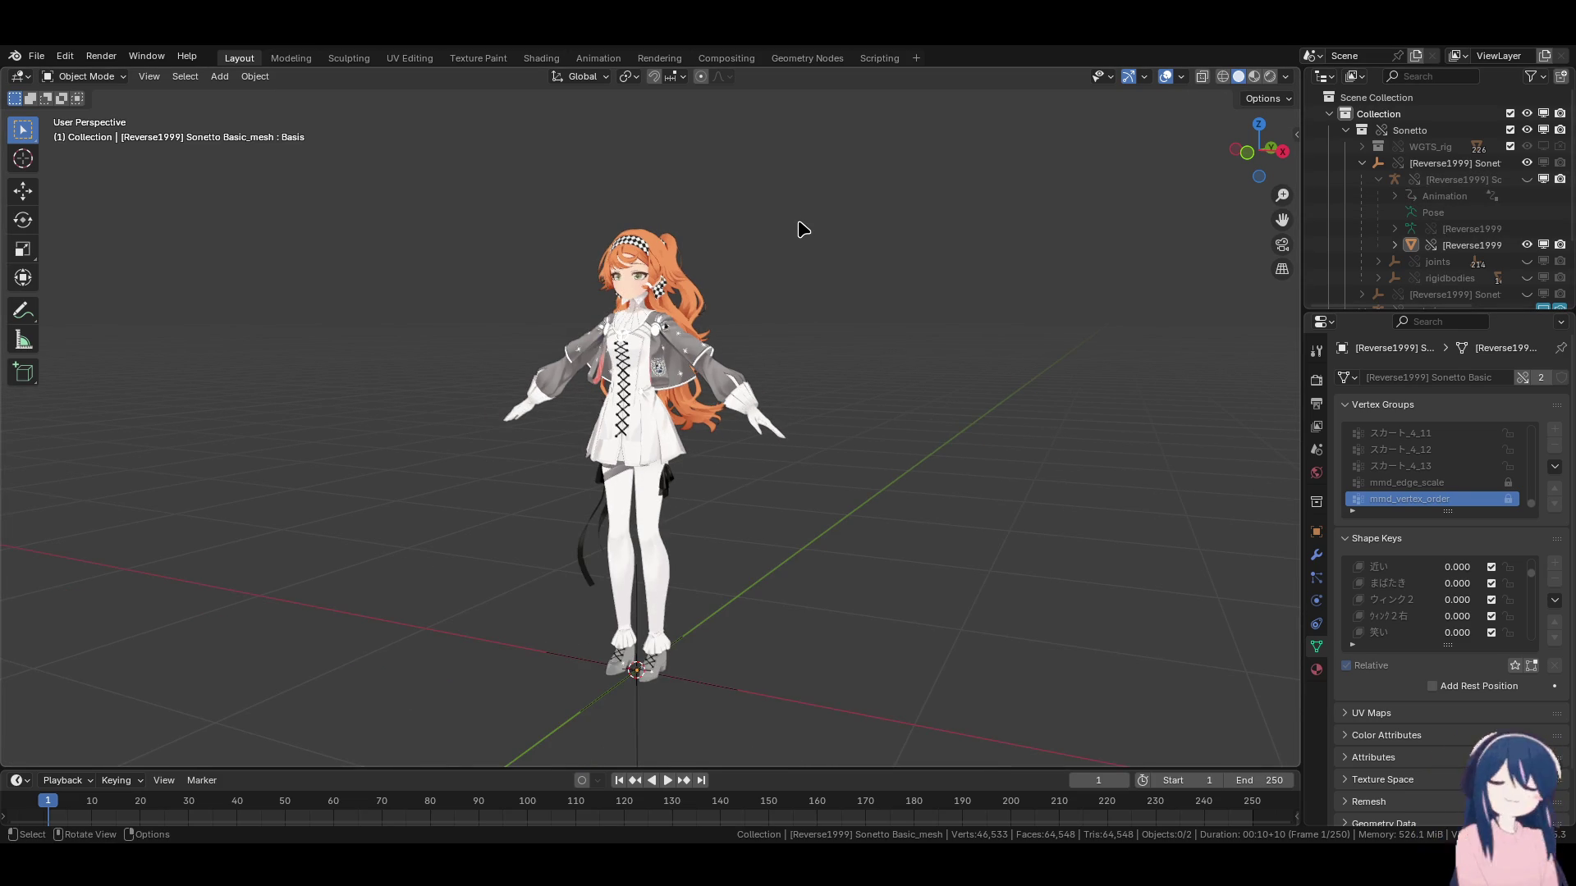
left_click(771, 426)
scroll(788, 432, "up", 8)
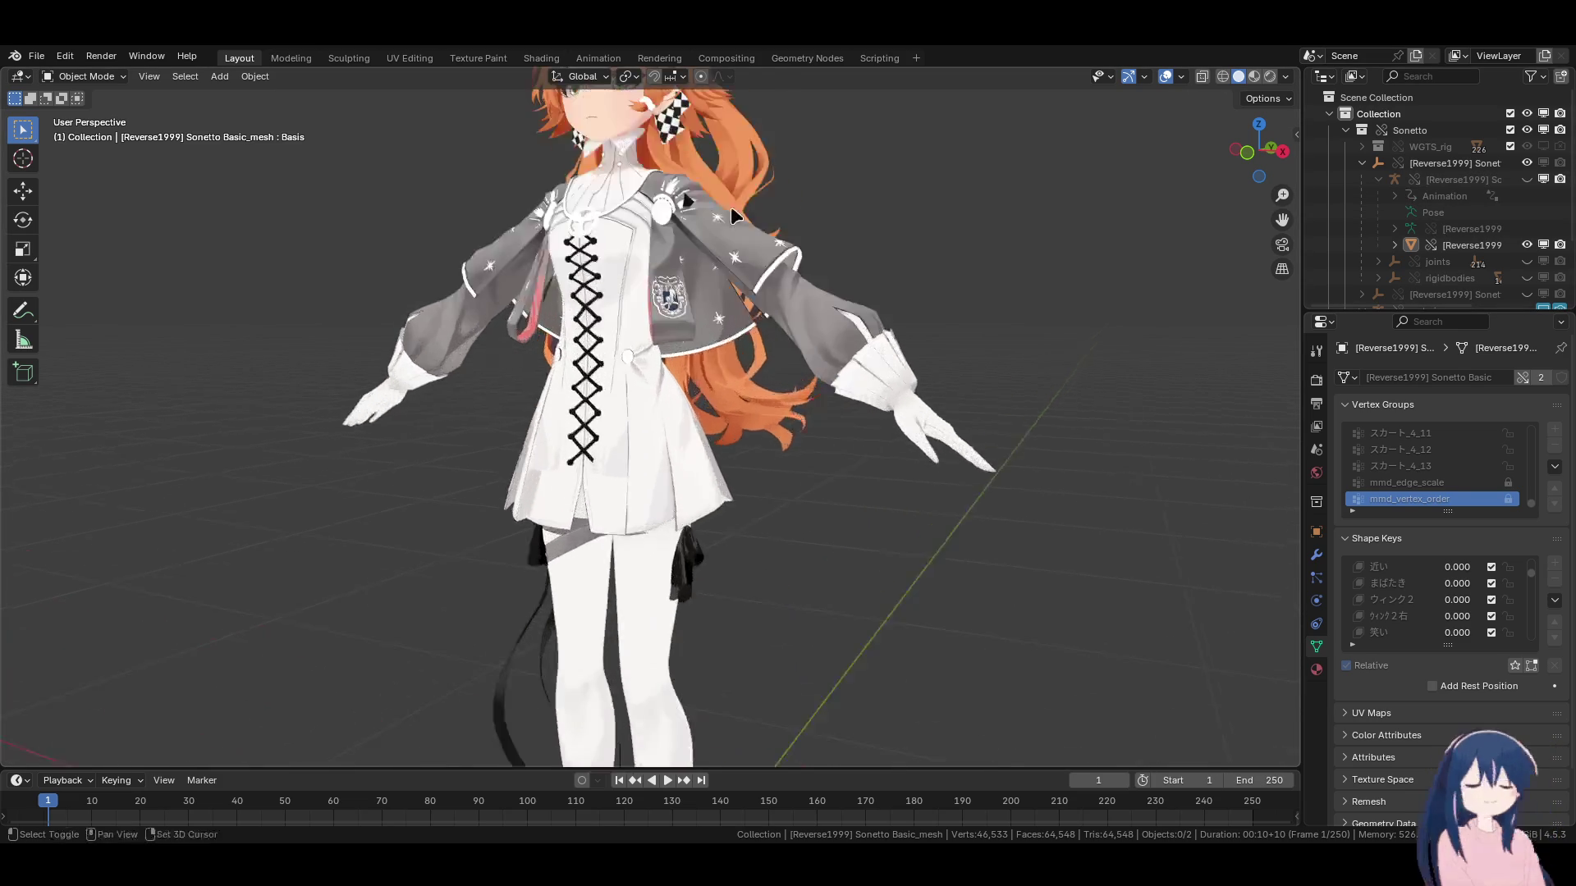
middle_click_drag(751, 292, 718, 371)
scroll(1437, 599, "down", 5)
Set the びっくり shape key to full strength and browse through the shape key list.
mouse_move(1457, 616)
left_mouse_down()
mouse_move(1485, 616)
mouse_move(1428, 624)
mouse_move(1490, 616)
mouse_move(1438, 624)
mouse_move(1489, 616)
mouse_move(1445, 617)
mouse_move(1477, 583)
mouse_move(1440, 583)
mouse_move(1494, 583)
mouse_move(1455, 583)
mouse_move(1477, 583)
mouse_move(1457, 583)
mouse_move(1478, 583)
mouse_move(1457, 583)
mouse_move(1477, 582)
mouse_move(1457, 582)
mouse_move(1474, 600)
mouse_move(1456, 599)
mouse_move(1477, 582)
mouse_move(1457, 583)
mouse_move(1441, 608)
mouse_move(1465, 607)
mouse_move(1435, 608)
mouse_move(1469, 616)
mouse_move(1416, 616)
mouse_move(1477, 617)
mouse_move(1450, 617)
left_mouse_up()
scroll(1436, 599, "down", 3)
scroll(1436, 599, "down", 5)
scroll(1429, 600, "down", 4)
scroll(1430, 624, "down", 3)
scroll(1453, 628, "down", 3)
scroll(1436, 607, "down", 3)
scroll(1436, 608, "down", 2)
scroll(1436, 607, "down", 2)
scroll(1436, 607, "down", 1)
scroll(1436, 608, "down", 2)
scroll(1438, 623, "down", 1)
scroll(1440, 624, "up", 7)
scroll(1440, 631, "up", 1)
scroll(1441, 624, "up", 2)
scroll(1440, 608, "up", 3)
scroll(1440, 607, "up", 4)
scroll(1455, 587, "up", 5)
scroll(1456, 587, "up", 3)
scroll(1455, 587, "up", 3)
scroll(1455, 587, "up", 1)
scroll(1433, 601, "down", 1)
scroll(1434, 622, "down", 2)
scroll(1433, 617, "down", 1)
scroll(1435, 618, "down", 1)
scroll(1435, 623, "down", 1)
scroll(1435, 617, "down", 1)
scroll(1435, 618, "down", 1)
scroll(1435, 624, "down", 1)
scroll(1450, 624, "down", 1)
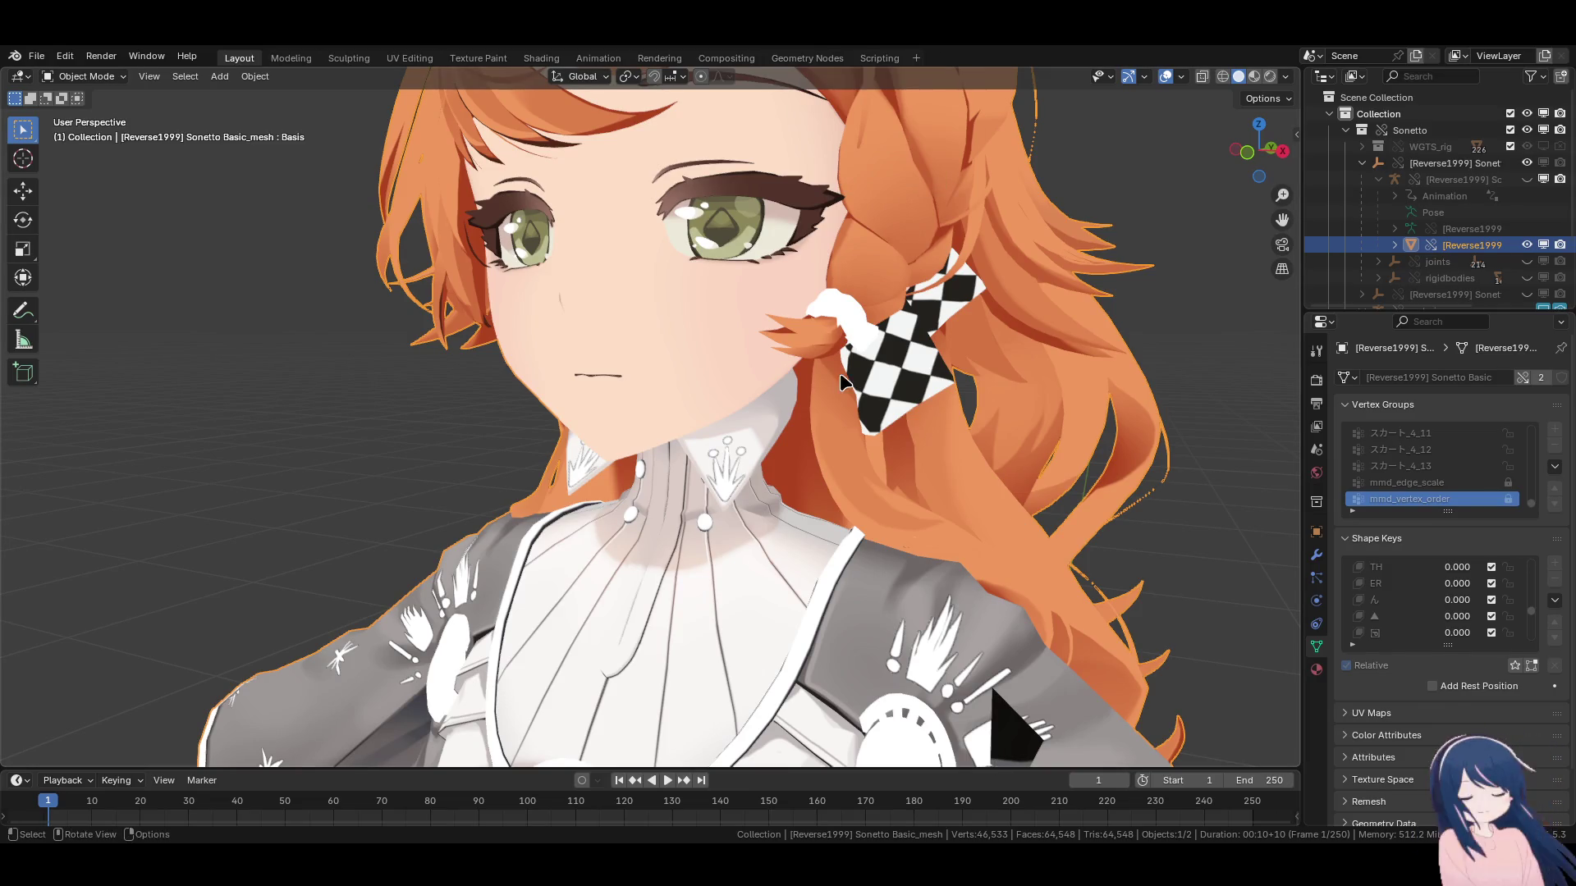
Add a Video Editing workspace and drop Sonetto Refuses to Be Censored.mp3 into channel 2.
left_click(916, 58)
mouse_move(913, 158)
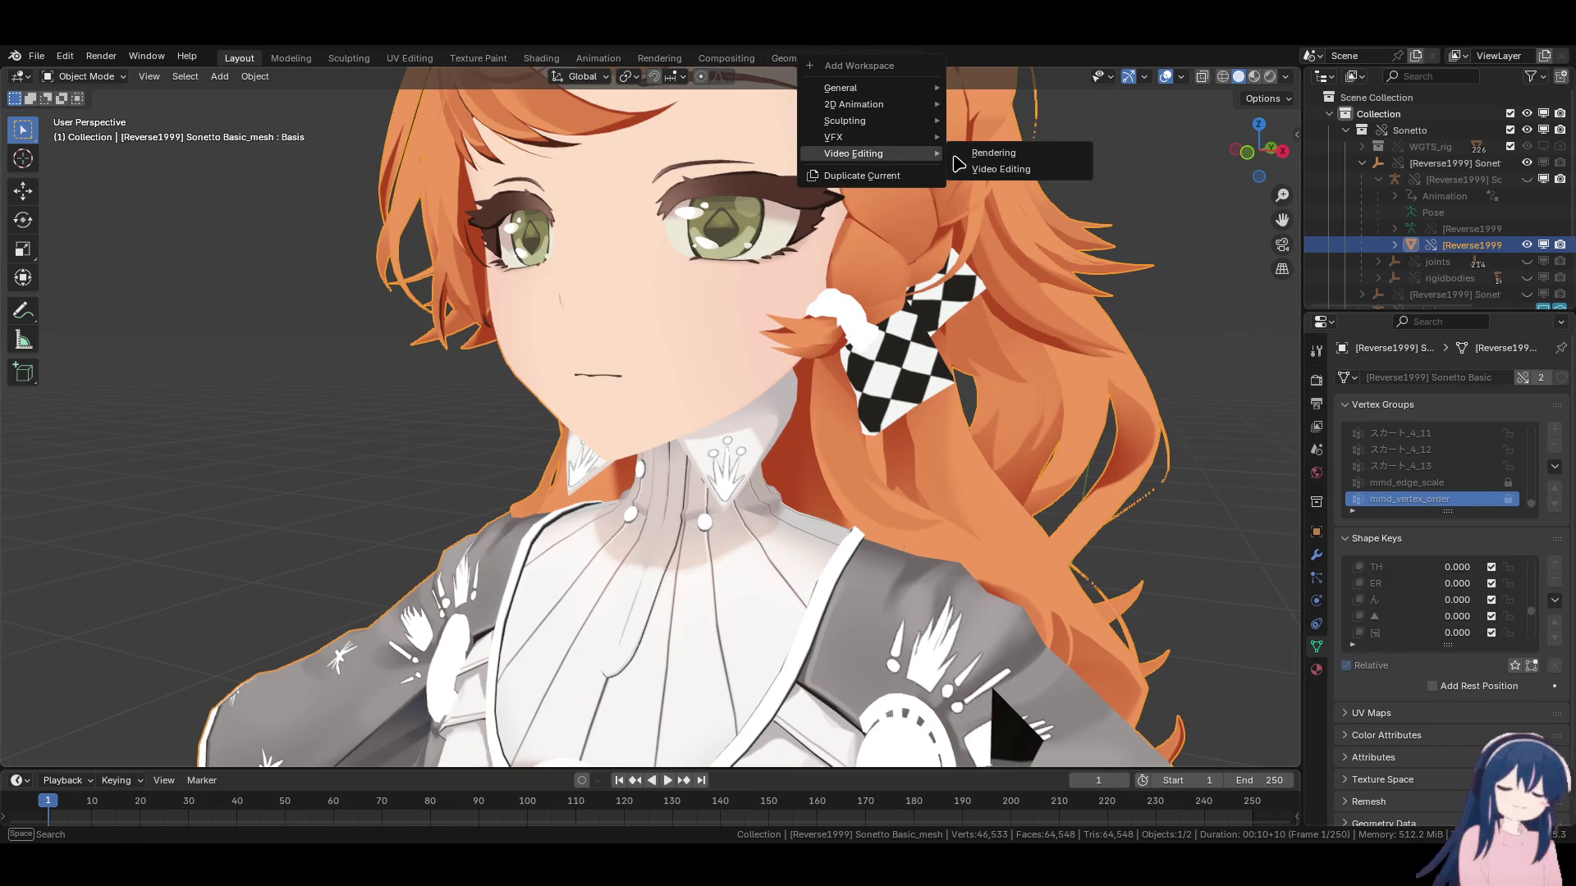
left_click(1047, 169)
scroll(552, 656, "up", 3)
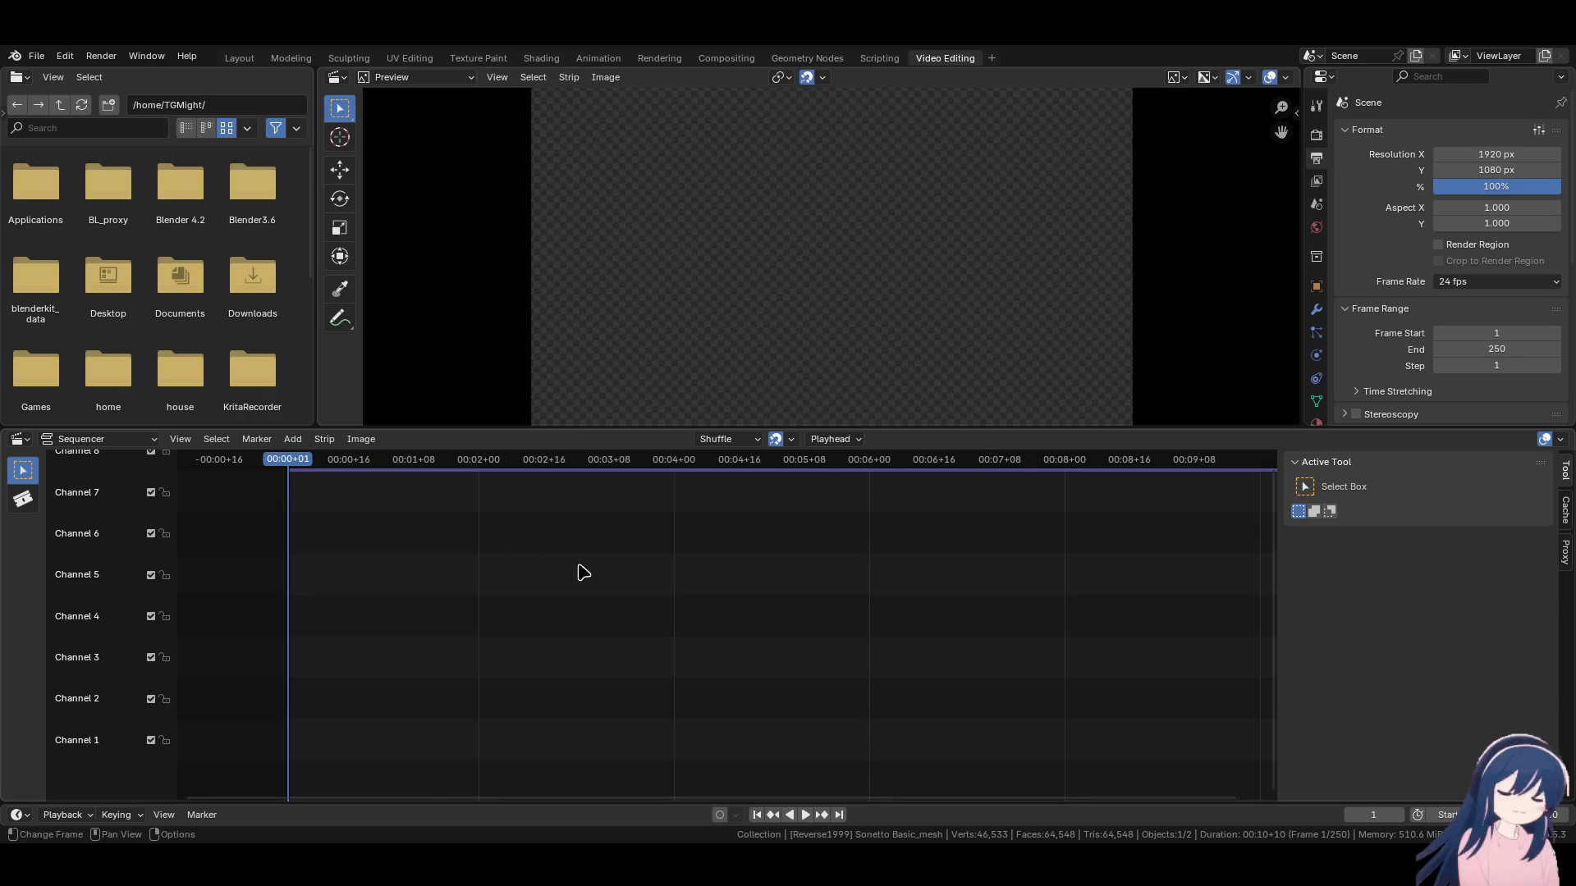
mouse_move(467, 730)
left_mouse_down()
mouse_move(471, 711)
mouse_move(852, 691)
left_mouse_up()
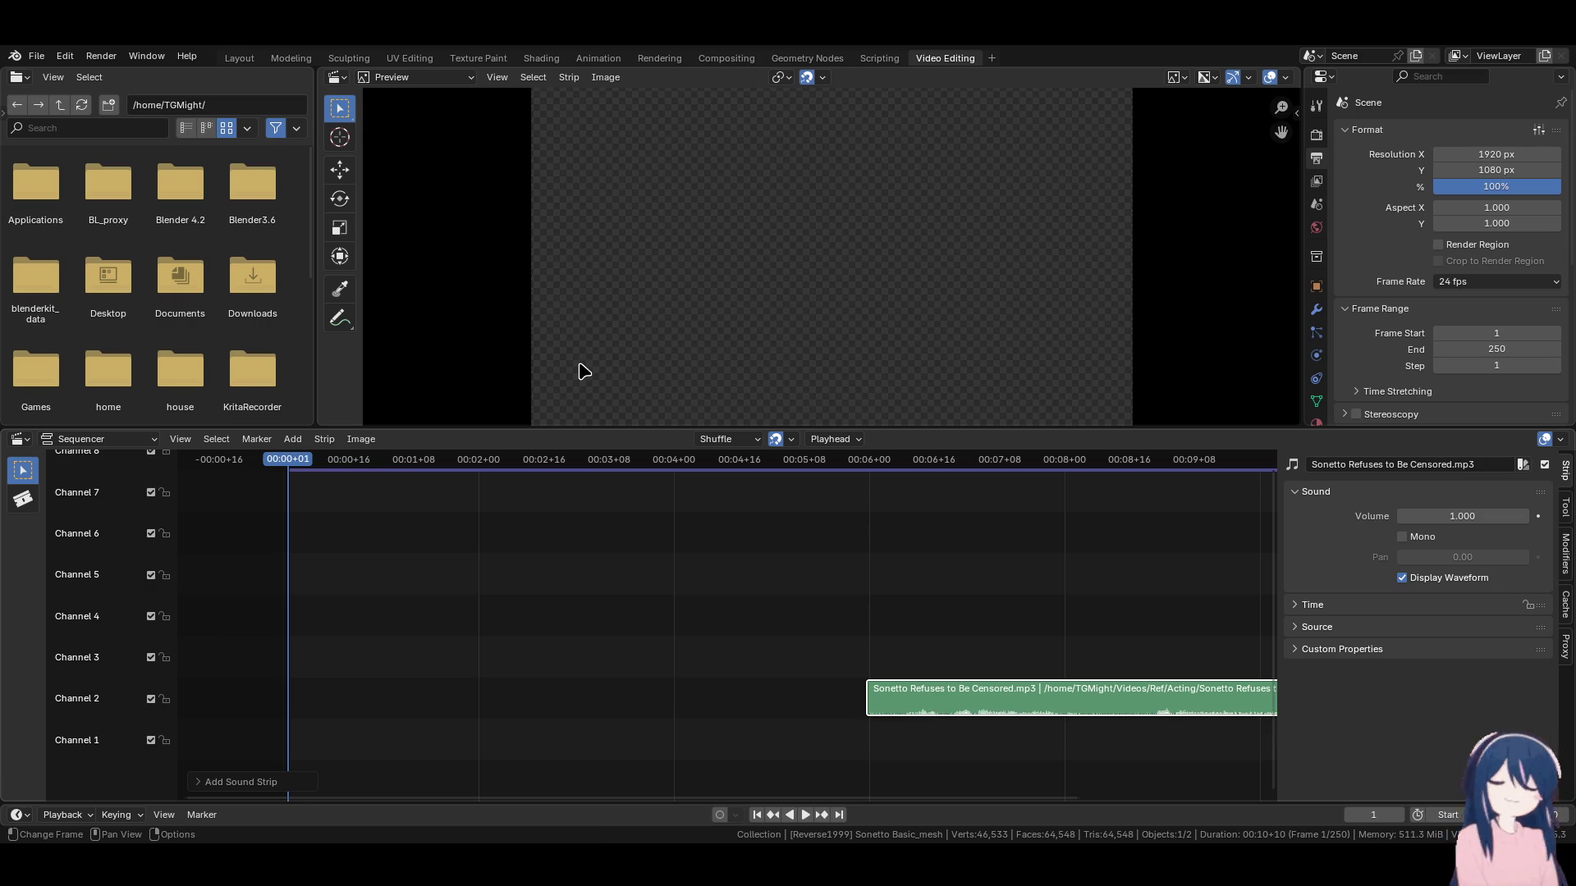
Set the scene start frame to 100 and slide the mp3 strip to begin at frame 100.
left_click(1450, 815)
type("100")
key("Return")
left_click_drag(966, 722, 791, 698)
scroll(757, 673, "down", 3)
scroll(757, 671, "up", 1)
middle_click_drag(770, 668, 545, 651)
scroll(545, 651, "up", 2)
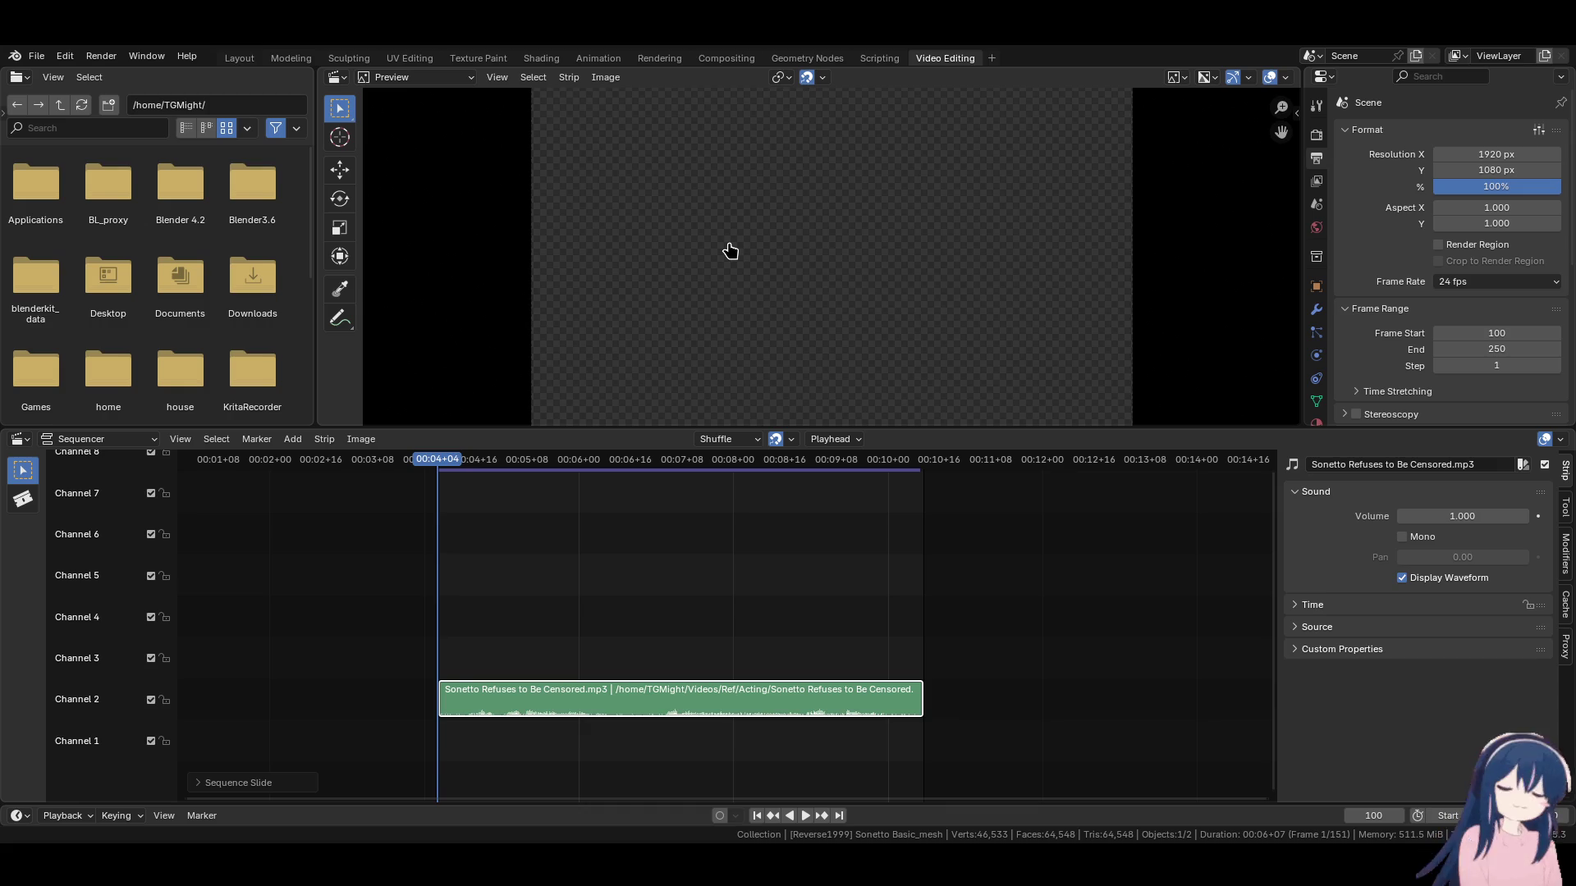
Play back the scene audio, return to the start frame, and delete the channel 2 audio strip.
left_click(807, 817)
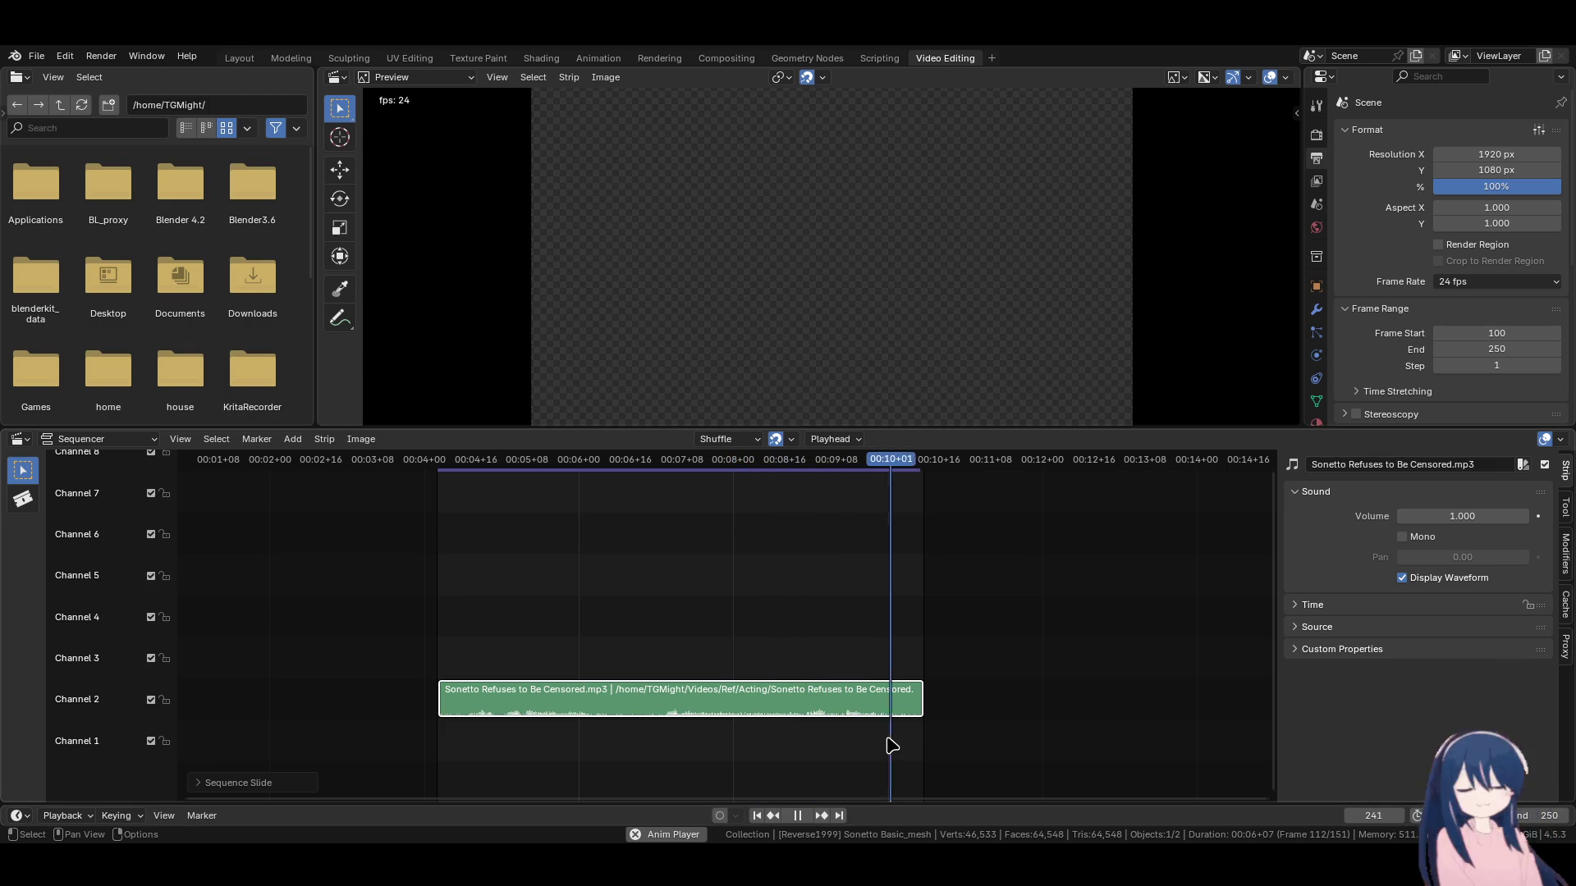
left_click(797, 815)
left_click(757, 815)
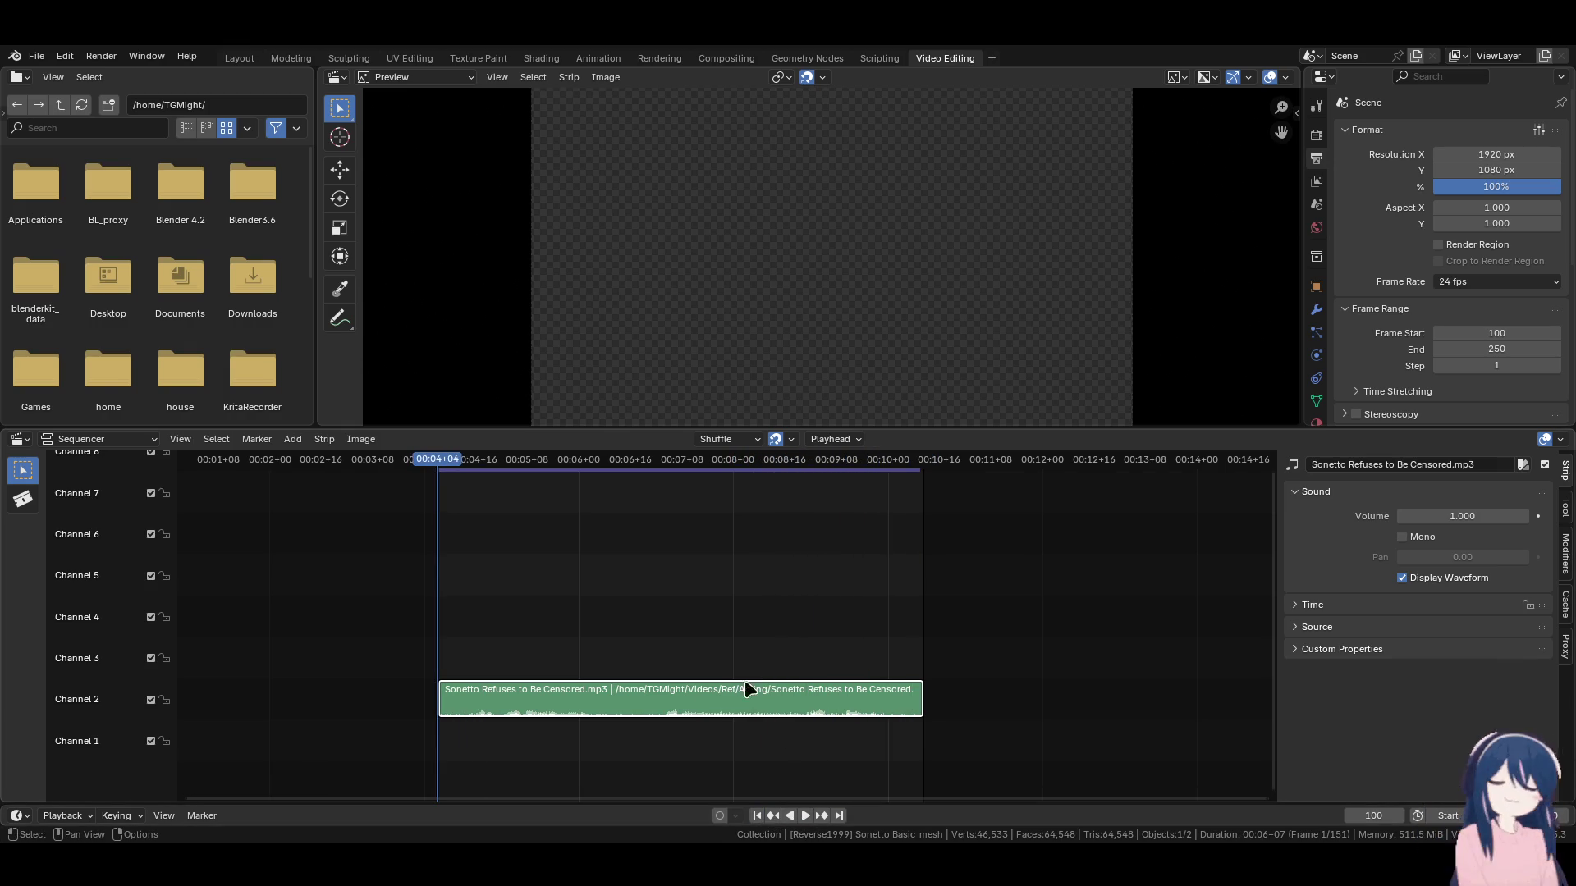
key("Delete")
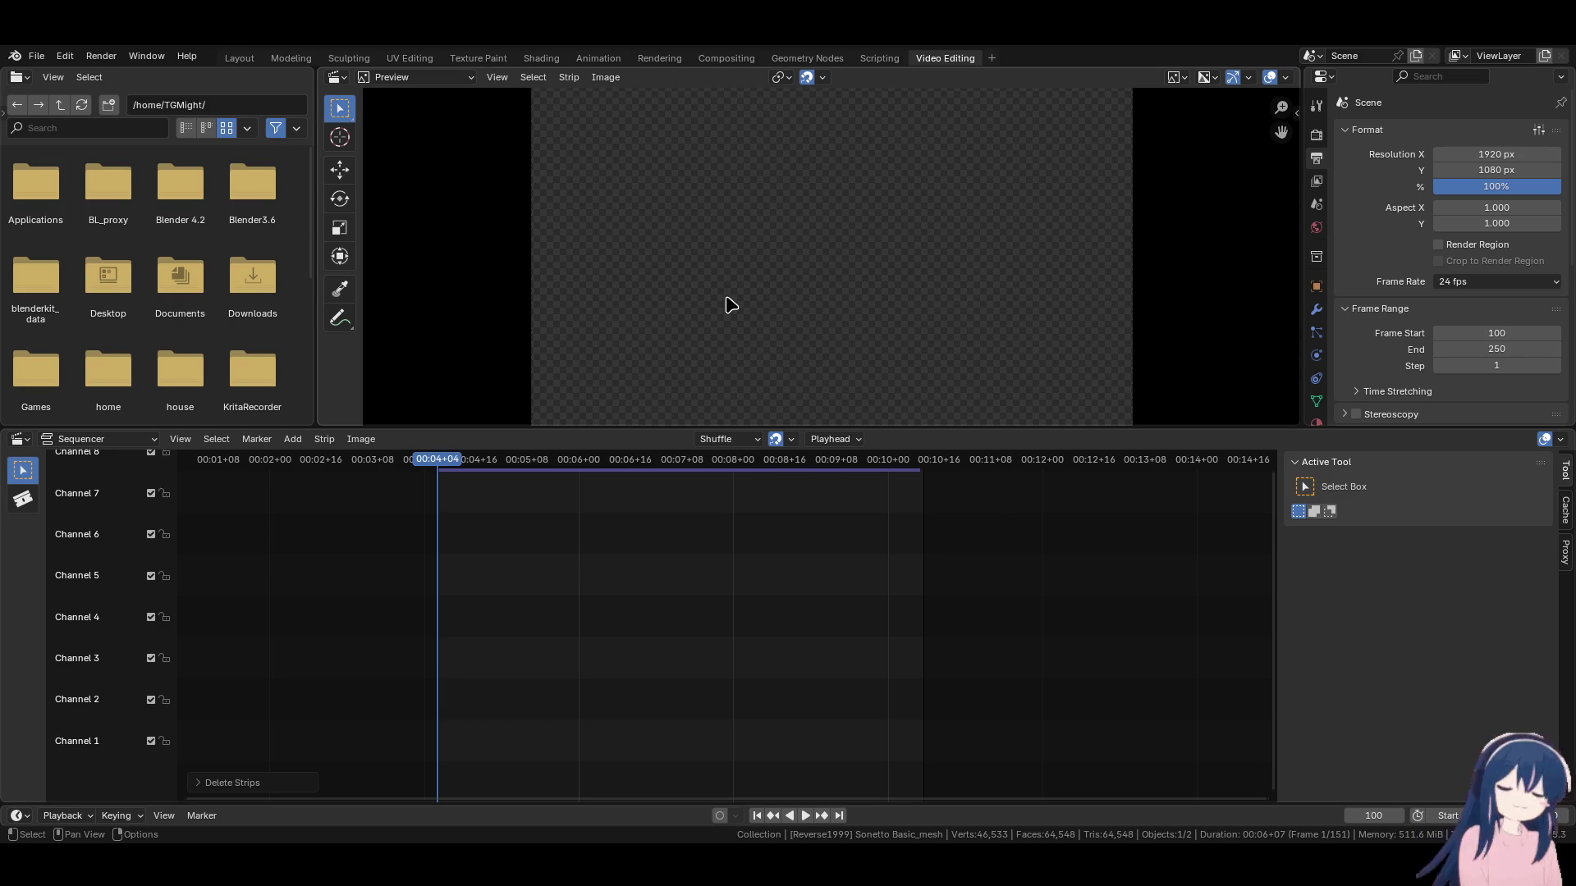
Add the Regna sereno video and its sound into channels 1–2, shifted 30 frames earlier.
mouse_move(535, 322)
left_mouse_down()
mouse_move(492, 303)
mouse_move(504, 718)
left_mouse_up()
mouse_move(645, 706)
left_mouse_down()
mouse_move(620, 731)
mouse_move(390, 711)
left_mouse_up()
left_click_drag(911, 710, 839, 708)
left_click(804, 816)
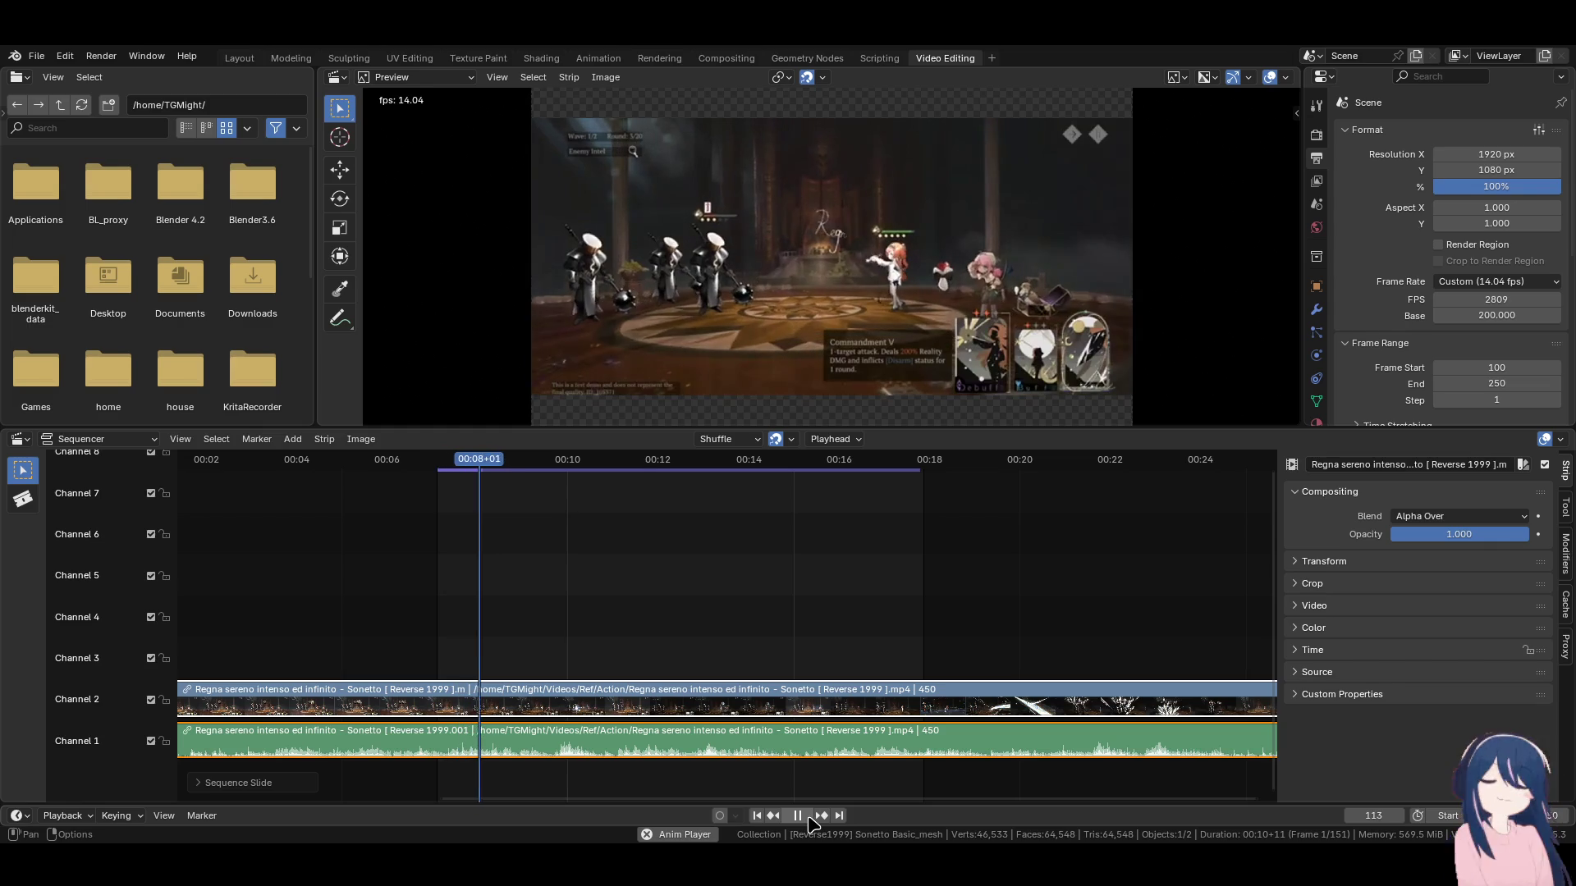
Preview playback and set the scene end frame to 154, returning to frame 100.
left_click(808, 818)
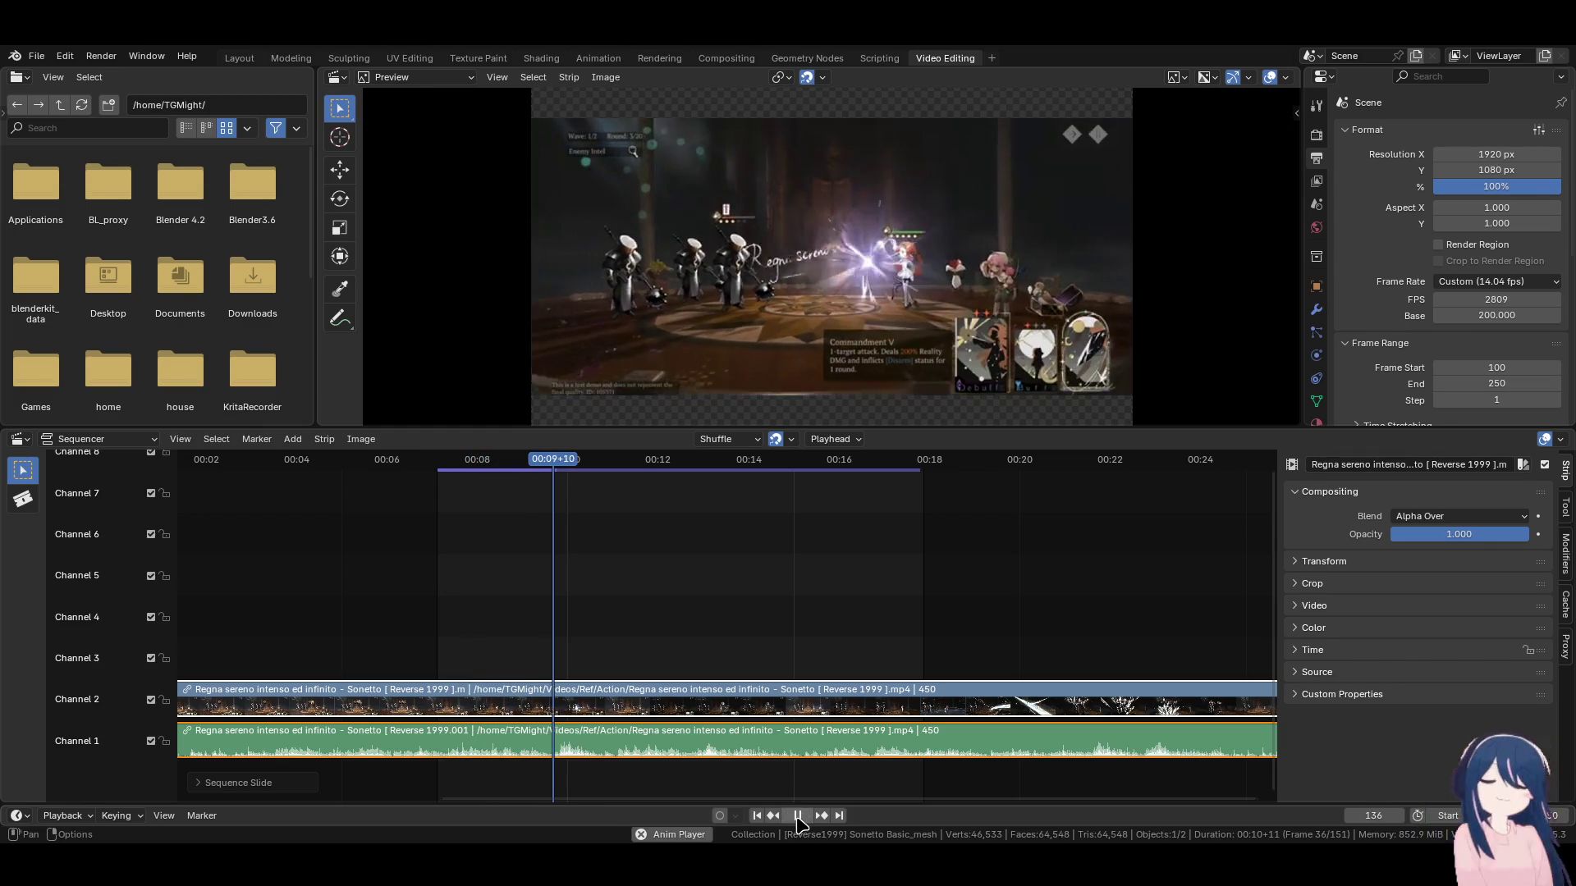
left_click(804, 817)
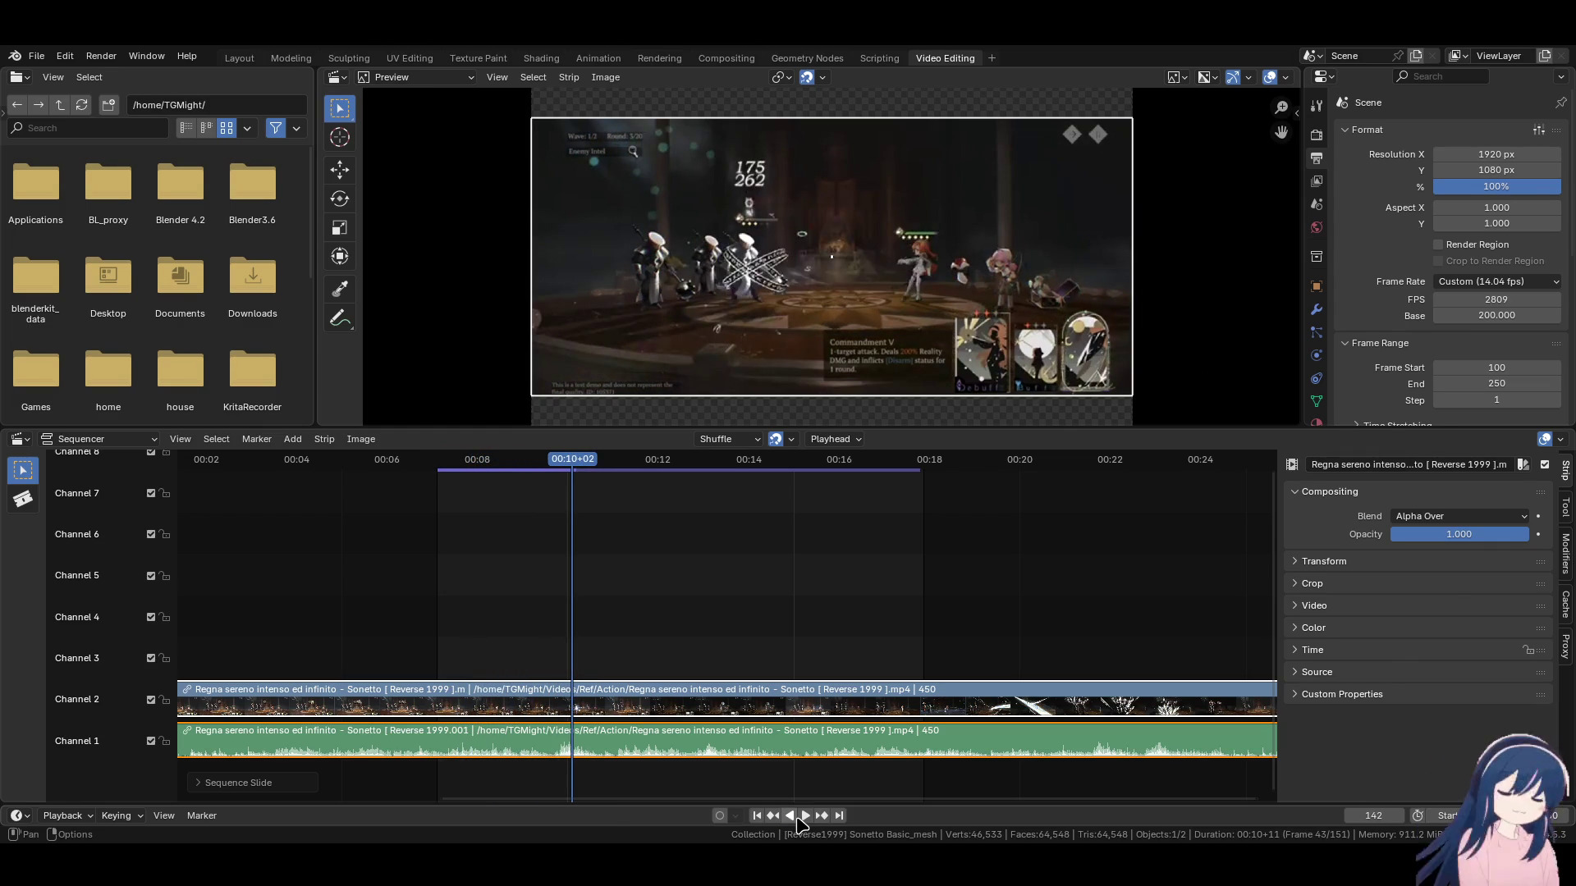
left_click(800, 816)
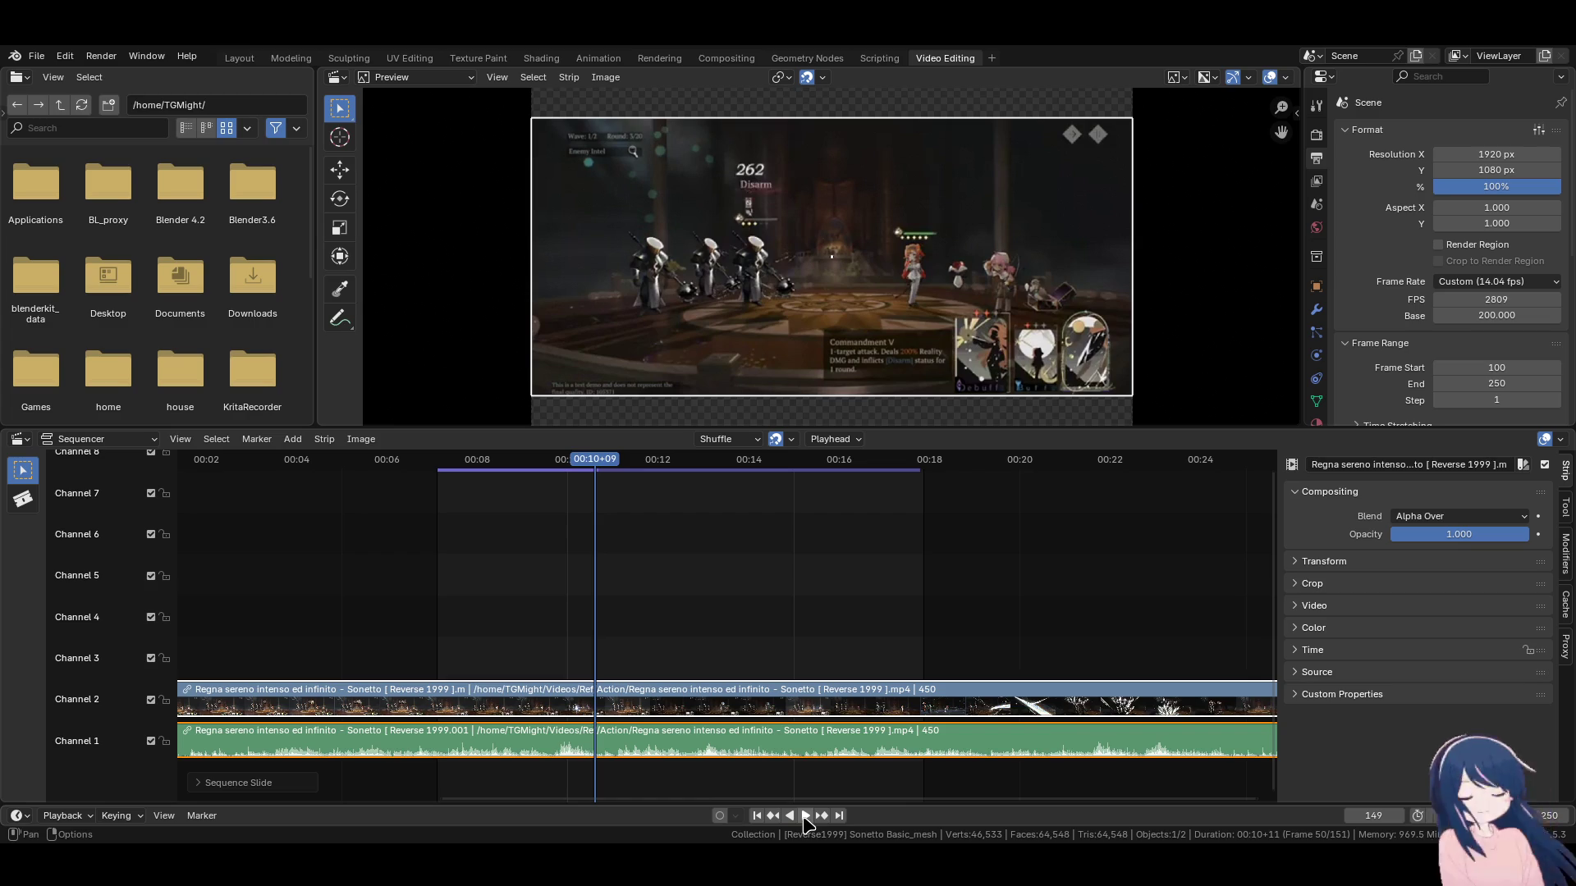
key("g")
type("160")
key("Return")
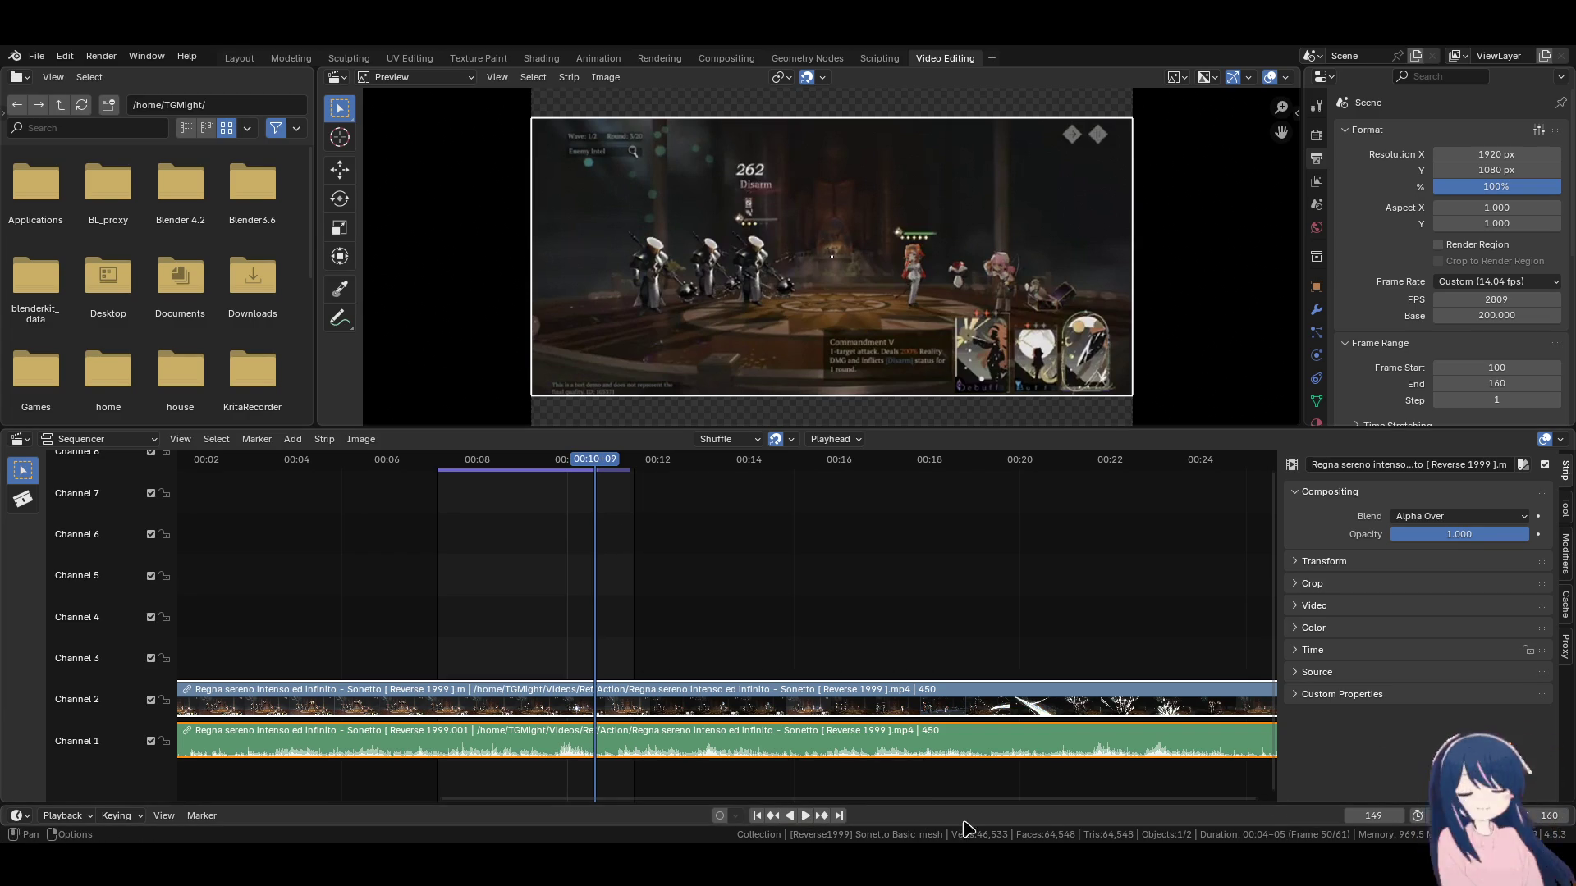
left_click(804, 817)
left_click(798, 815)
left_click_drag(1543, 816, 1553, 816)
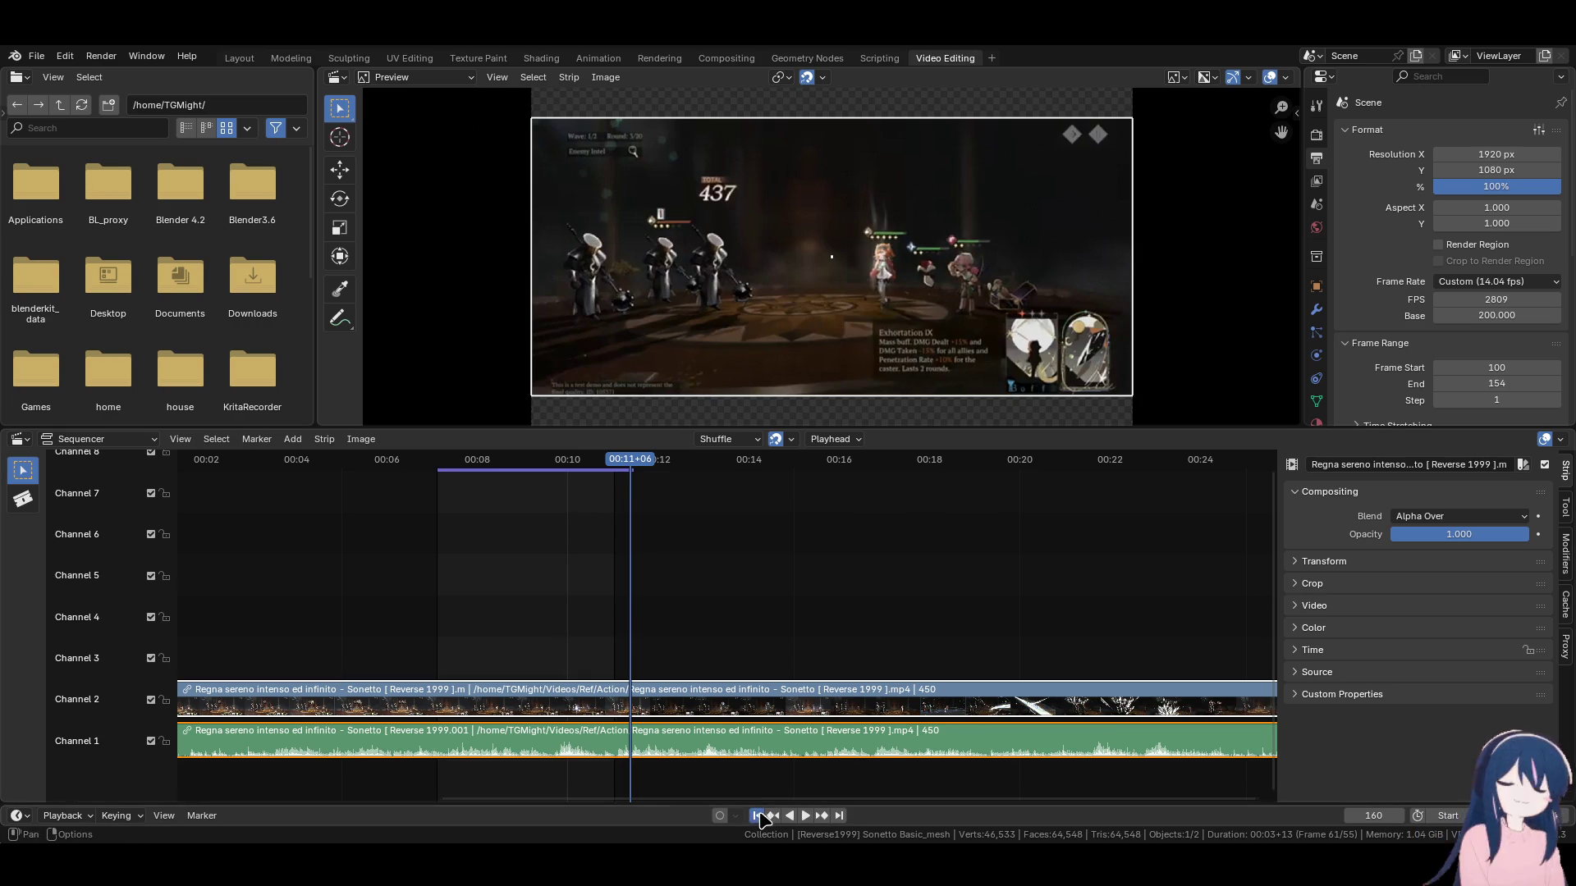
left_click(805, 815)
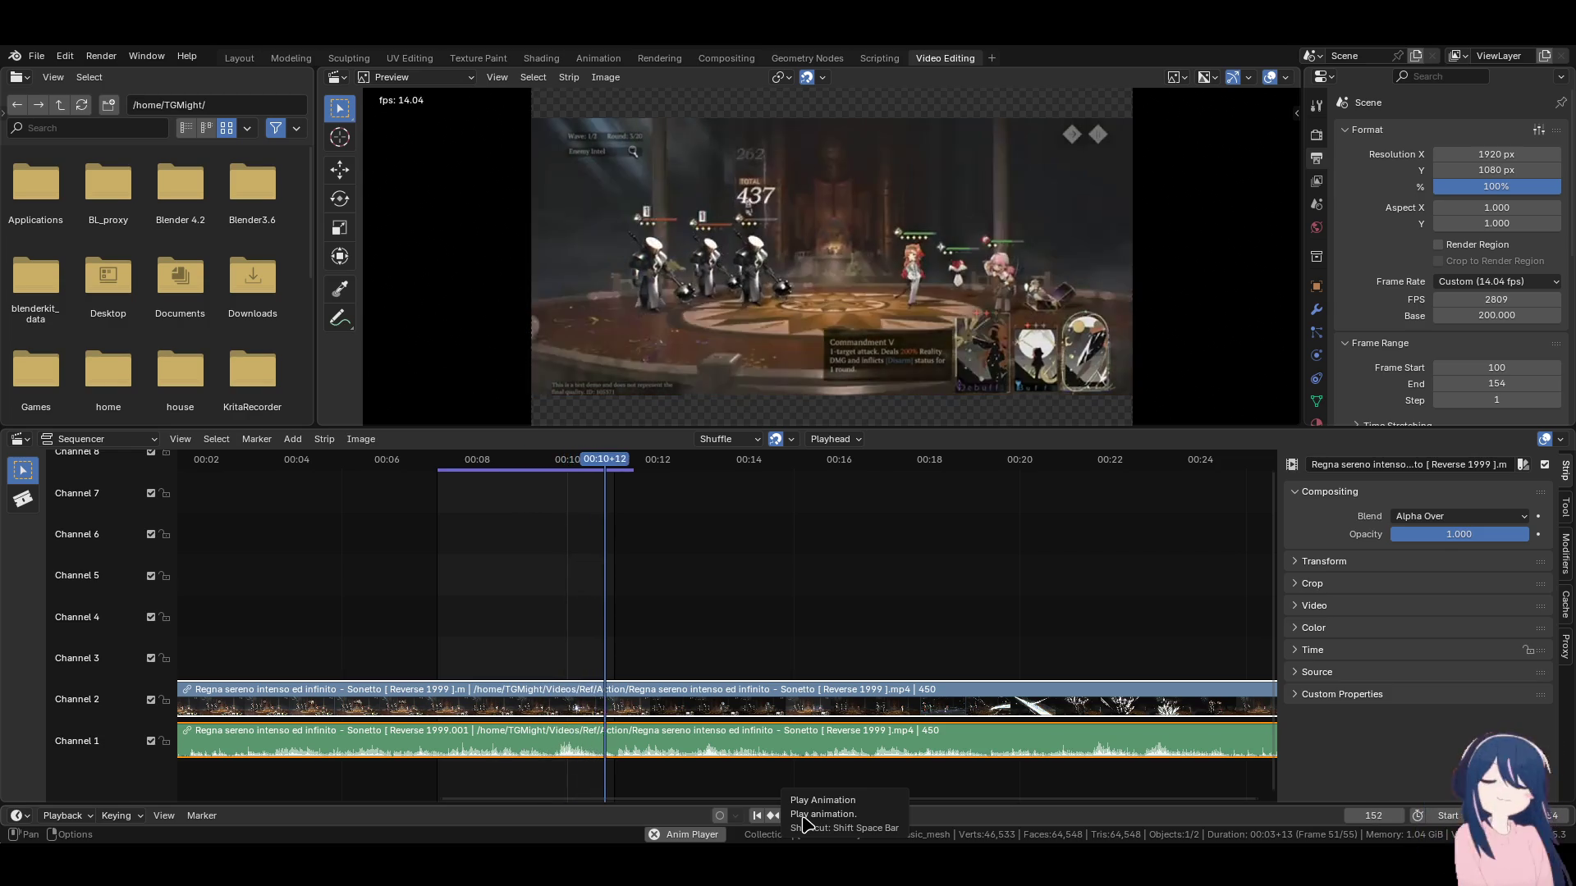
left_click(805, 817)
key("shift+Left")
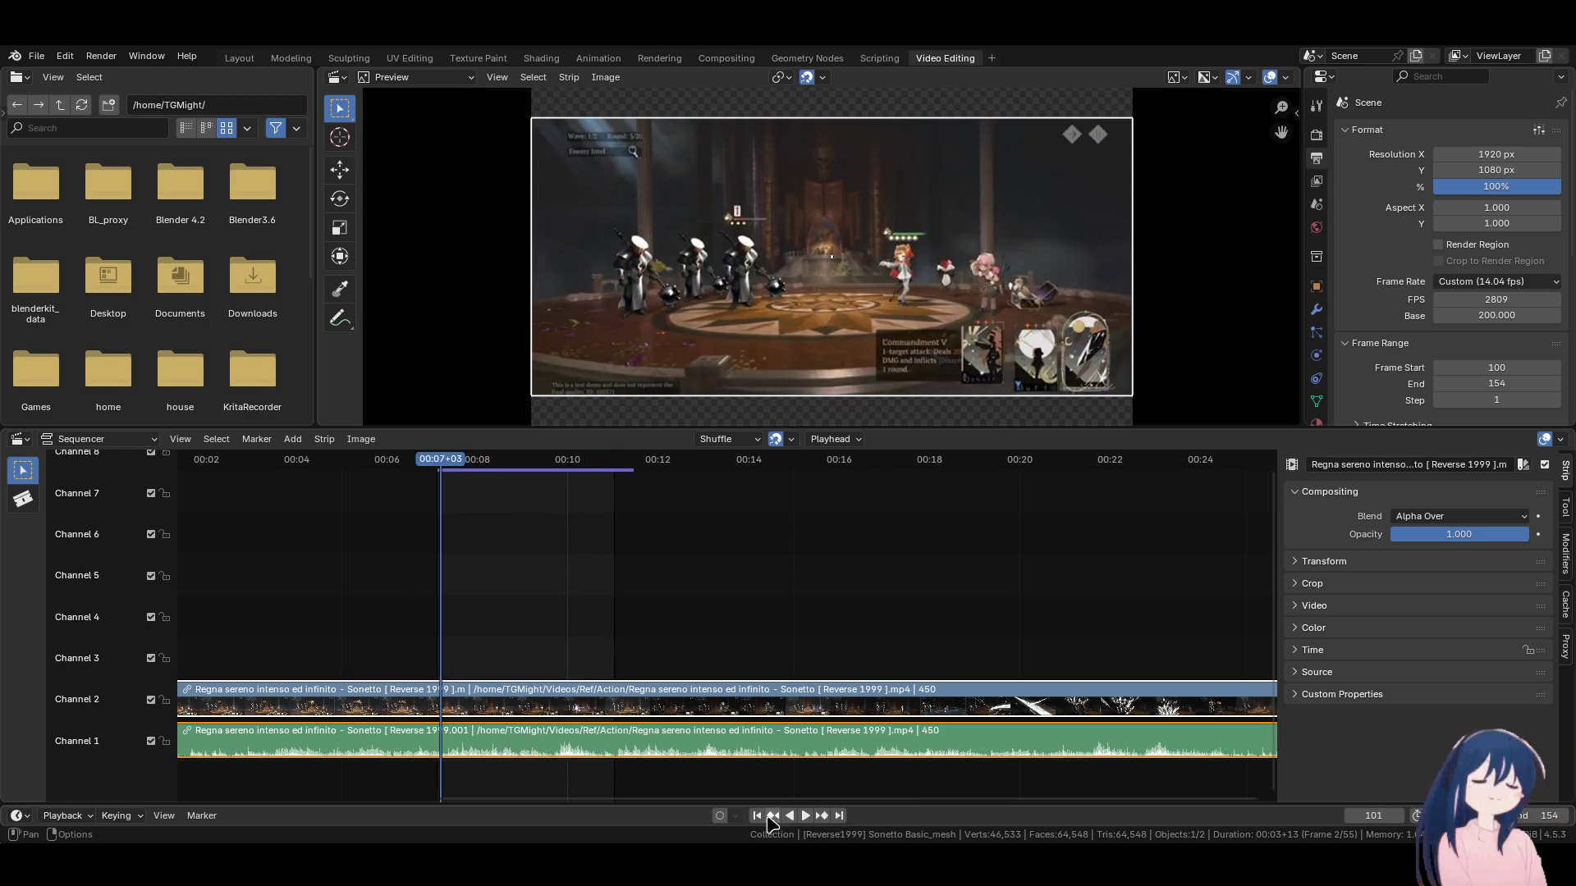
Deselect the video strips and scrub the playhead to frame 131.
left_click(854, 648)
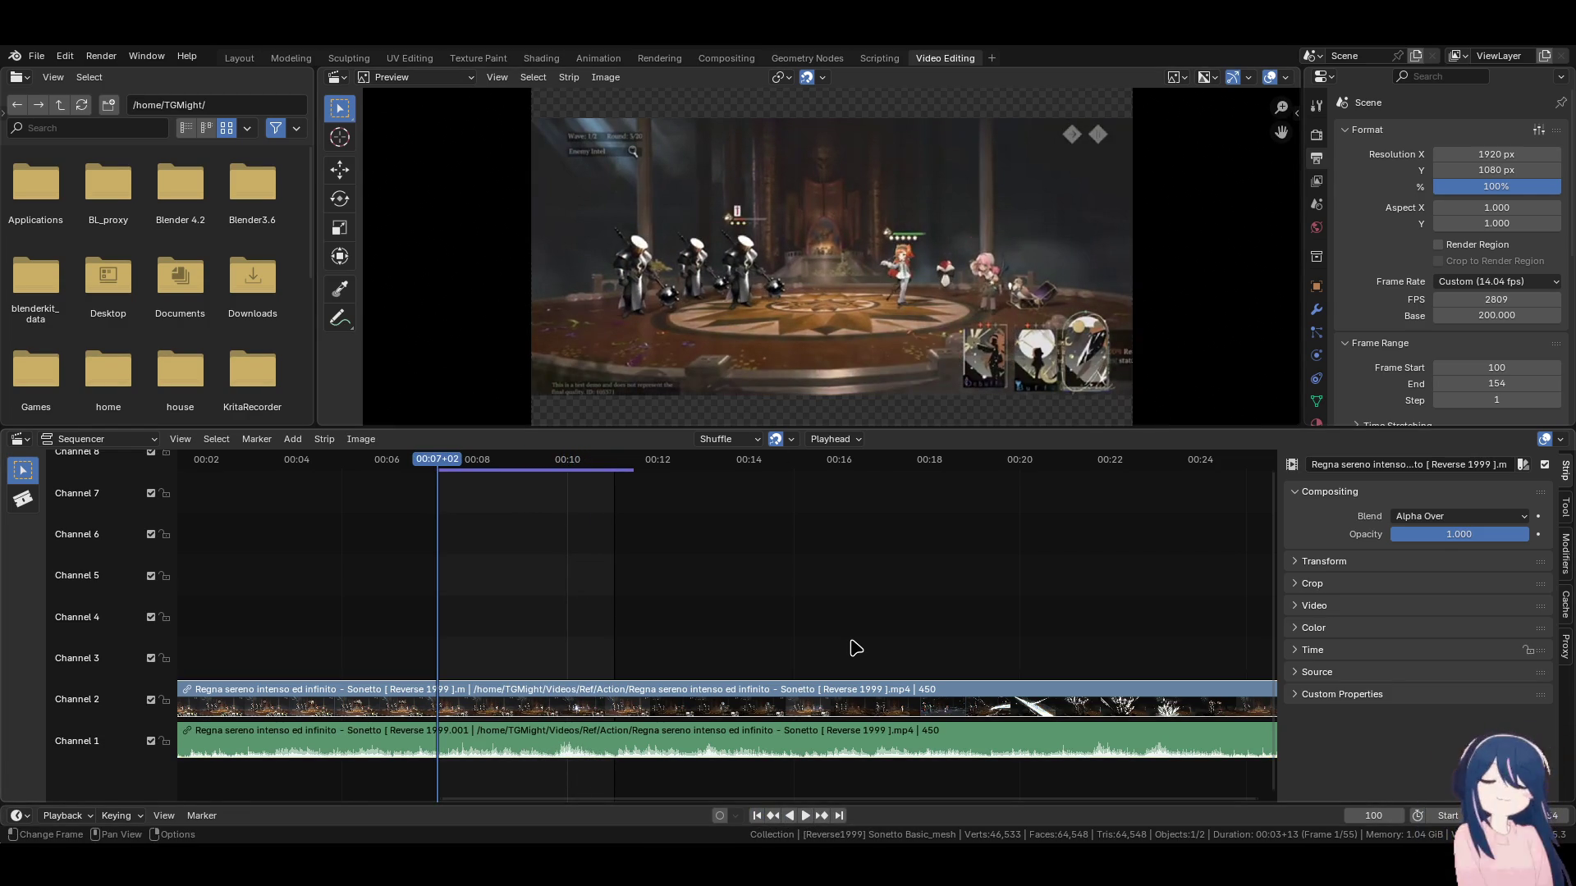
left_click(572, 463)
left_click_drag(574, 469, 515, 468)
left_click(548, 471)
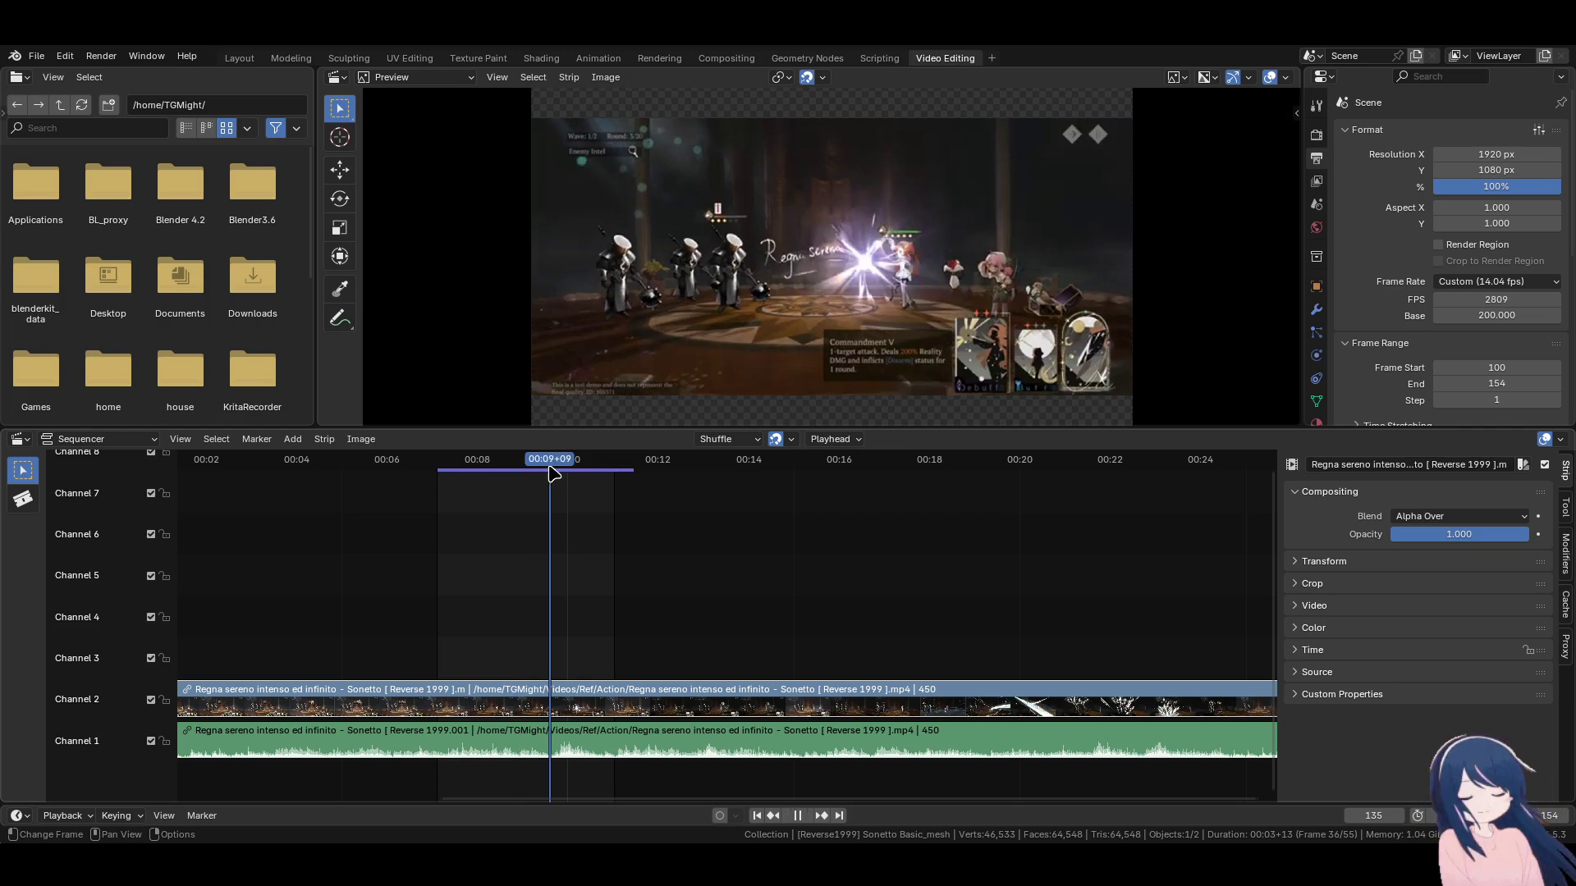
key("Left")
key("Left")
key("Left")
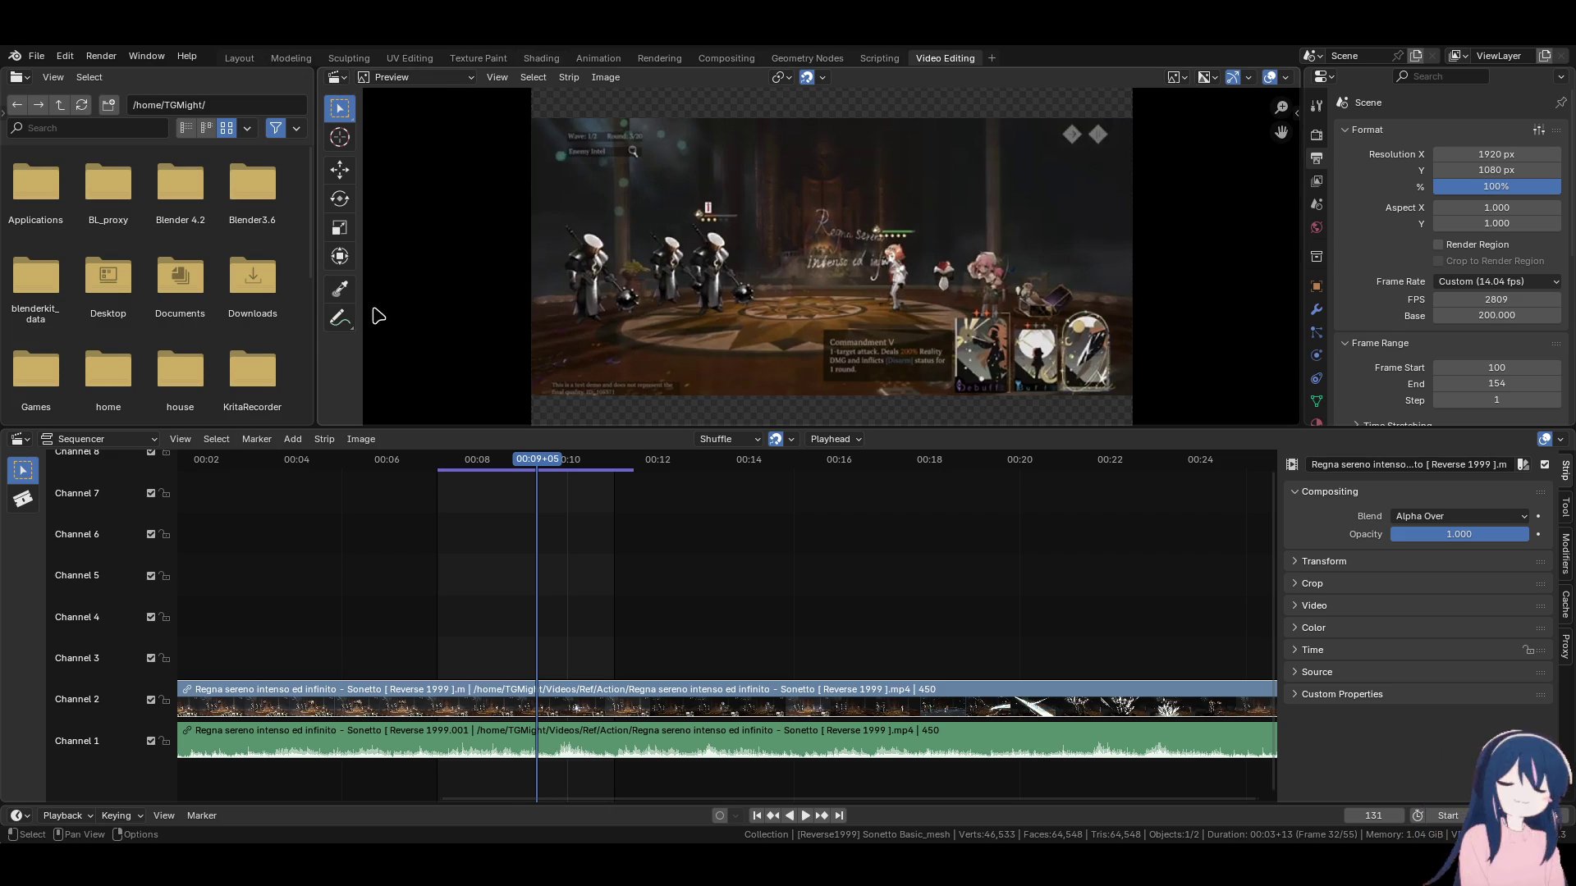
scroll(310, 349, "down", 5)
Join the file browser area into the Preview, then zoom the preview in and out.
right_click(316, 349)
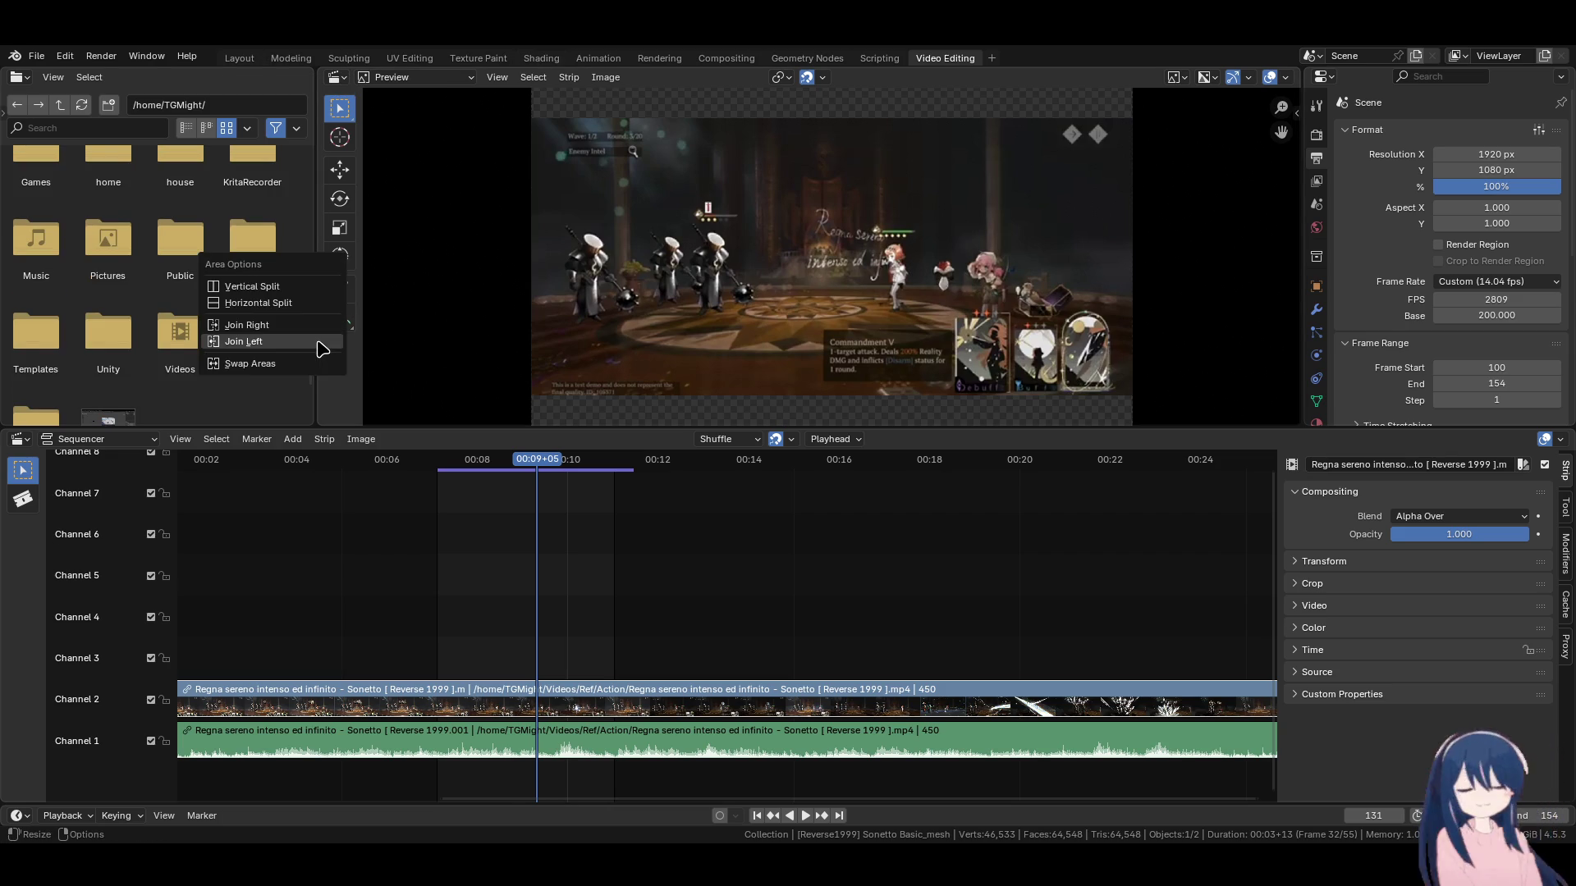
left_click(317, 341)
scroll(743, 318, "up", 4)
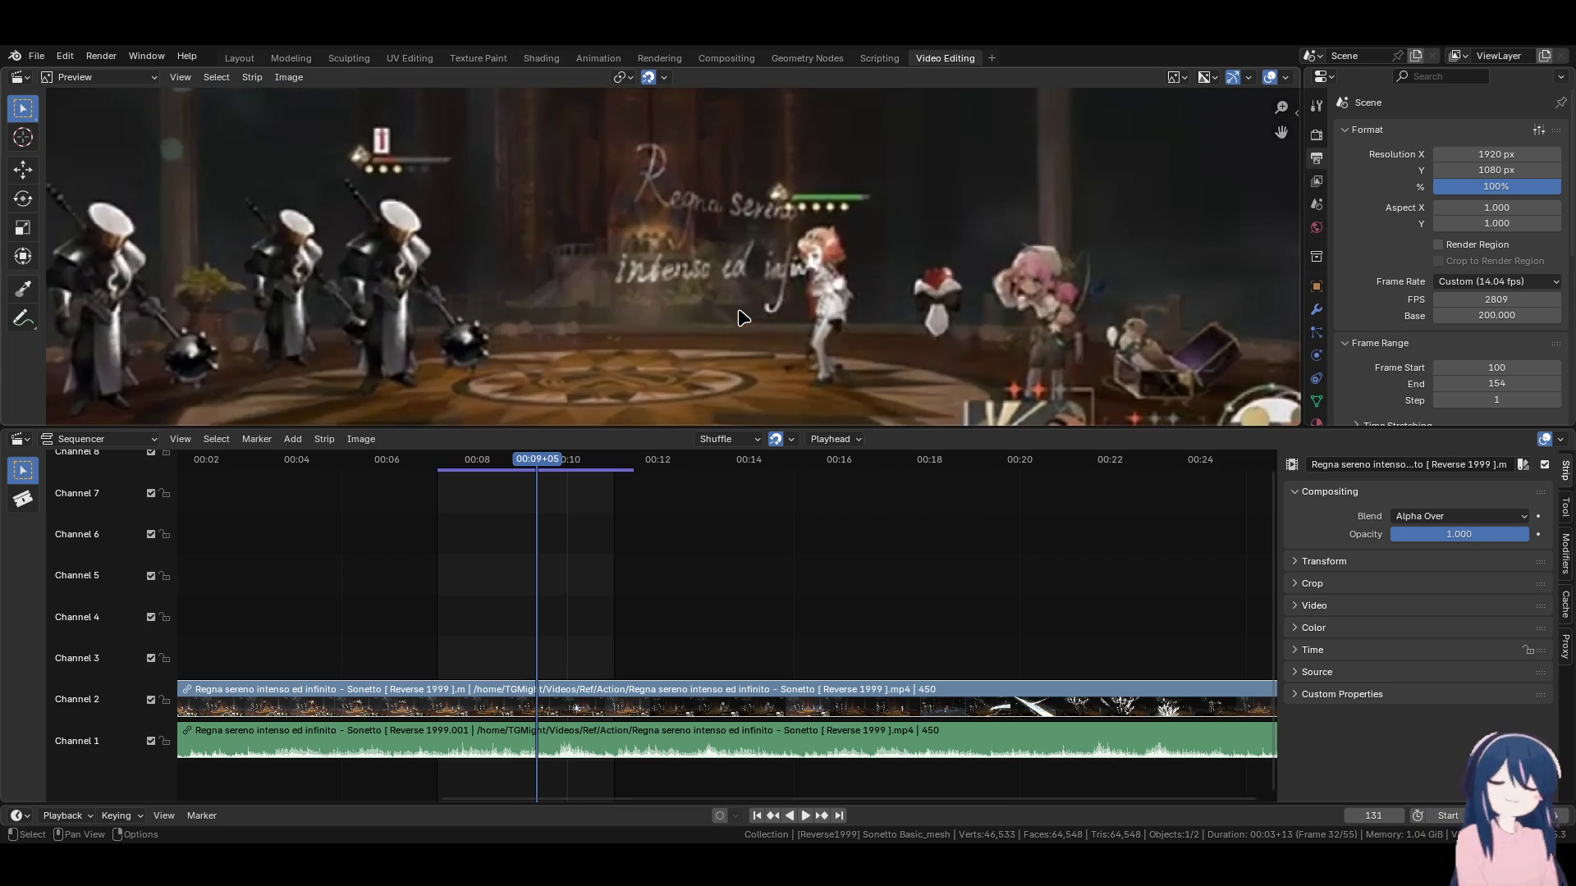
scroll(743, 318, "down", 3)
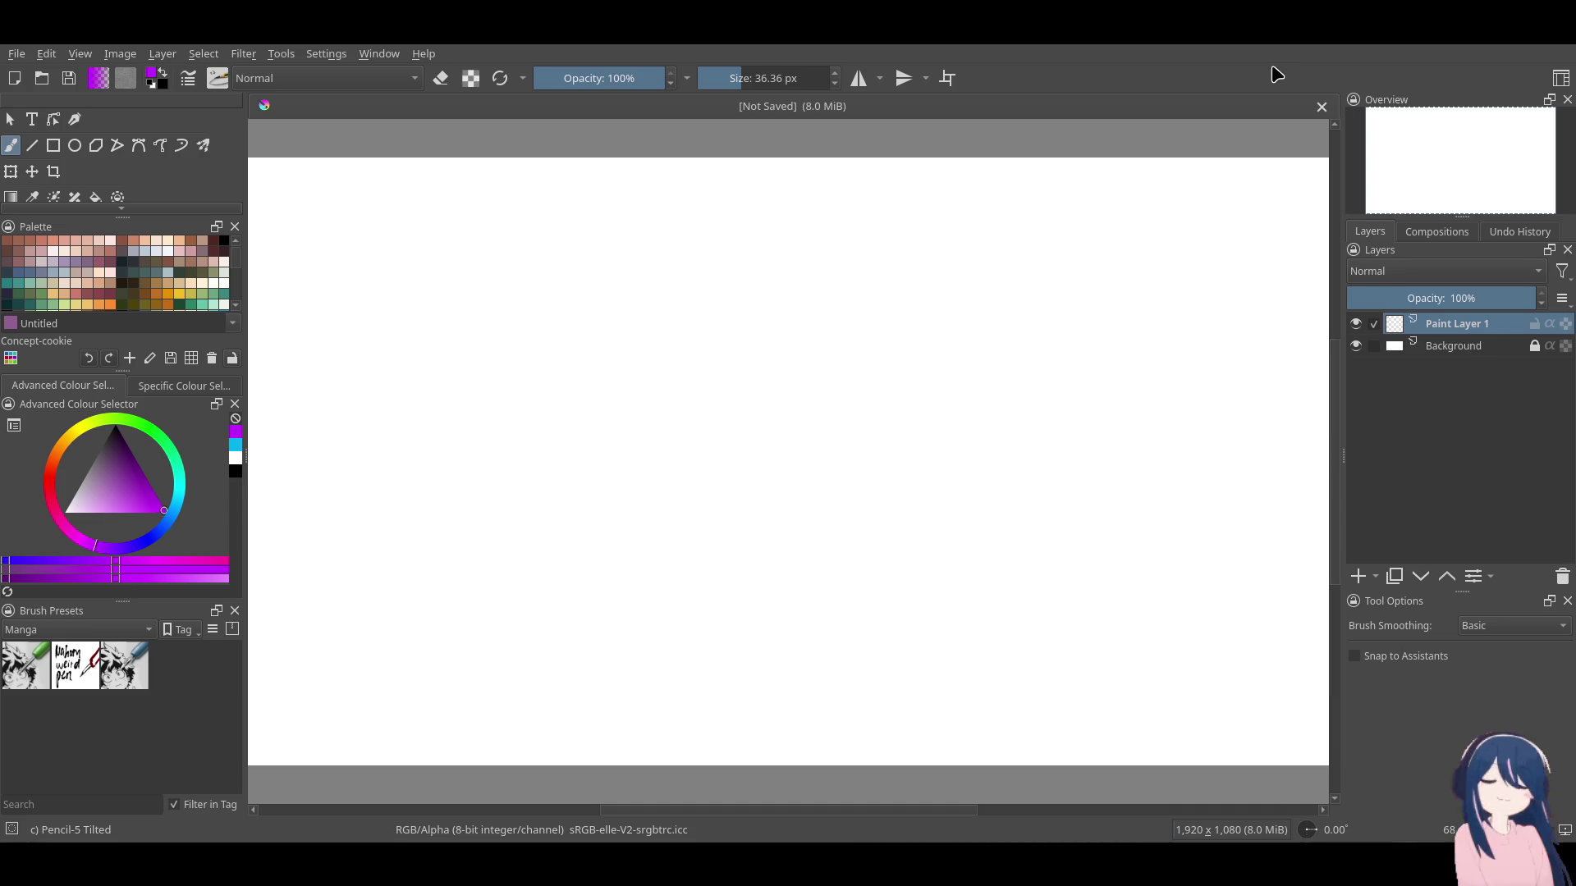
Swap foreground and background colours and switch to the Basic-5 Size brush, undoing test strokes.
left_click_drag(723, 486, 904, 517)
key("ctrl+z")
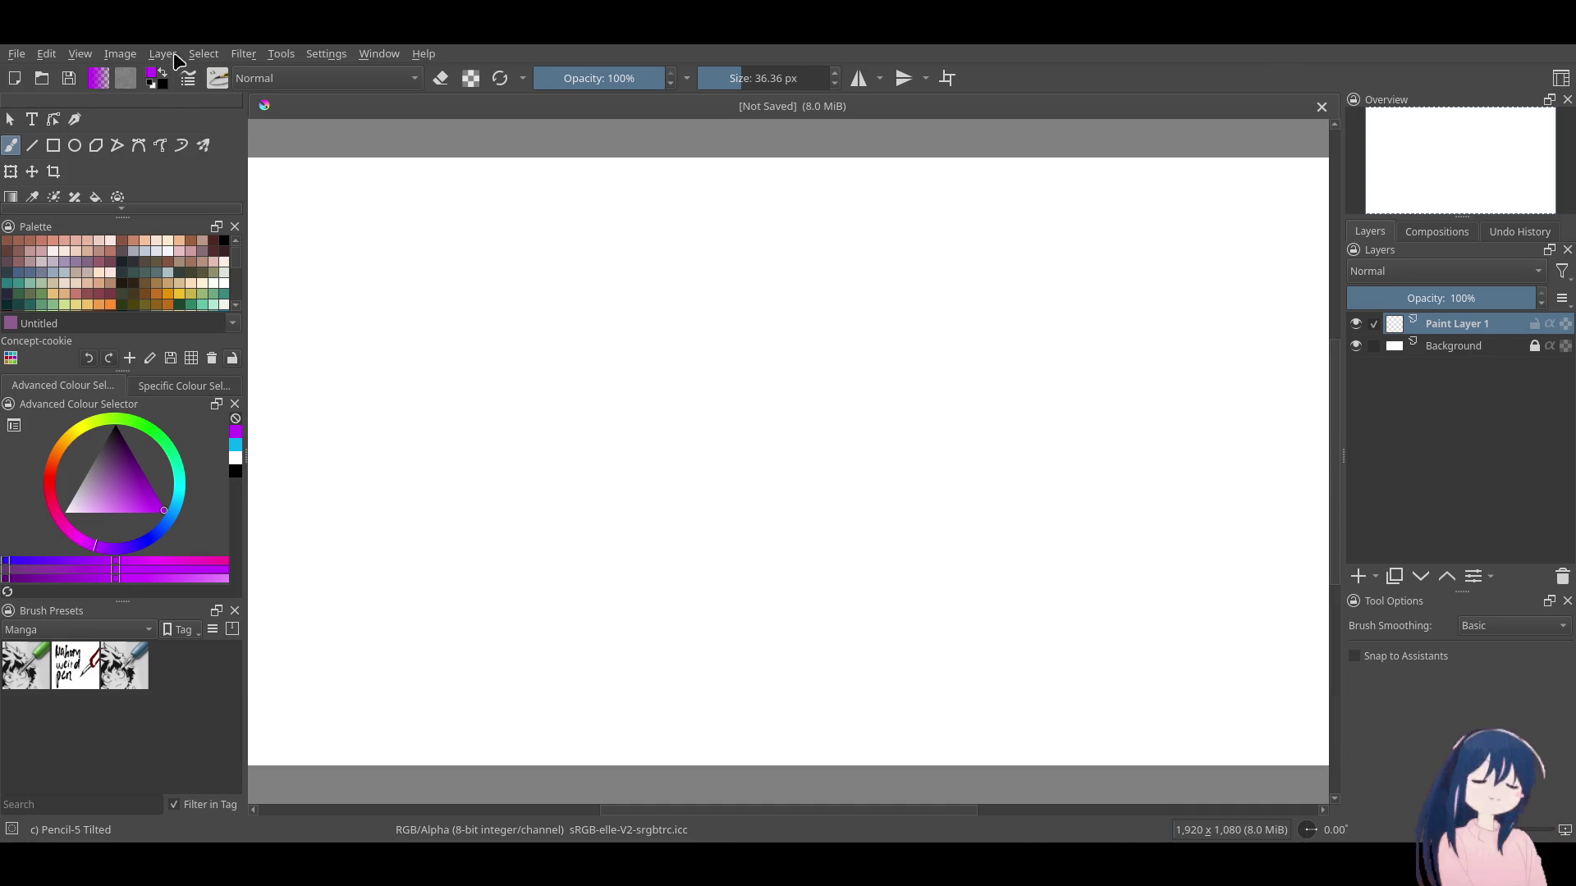
left_click(162, 72)
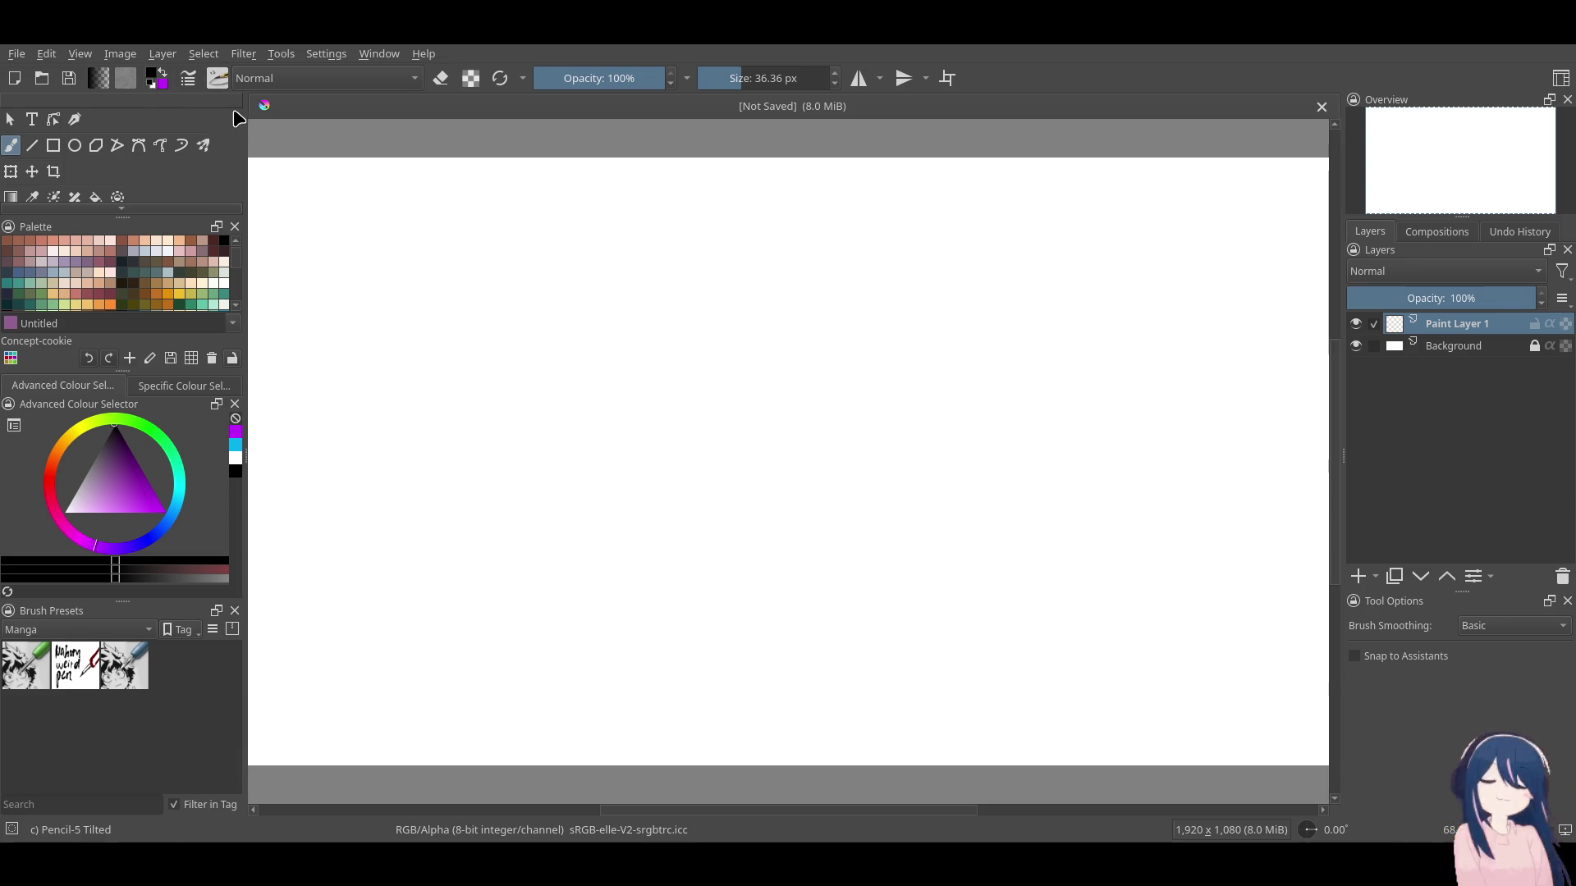
key("slash")
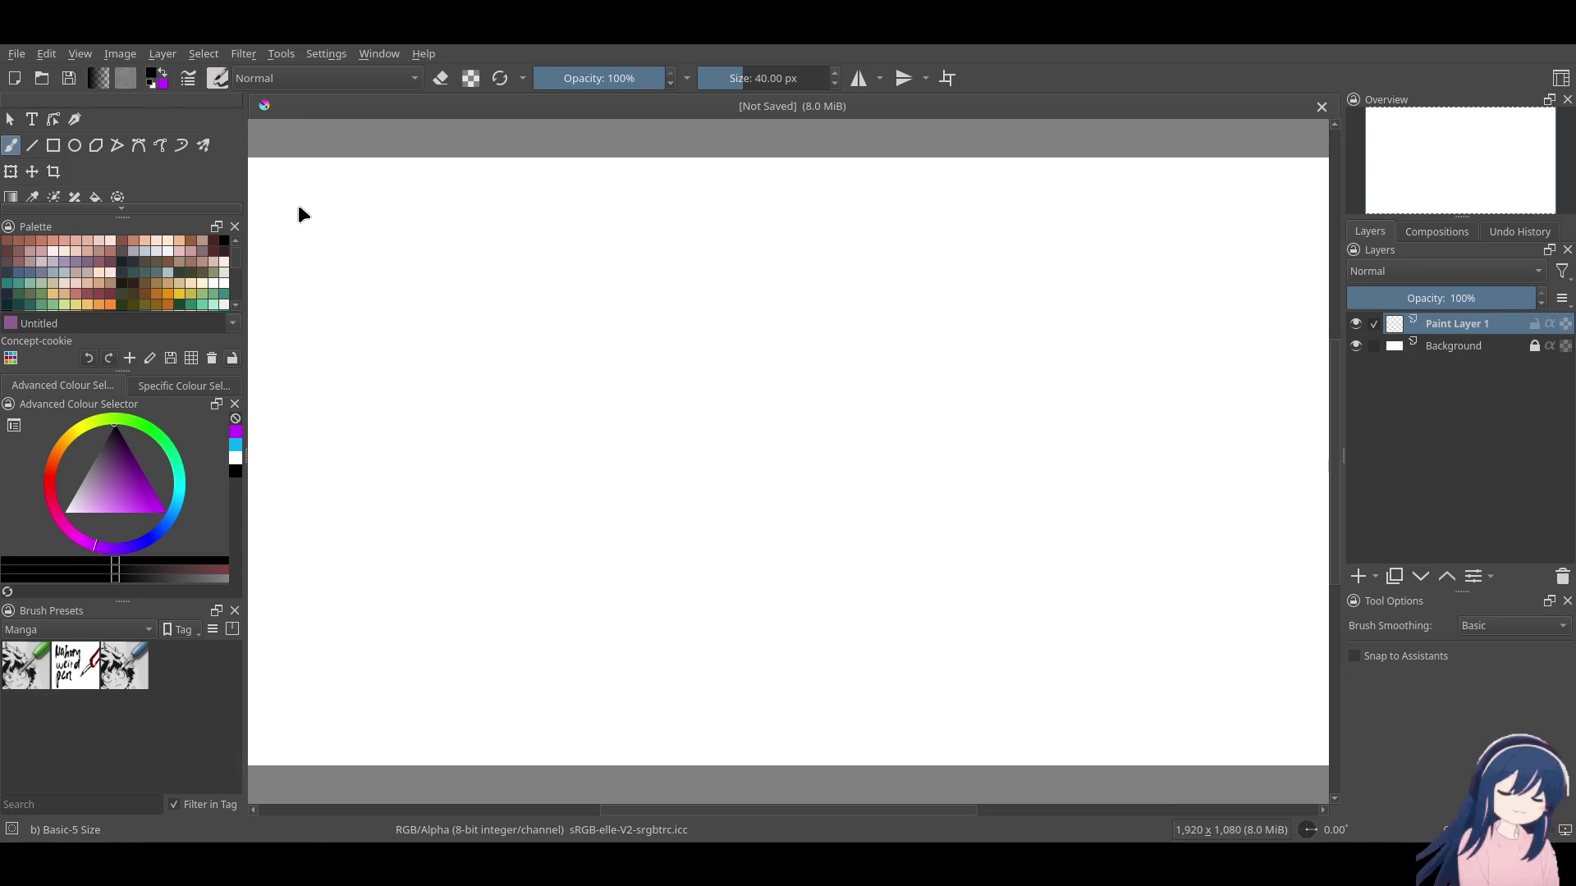
mouse_move(654, 380)
left_mouse_down()
mouse_move(677, 427)
mouse_move(840, 521)
left_mouse_up()
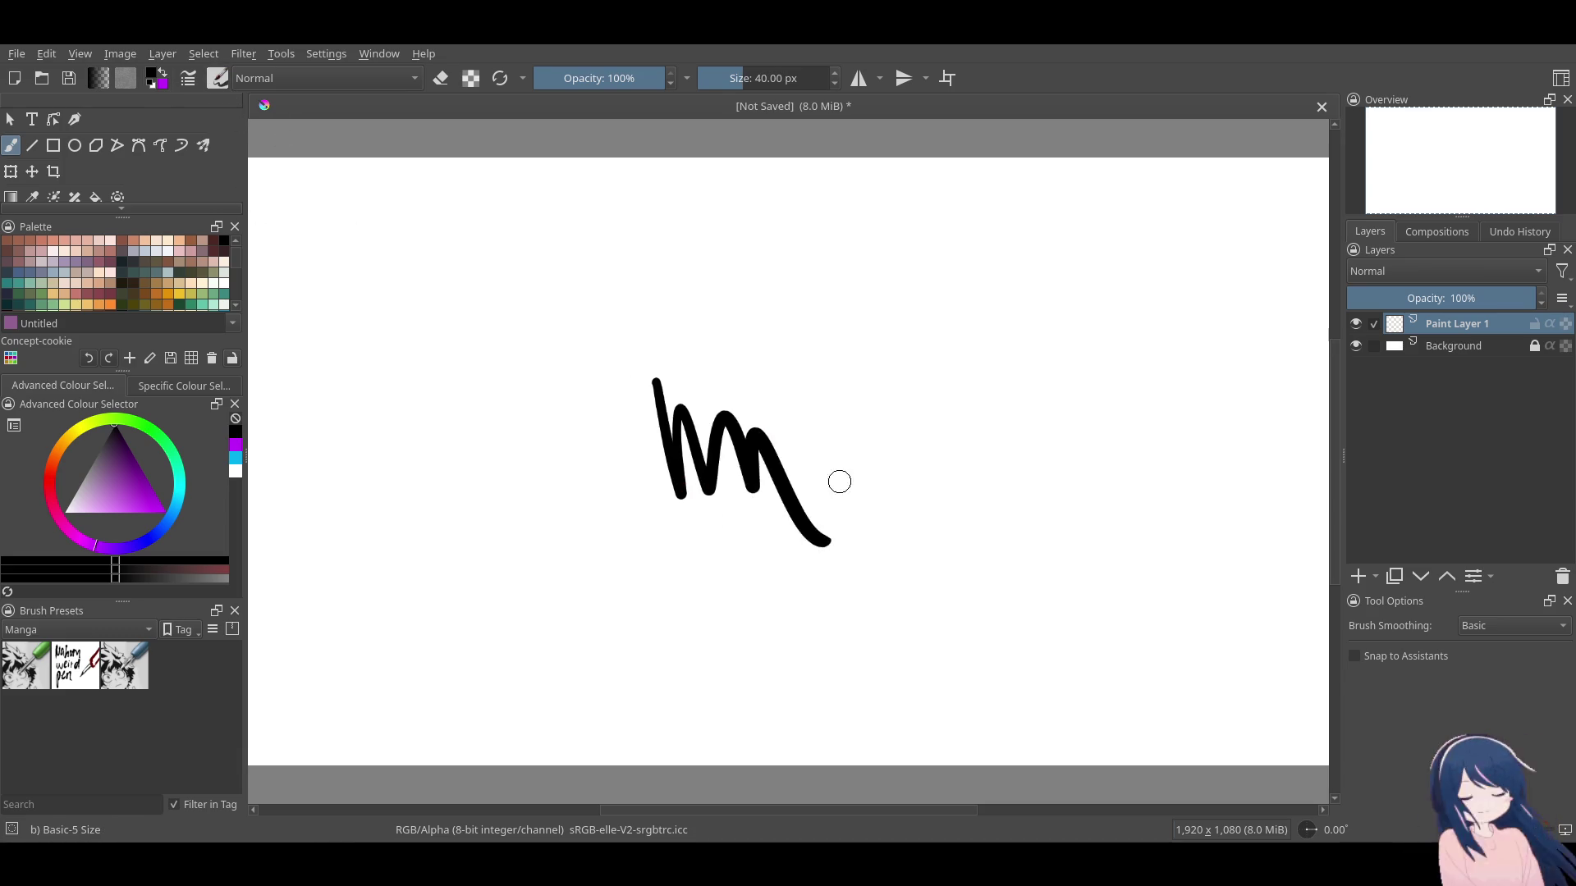
key("ctrl+z")
left_click_drag(609, 321, 640, 496)
key("ctrl+z")
left_click_drag(626, 362, 636, 578)
key("ctrl+z")
Lower the brush size to 18.10 px and undo the trial stroke.
left_click(731, 78)
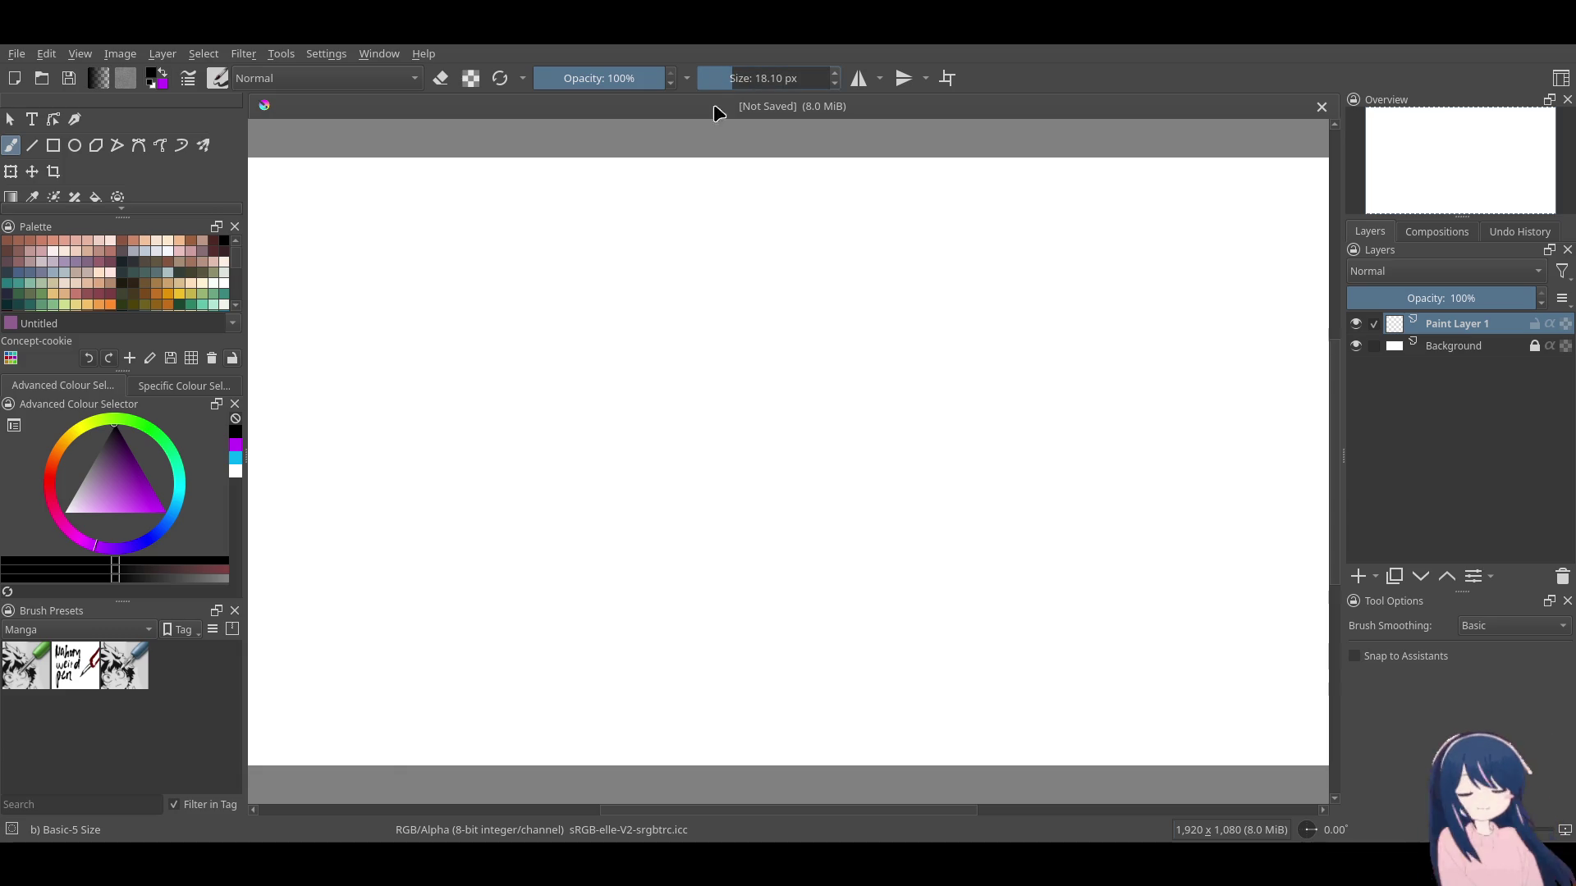
left_click_drag(544, 370, 566, 480)
key("ctrl+z")
scroll(893, 513, "down", 2, "ctrl")
scroll(819, 454, "up", 4, "ctrl")
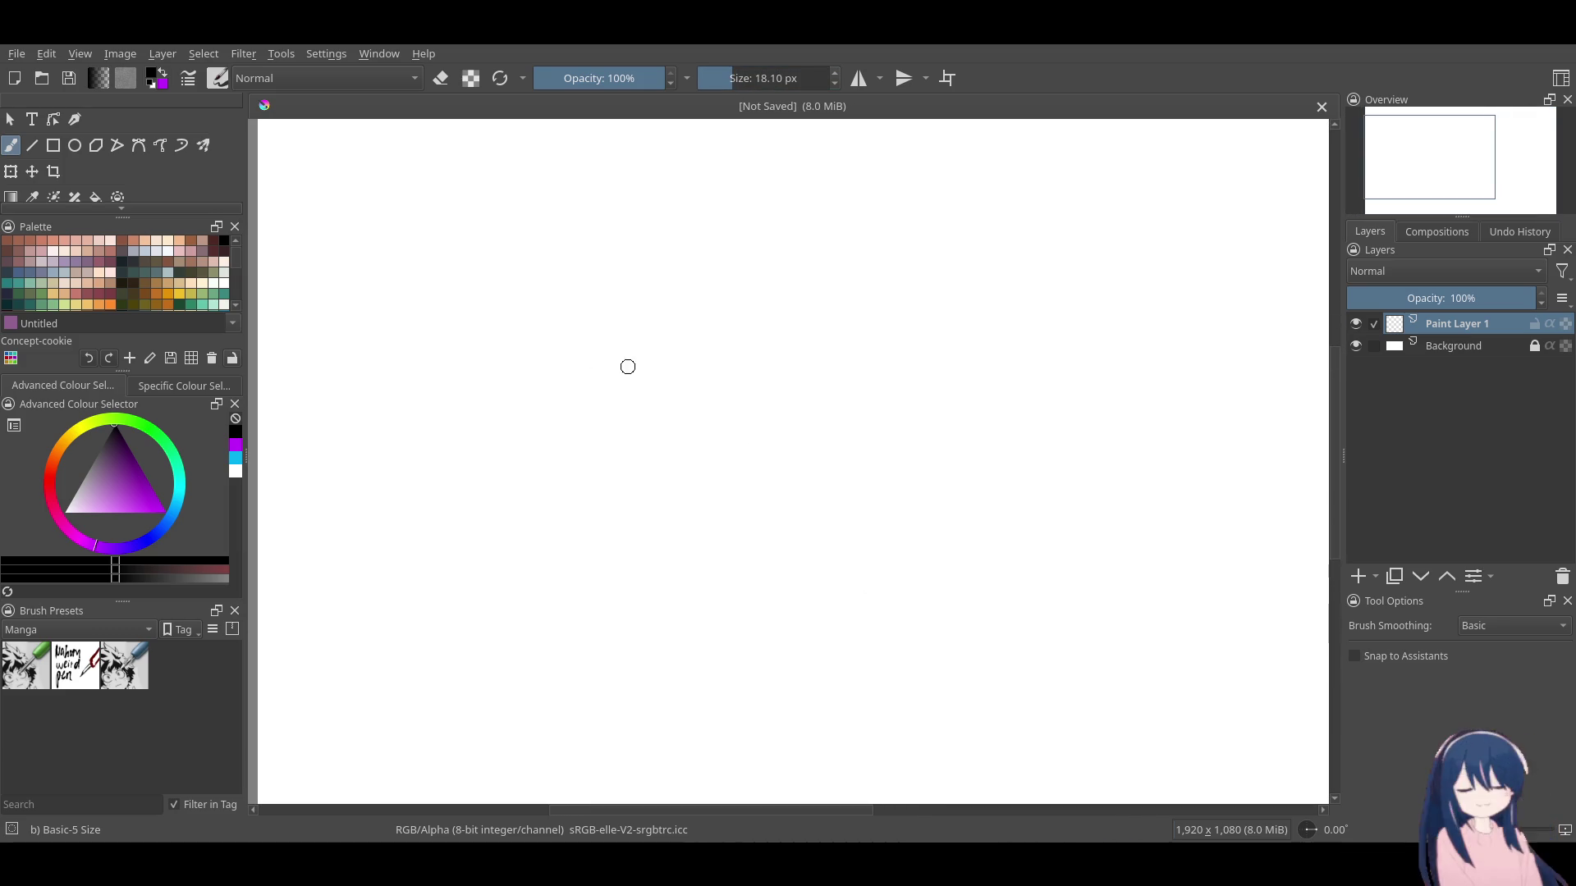
Handwrite 'Regna', undoing and redrawing unsatisfying strokes.
left_click_drag(586, 289, 607, 427)
key("ctrl+z")
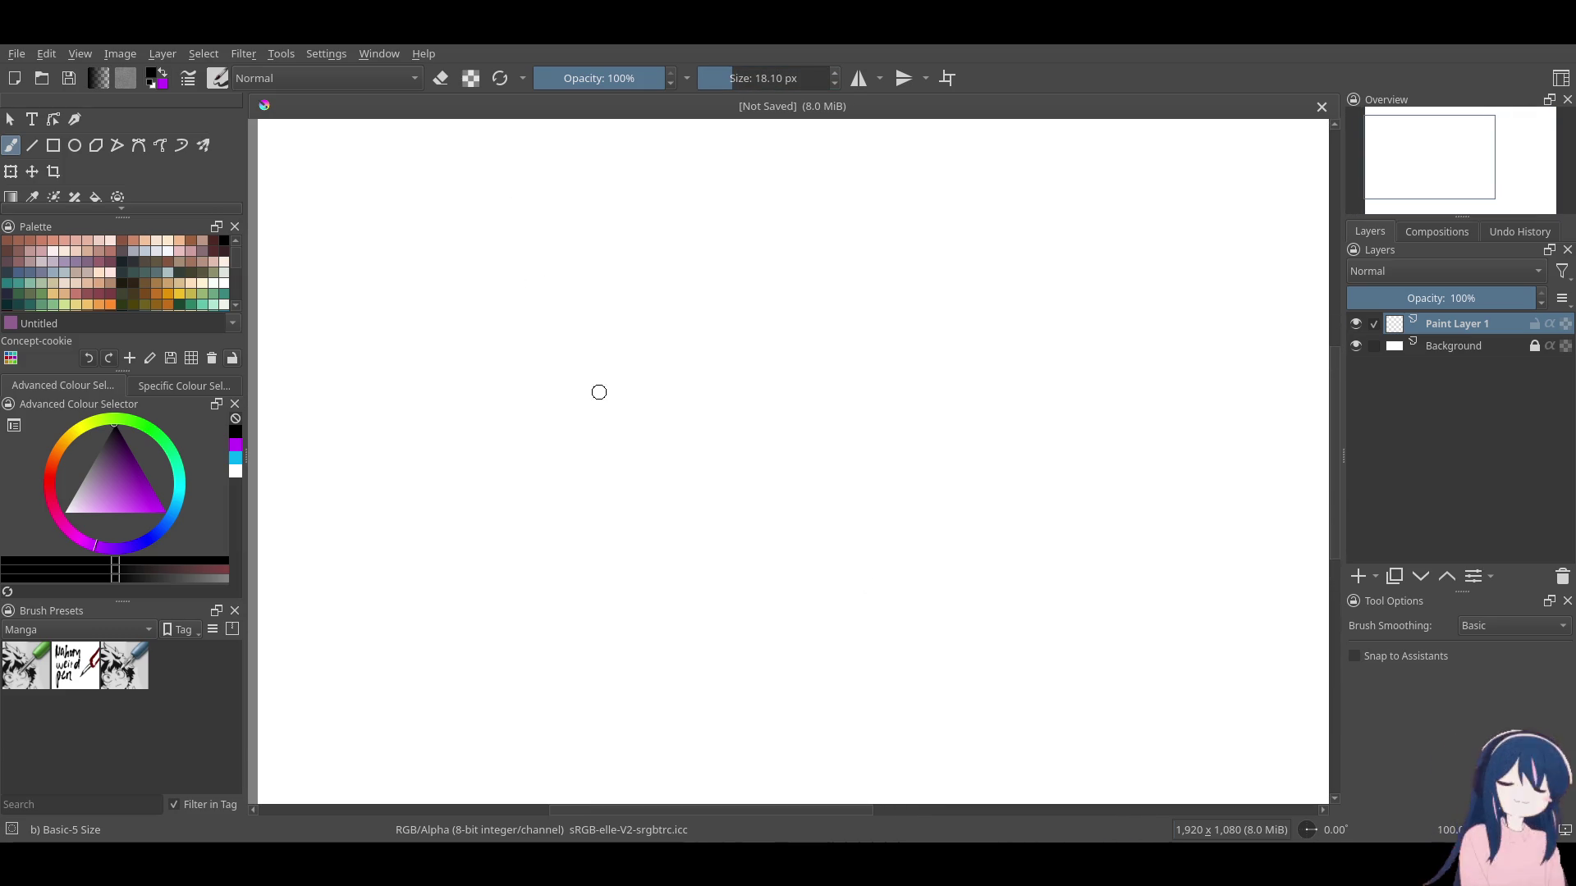
mouse_move(579, 286)
left_mouse_down()
mouse_move(605, 470)
mouse_move(625, 464)
left_mouse_up()
key("ctrl+z")
mouse_move(563, 300)
left_mouse_down()
mouse_move(694, 389)
mouse_move(722, 376)
mouse_move(708, 386)
mouse_move(738, 415)
mouse_move(698, 362)
mouse_move(726, 373)
mouse_move(698, 509)
mouse_move(772, 361)
mouse_move(706, 515)
mouse_move(696, 464)
left_mouse_up()
key("ctrl+z")
key("ctrl+z")
key("ctrl+z")
key("ctrl+z")
key("ctrl+z")
key("ctrl+z")
left_click_drag(749, 341, 696, 464)
key("ctrl+z")
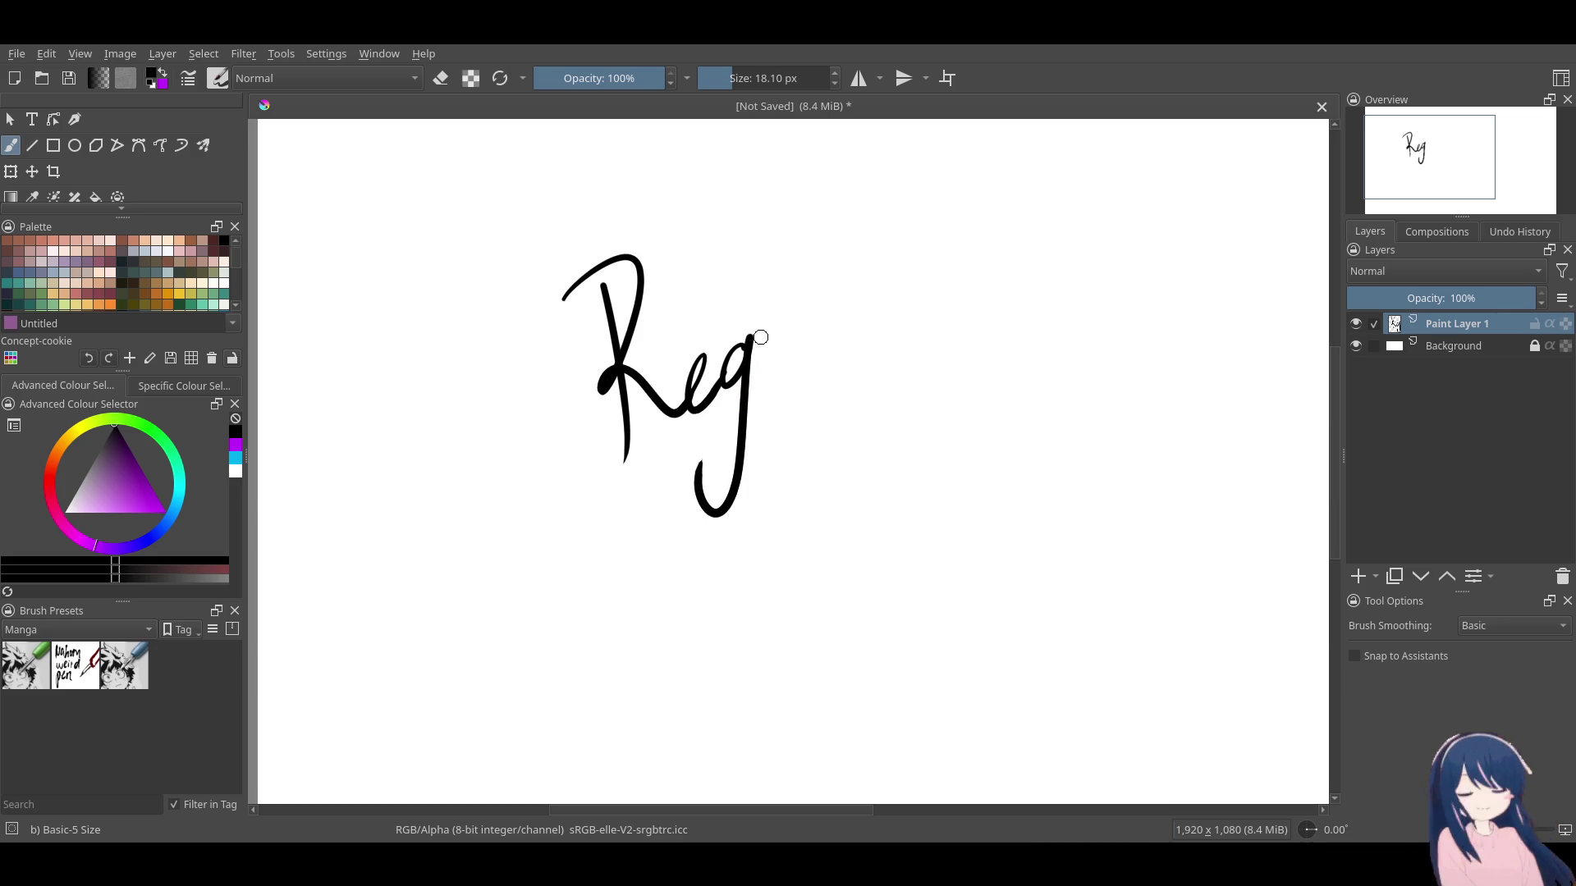
mouse_move(759, 355)
left_mouse_down()
mouse_move(804, 322)
mouse_move(763, 328)
mouse_move(801, 328)
mouse_move(798, 363)
mouse_move(821, 310)
mouse_move(839, 317)
left_mouse_up()
key("ctrl+z")
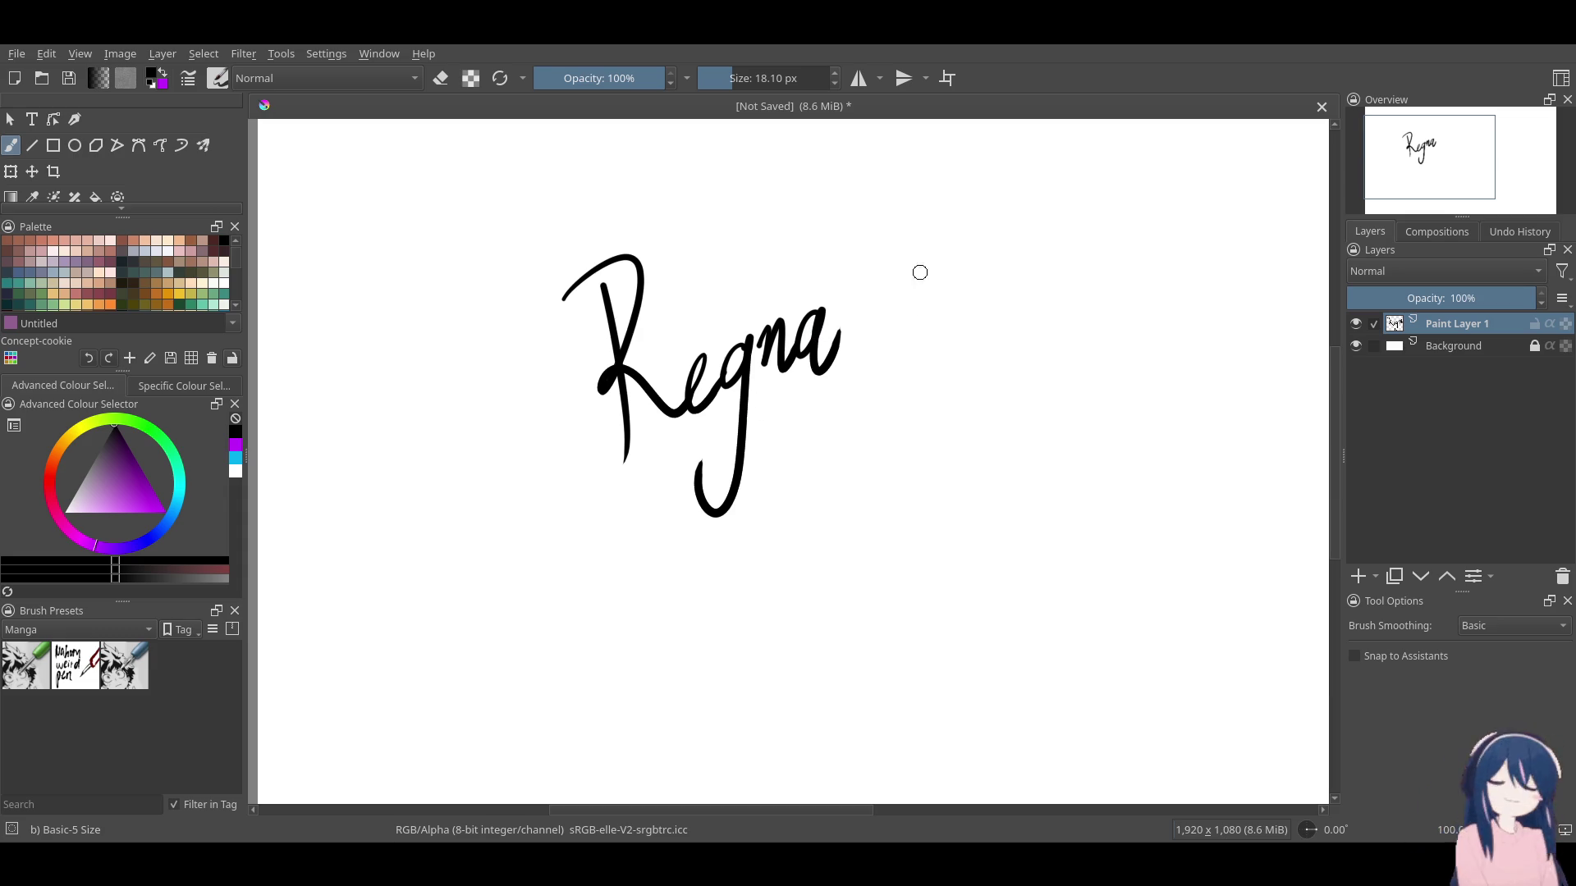
Write 'sereno' to the right of Regna, retrying the r strokes.
mouse_move(923, 270)
left_mouse_down()
mouse_move(899, 326)
mouse_move(956, 270)
mouse_move(962, 292)
mouse_move(989, 250)
left_mouse_up()
key("ctrl+z")
key("ctrl+z")
key("ctrl+z")
key("ctrl+z")
key("ctrl+z")
key("ctrl+z")
left_click_drag(951, 311, 987, 256)
key("ctrl+z")
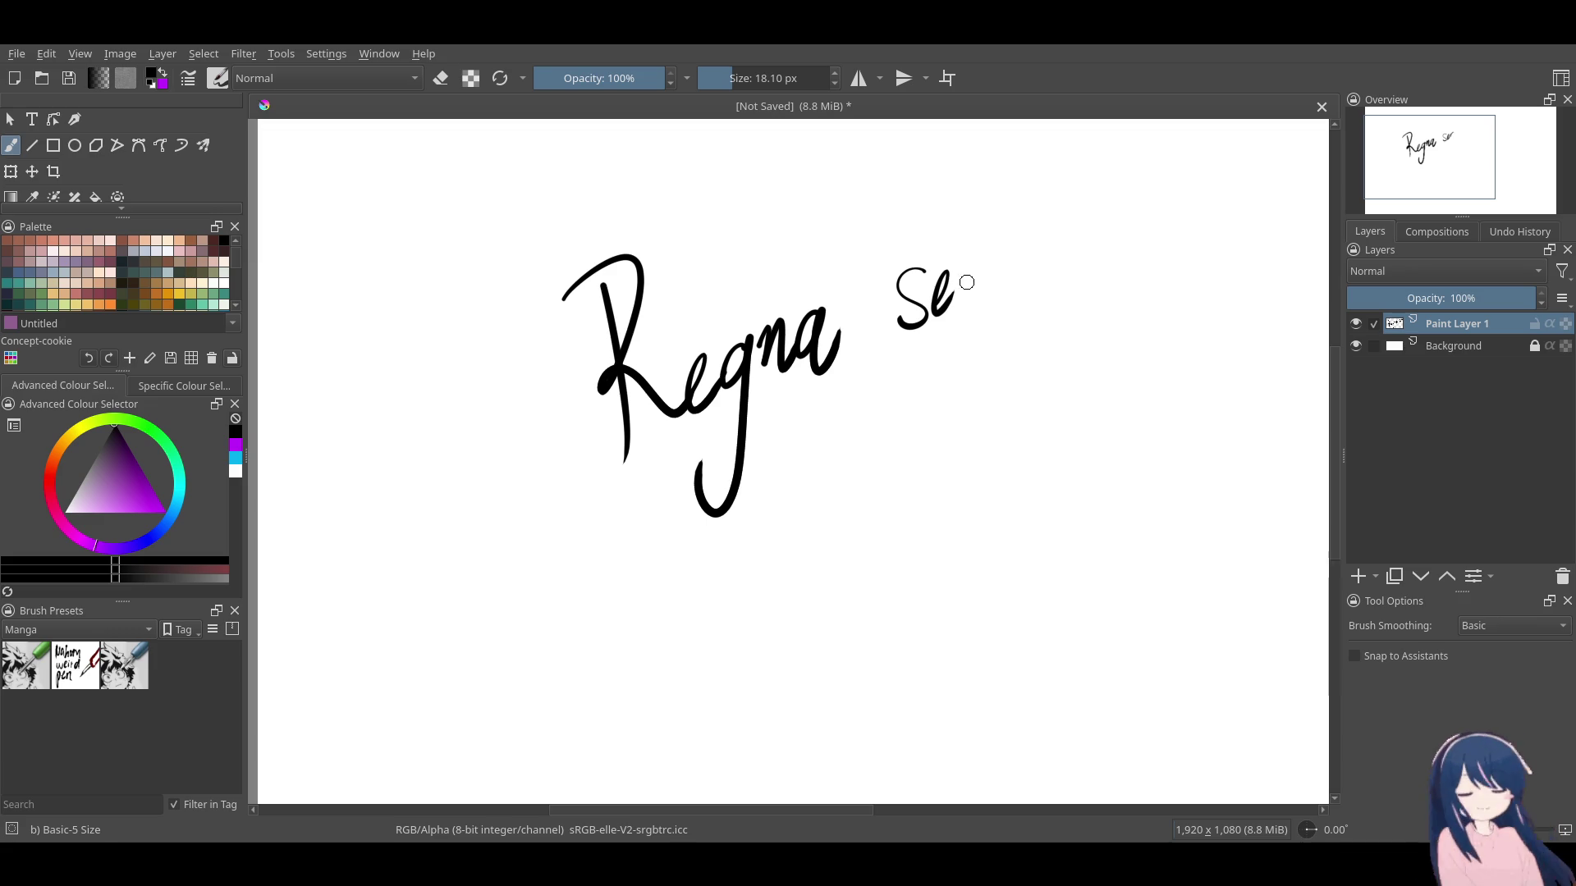
mouse_move(950, 311)
left_mouse_down()
mouse_move(995, 257)
mouse_move(1003, 279)
left_mouse_up()
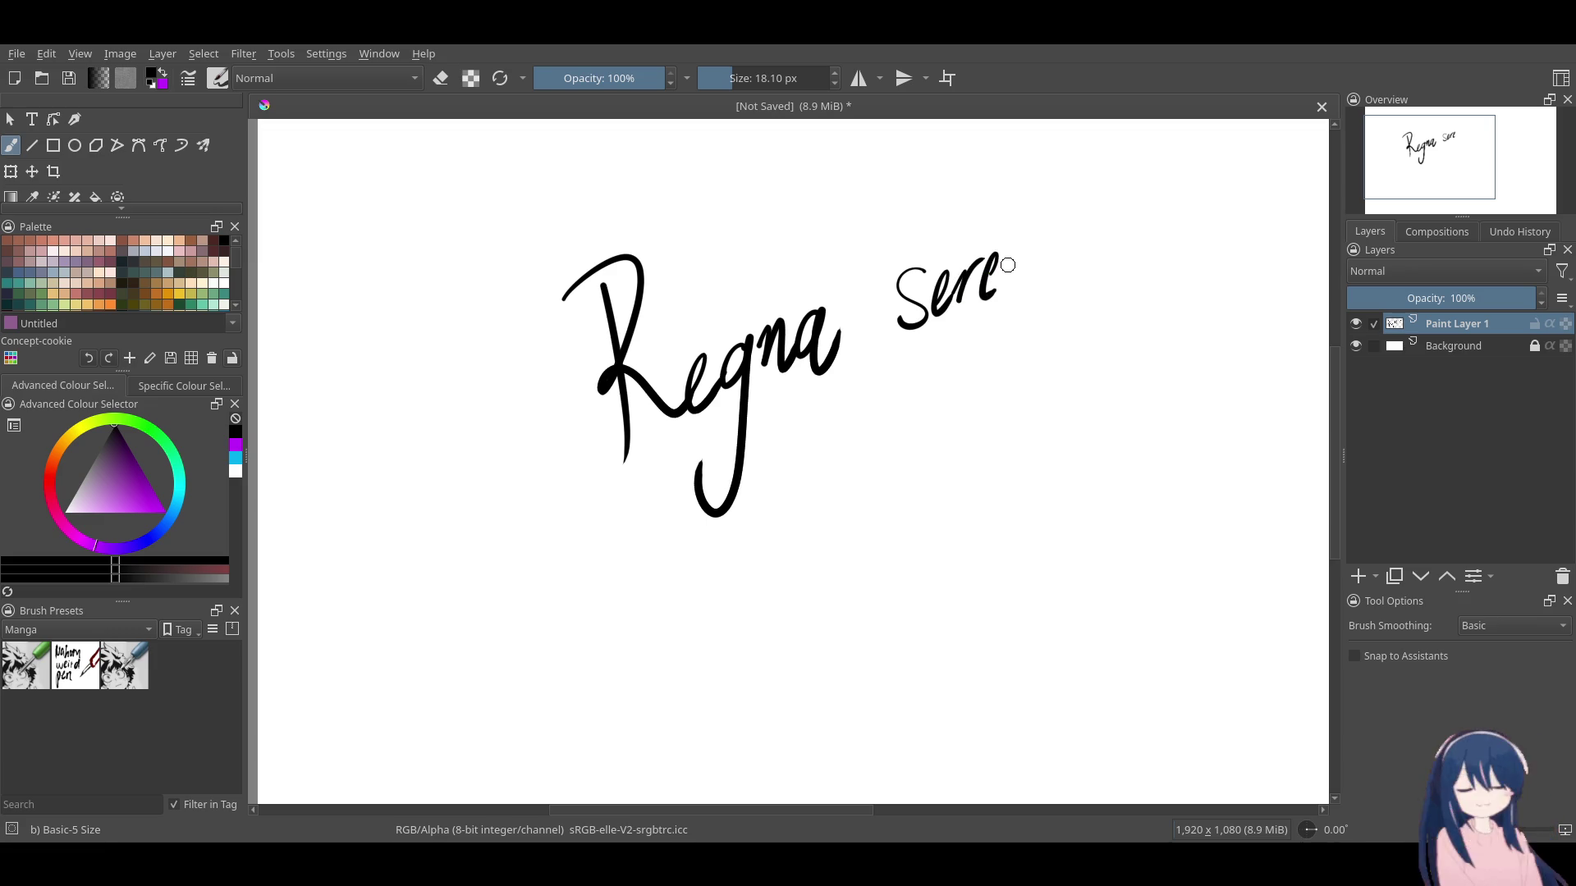
left_click_drag(1013, 256, 1031, 243)
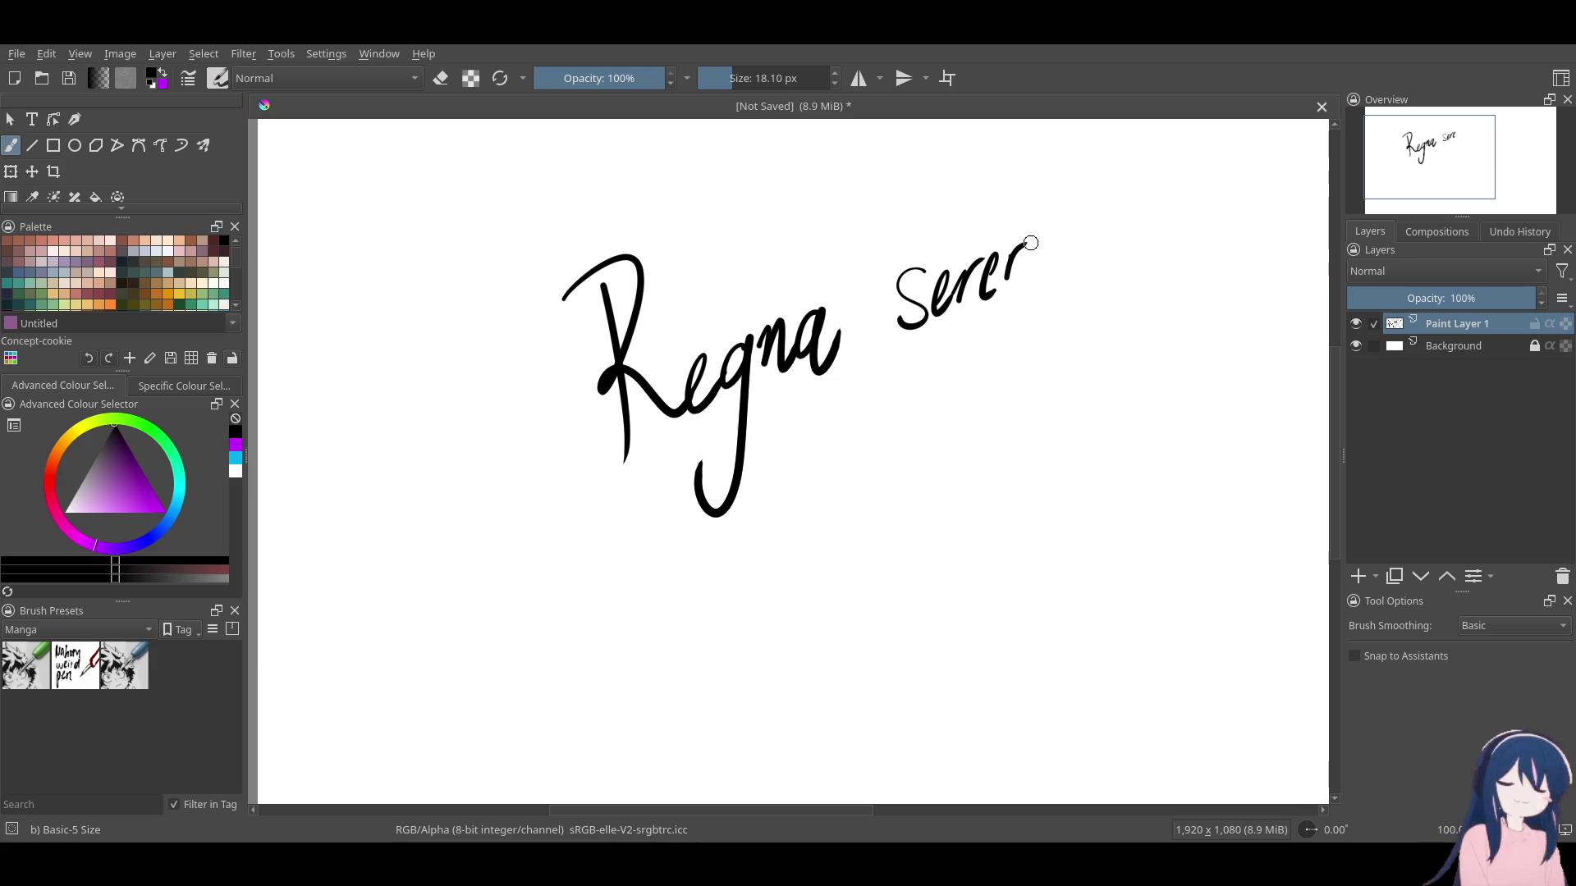
key("ctrl+z")
mouse_move(1005, 286)
left_mouse_down()
mouse_move(1015, 253)
mouse_move(1023, 278)
mouse_move(1055, 238)
left_mouse_up()
key("ctrl+z")
key("ctrl+z")
key("ctrl+z")
key("ctrl+z")
key("ctrl+z")
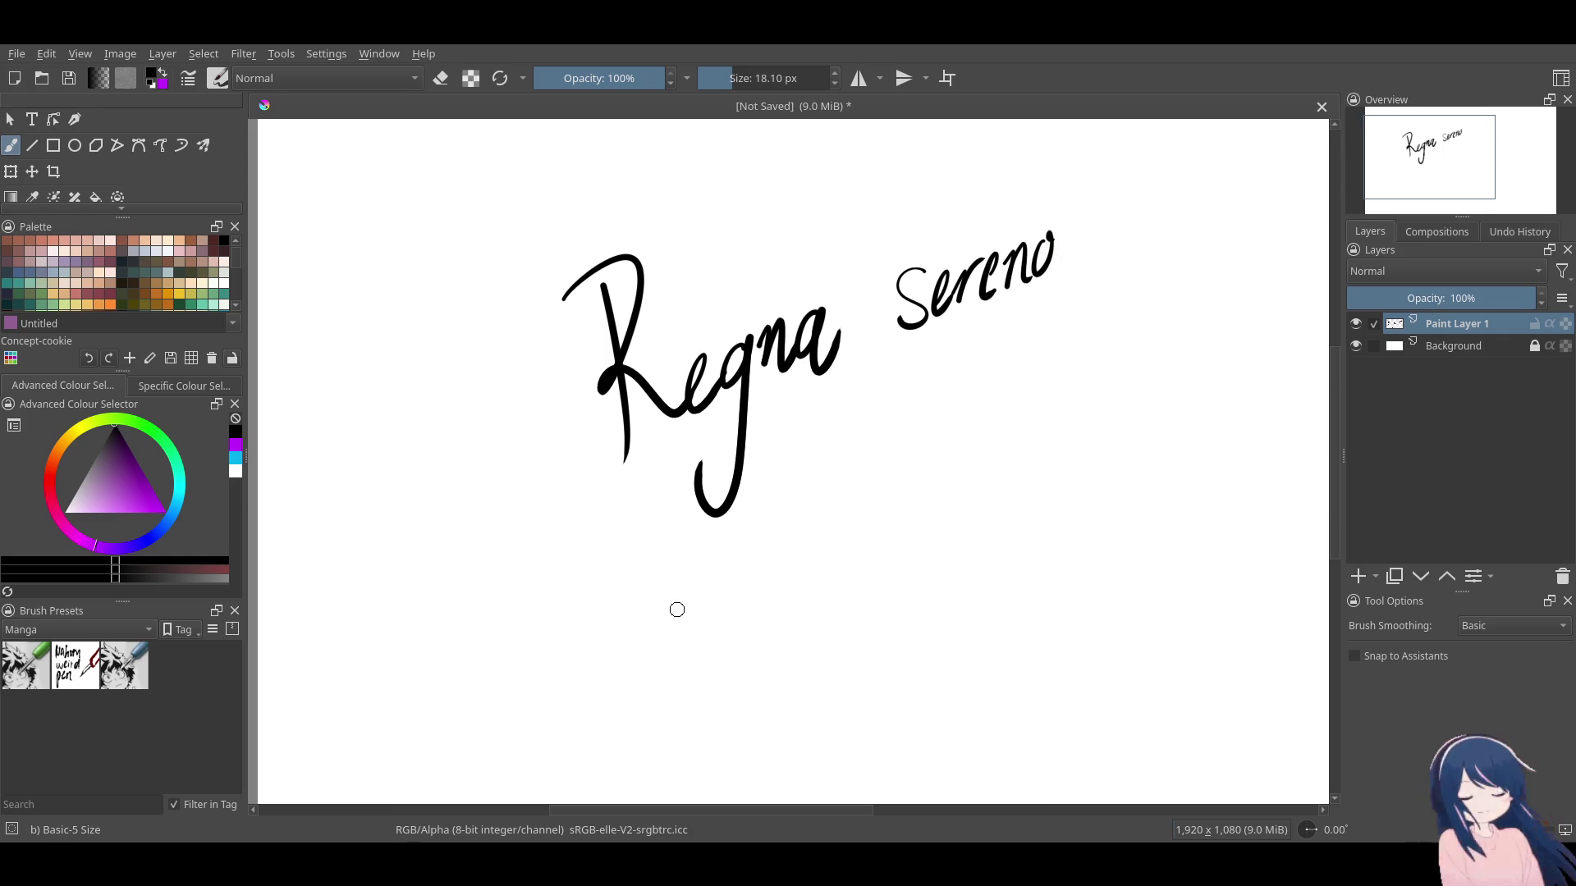
Write 'intenso' below Regna, redrawing the t and s strokes.
mouse_move(655, 627)
left_mouse_down()
mouse_move(667, 659)
mouse_move(706, 647)
mouse_move(674, 648)
mouse_move(713, 639)
mouse_move(729, 549)
mouse_move(725, 649)
mouse_move(741, 606)
left_mouse_up()
key("ctrl+z")
key("ctrl+z")
left_click_drag(714, 584, 743, 568)
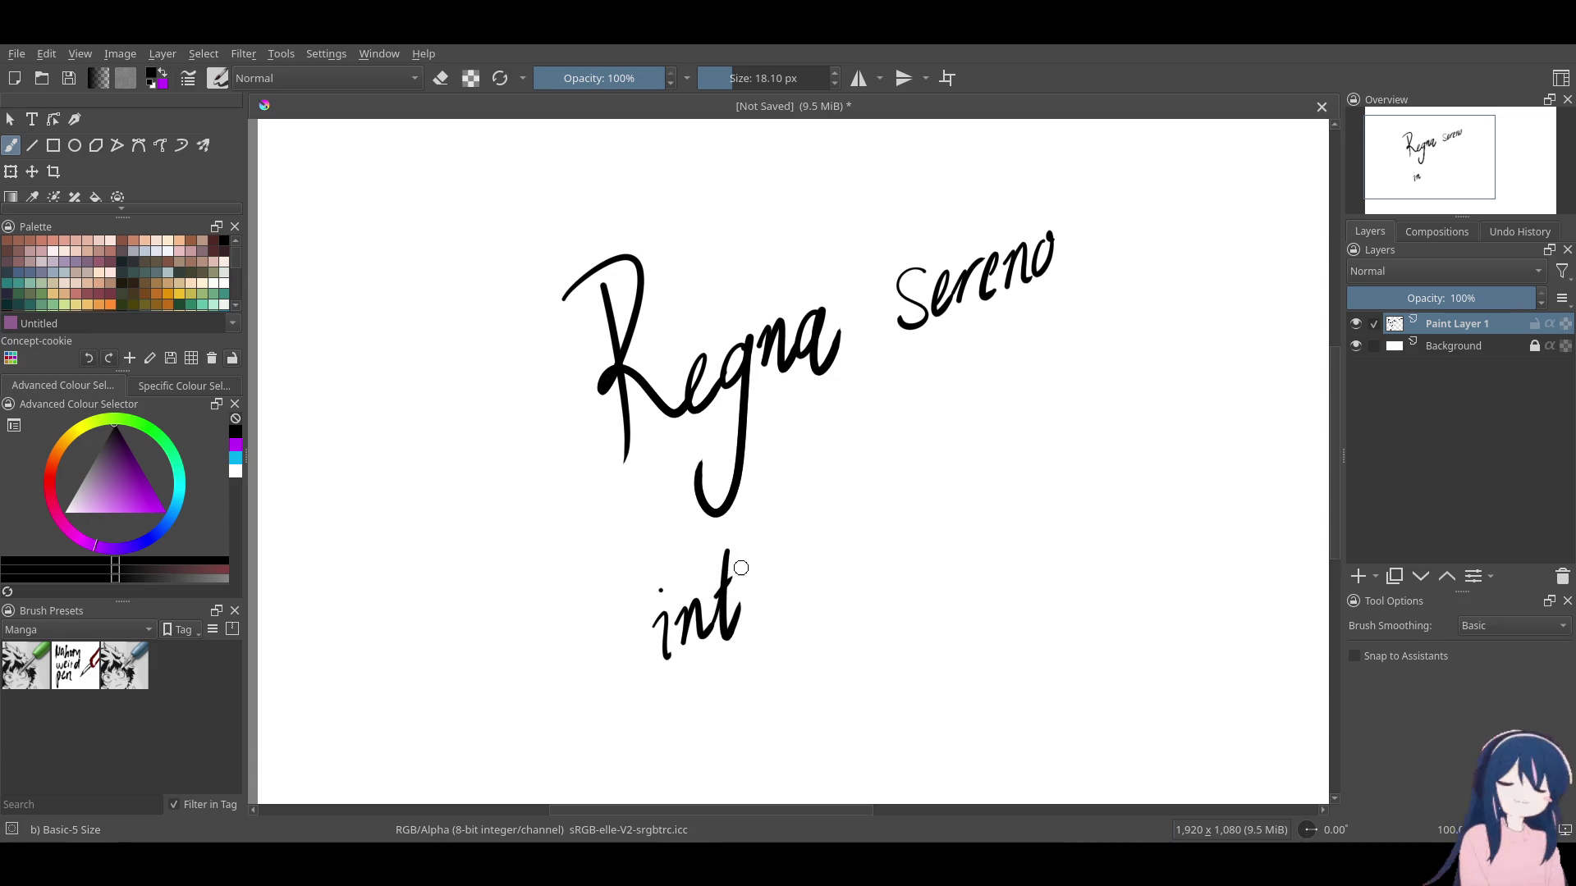
key("ctrl+z")
key("ctrl+z")
mouse_move(712, 624)
left_mouse_down()
mouse_move(740, 607)
mouse_move(745, 565)
left_mouse_up()
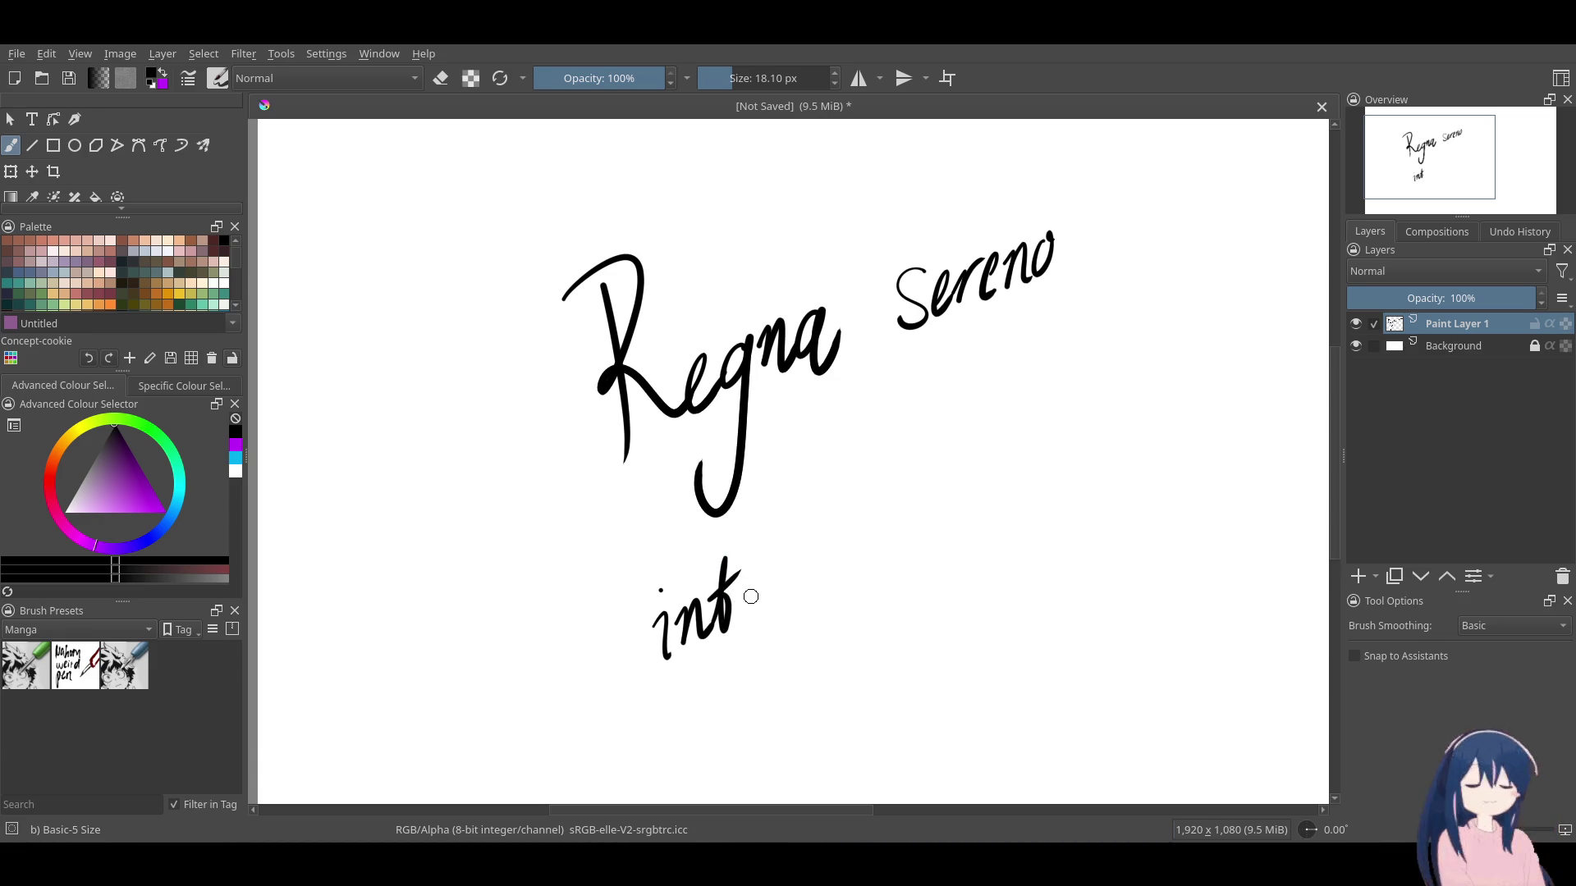
left_click_drag(746, 606, 768, 597)
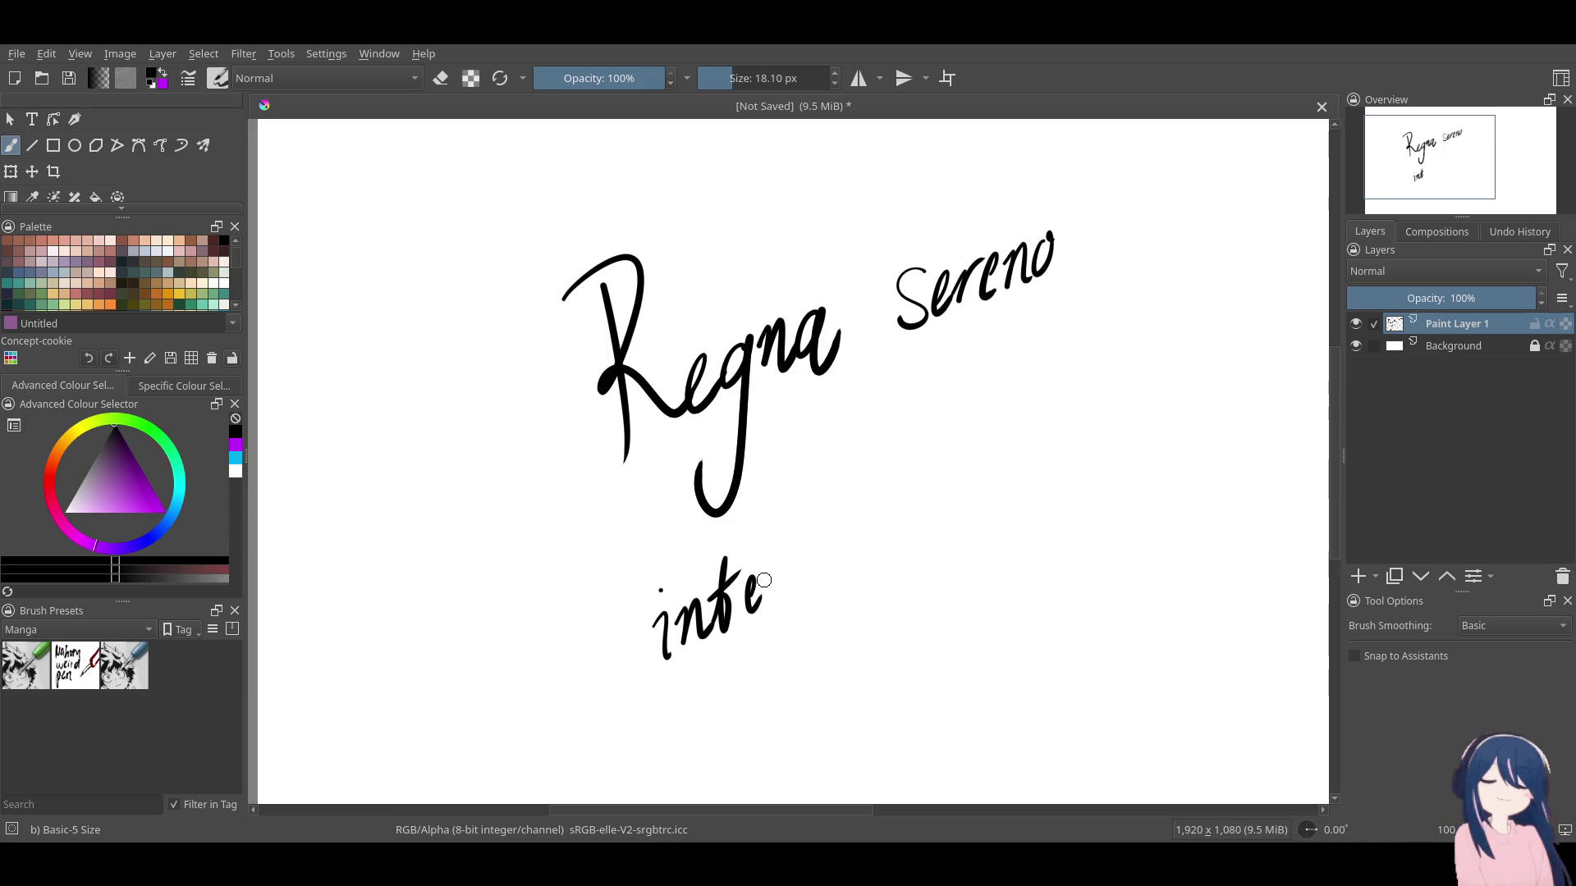
mouse_move(768, 573)
left_mouse_down()
mouse_move(775, 589)
mouse_move(787, 568)
mouse_move(787, 597)
left_mouse_up()
key("ctrl+z")
mouse_move(820, 538)
left_mouse_down()
mouse_move(812, 576)
mouse_move(834, 529)
mouse_move(818, 539)
mouse_move(906, 538)
mouse_move(928, 496)
mouse_move(941, 530)
left_mouse_up()
key("ctrl+z")
key("ctrl+z")
key("ctrl+z")
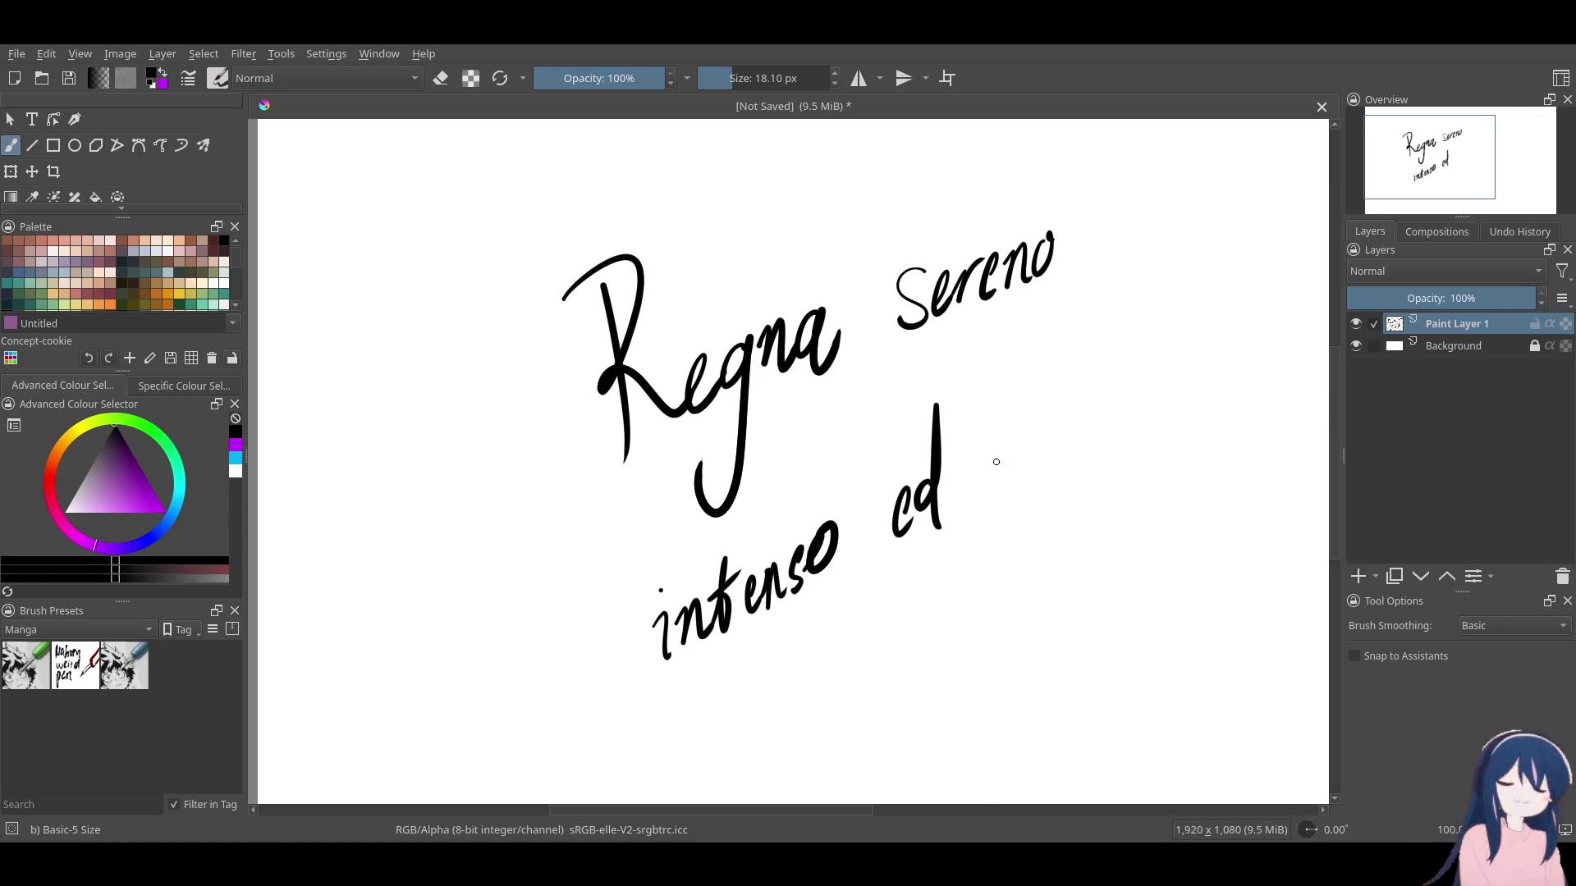
Write the start of 'infinito', dotting each i.
mouse_move(985, 466)
left_mouse_down()
mouse_move(994, 449)
mouse_move(1026, 460)
mouse_move(1041, 426)
mouse_move(1057, 522)
mouse_move(1051, 426)
mouse_move(1066, 410)
left_mouse_up()
left_click(987, 413)
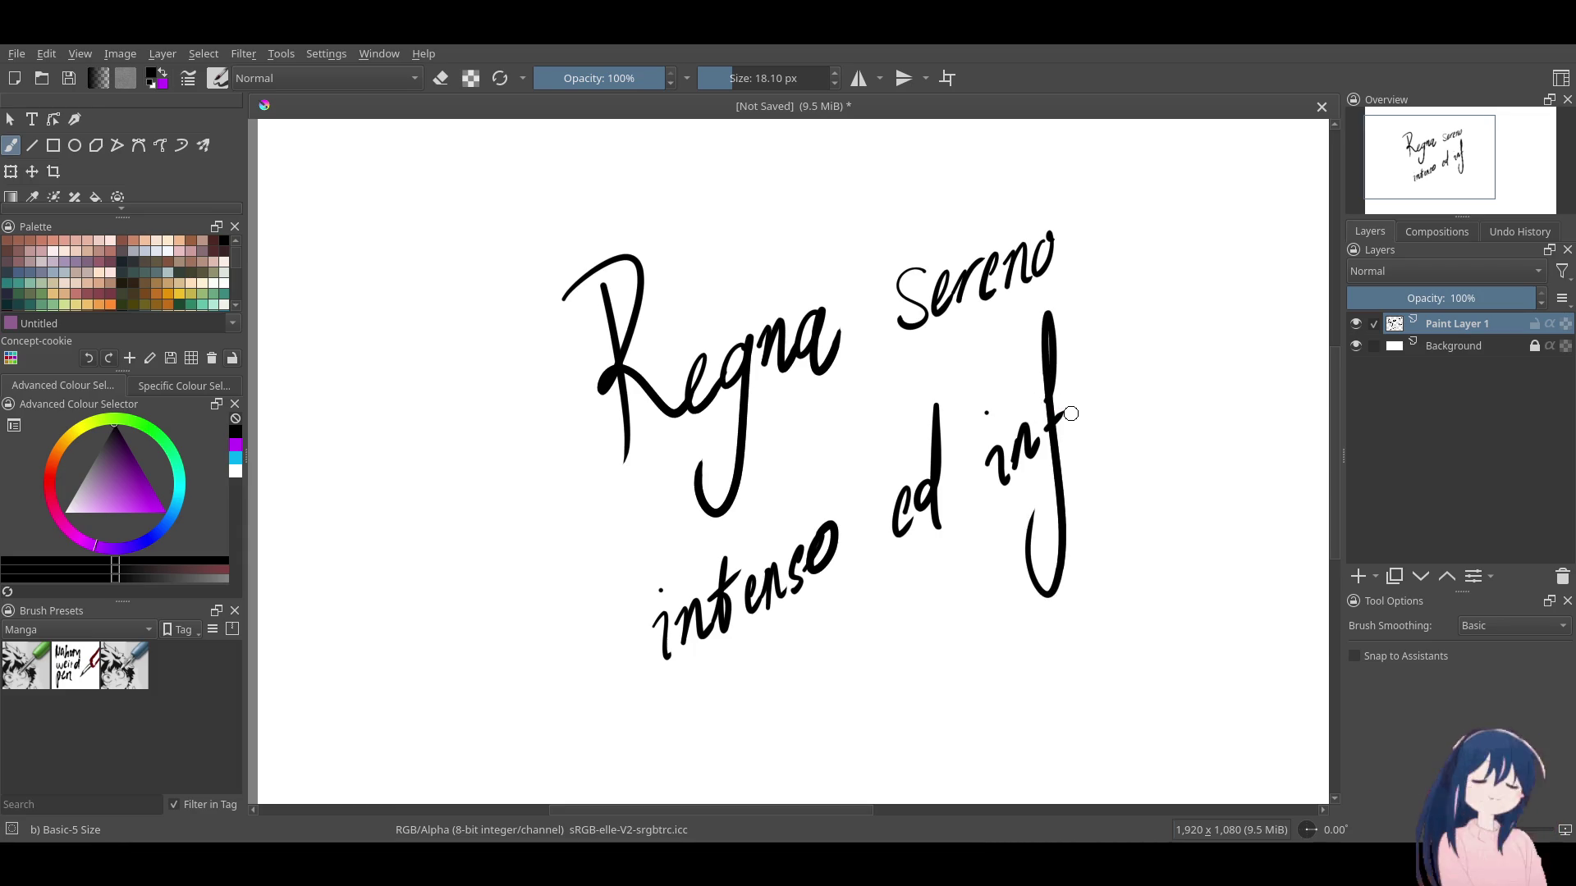
left_click(1071, 377)
mouse_move(1077, 404)
left_mouse_down()
mouse_move(1072, 442)
mouse_move(1098, 391)
left_mouse_up()
key("ctrl+z")
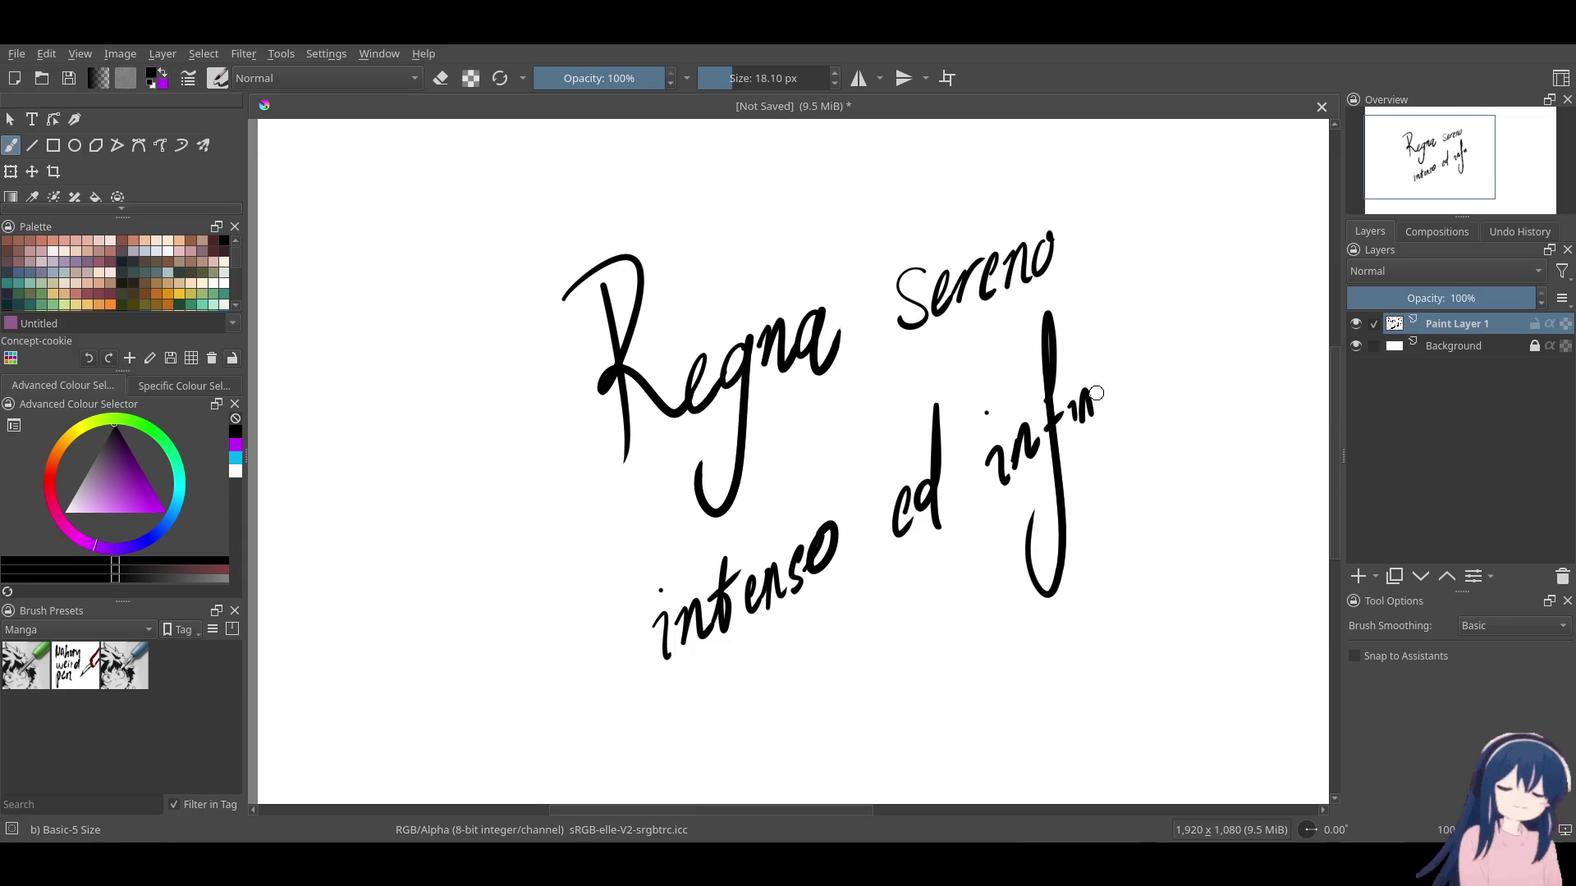
left_click(1097, 375)
Retry the t of 'infinito' several times, then switch the brush to eraser mode.
left_click_drag(1104, 315, 1110, 403)
key("ctrl+z")
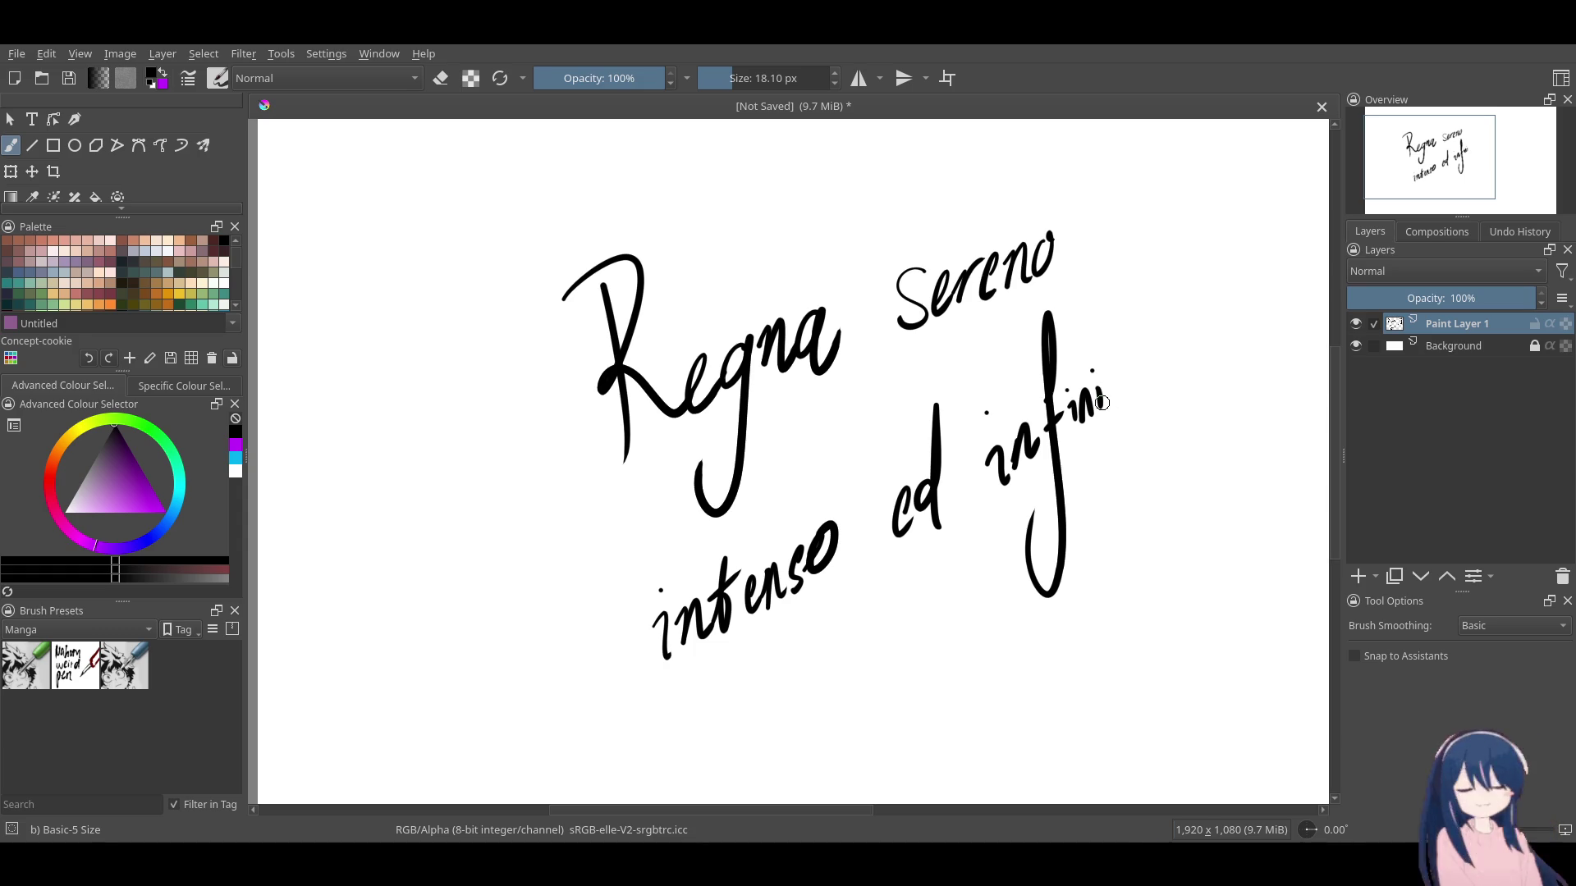
left_click_drag(1110, 290, 1131, 438)
key("ctrl+z")
left_click_drag(1112, 305, 1127, 435)
mouse_move(1103, 371)
left_mouse_down()
mouse_move(1130, 361)
mouse_move(1101, 328)
mouse_move(1131, 415)
mouse_move(1144, 361)
mouse_move(1134, 369)
left_mouse_up()
key("ctrl+z")
key("ctrl+z")
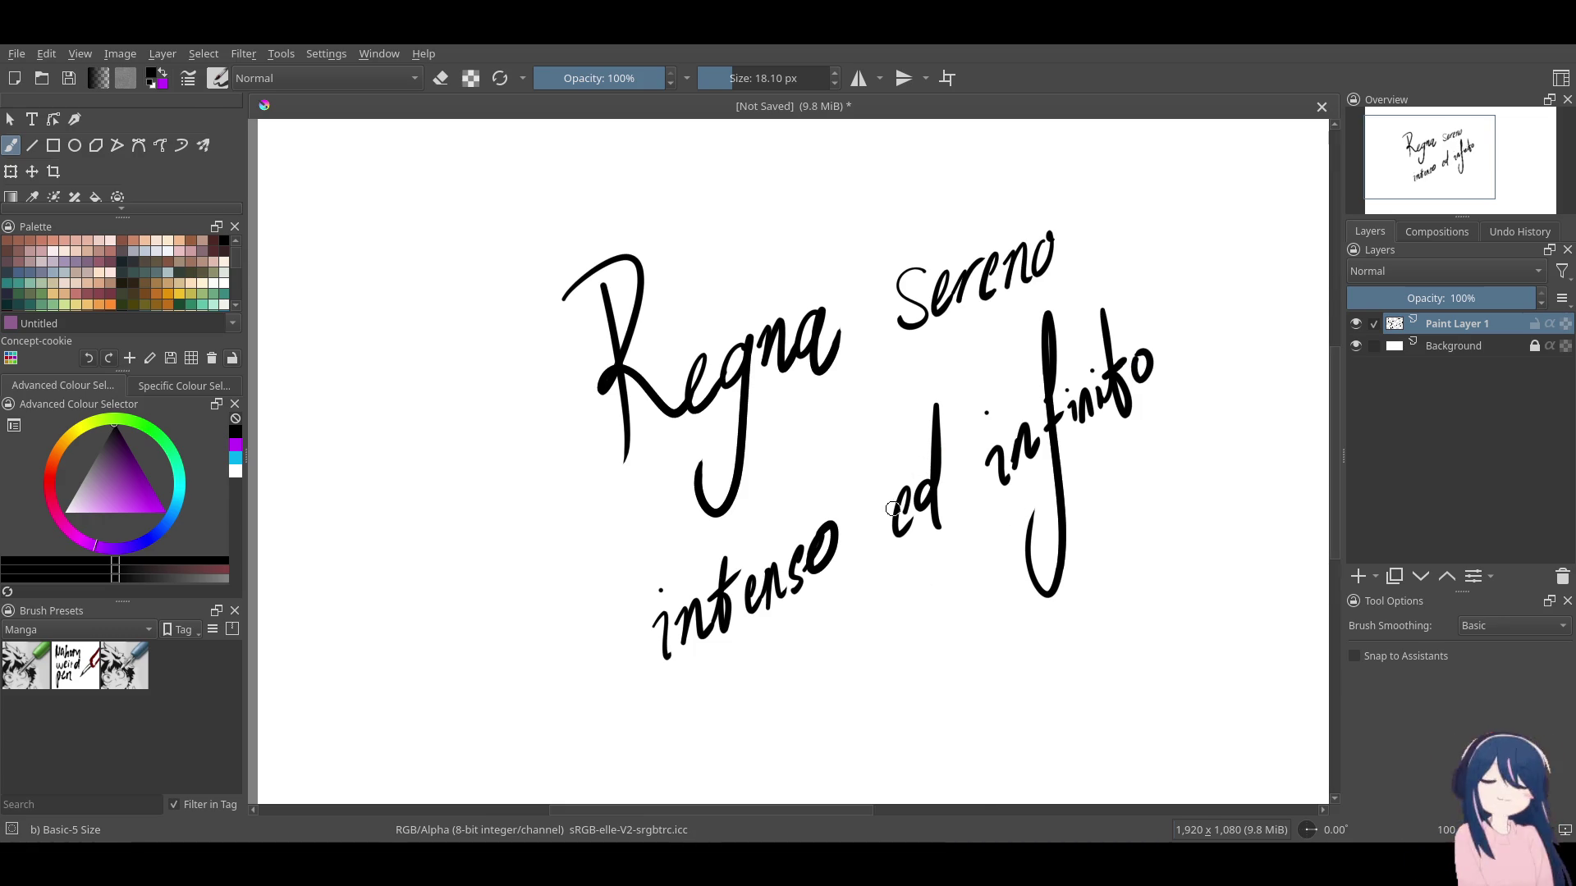
left_click(441, 78)
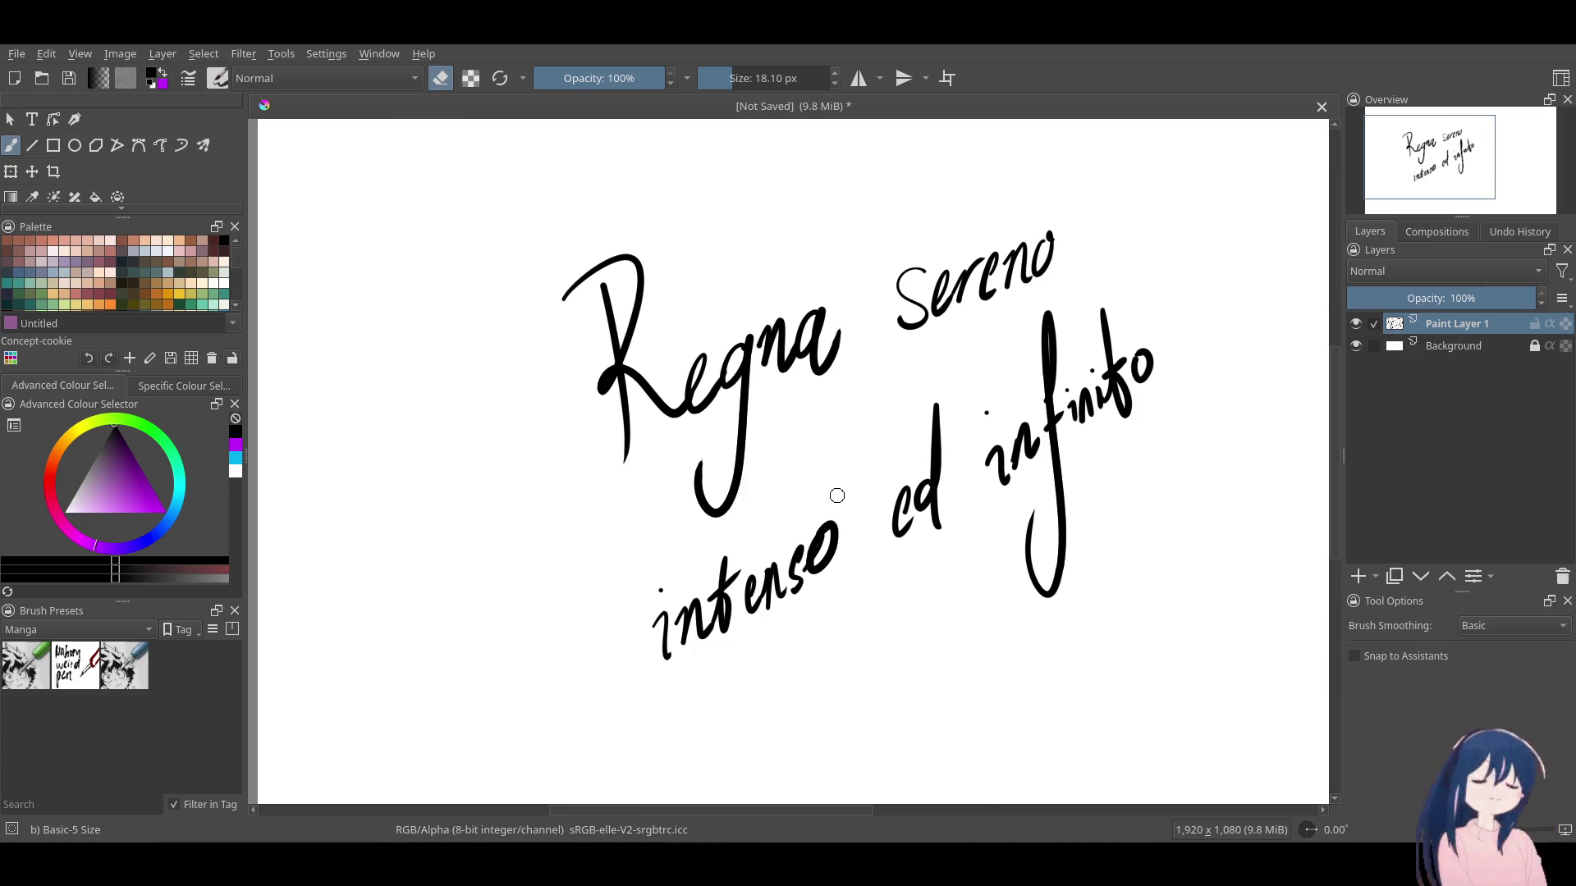
Erase the badly written 'ed' and reduce the brush size to 11.40 px.
mouse_move(909, 458)
left_mouse_down()
mouse_move(904, 554)
mouse_move(918, 480)
mouse_move(939, 513)
left_mouse_up()
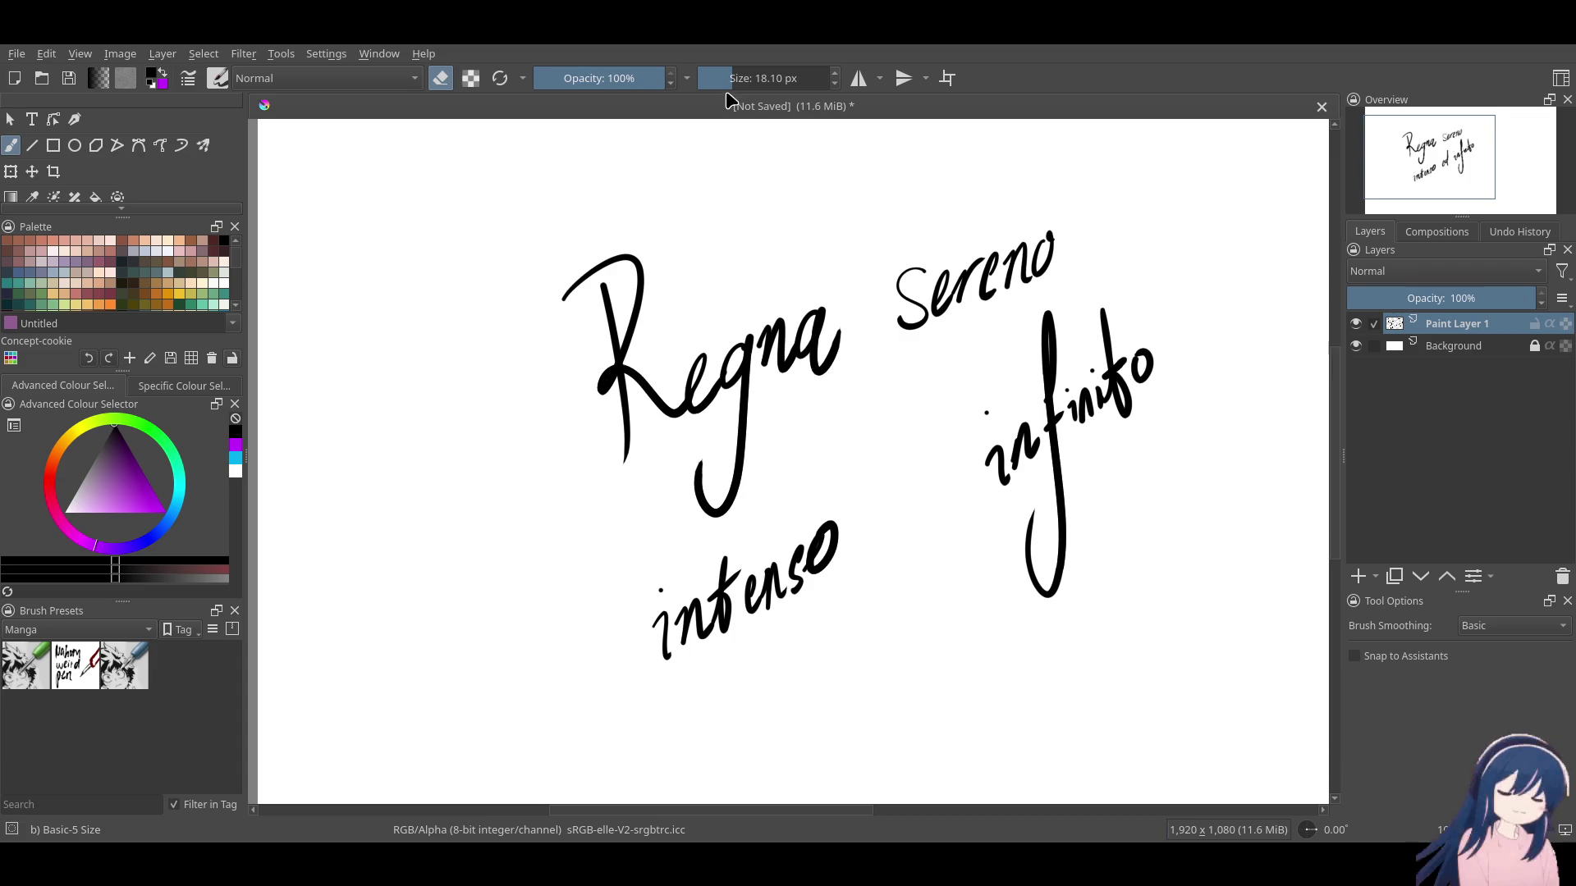
left_click_drag(724, 78, 713, 78)
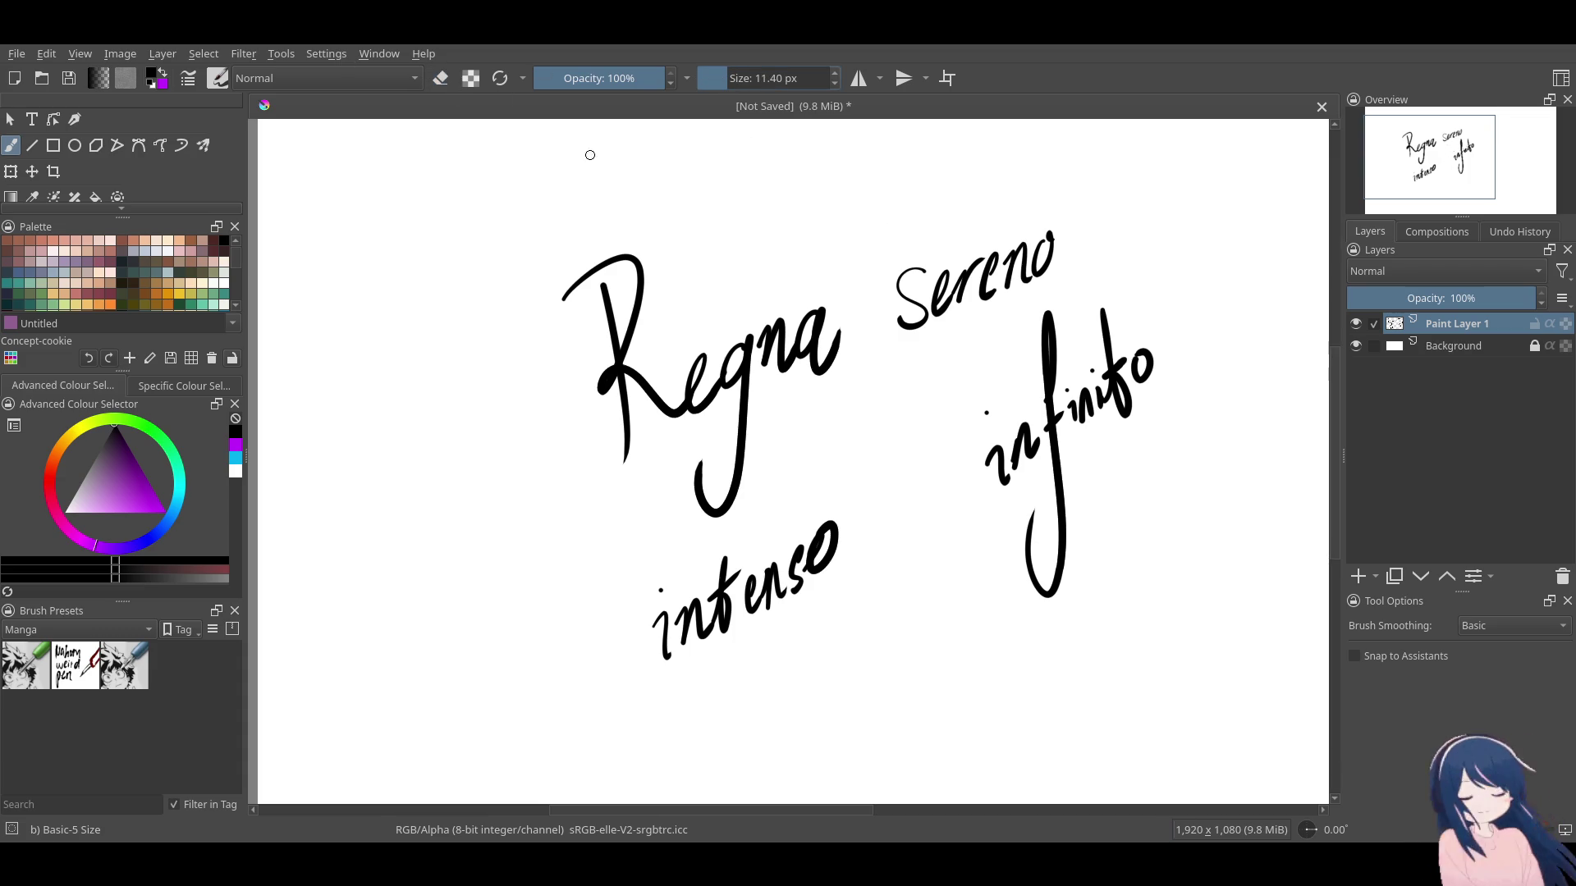
mouse_move(889, 519)
left_mouse_down()
mouse_move(893, 502)
mouse_move(903, 523)
mouse_move(907, 483)
left_mouse_up()
key("ctrl+z")
key("ctrl+z")
key("ctrl+z")
key("ctrl+z")
key("ctrl+z")
key("ctrl+z")
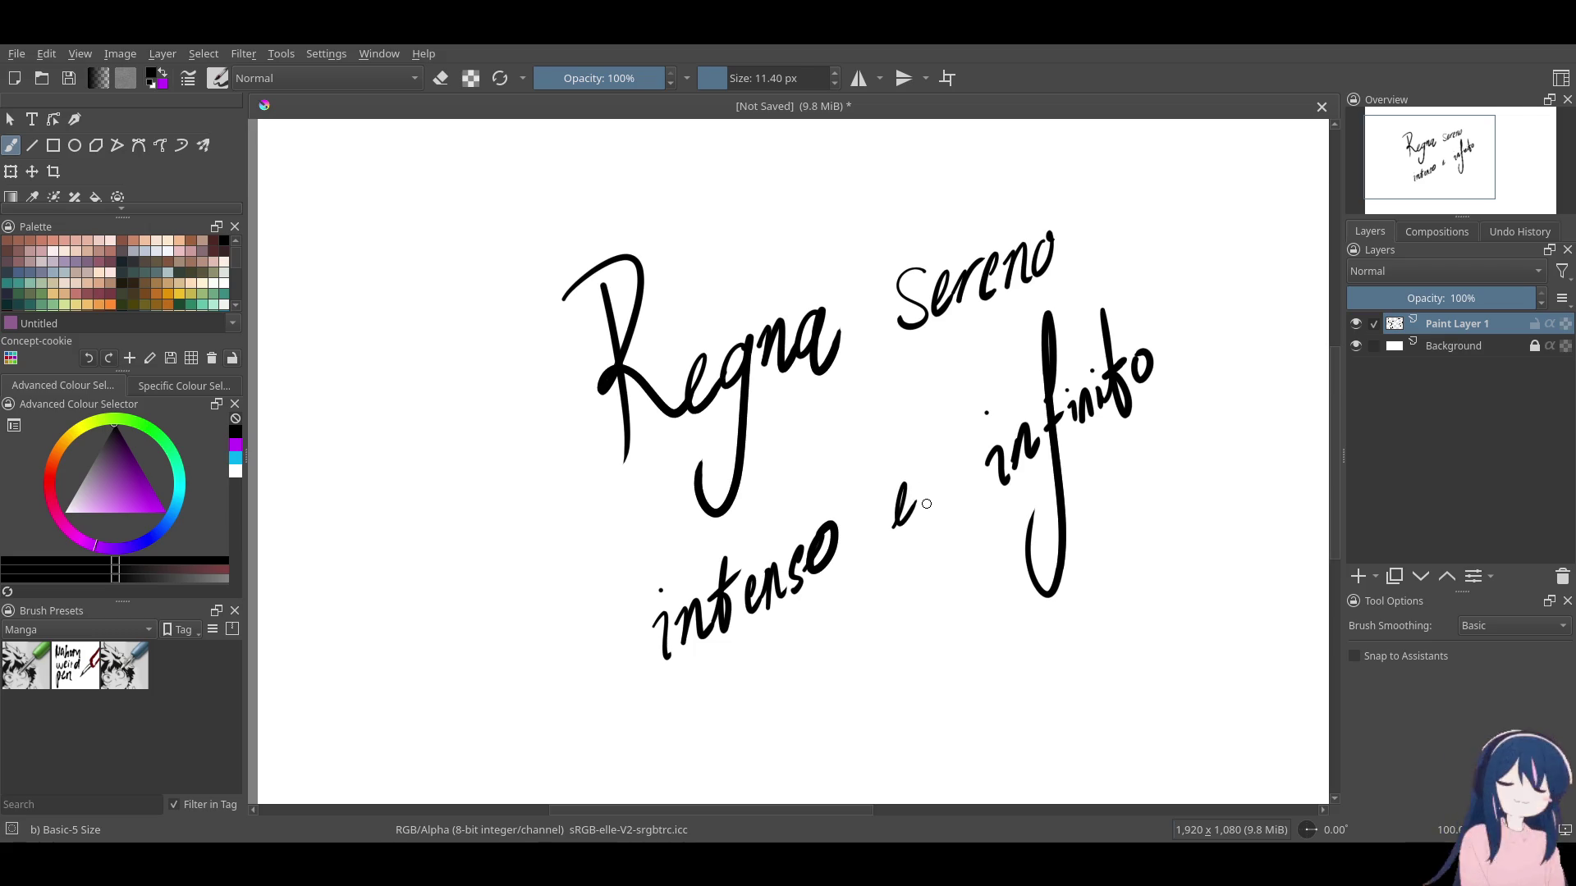
Retry the d stem of 'ed' several times, undoing each unsatisfactory stroke.
mouse_move(925, 477)
left_mouse_down()
mouse_move(930, 394)
mouse_move(947, 536)
left_mouse_up()
key("ctrl+z")
key("ctrl+z")
left_click_drag(926, 474, 945, 531)
key("ctrl+z")
left_click_drag(936, 470, 944, 515)
key("ctrl+z")
left_click_drag(931, 391, 954, 503)
key("ctrl+z")
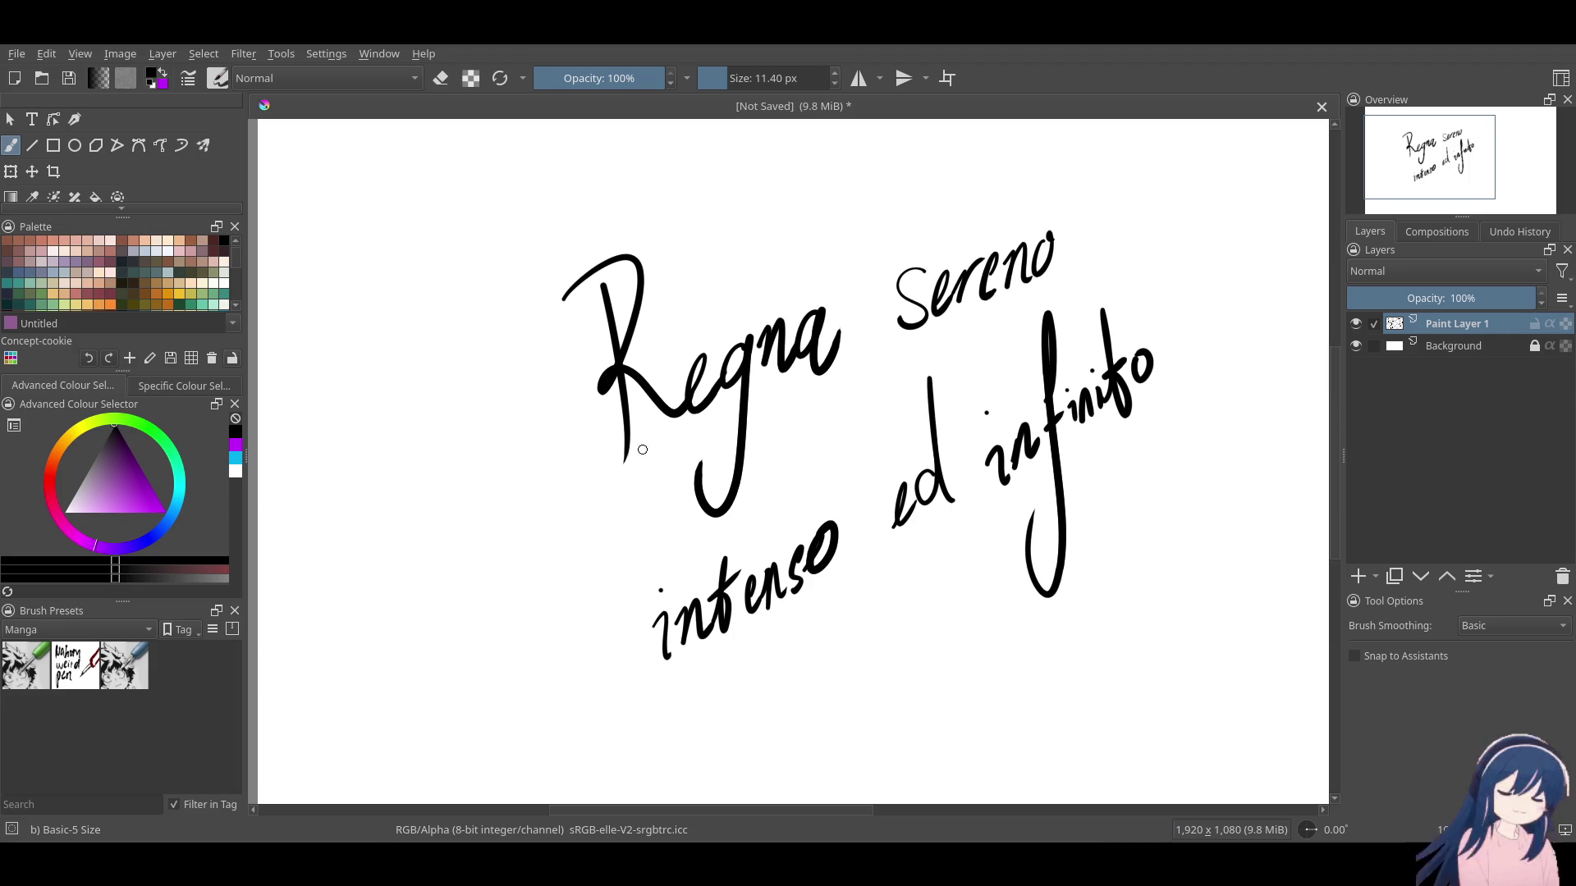
middle_click_drag(1129, 408, 1102, 405)
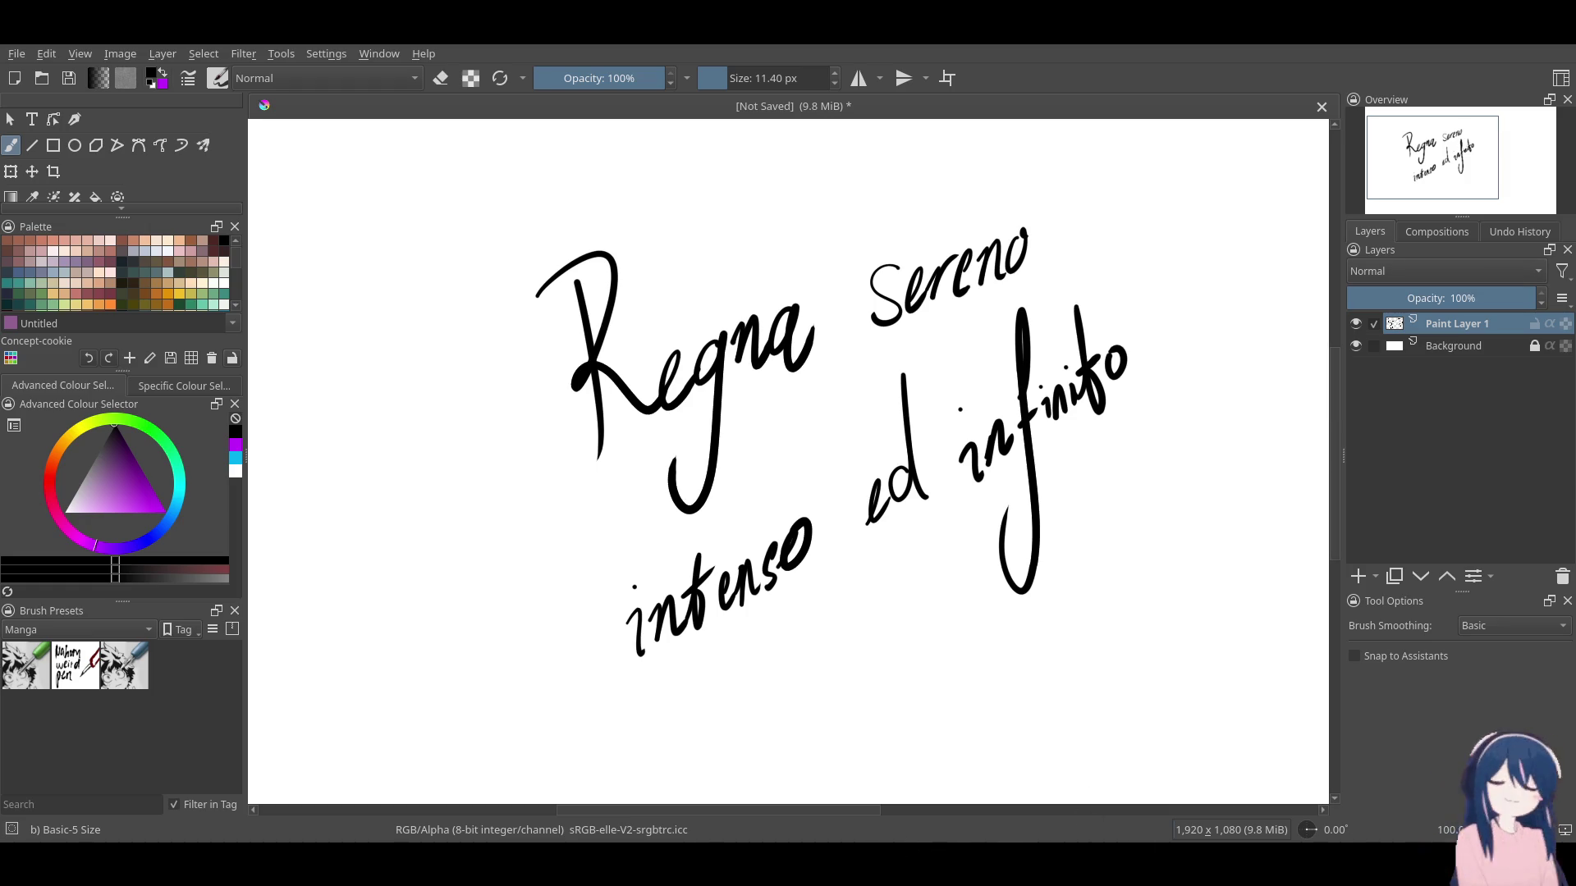
Pan the Krita canvas sideways to leave the finished handwriting.
middle_click_drag(930, 640, 884, 644)
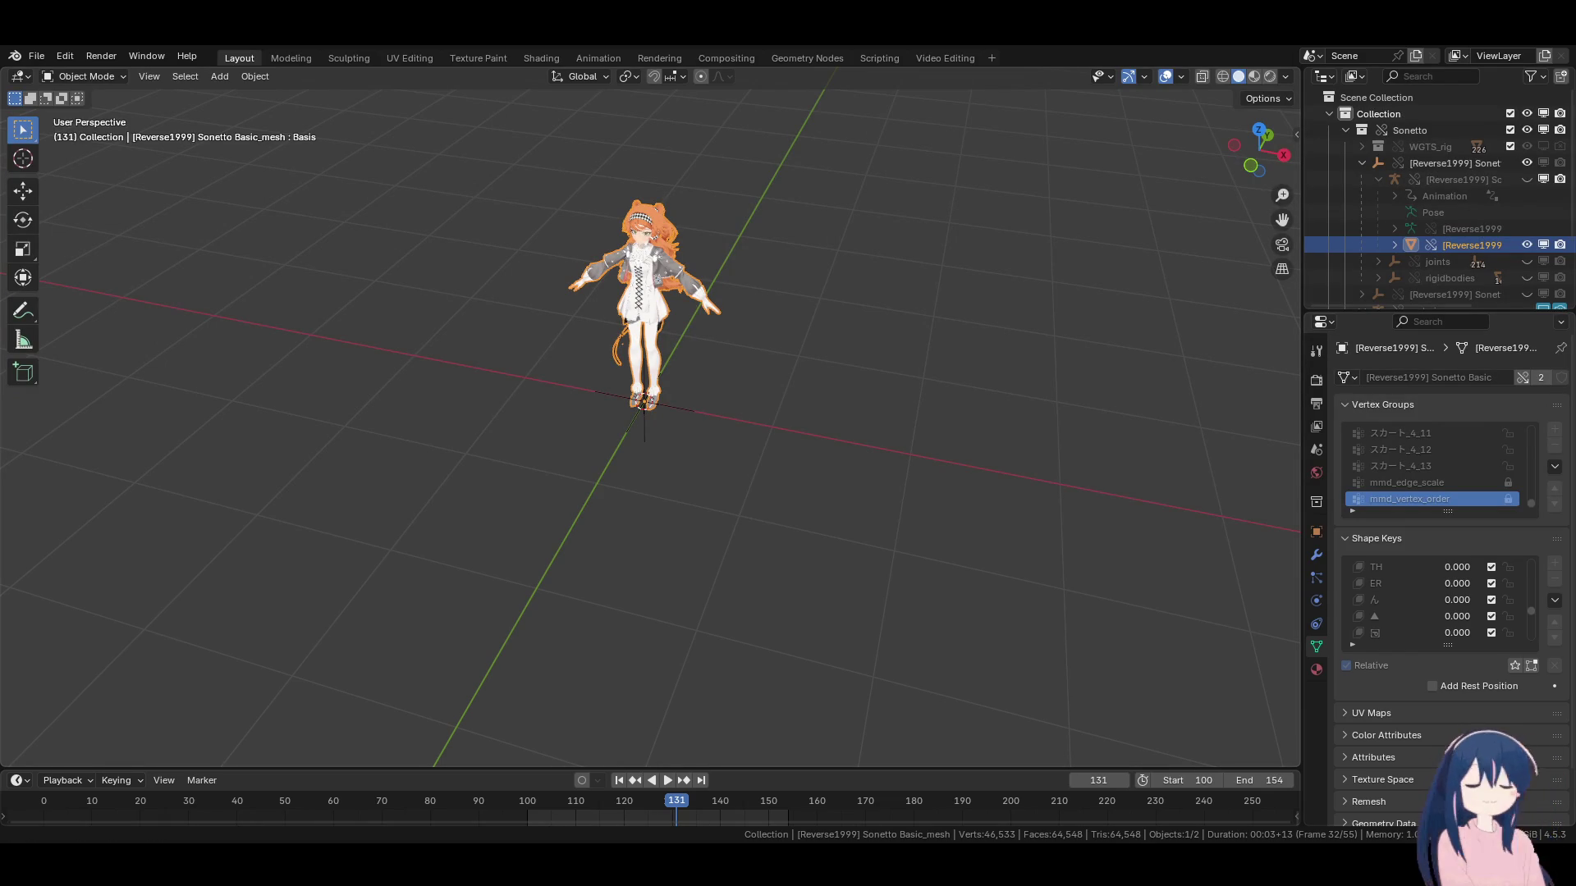
Deselect the Sonetto model and drop the handwriting screenshot in as a 5 m image empty.
middle_click_drag(854, 581, 640, 468)
left_click(656, 493)
middle_click_drag(676, 520, 703, 540)
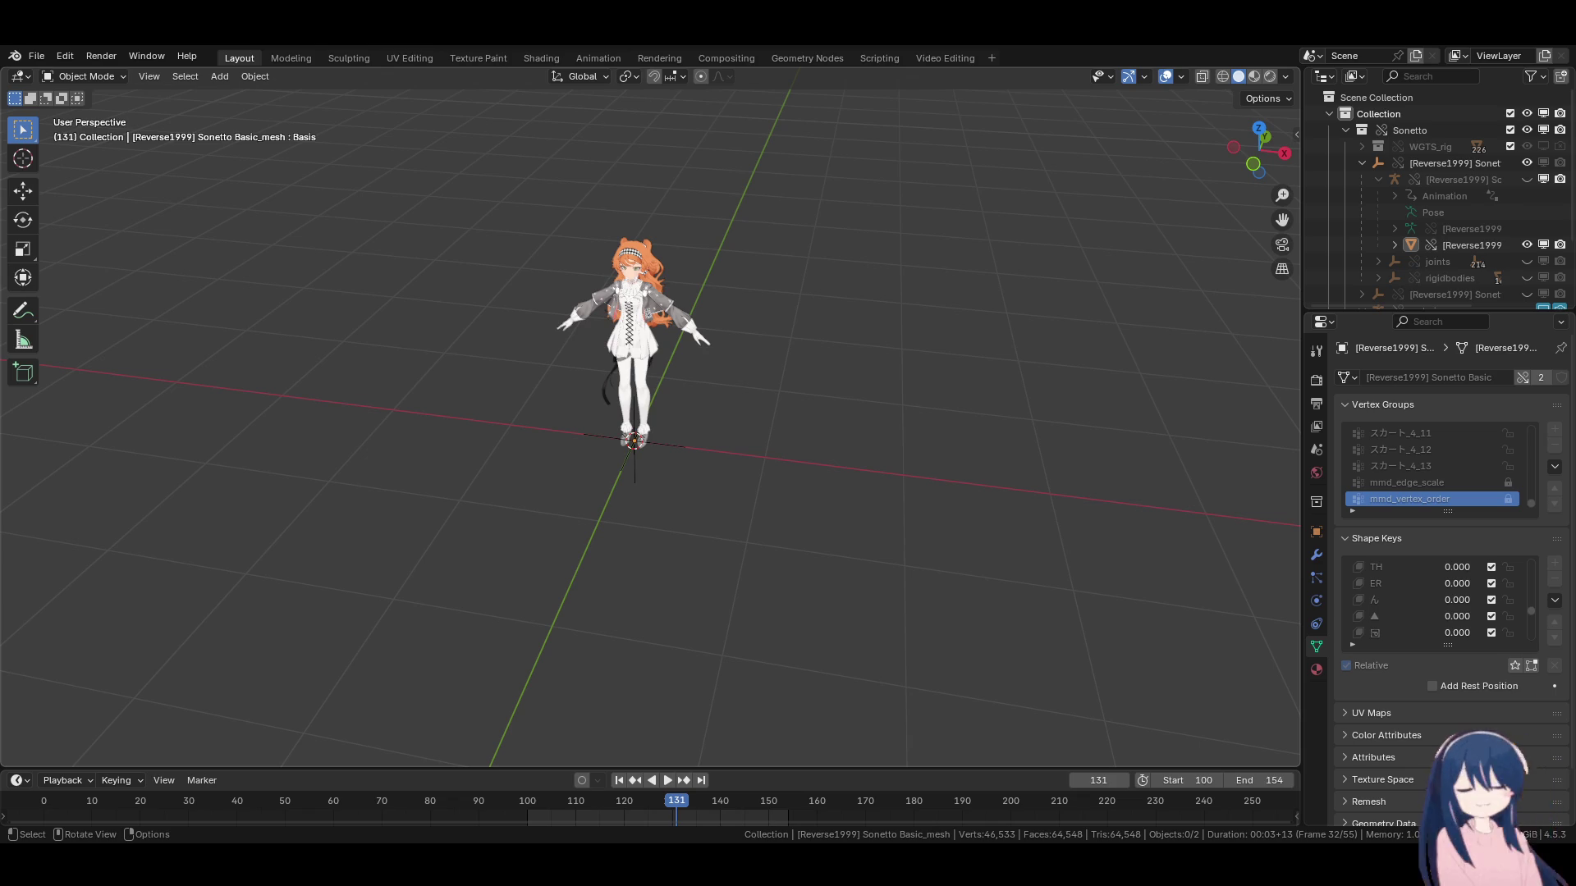
left_click_drag(989, 736, 517, 579)
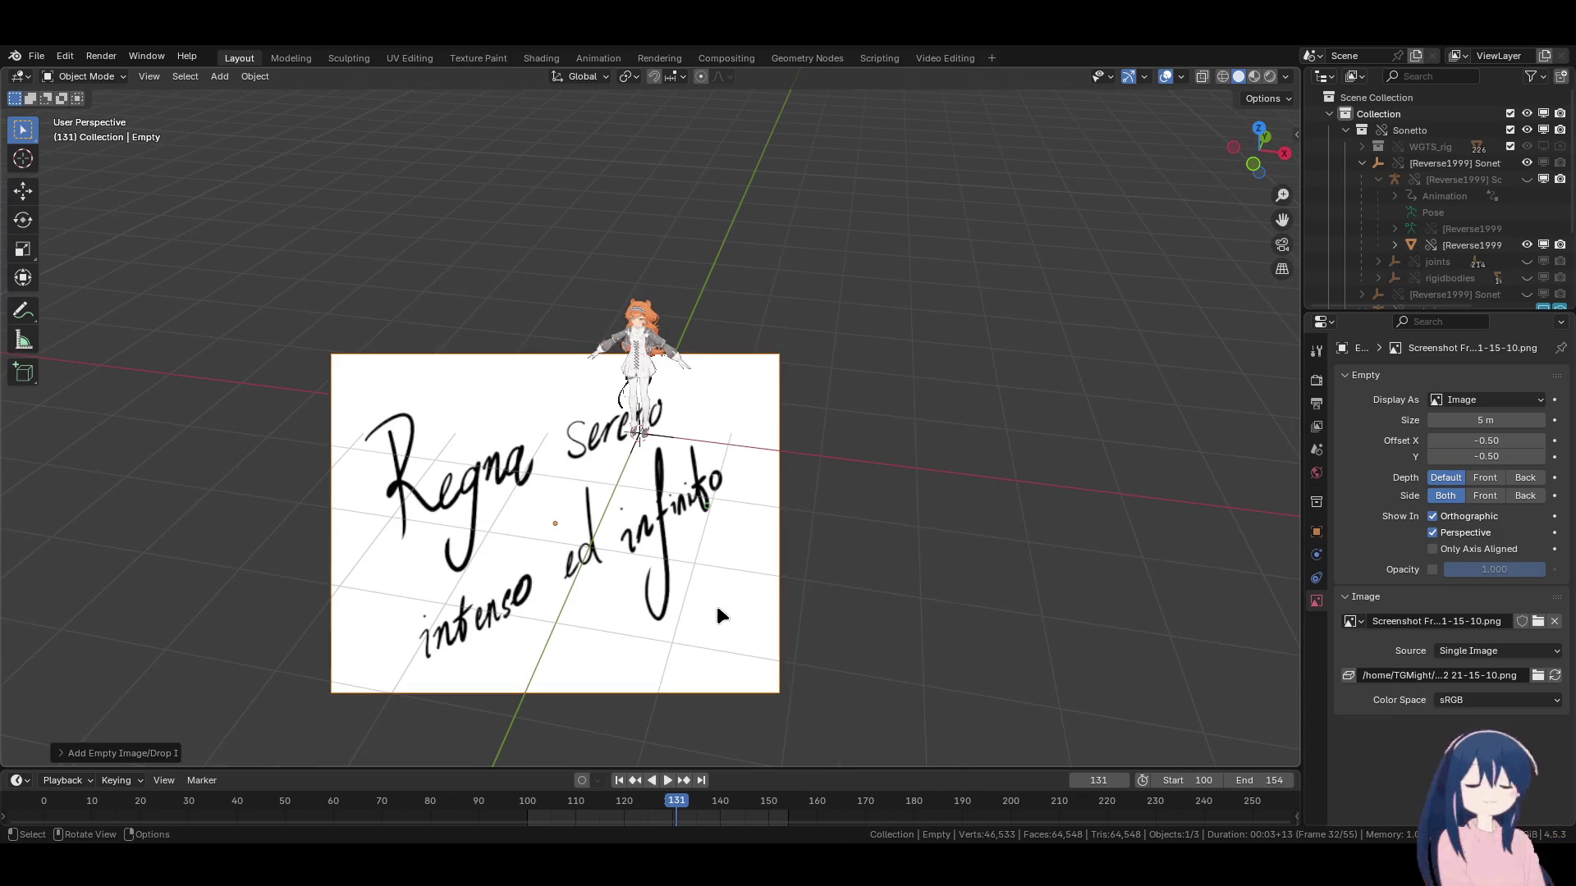
From Top view, clear the image empty's rotation and move it right of the Sonetto model.
left_click(903, 609)
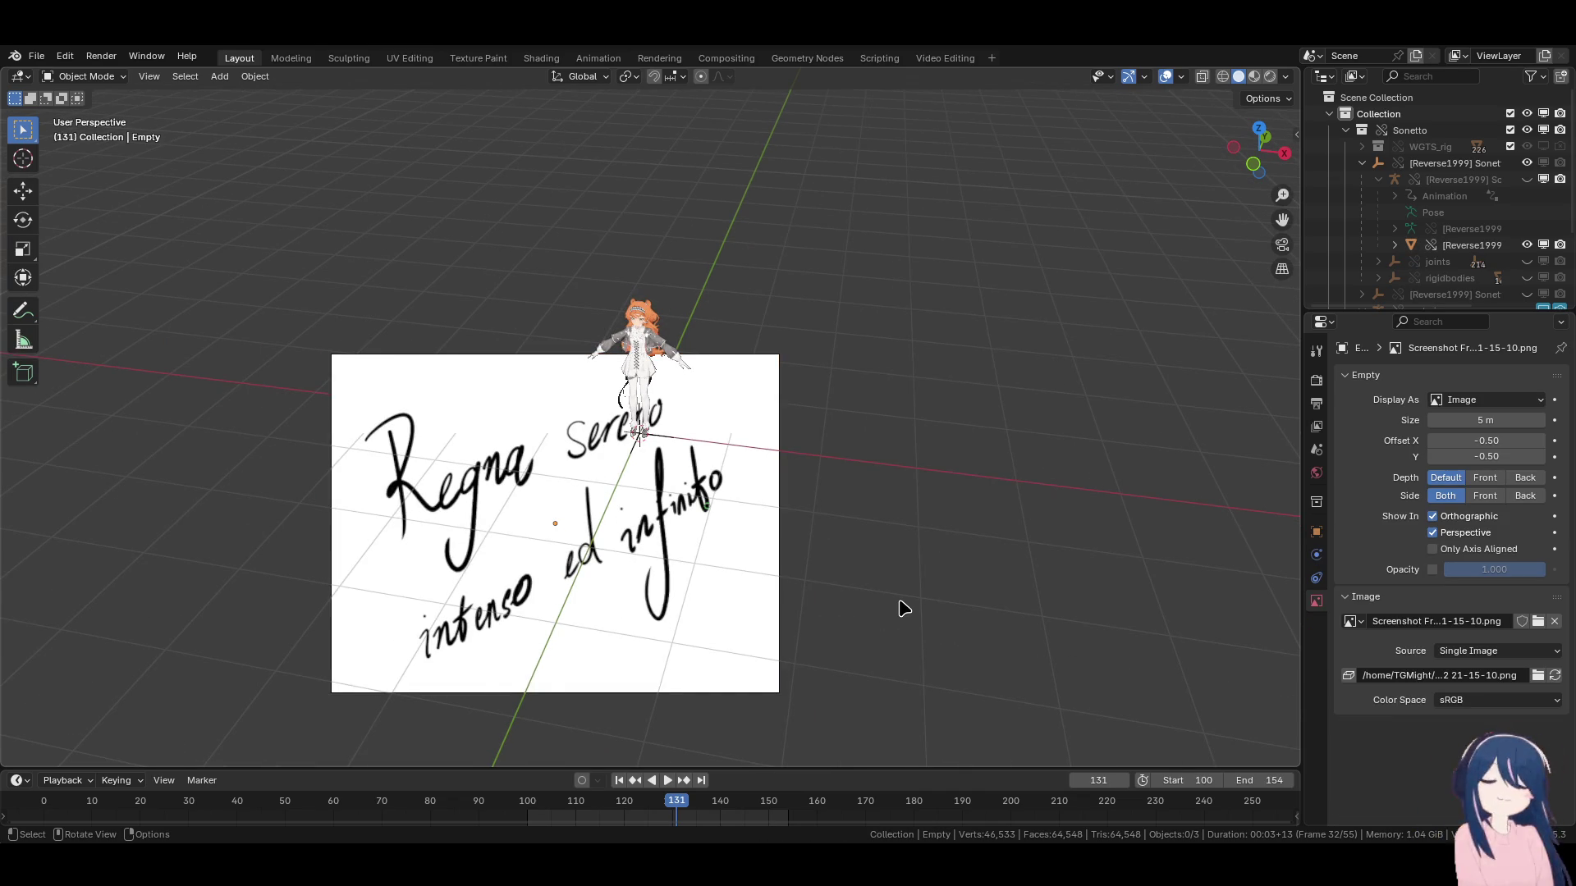
key("KP_7")
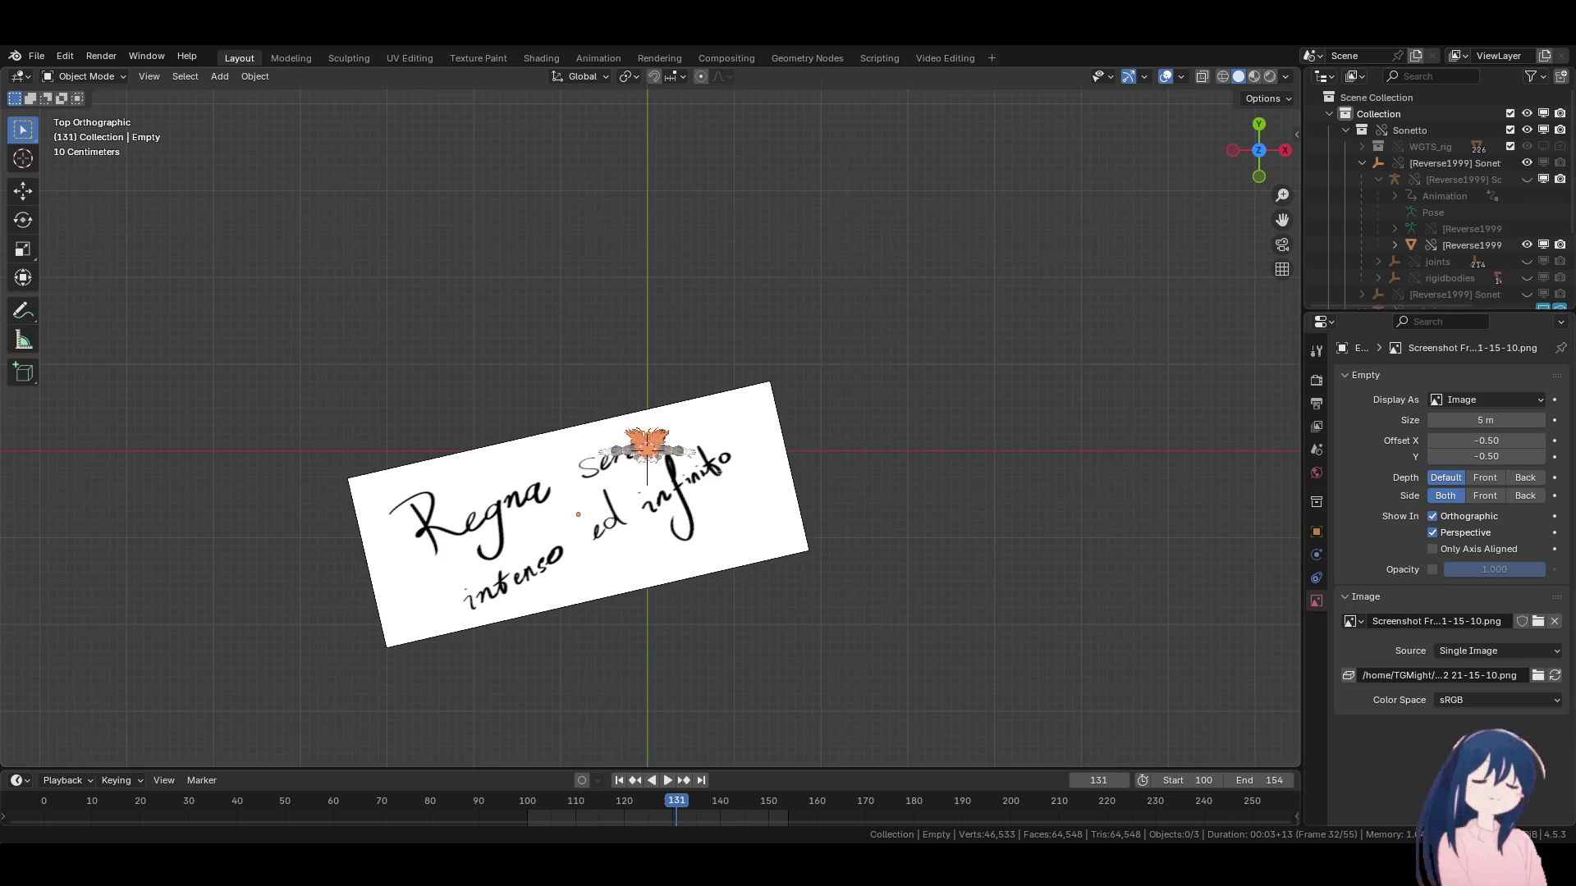
left_click(683, 540)
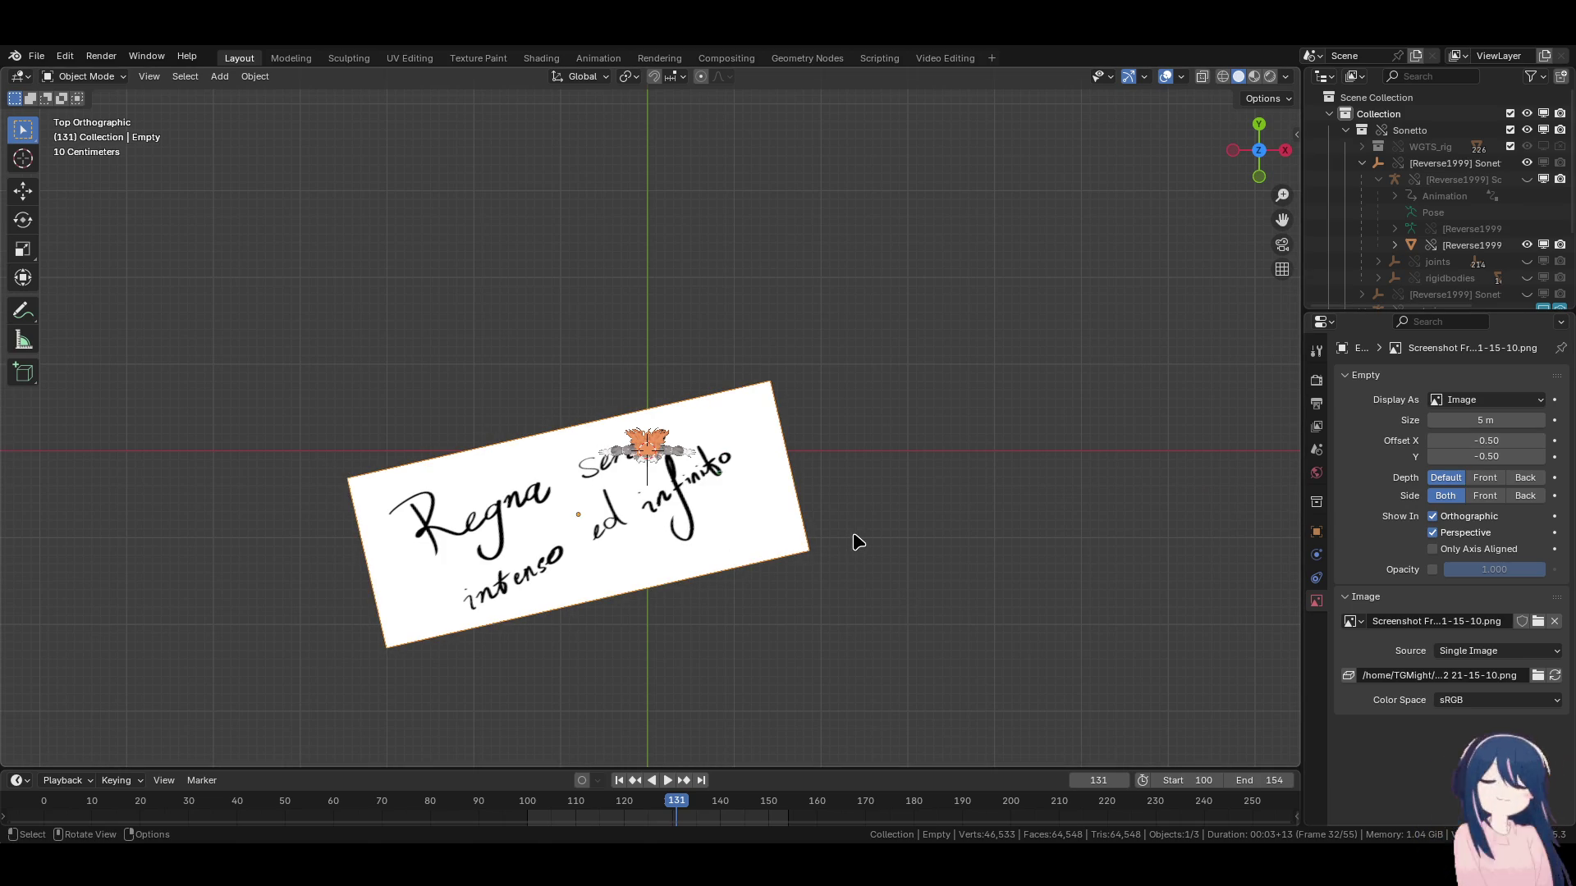
key("alt+r")
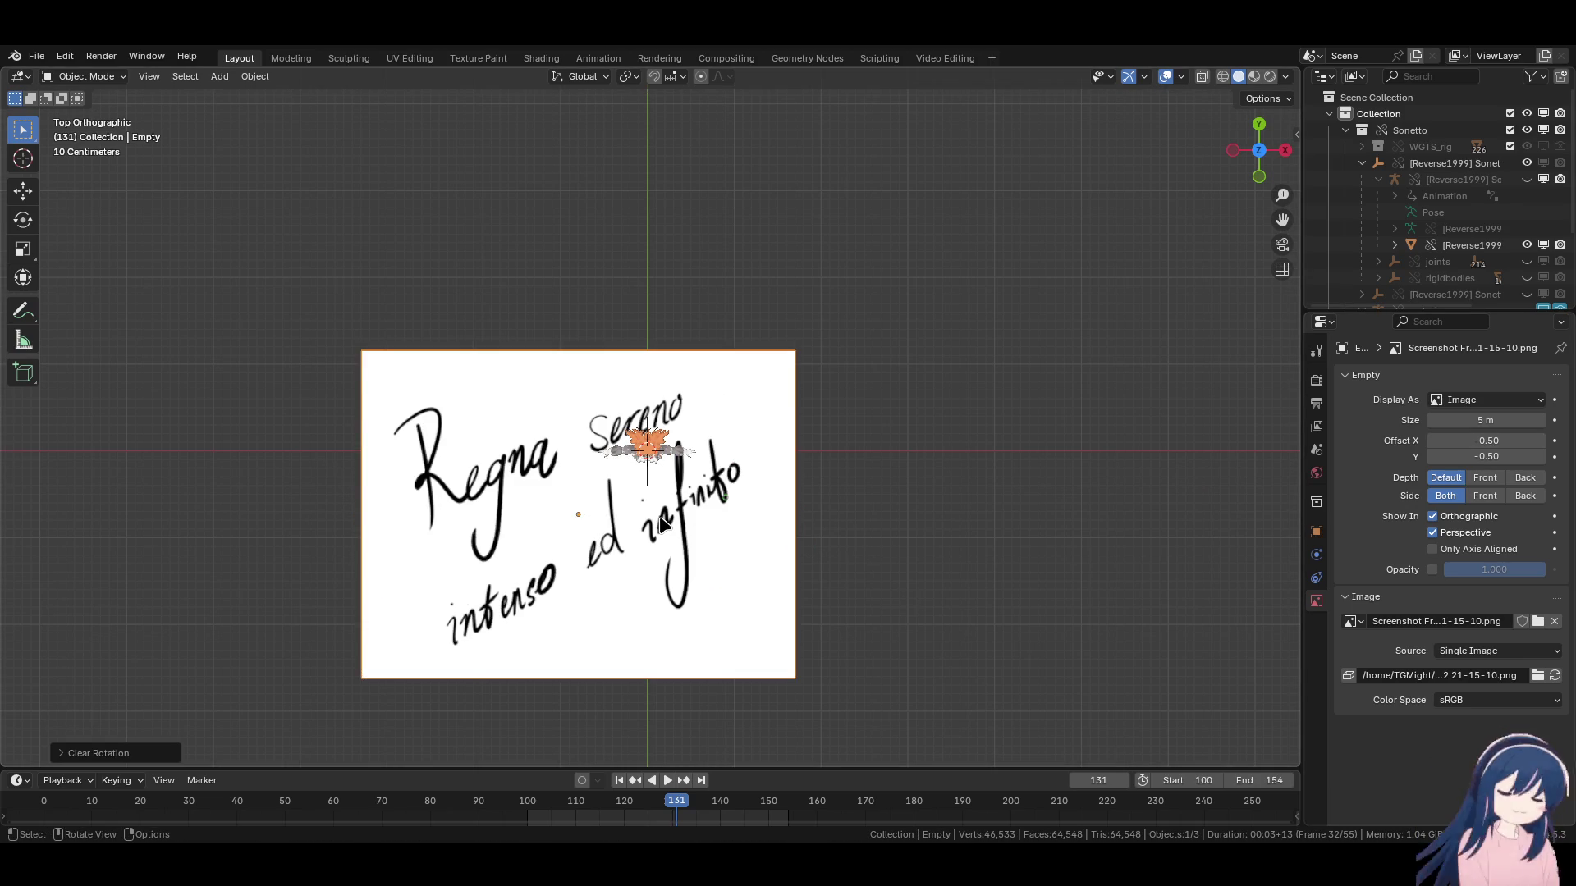
key("g")
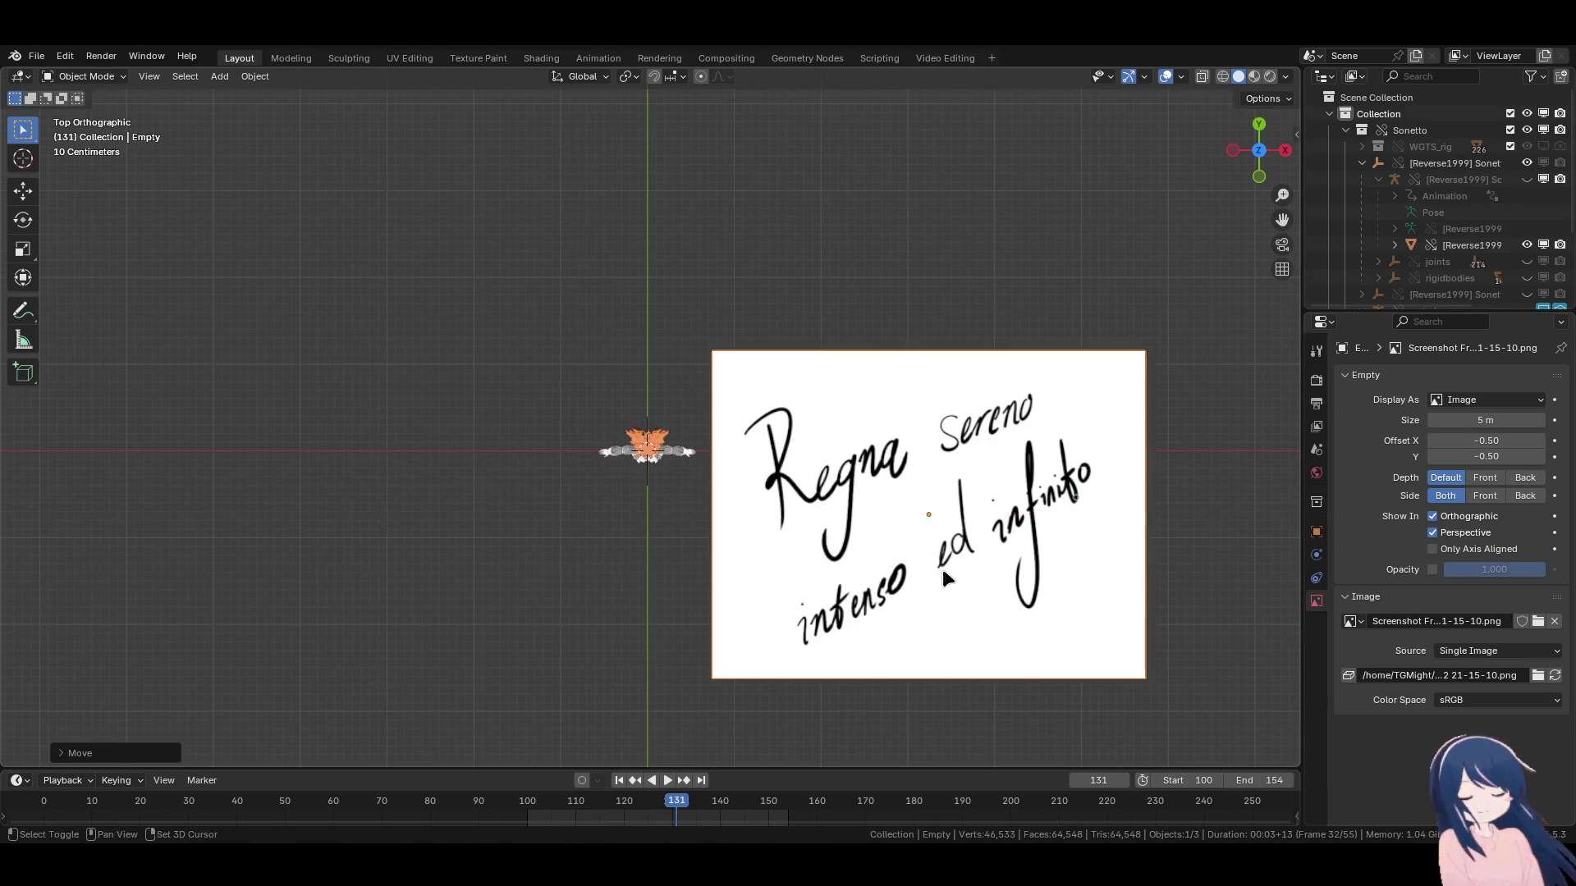
left_click(745, 538)
scroll(750, 536, "up", 1, "ctrl")
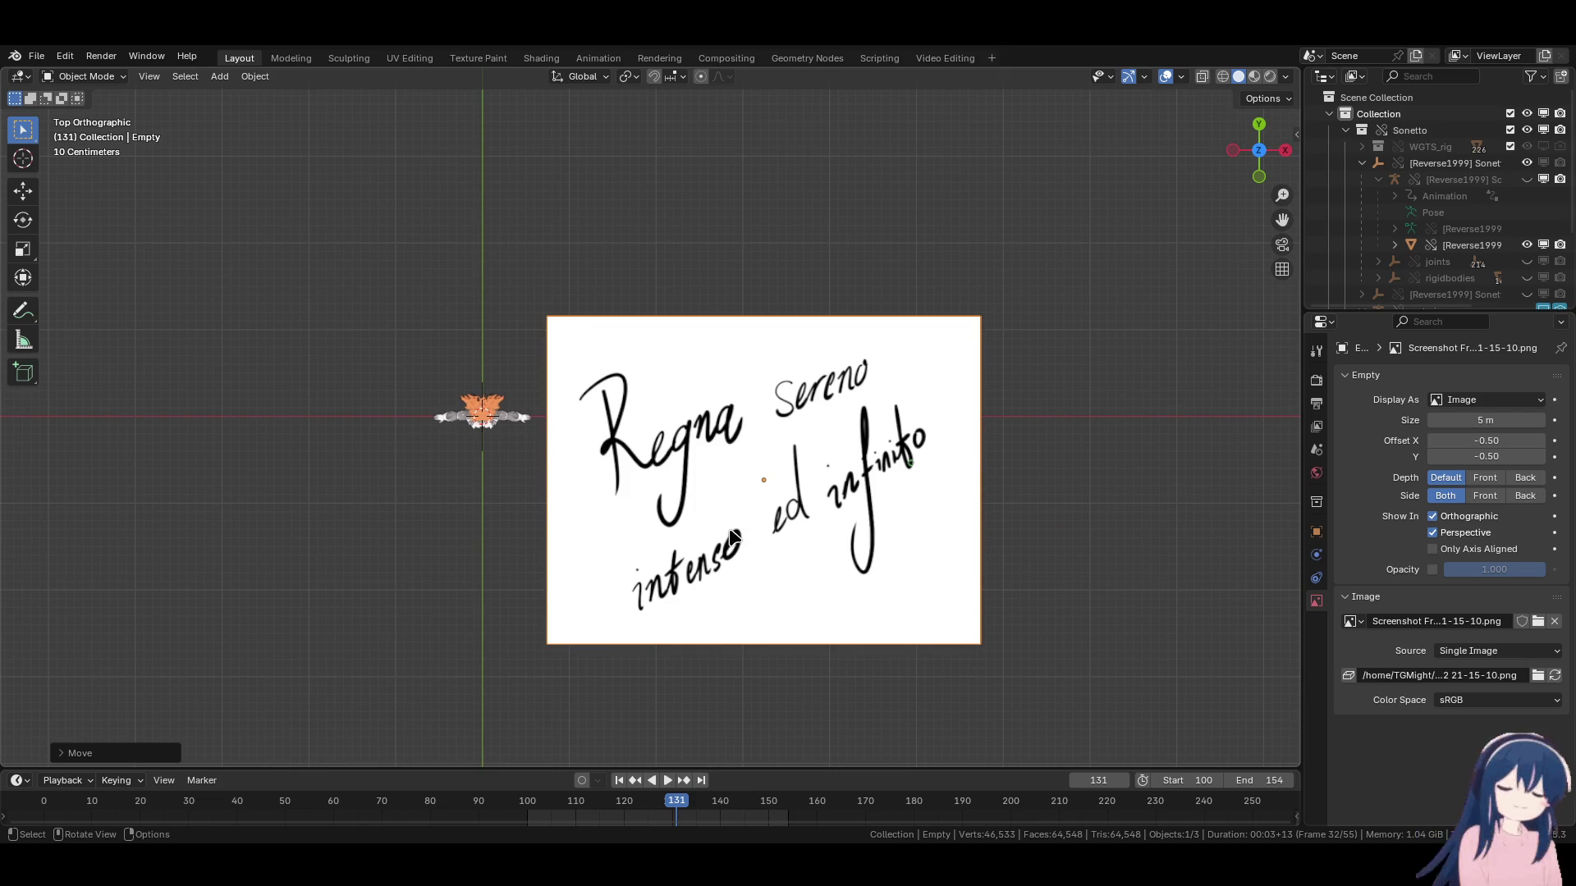
scroll(618, 481, "up", 2)
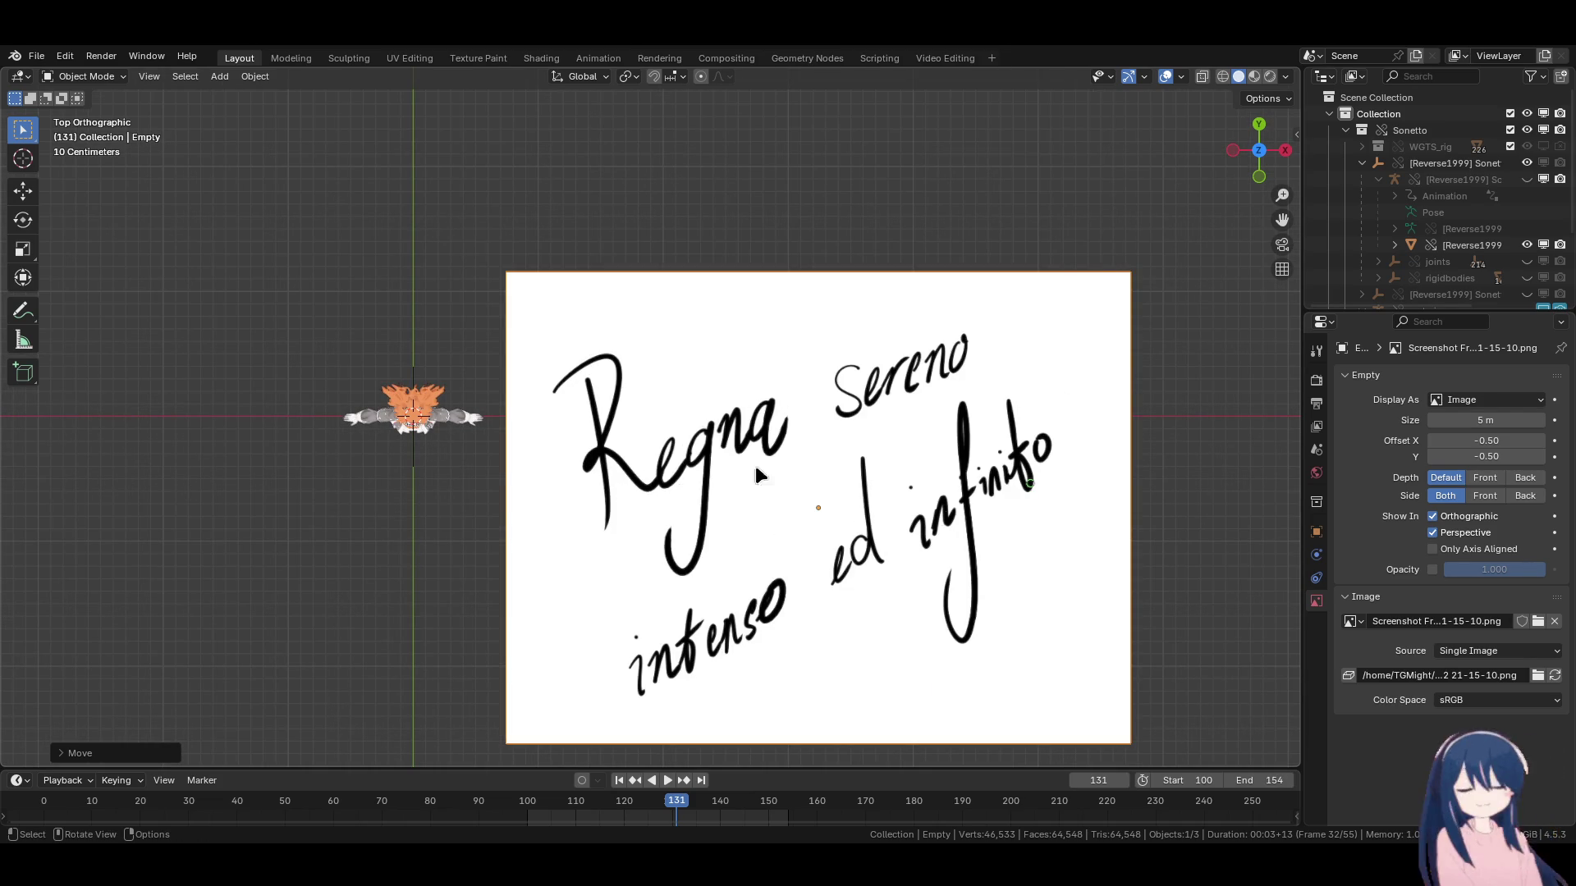
left_click(431, 286)
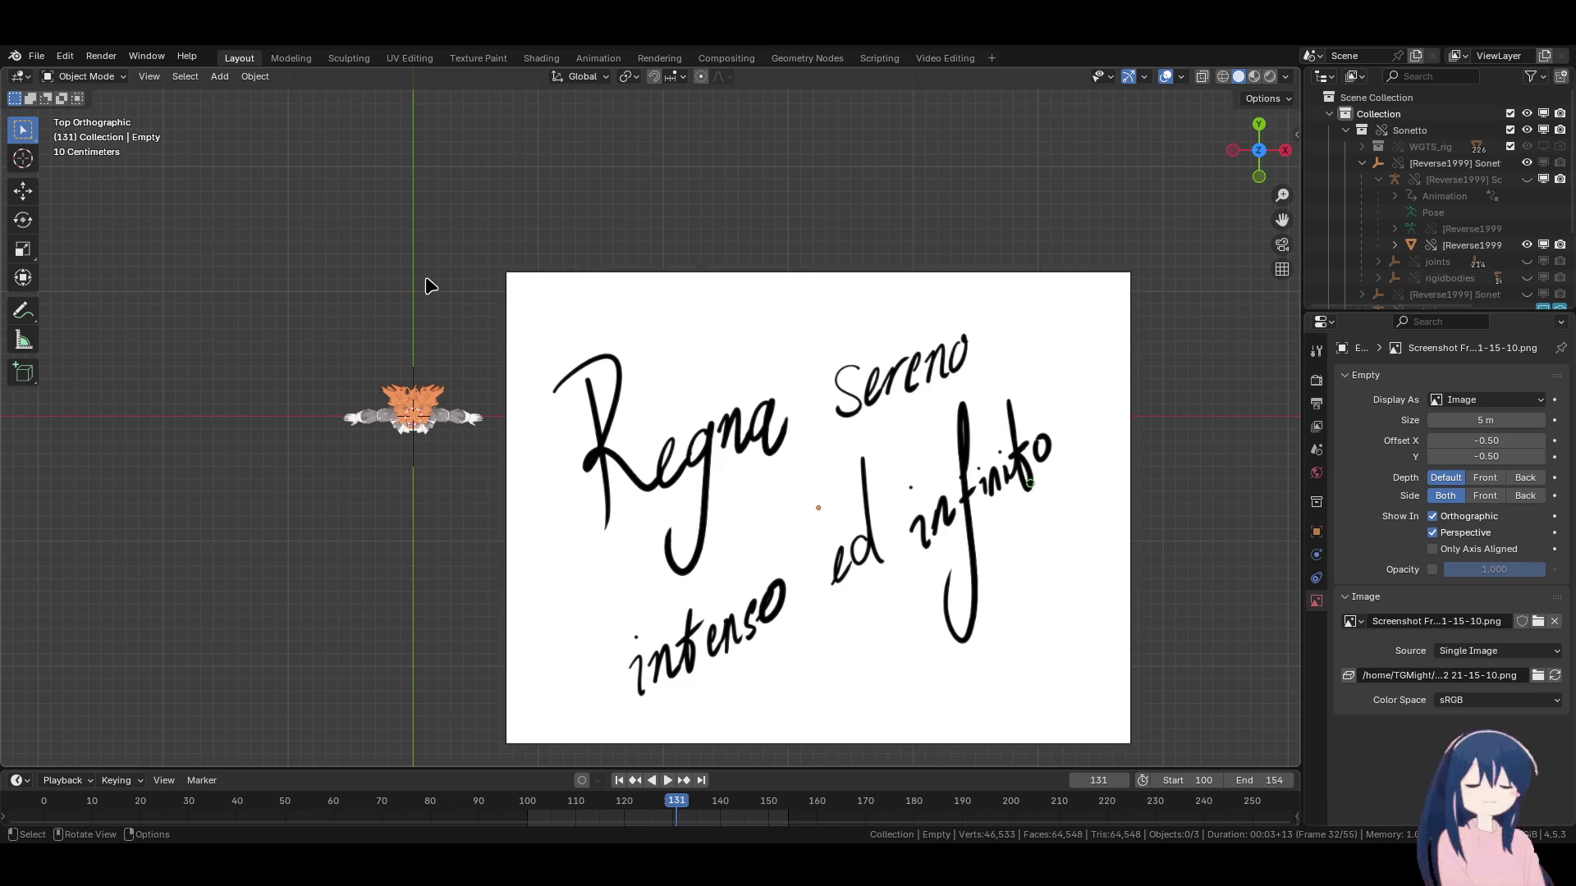
Rename the Outliner's Collection to 'Character'.
left_click(1330, 114)
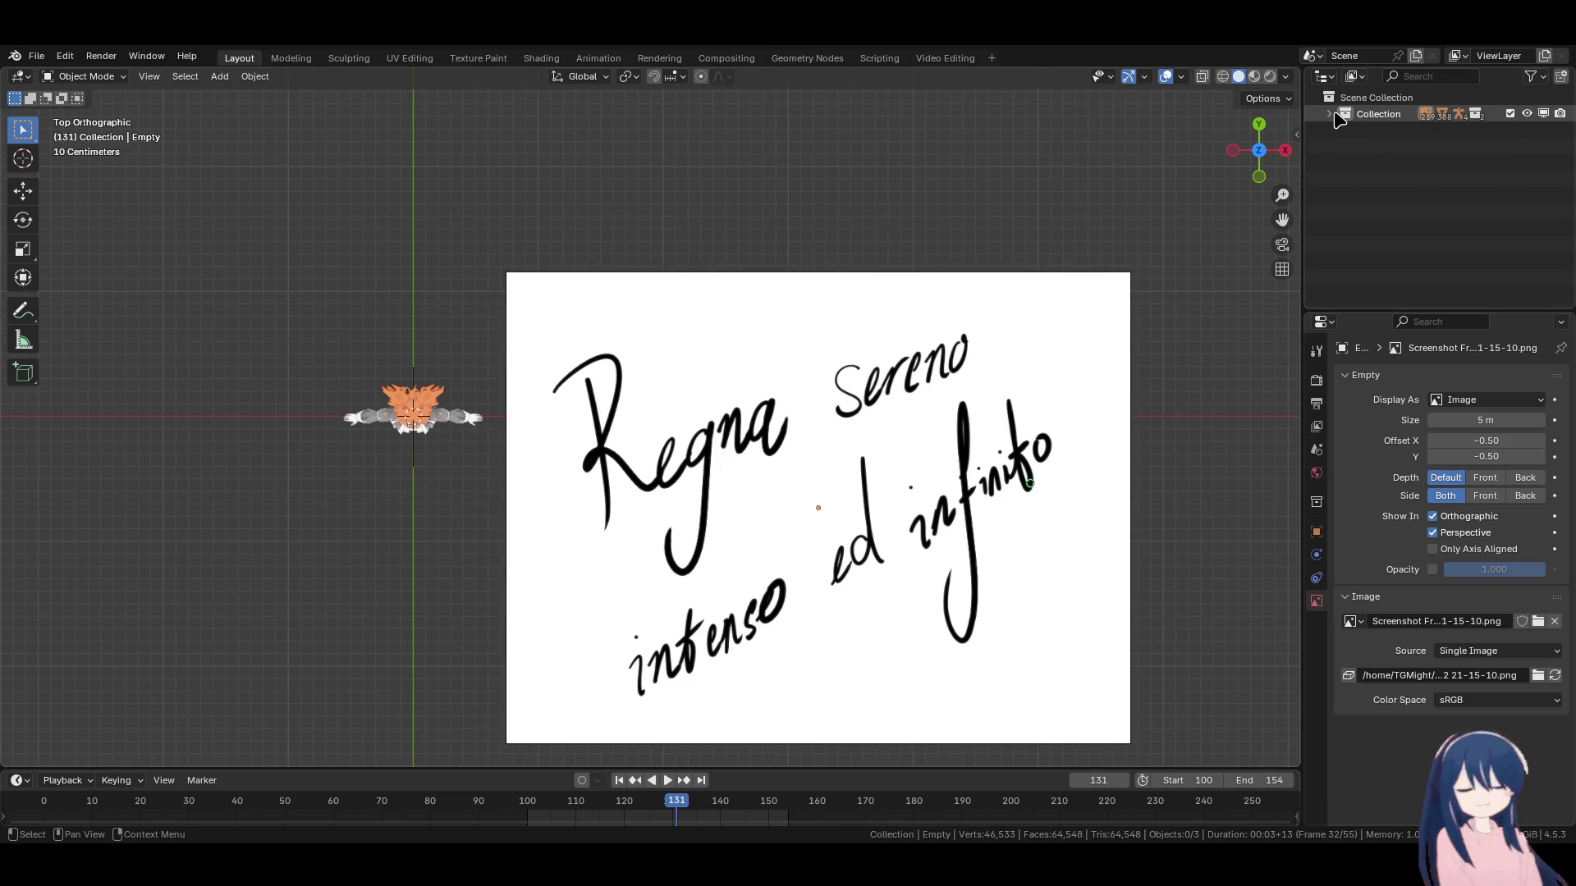
left_click(1329, 113)
double_click(1372, 113)
type("Character")
key("Return")
Create a new collection and name it 'Scene'.
left_click(1331, 114)
right_click(1334, 119)
left_click(1330, 97)
double_click(1371, 130)
type("Scene")
key("Return")
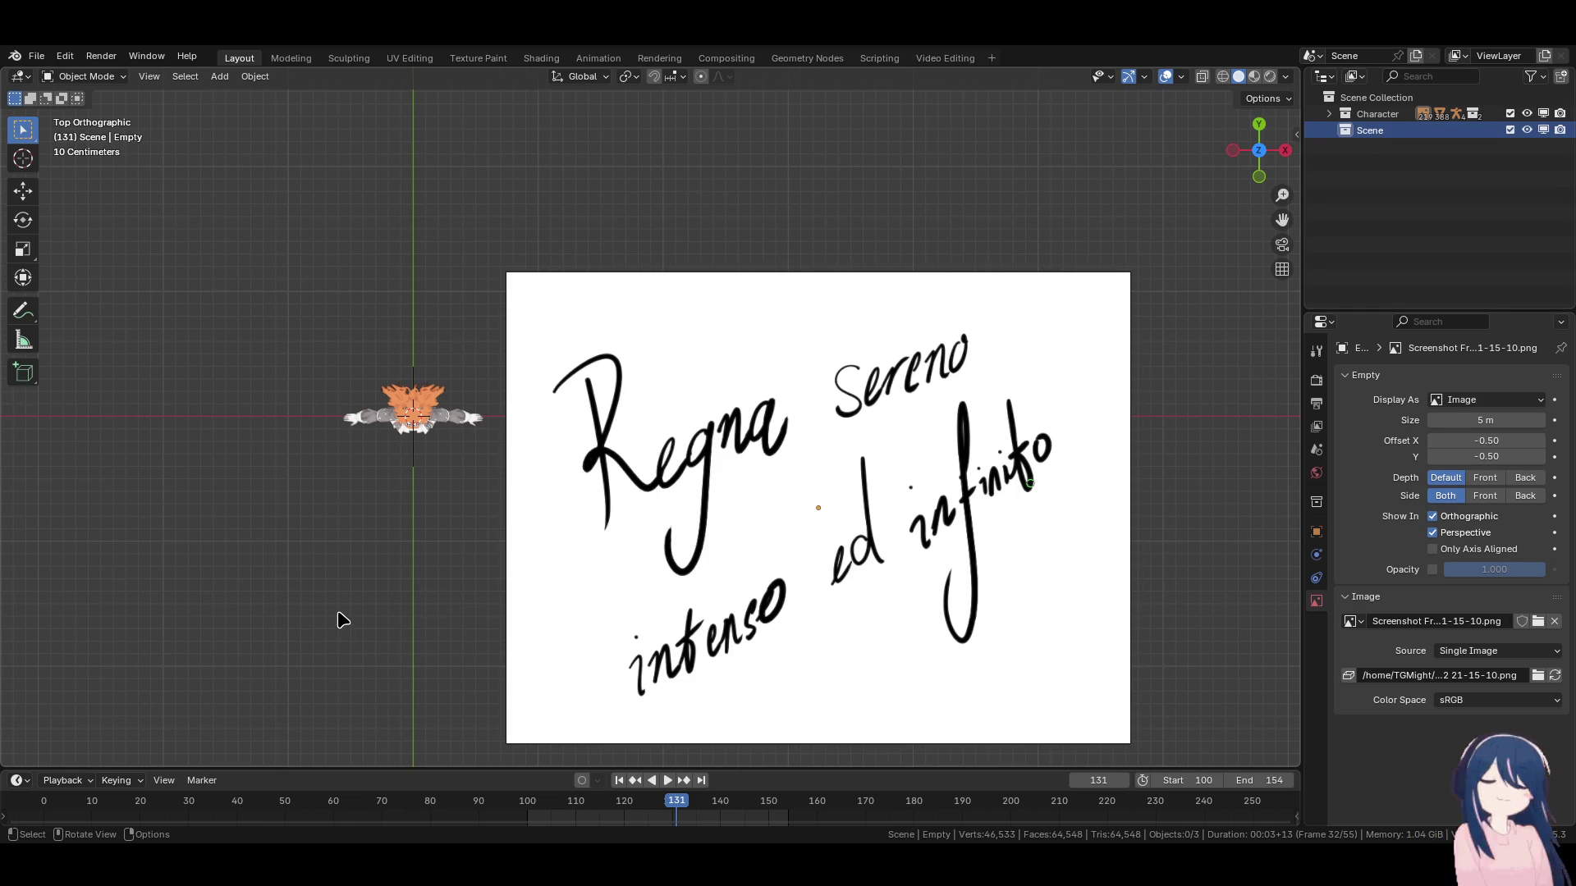
key("shift+a")
mouse_move(310, 527)
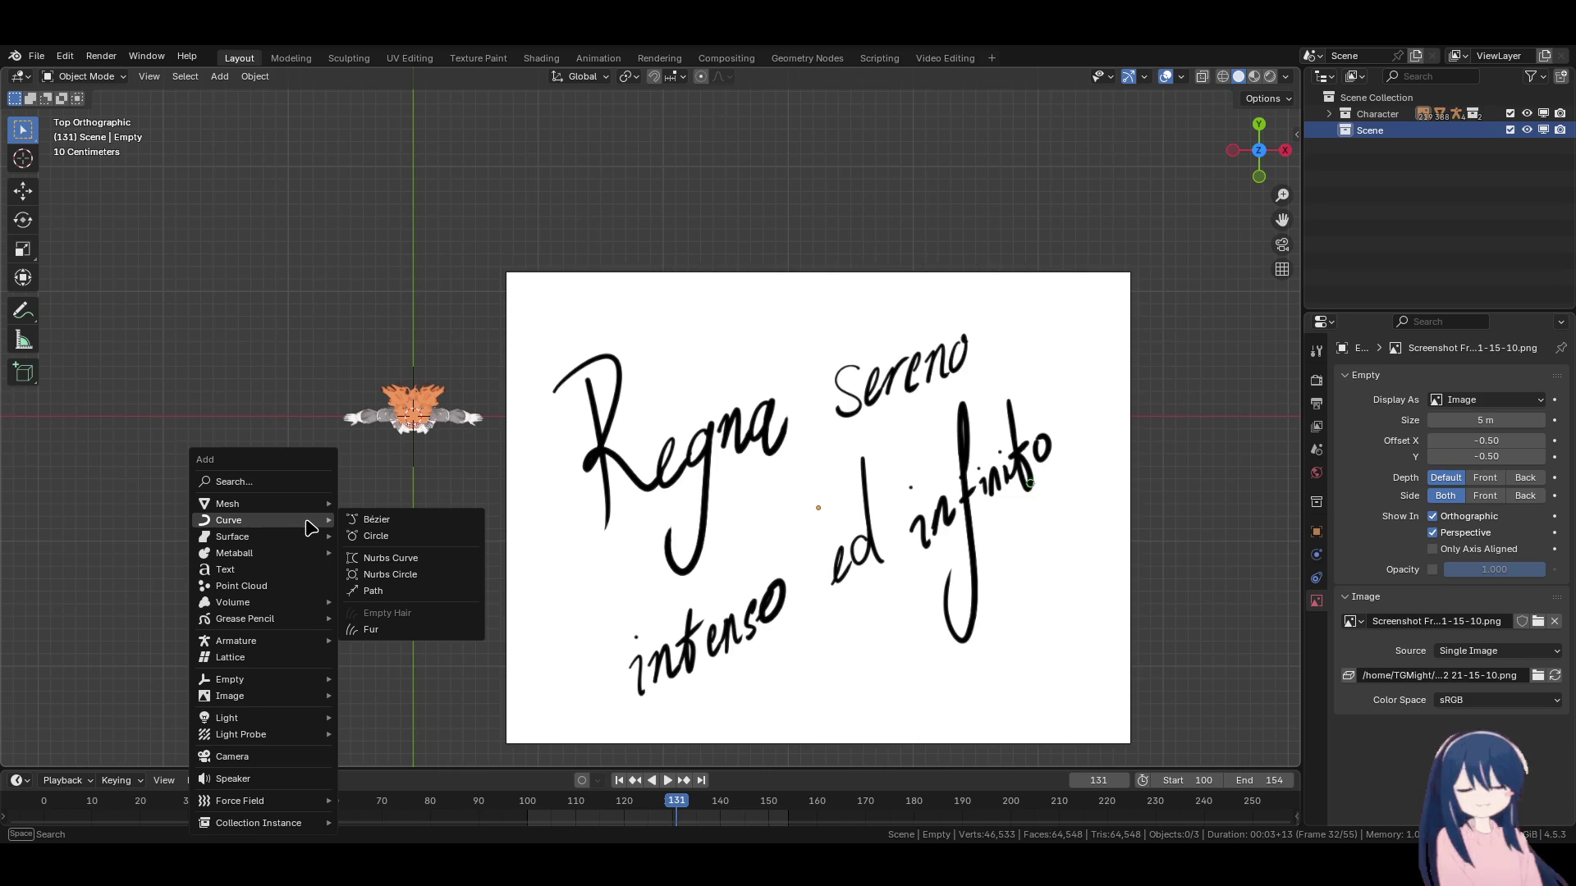
Add a Bézier curve and lower the reference image's opacity.
key("Escape")
key("shift+a")
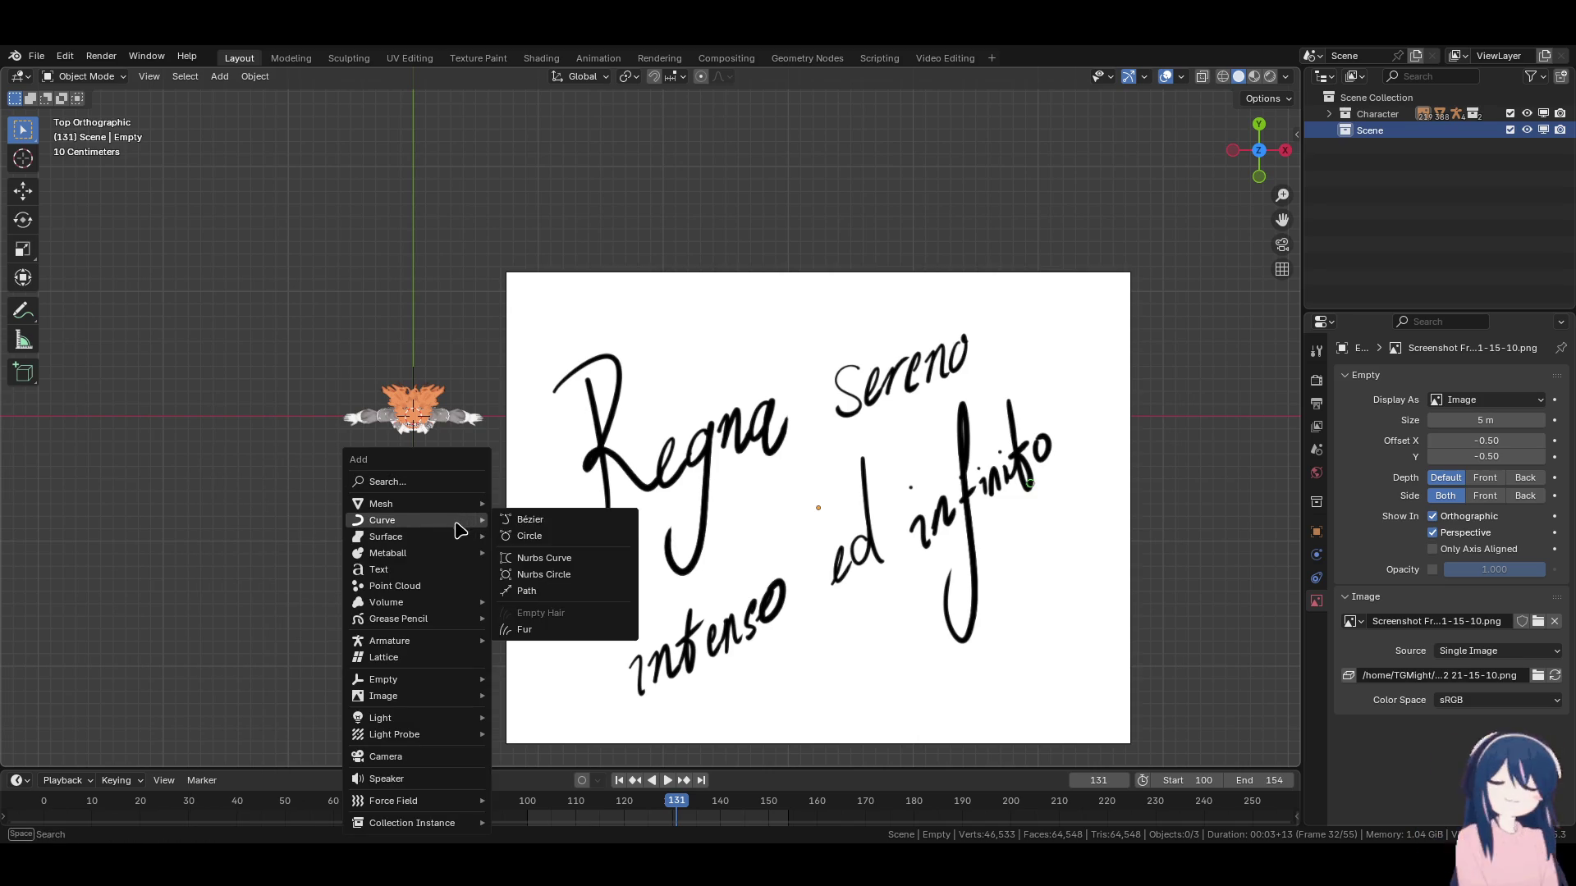
left_click(537, 522)
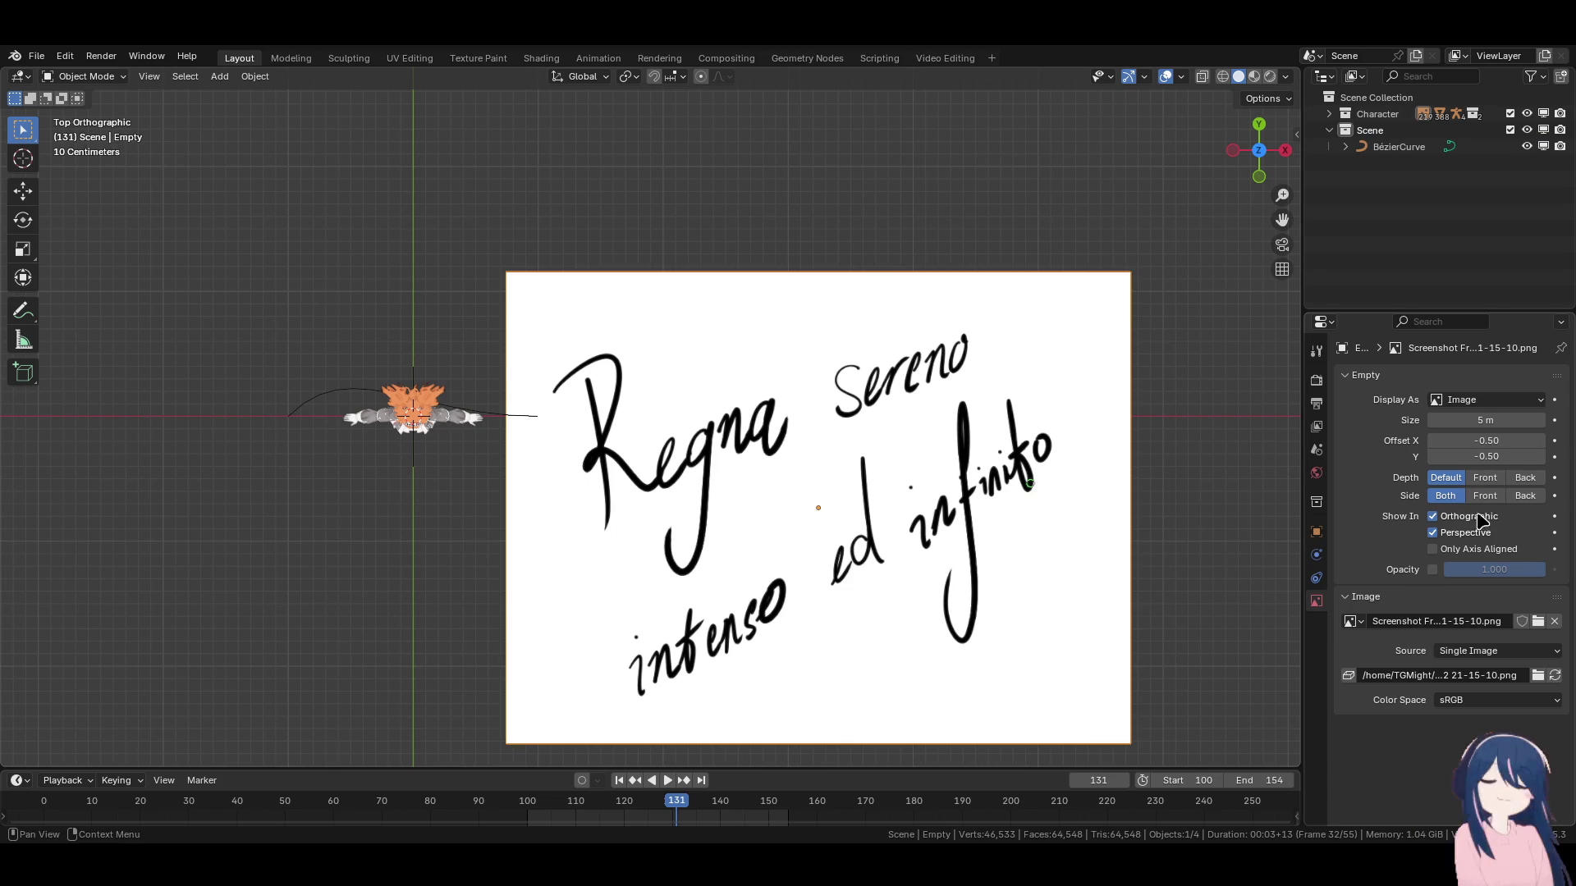
left_click(1433, 570)
left_click_drag(1493, 569, 1416, 569)
In Edit Mode, move the Bézier curve onto the handwriting.
left_click(361, 390)
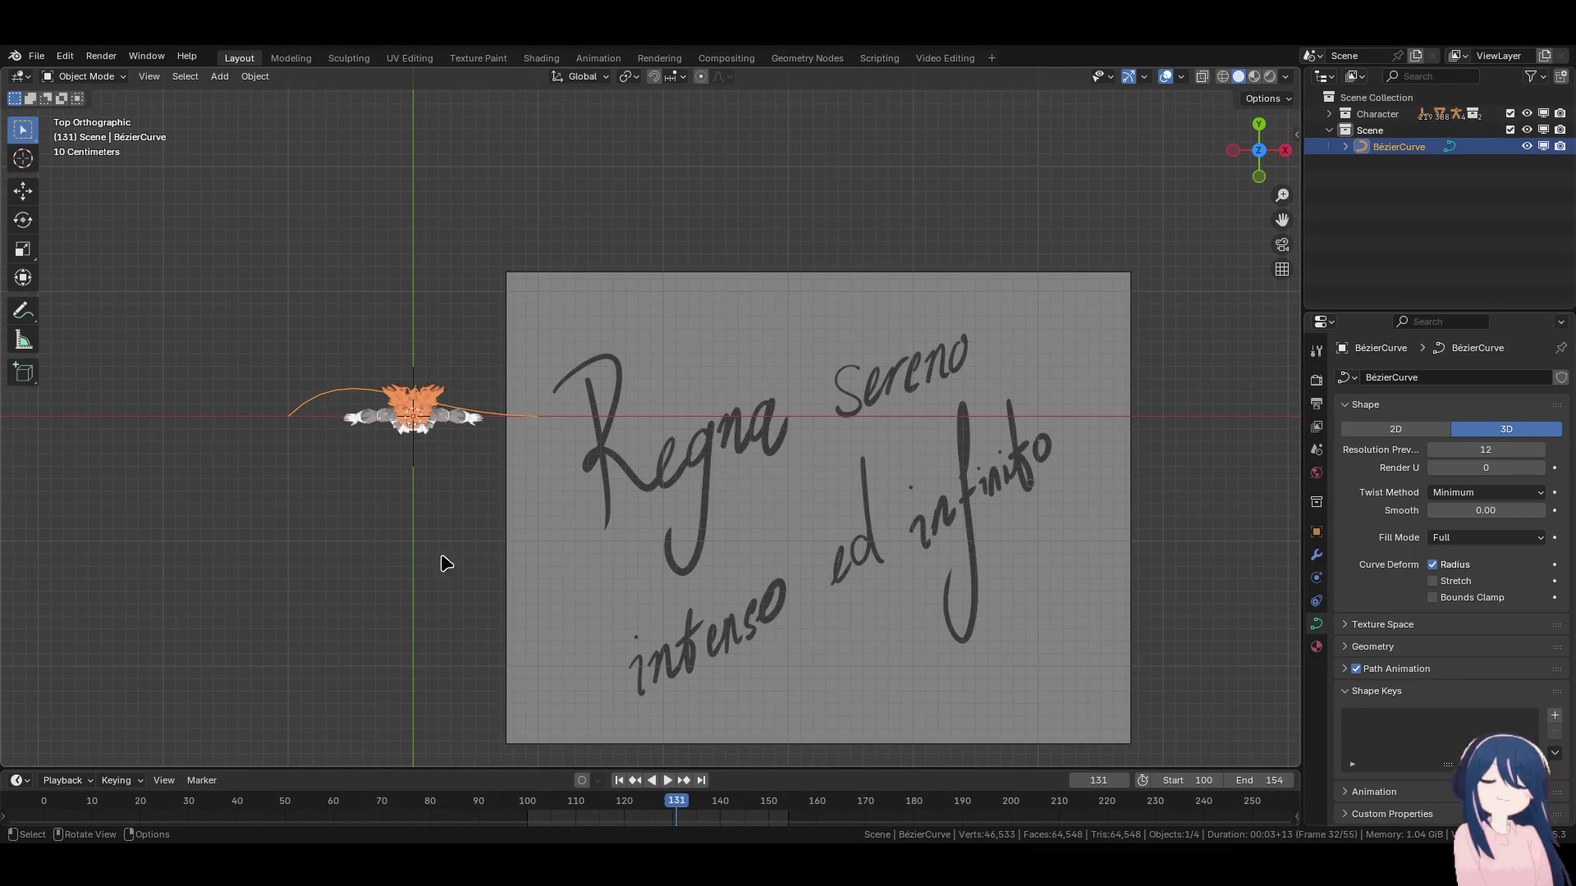
key("Tab")
key("g")
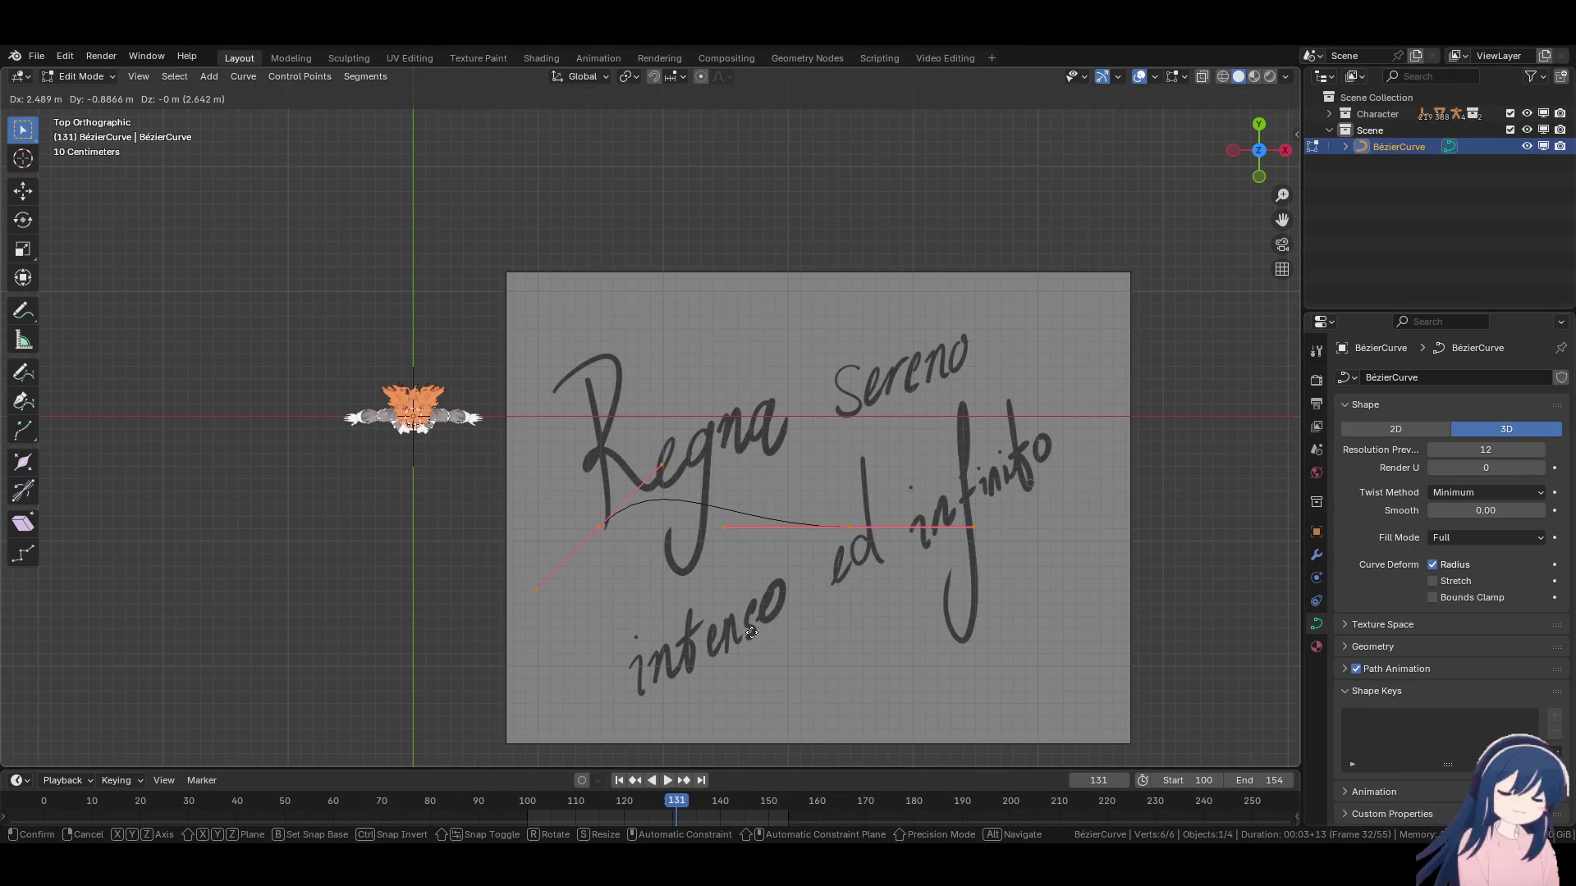
key("Escape")
key("Tab")
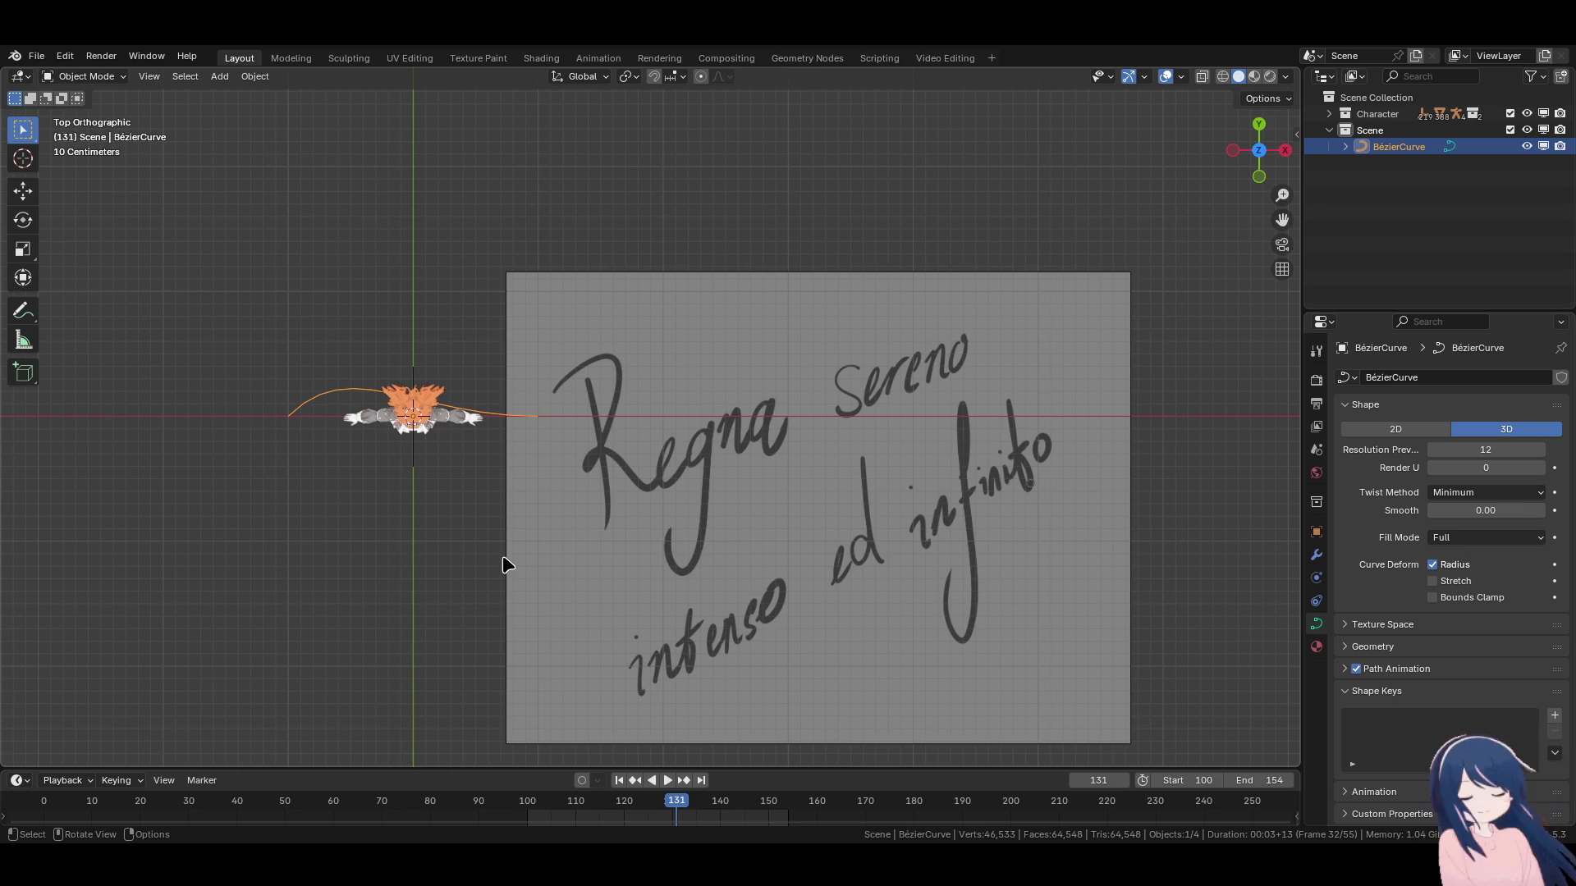
key("Tab")
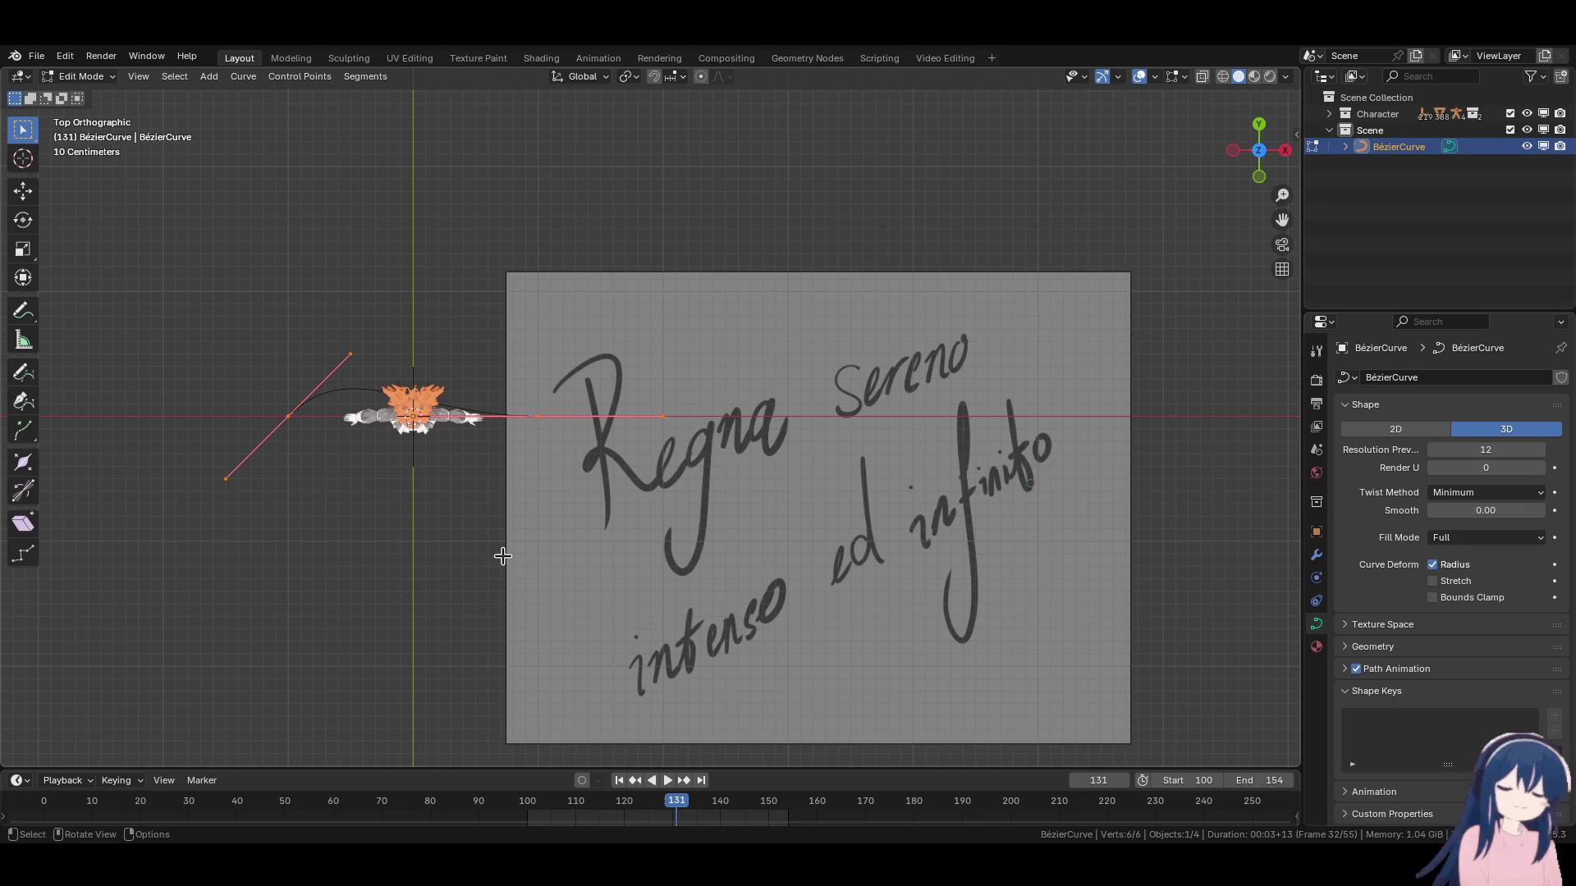
key("g")
left_click(818, 669)
scroll(730, 643, "up", 3)
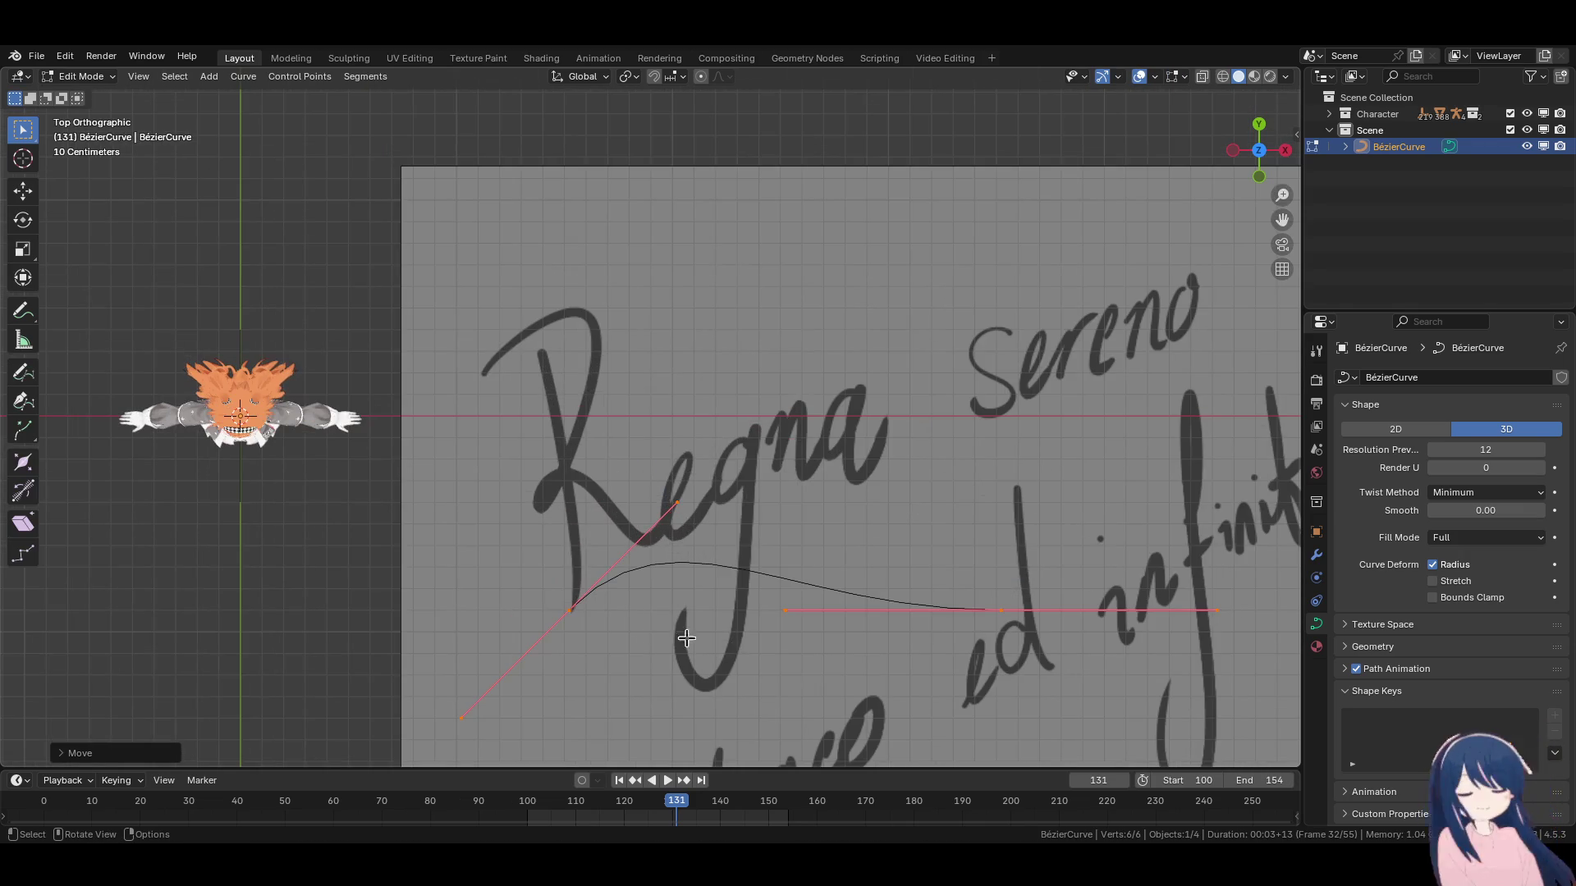
Place the first point at the R's top and the end point on its stem.
left_click(571, 609)
key("g")
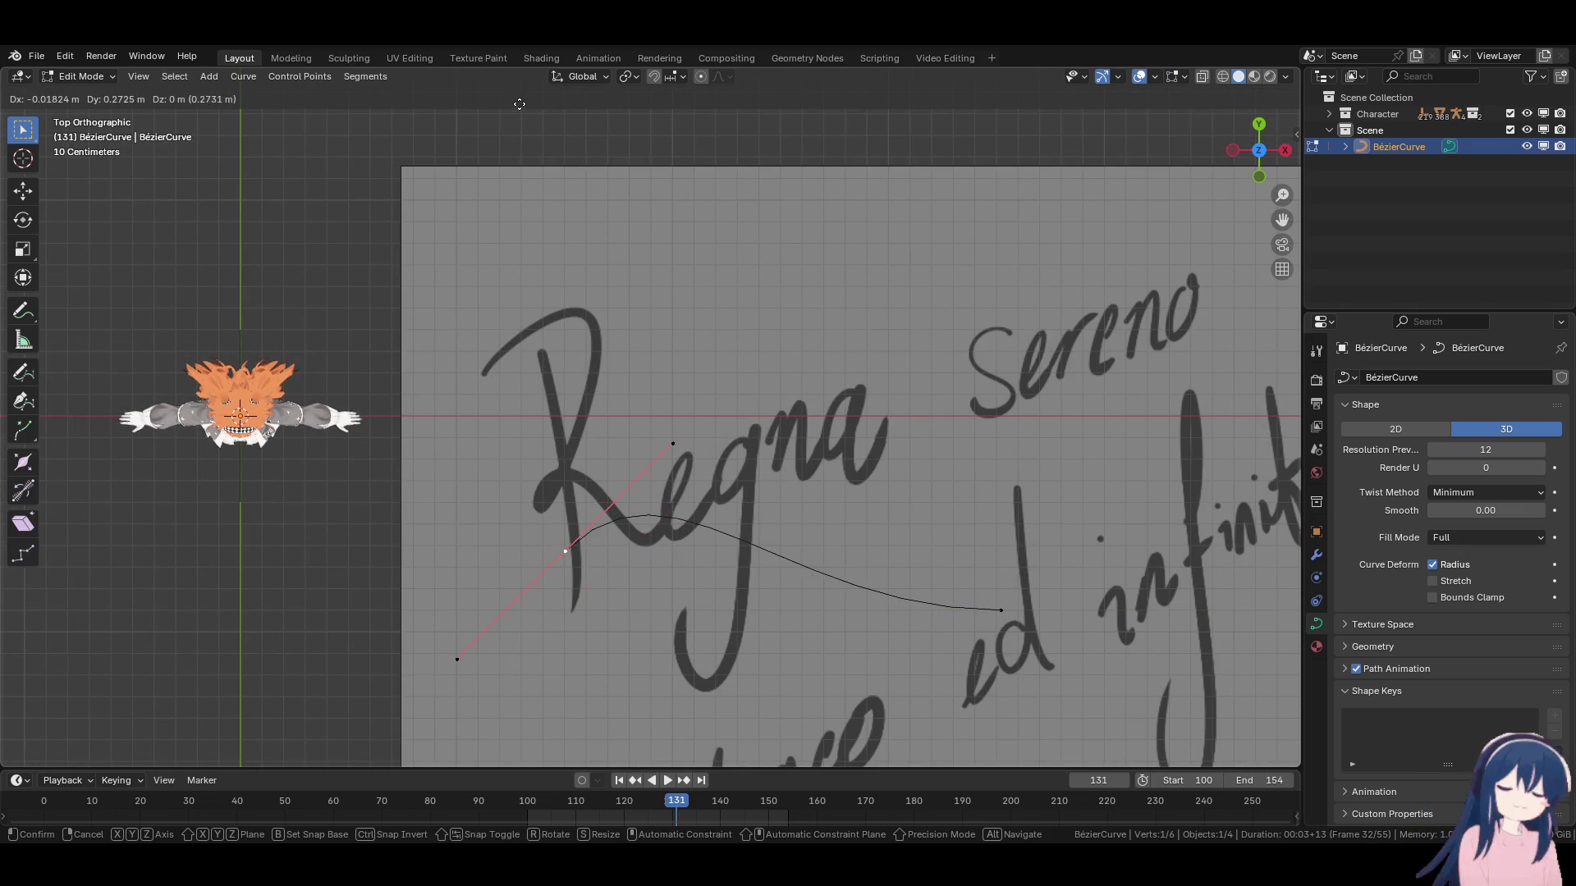
left_click(490, 589)
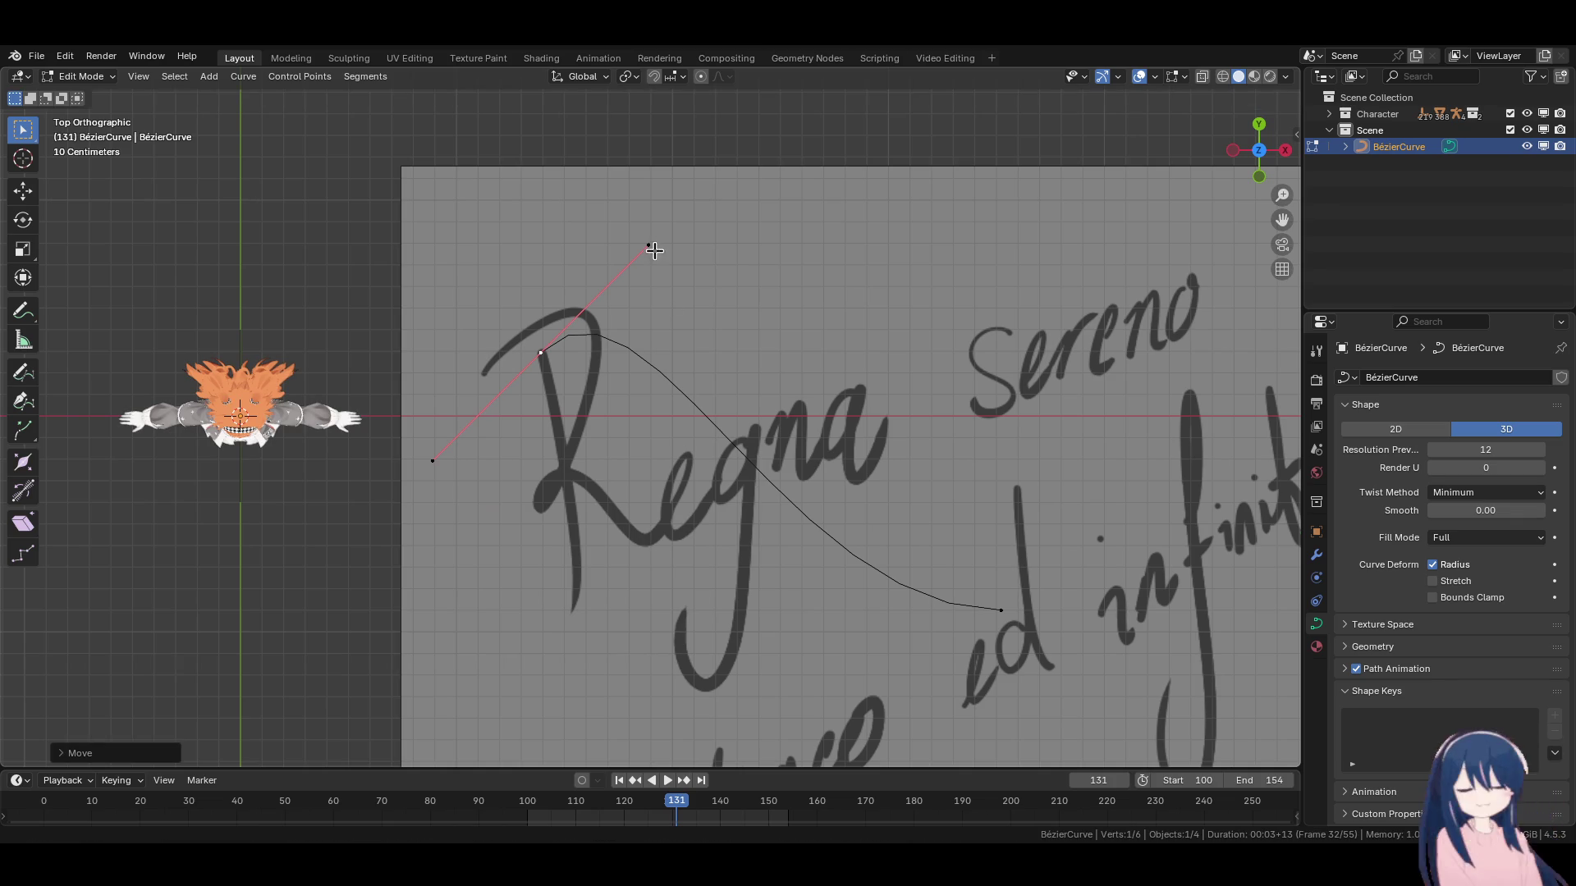
left_click(654, 252)
key("g")
left_click(565, 461)
left_click(1000, 610)
key("g")
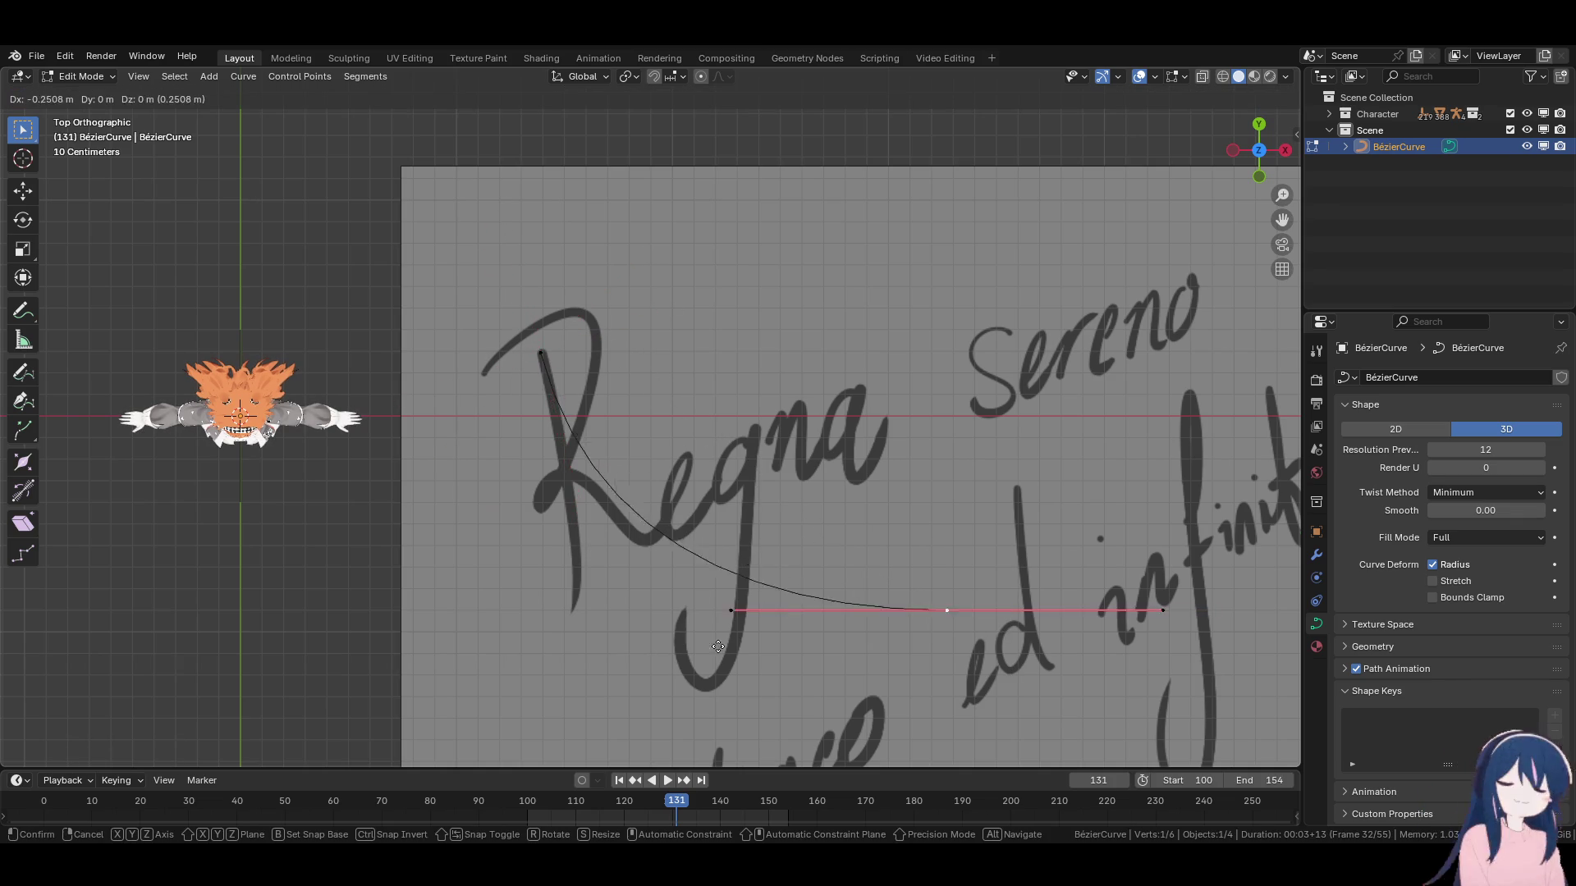
left_click(371, 645)
key("r")
left_click(536, 414)
Shorten and reposition the end point's handles to follow the R's stem.
left_click(536, 413)
left_click(580, 604)
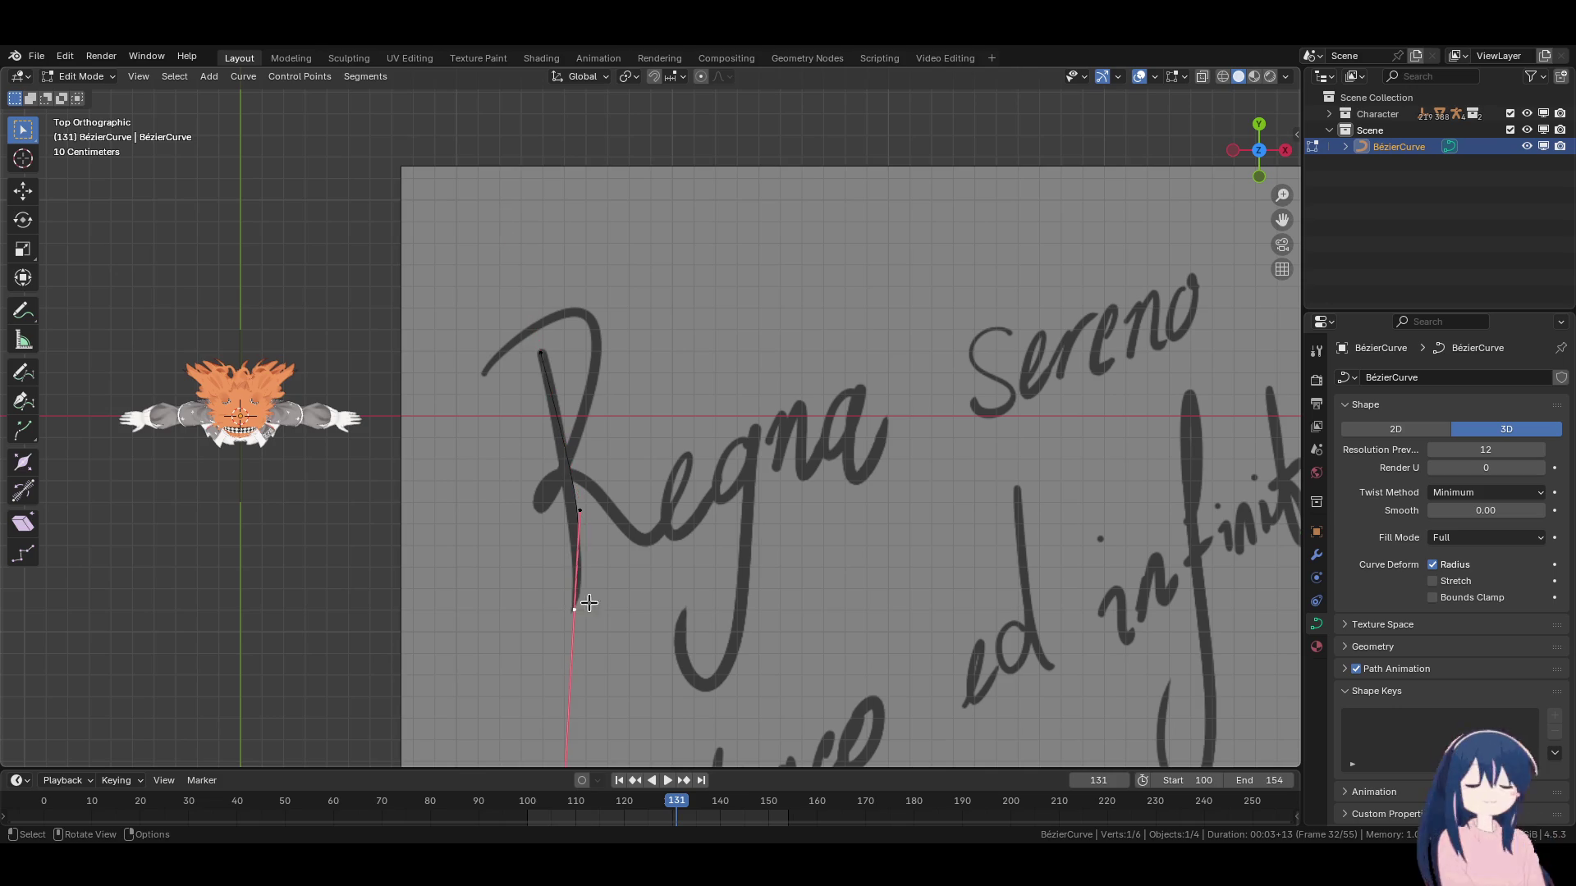
left_click_drag(580, 514, 578, 555)
scroll(577, 558, "down", 3)
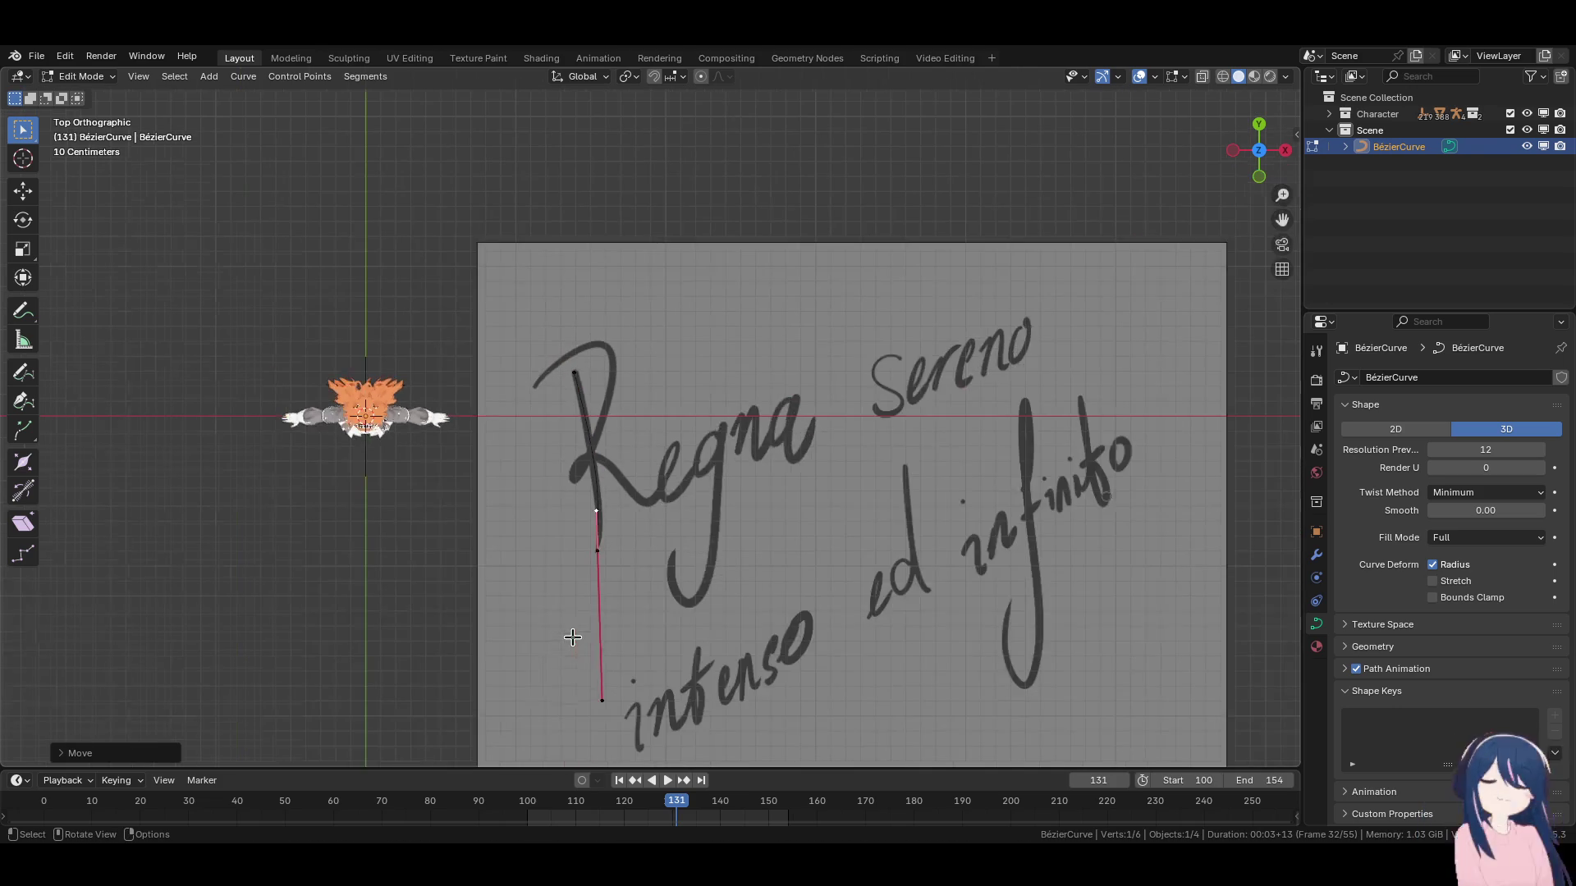
key("s")
left_click(611, 612)
key("g")
left_click(591, 609)
scroll(632, 501, "up", 5)
key("g")
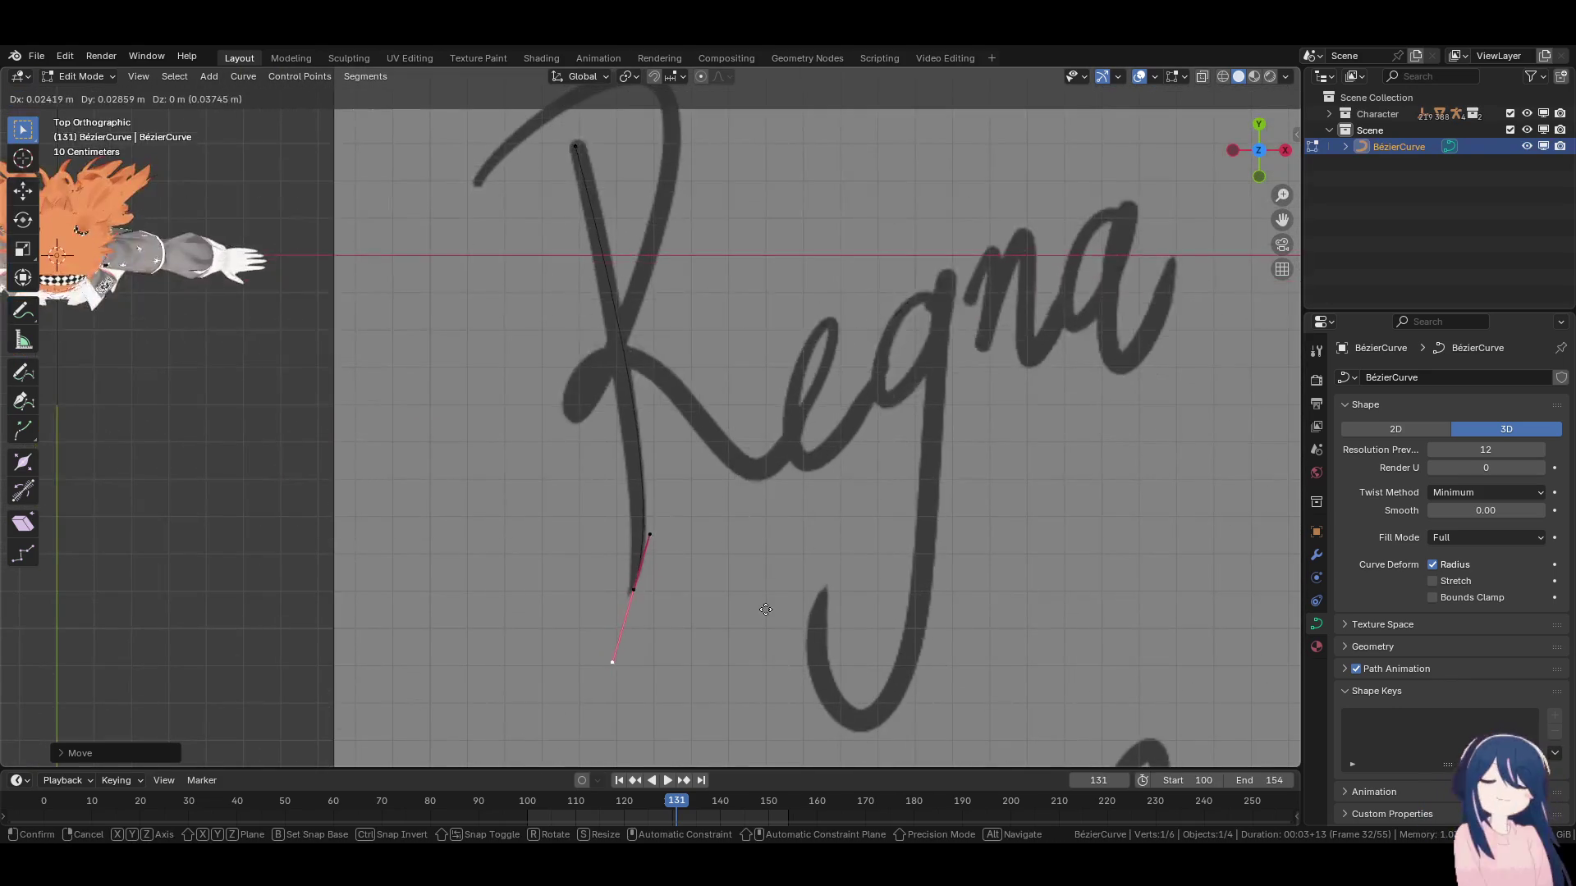
left_click(612, 651)
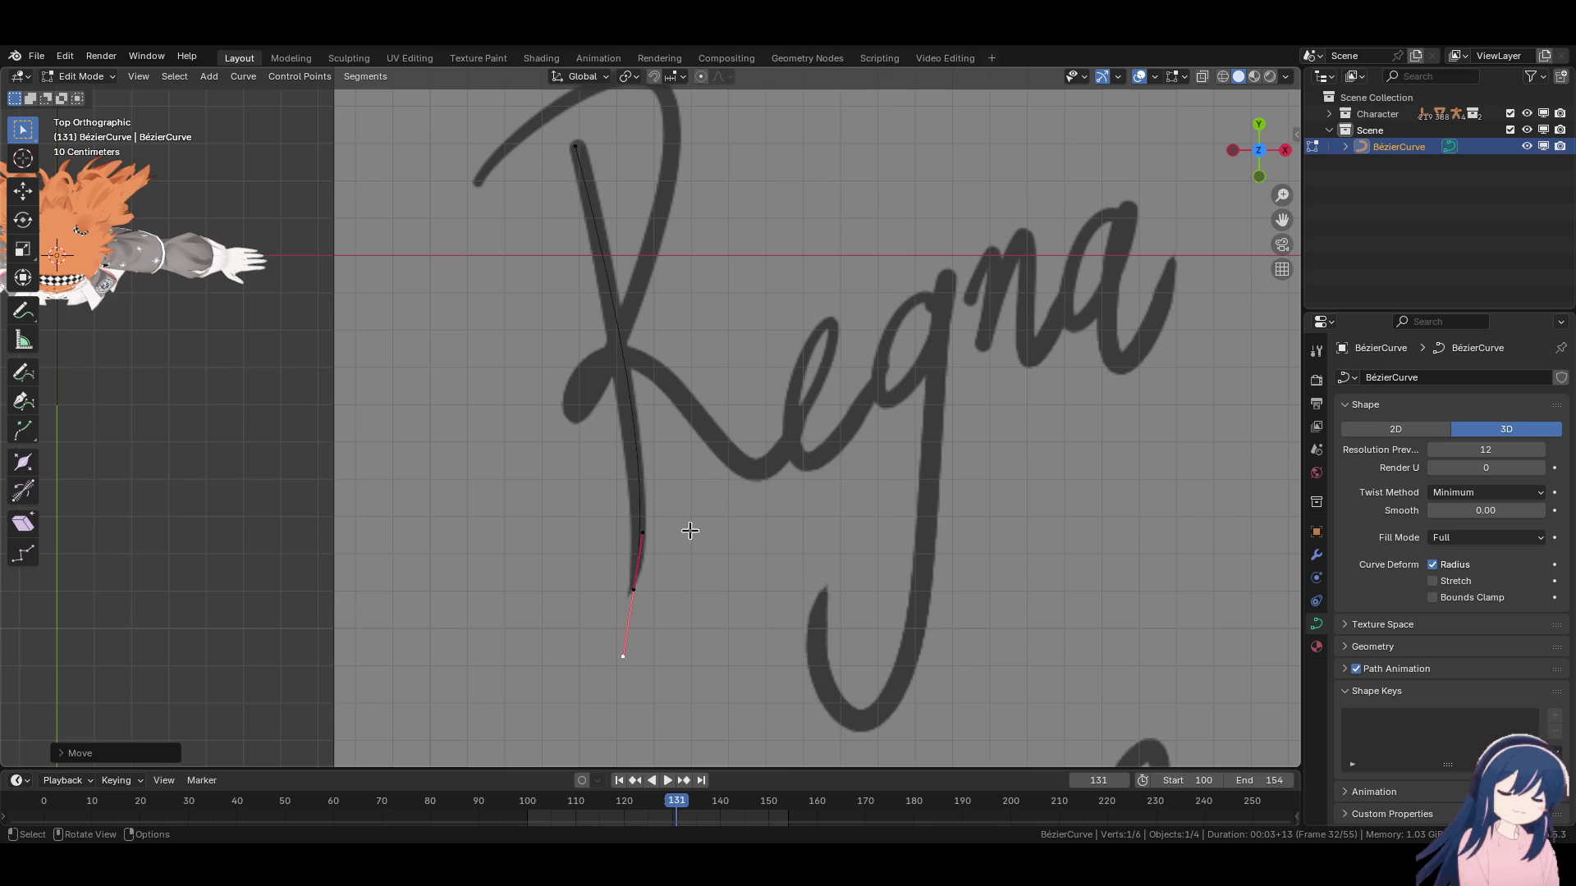
left_click_drag(637, 532, 645, 534)
middle_click_drag(682, 532, 694, 602, "shift")
Shorten the top point's handles and nudge the bottom point into place along the stem.
left_click(587, 215)
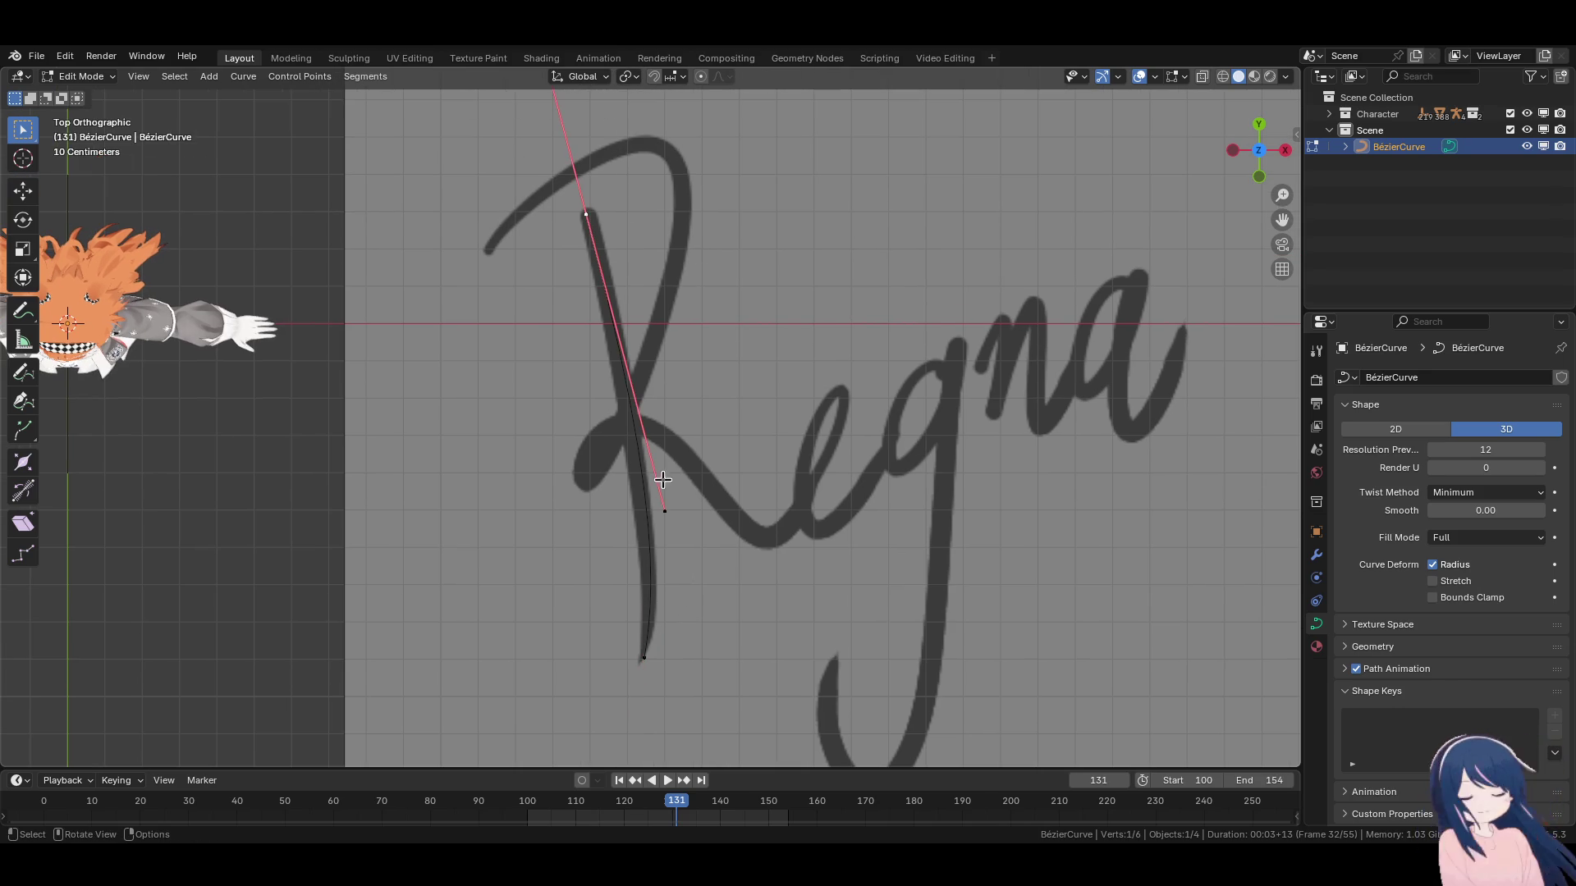
key("g")
left_click(678, 532)
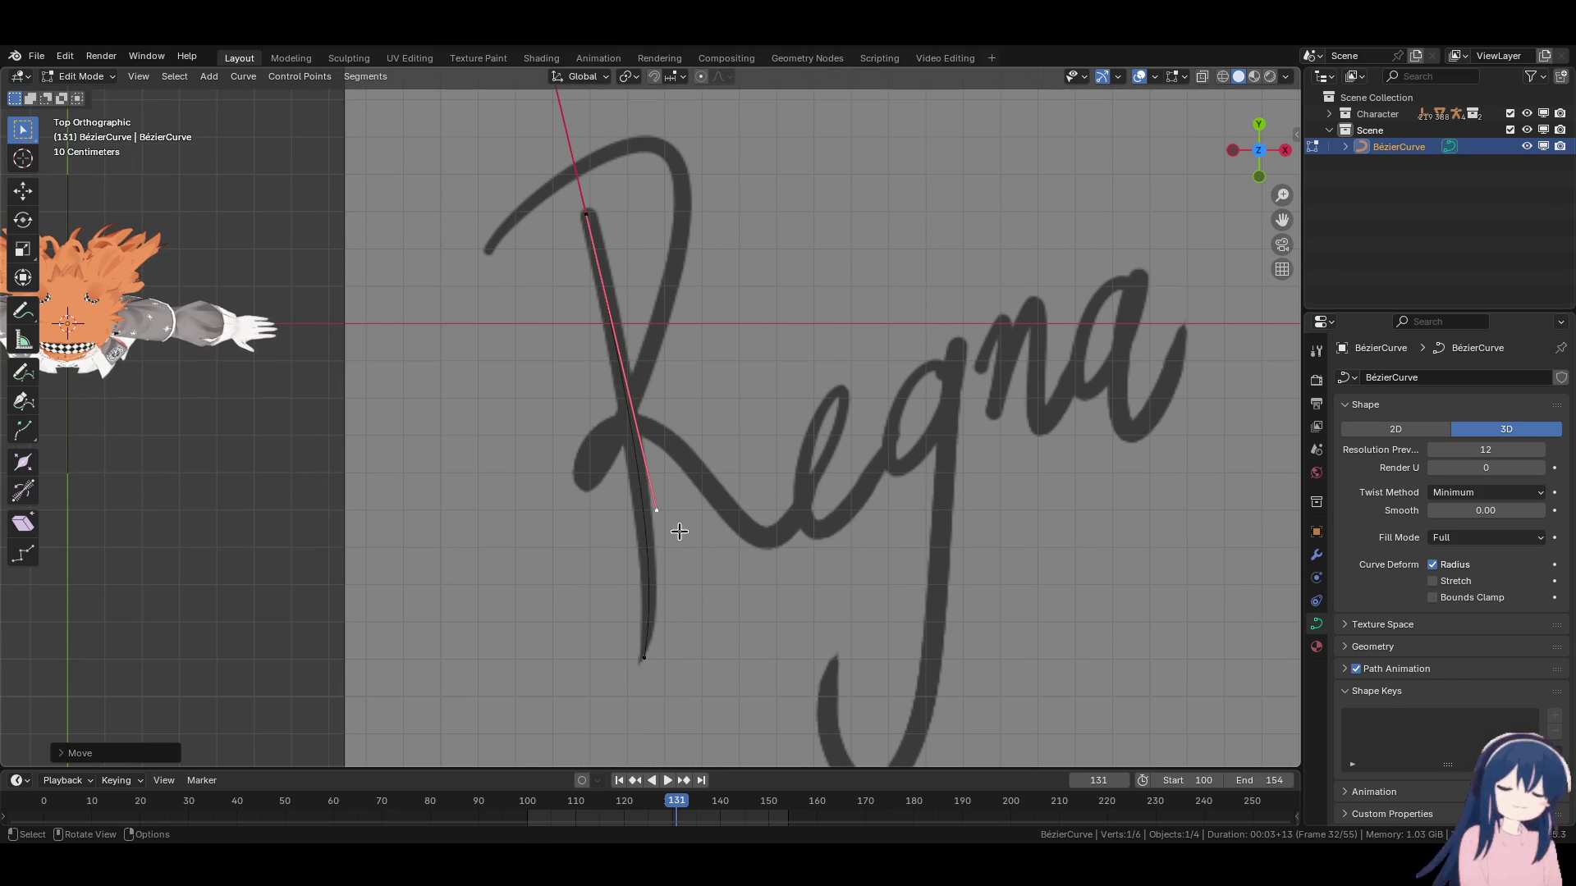
key("s")
left_click(704, 384)
left_click(622, 374)
key("g")
left_click(651, 461)
left_click(642, 658)
key("g")
left_click(648, 669)
scroll(648, 670, "down", 2)
key("e")
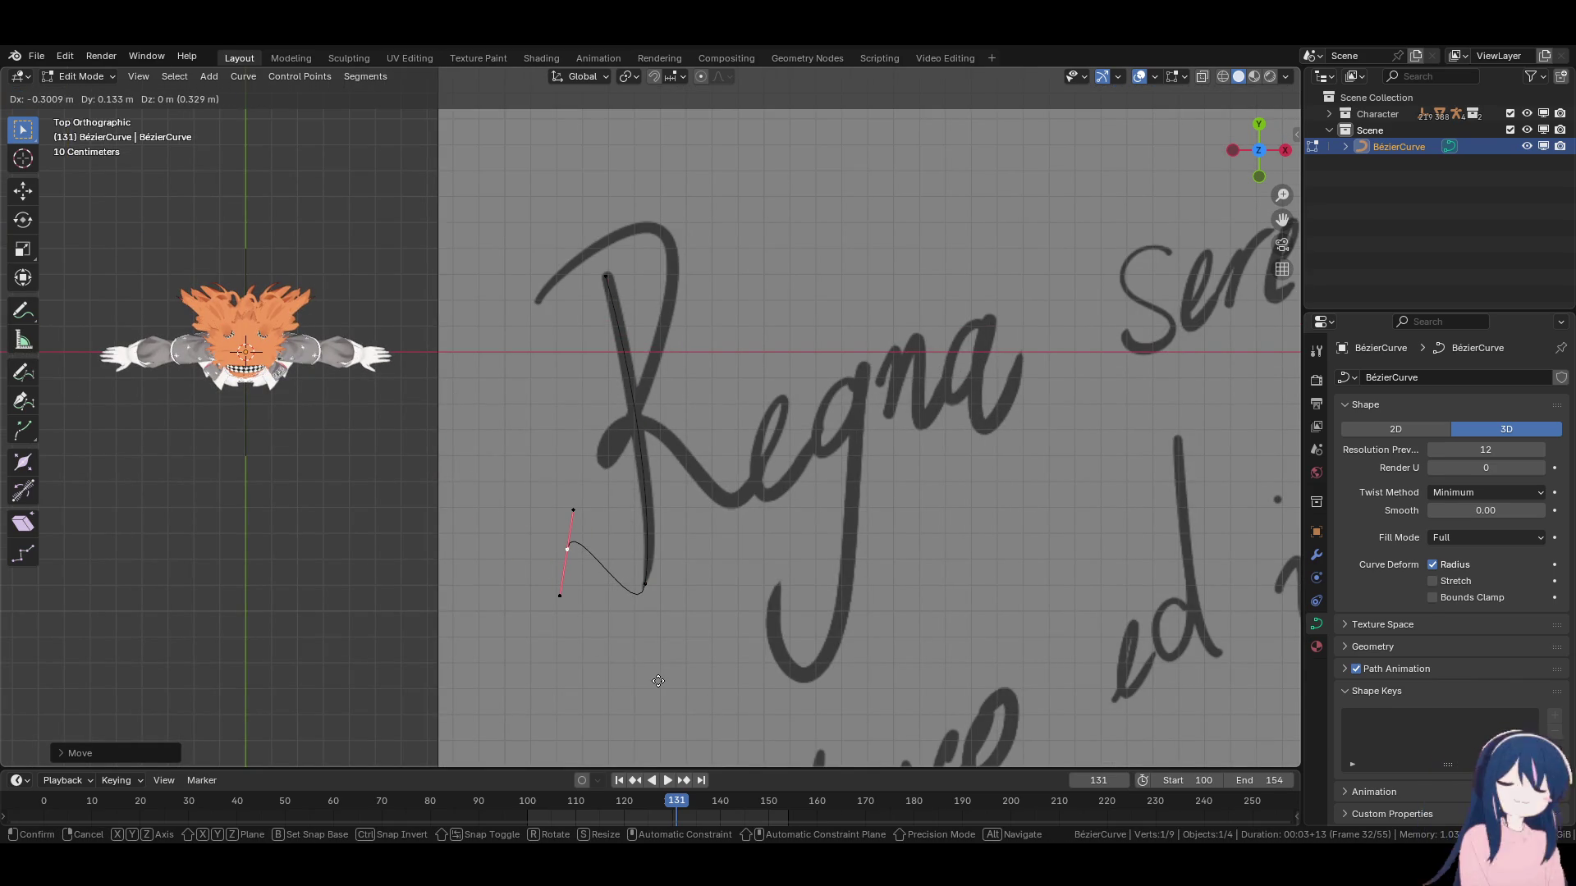
Place a new control point left of the R's stem and swing its handles downward.
left_click(620, 444)
key("r")
left_click(573, 357)
key("g")
left_click(577, 331)
key("g")
left_click(455, 449)
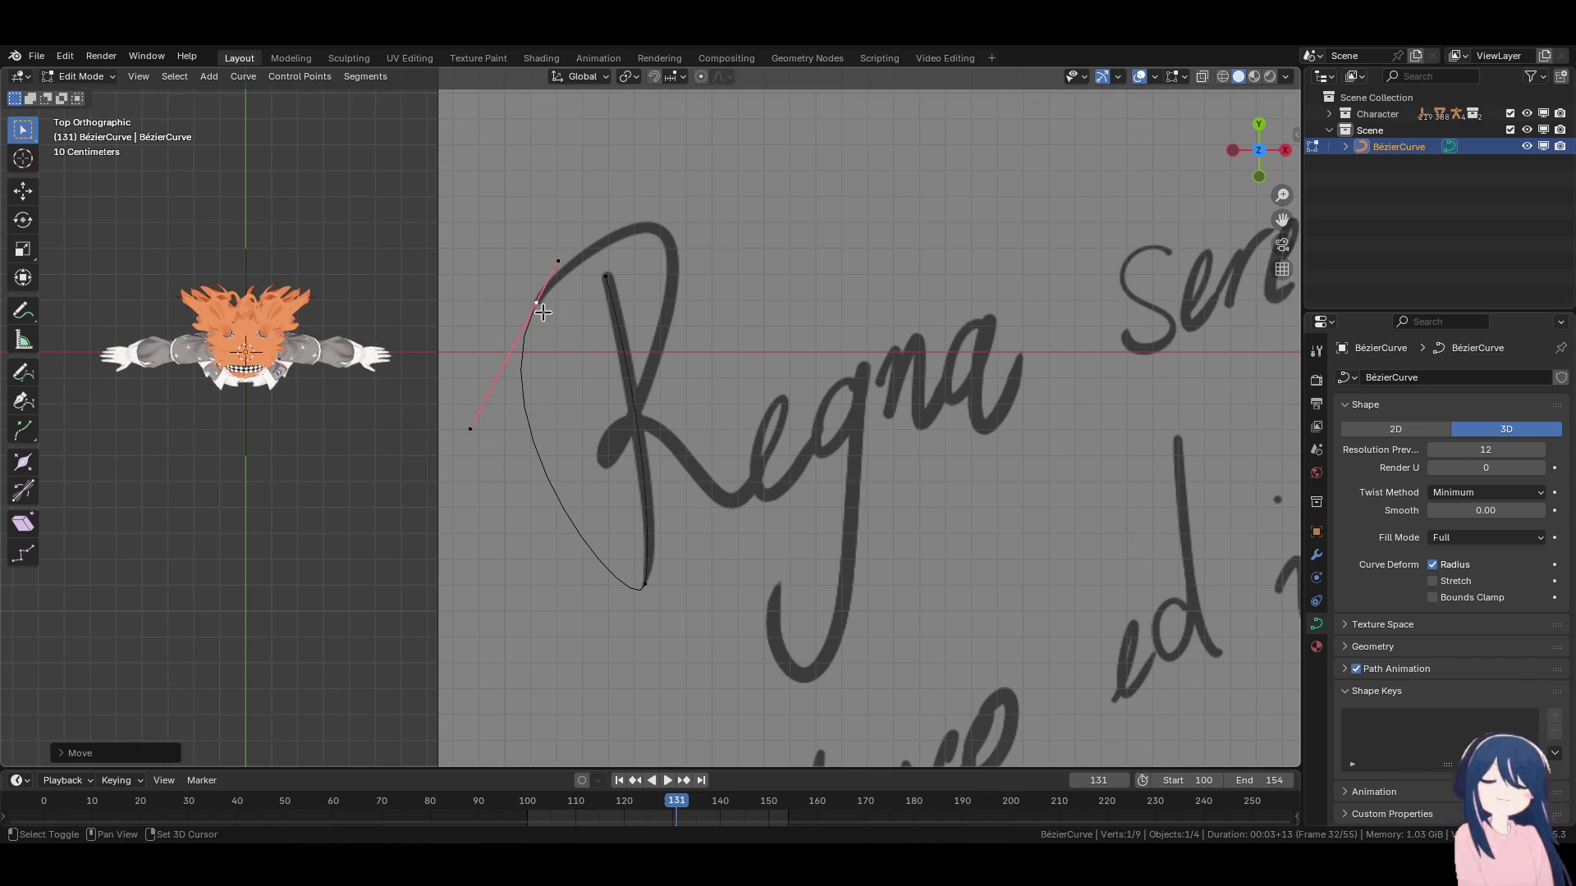
Add a point atop the R's arc and flatten its handles horizontally (scale Y to 0).
scroll(545, 451, "up", 2)
scroll(547, 468, "up", 1)
left_click(472, 282)
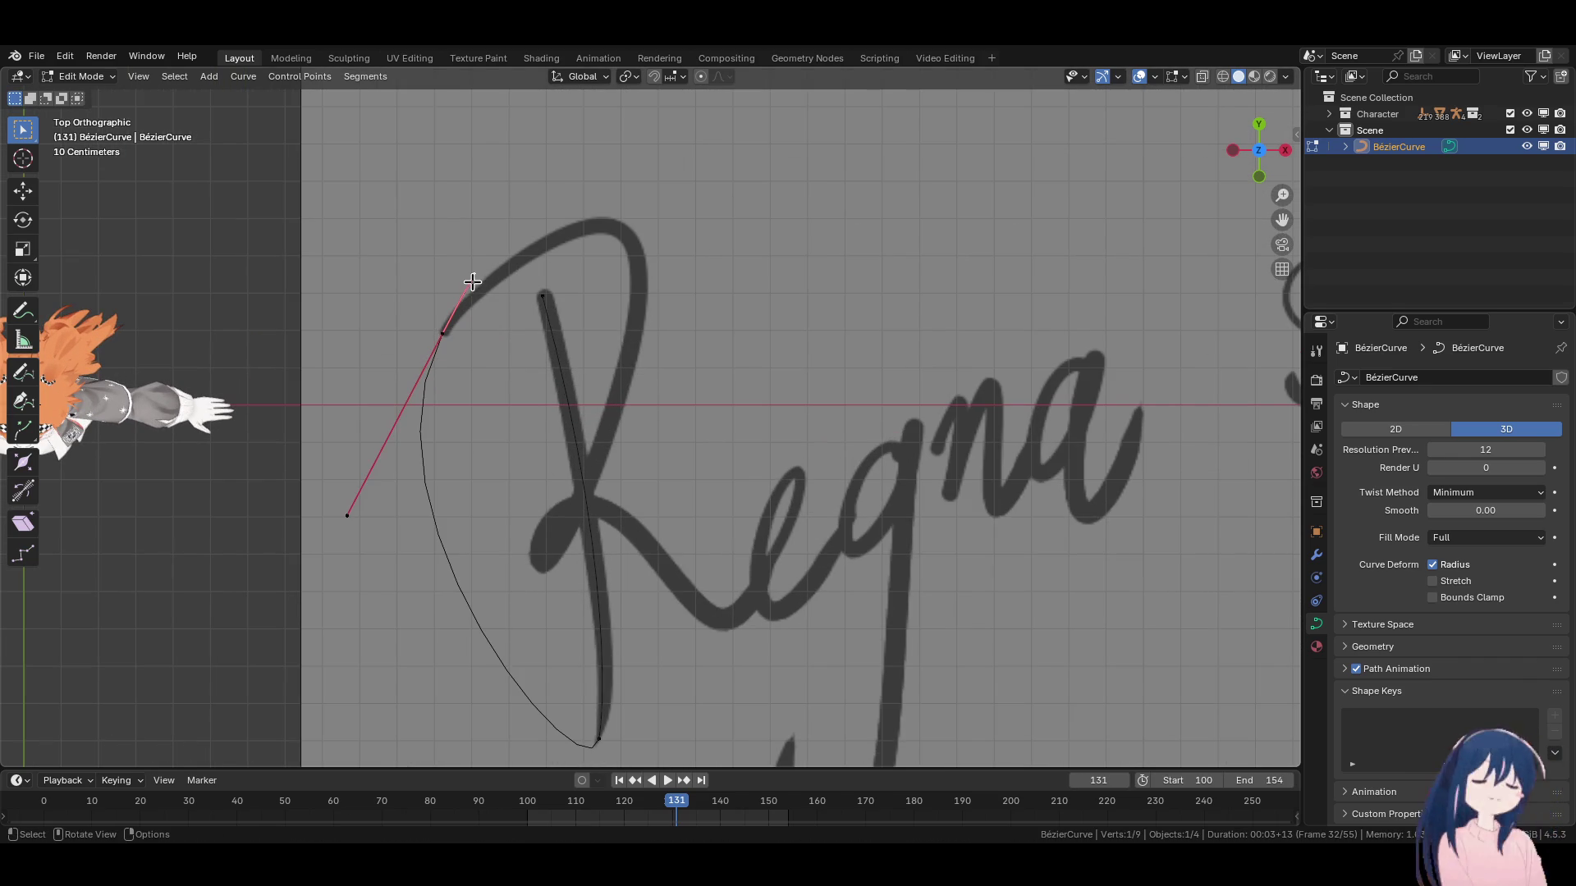
left_click_drag(471, 332, 472, 332)
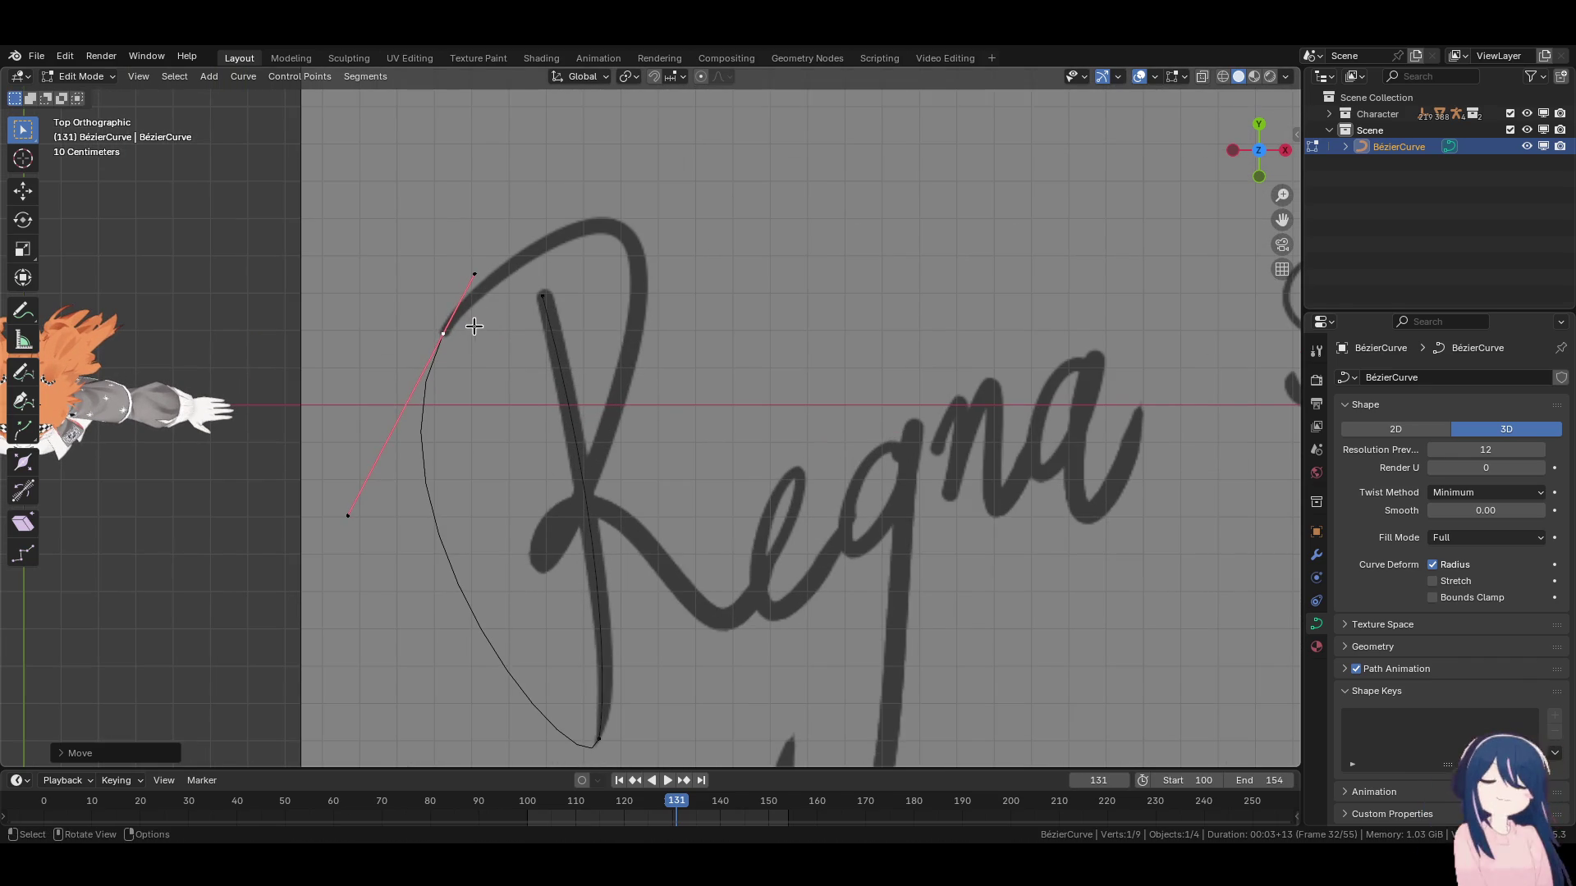
key("g")
left_click(631, 255)
key("s")
key("y")
key("0")
key("Return")
Move the top point's left handle to fit the R's top arc.
key("g")
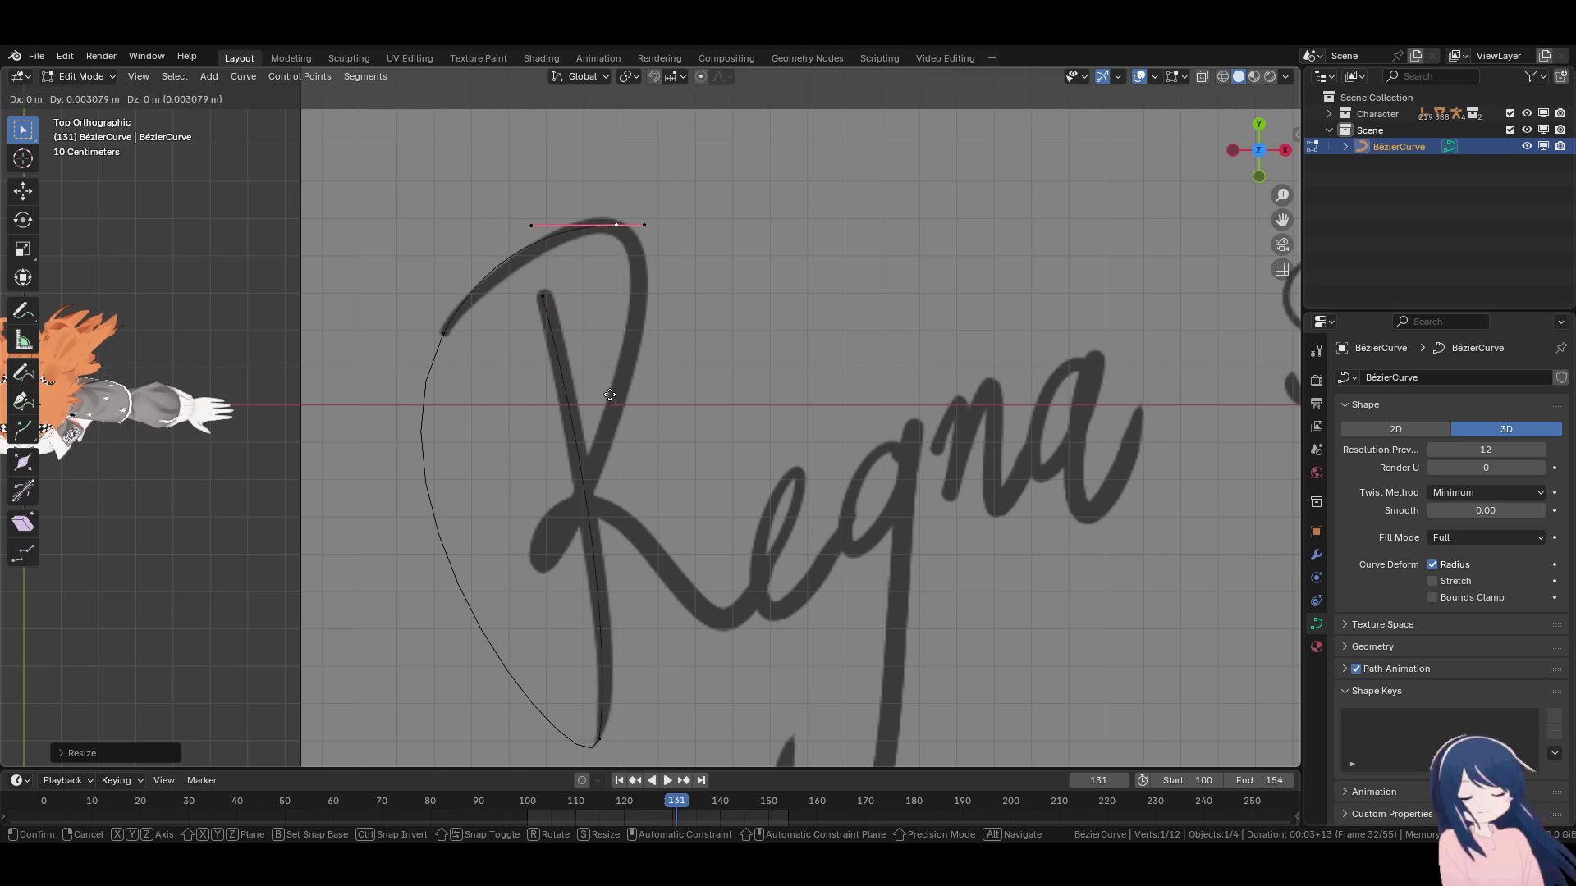
right_click(688, 381)
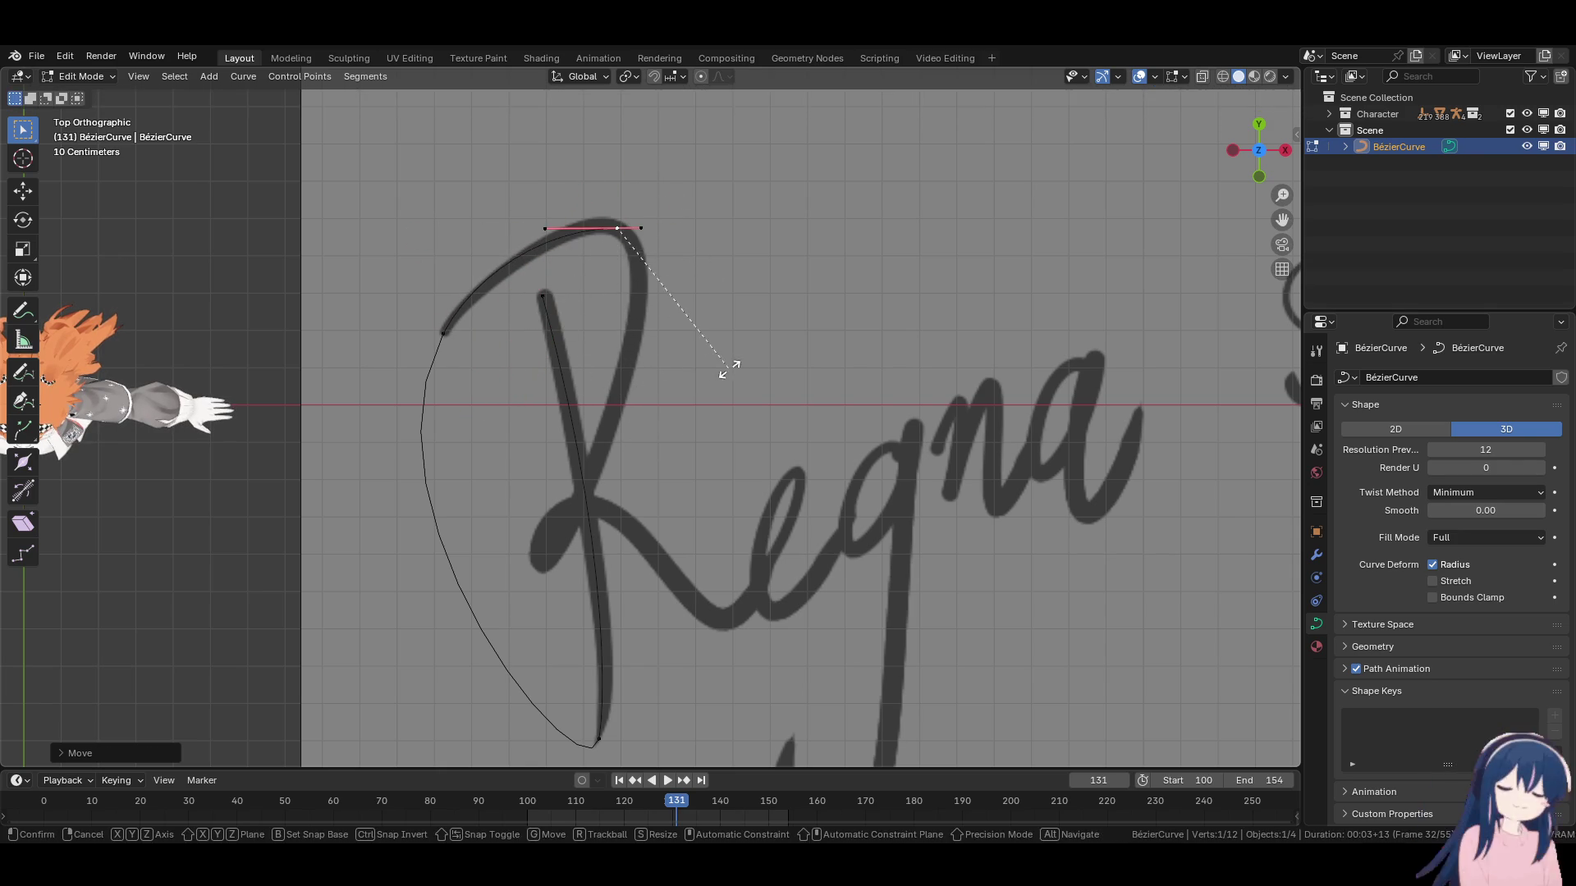
left_click(558, 220)
key("g")
left_click(591, 218)
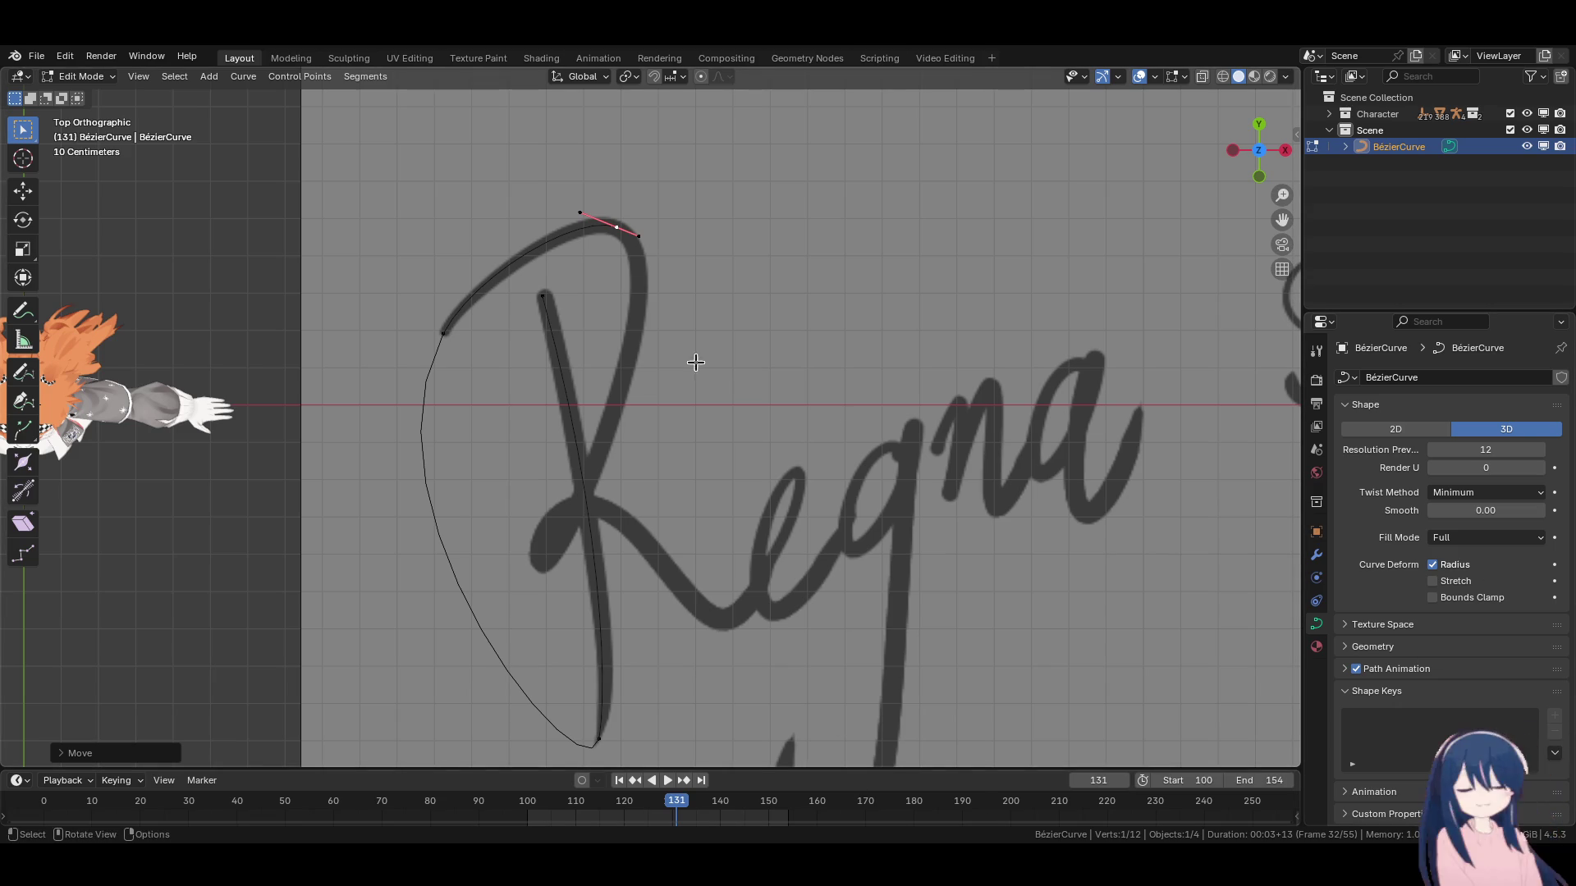
Extrude a point at the R's loop and pull out the handles along the stroke.
key("e")
left_click(581, 589)
mouse_move(588, 551)
left_mouse_down()
mouse_move(662, 382)
mouse_move(658, 422)
mouse_move(640, 380)
left_mouse_up()
left_click_drag(545, 562, 550, 562)
left_click(618, 227)
left_click_drag(634, 234, 673, 255)
left_click(744, 314)
Shorten, rotate and reposition the loop point's handle to follow the R's small loop.
left_click(550, 563)
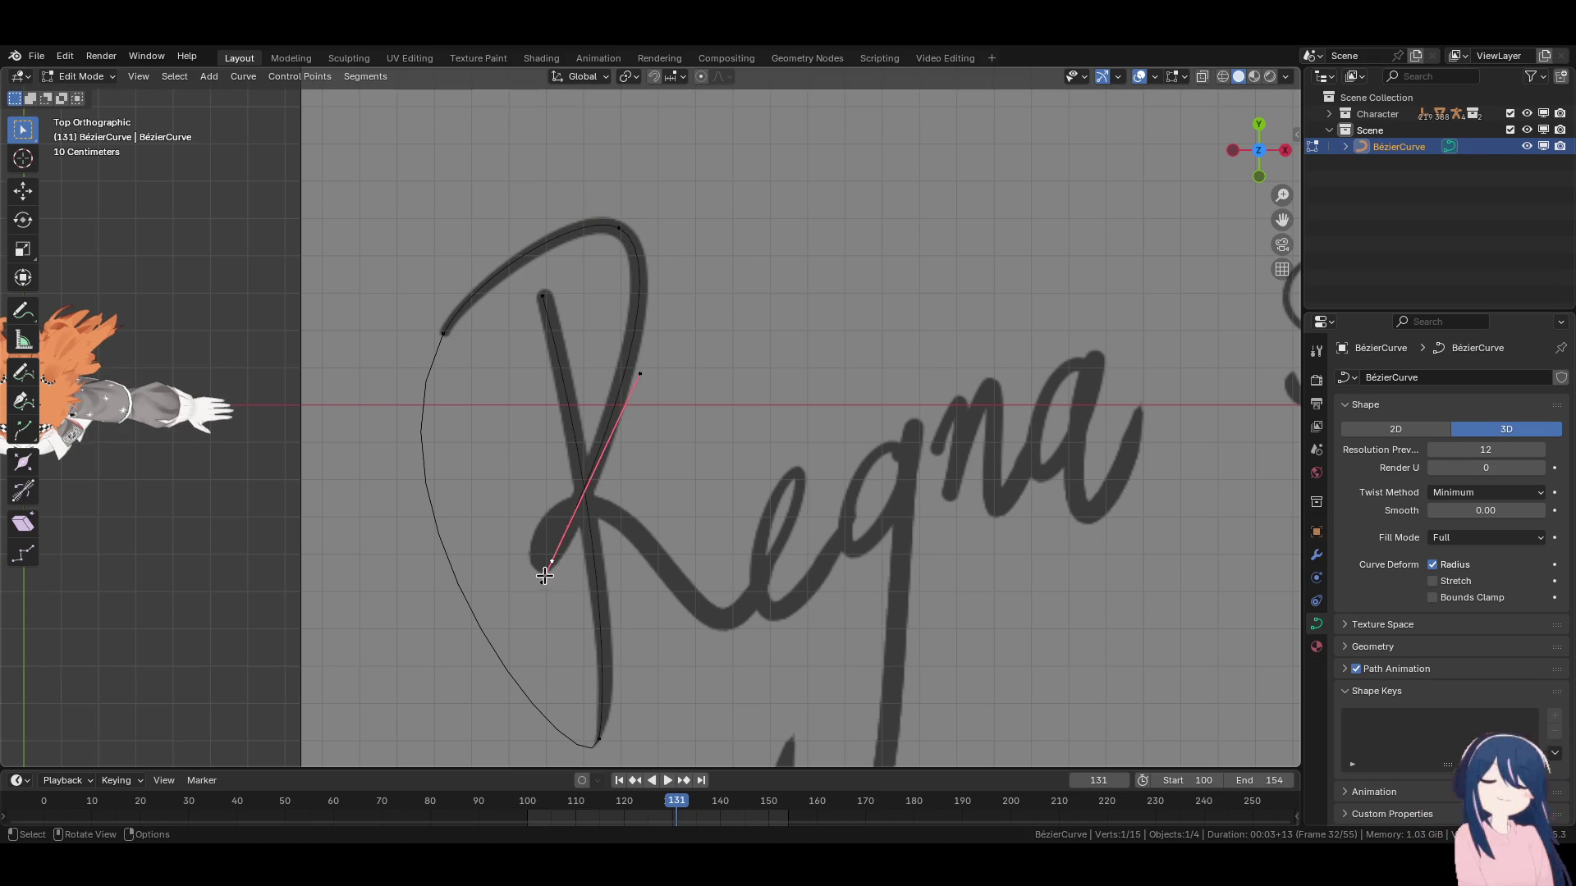
key("s")
left_click(544, 546)
key("r")
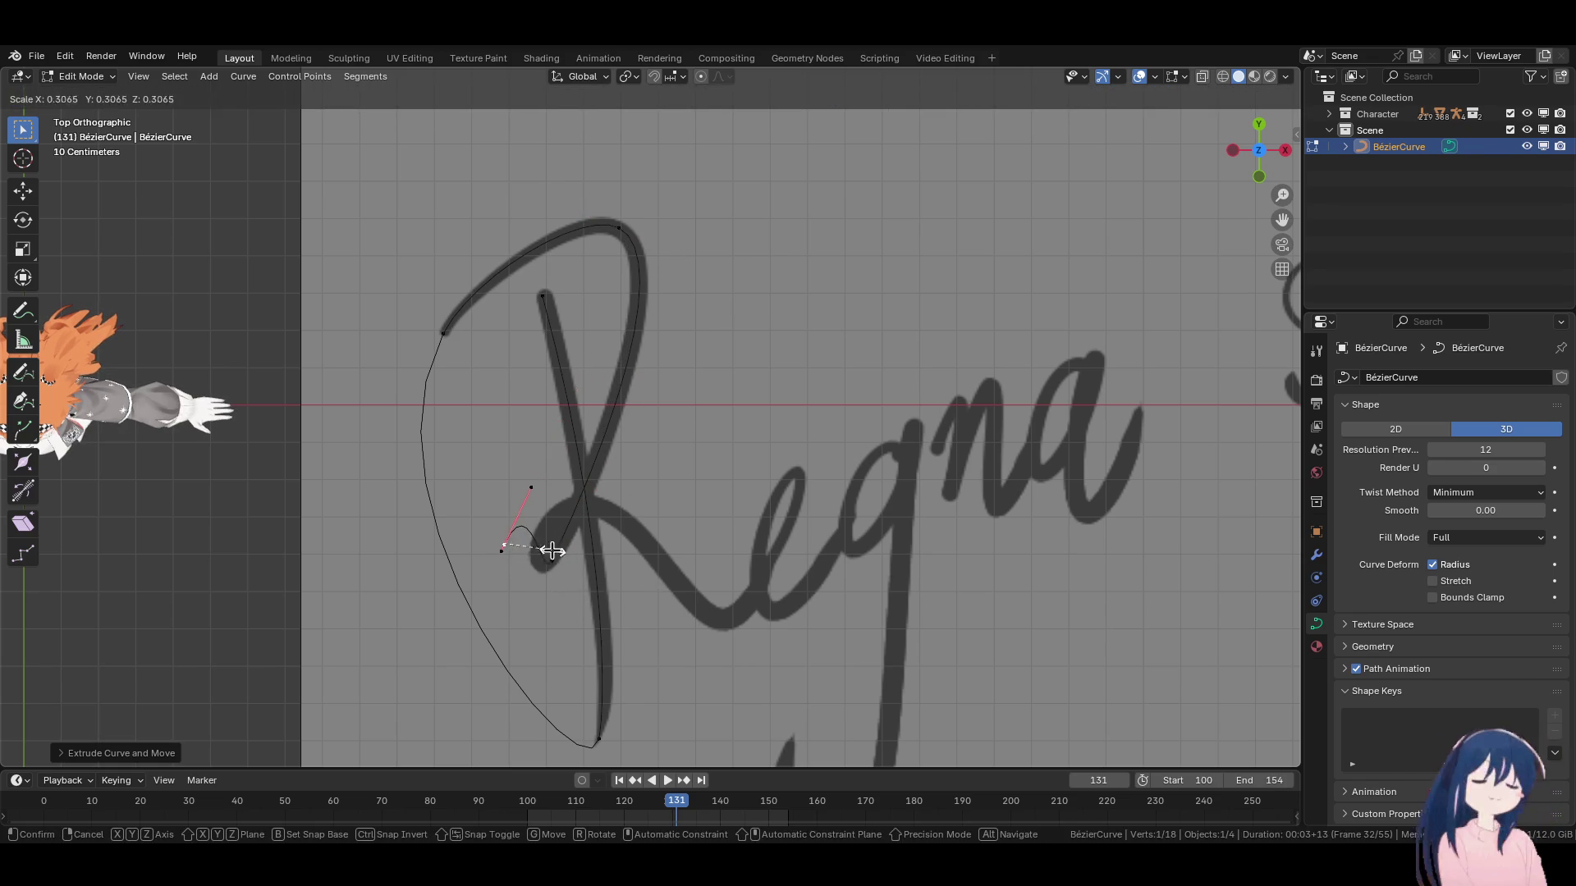
left_click(373, 560)
key("g")
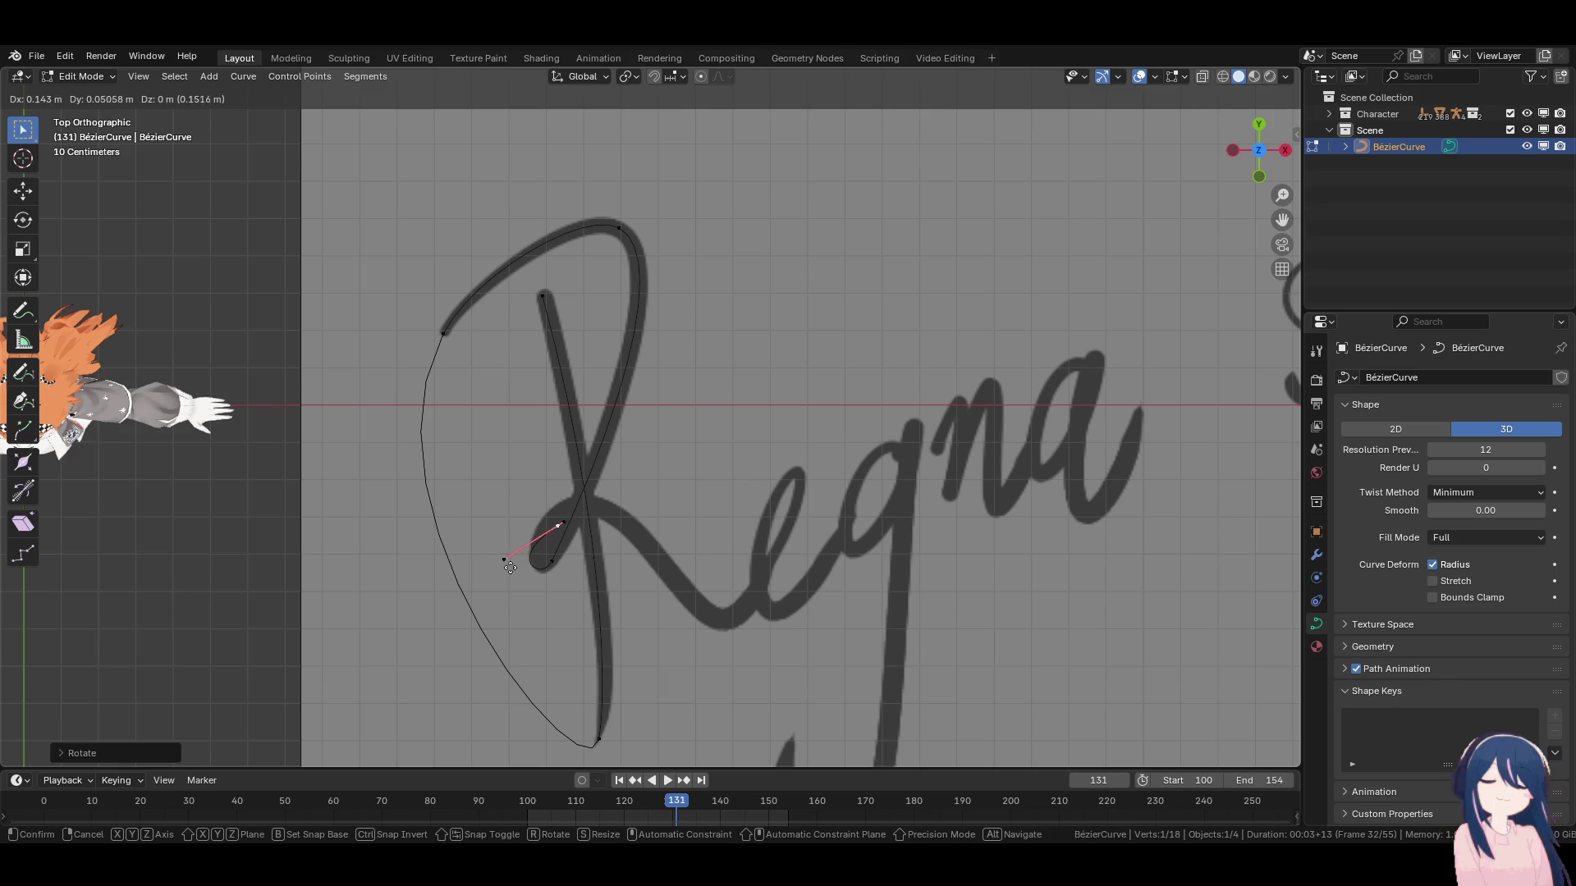
key("r")
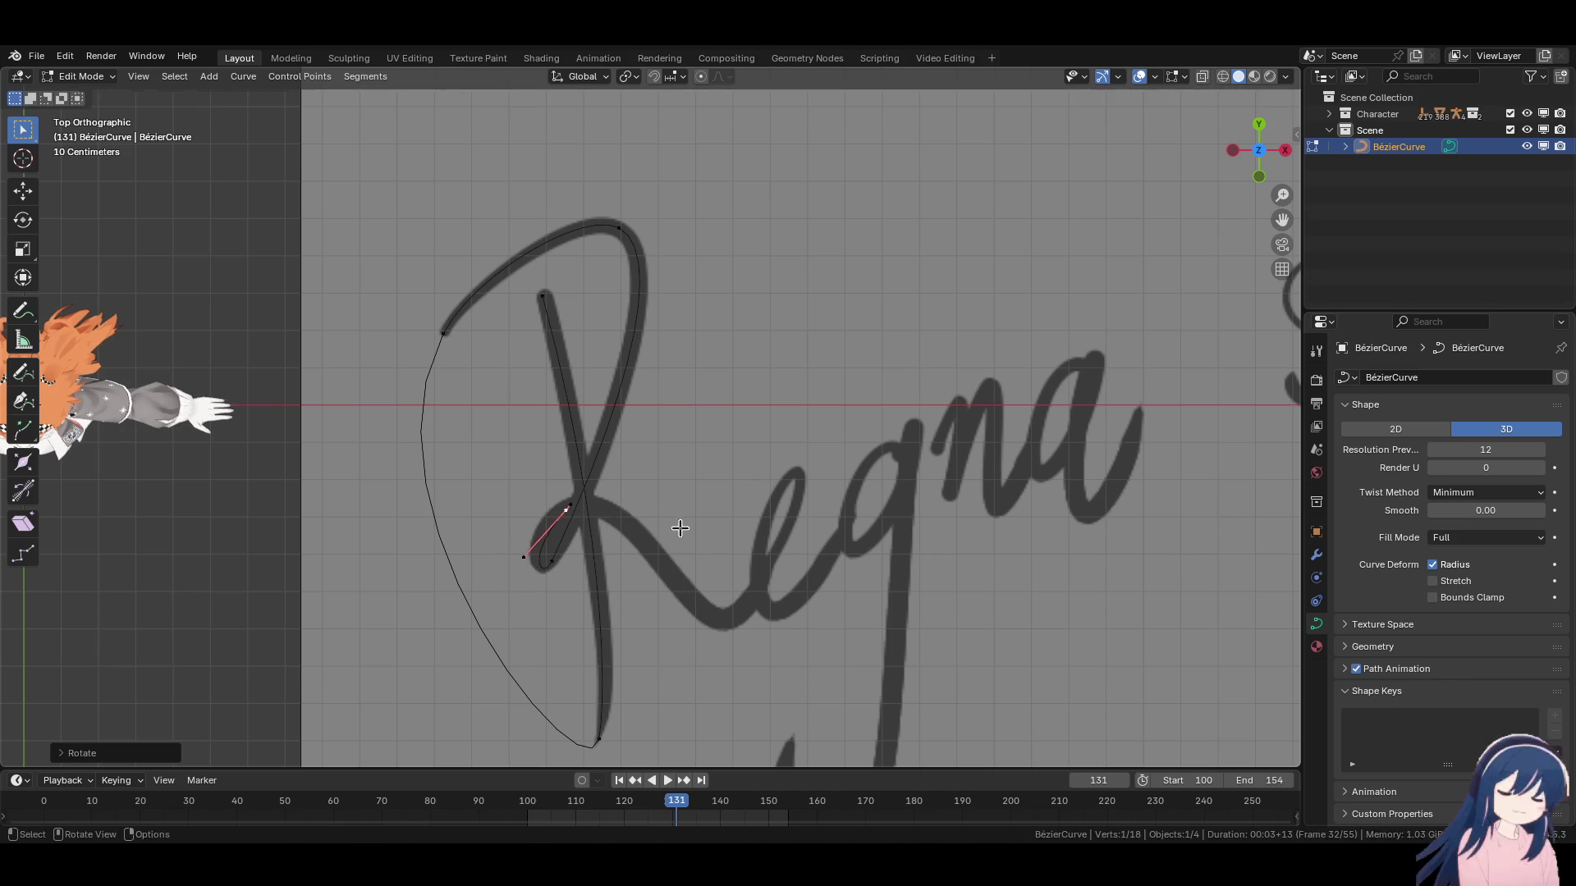
left_click(680, 551)
key("g")
left_click(654, 528)
Add a point at the R's crossing and angle its handle down the leg.
key("g")
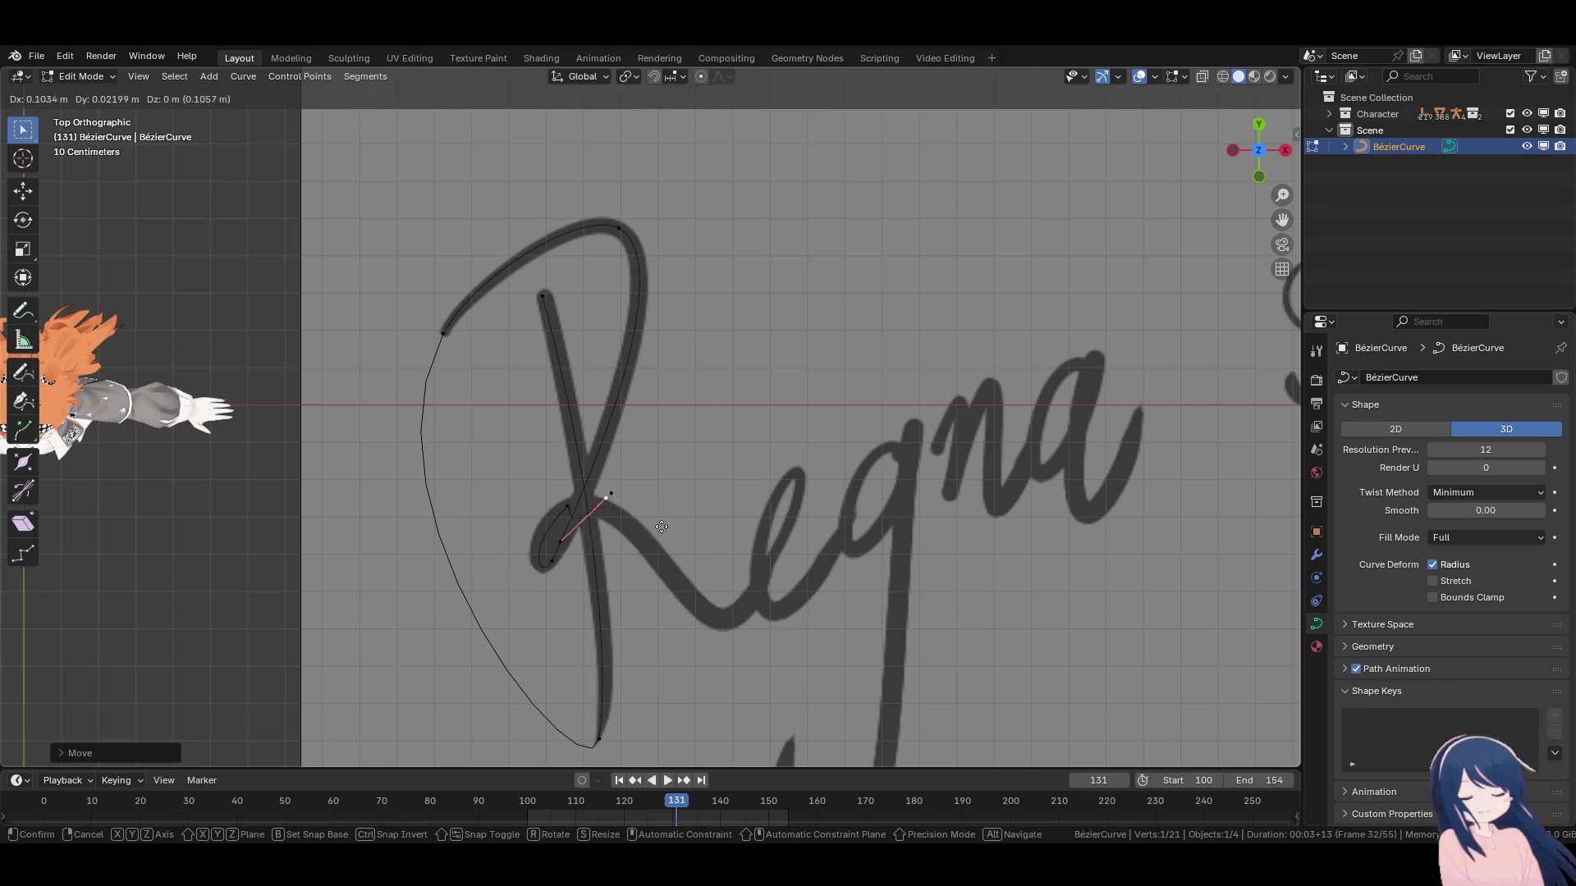
left_click(690, 559)
key("r")
left_click(623, 657)
key("g")
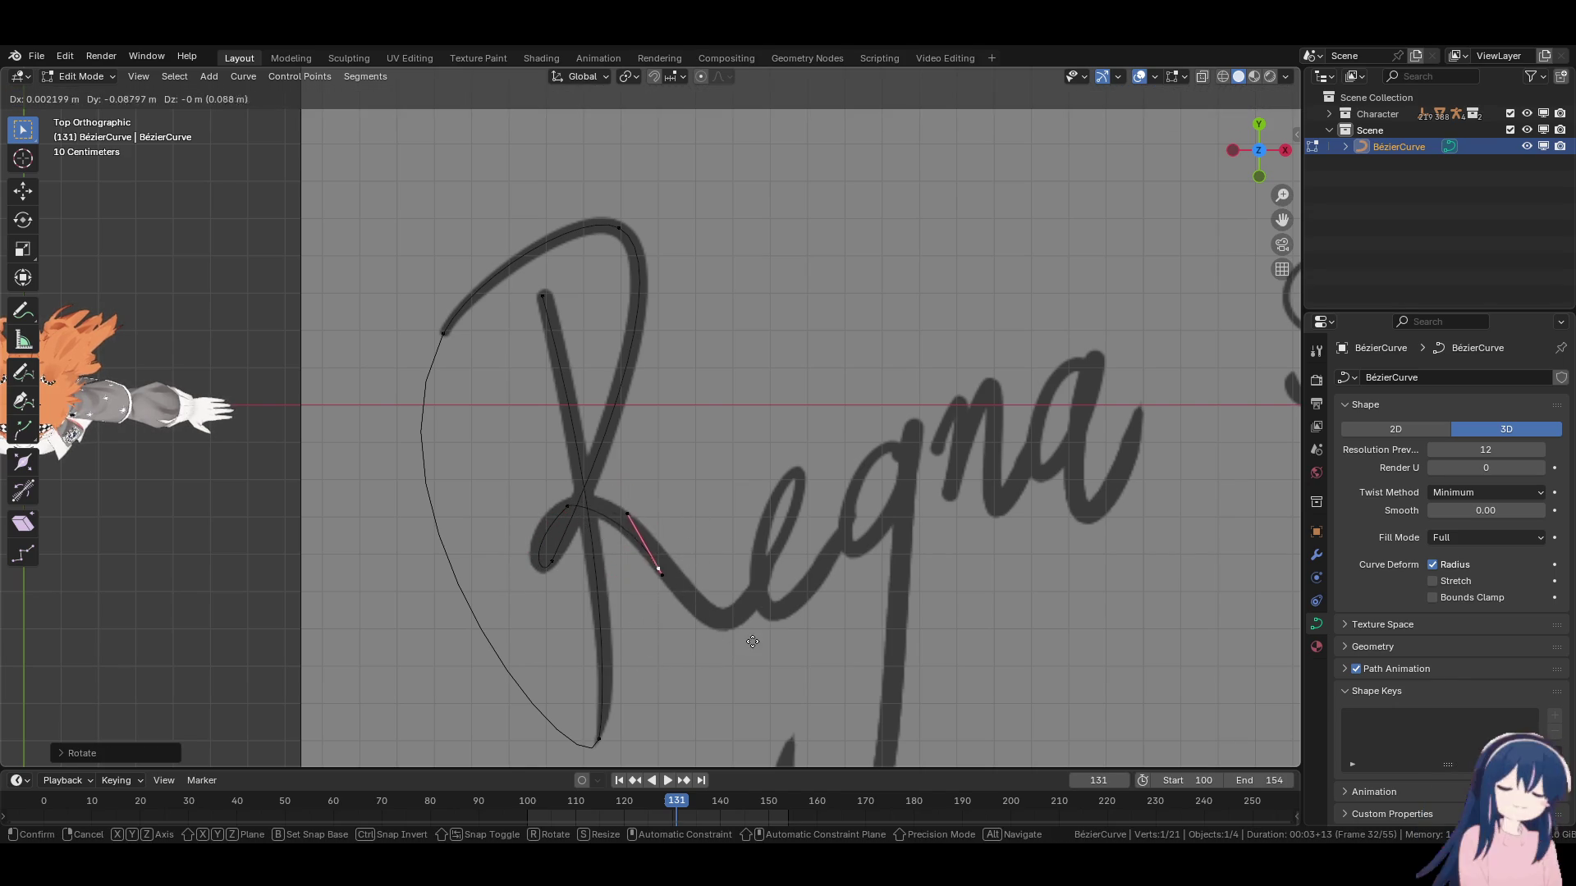
left_click(756, 632)
Refine the crossing point's handle and nudge the point on the R's leg.
left_click(585, 509)
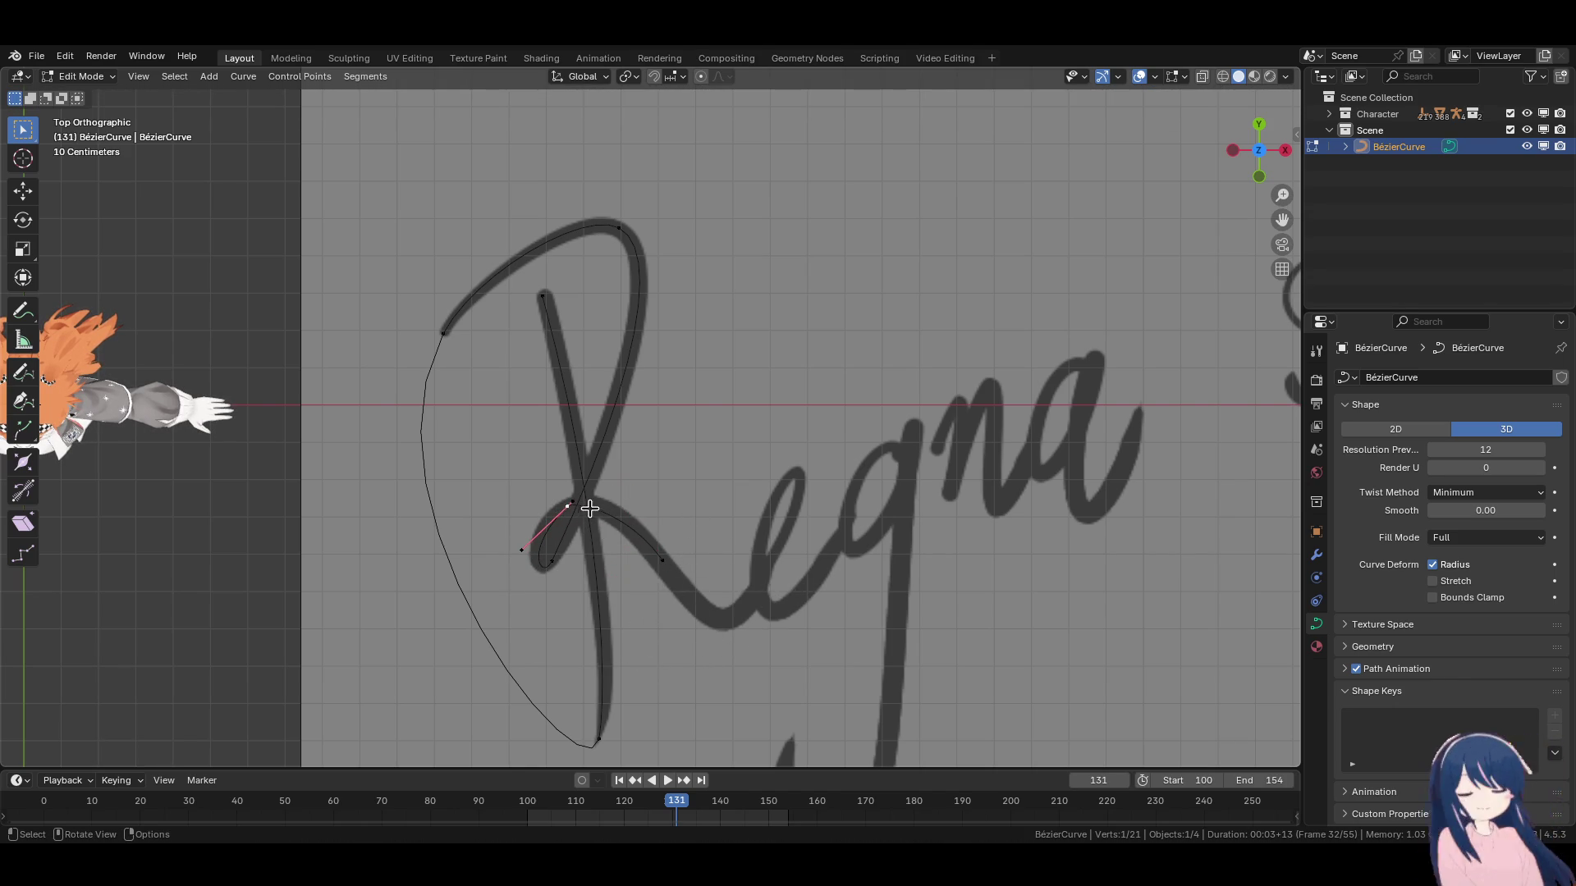
key("g")
left_click(599, 491)
key("g")
left_click(594, 495)
left_click(663, 562)
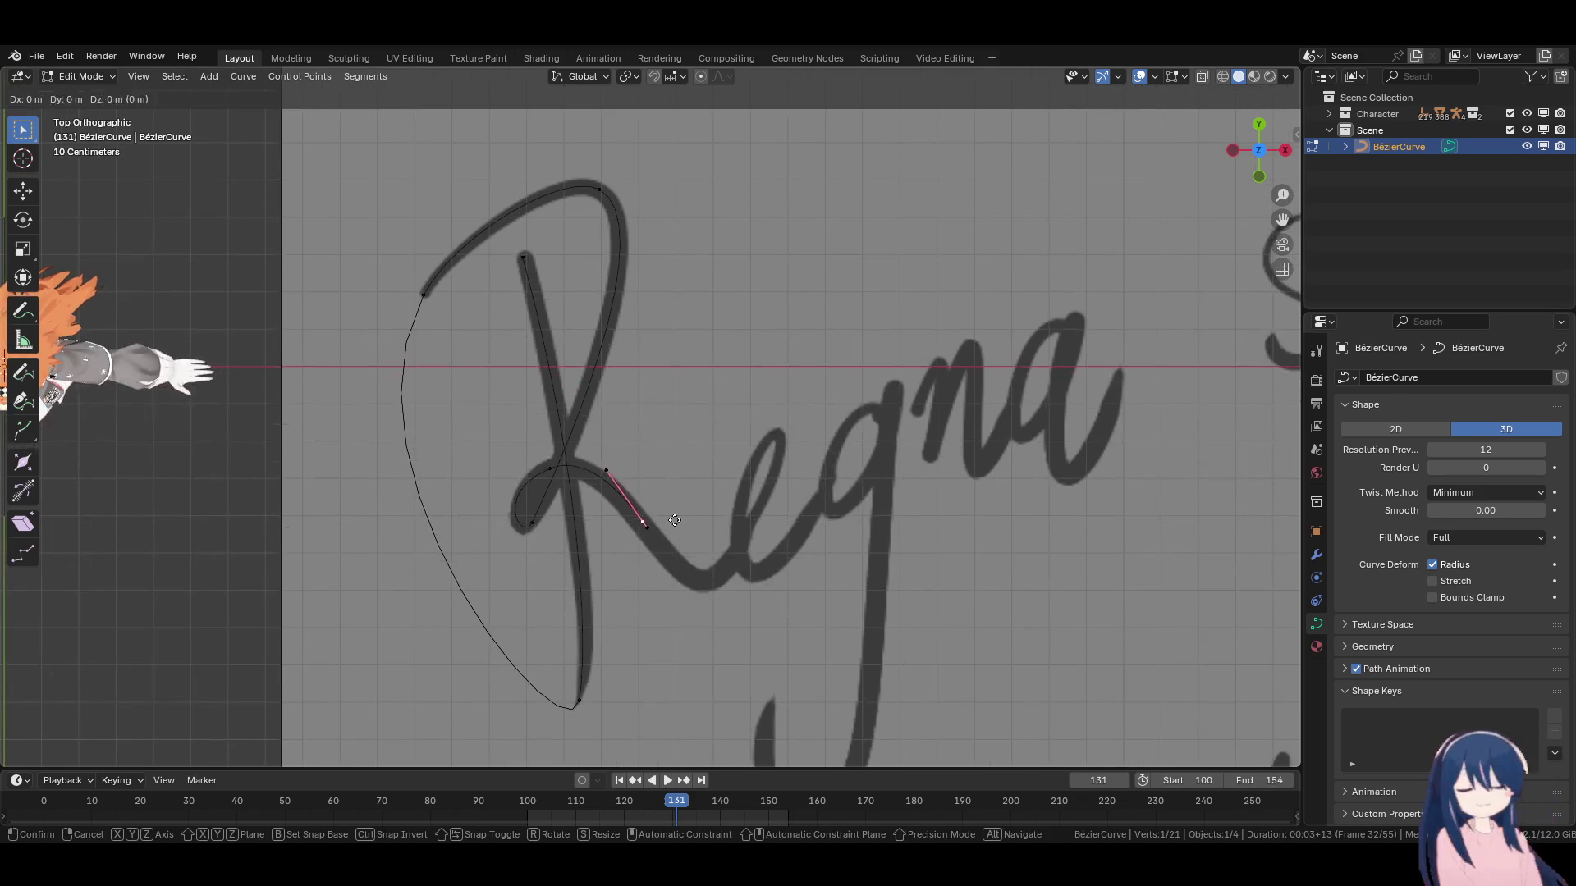
key("g")
left_click(696, 583)
scroll(545, 526, "up", 2)
Carry the curve down to the bottom of the R's leg and angle the handle toward the e.
key("g")
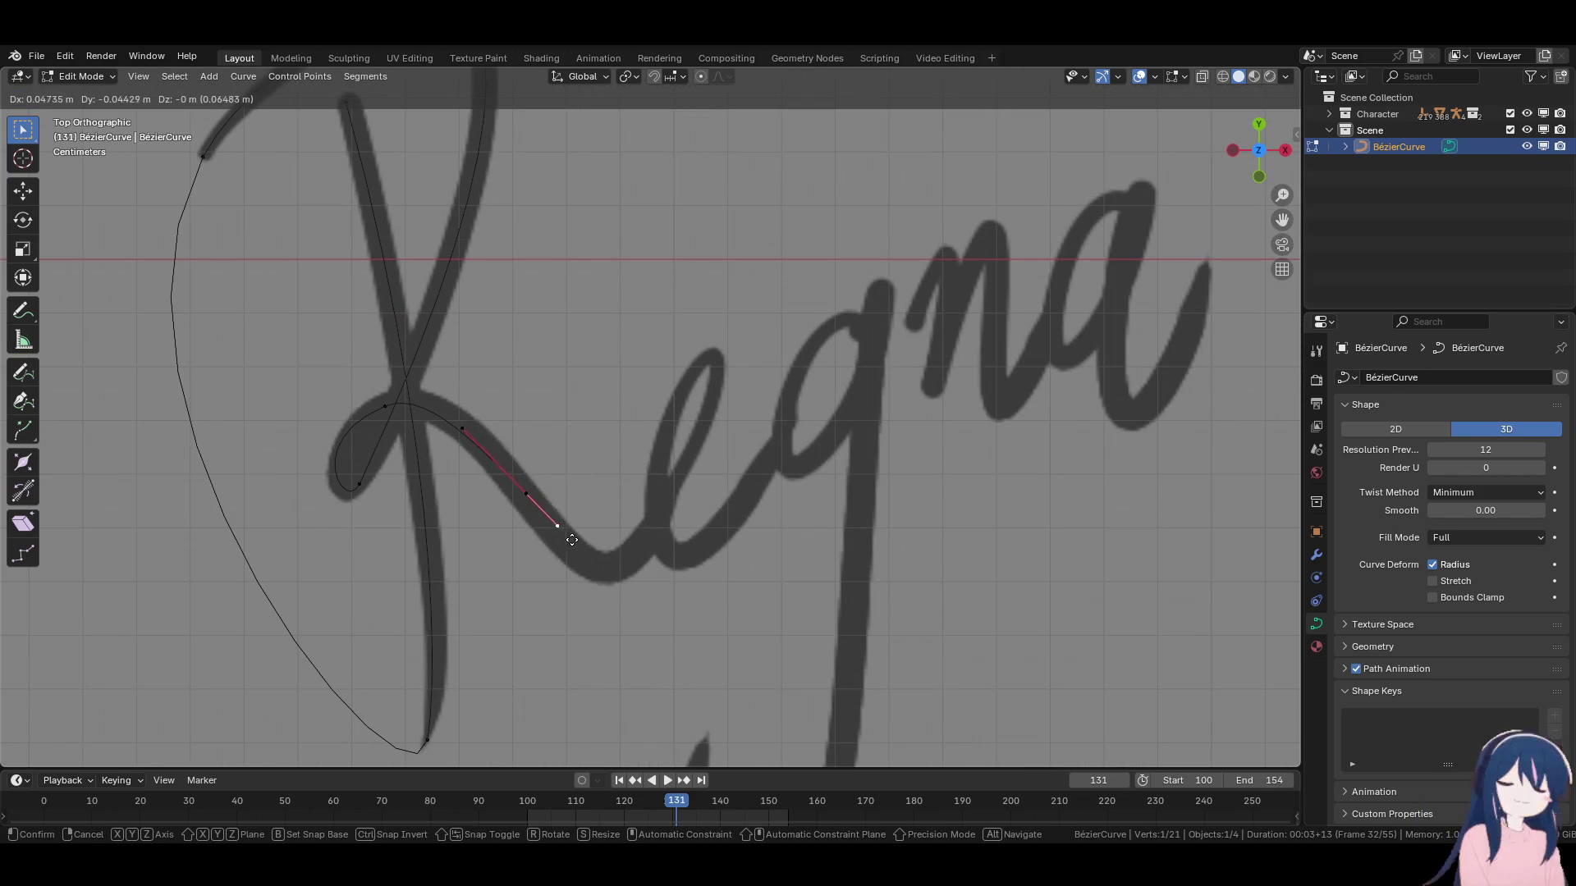
left_click(576, 550)
key("g")
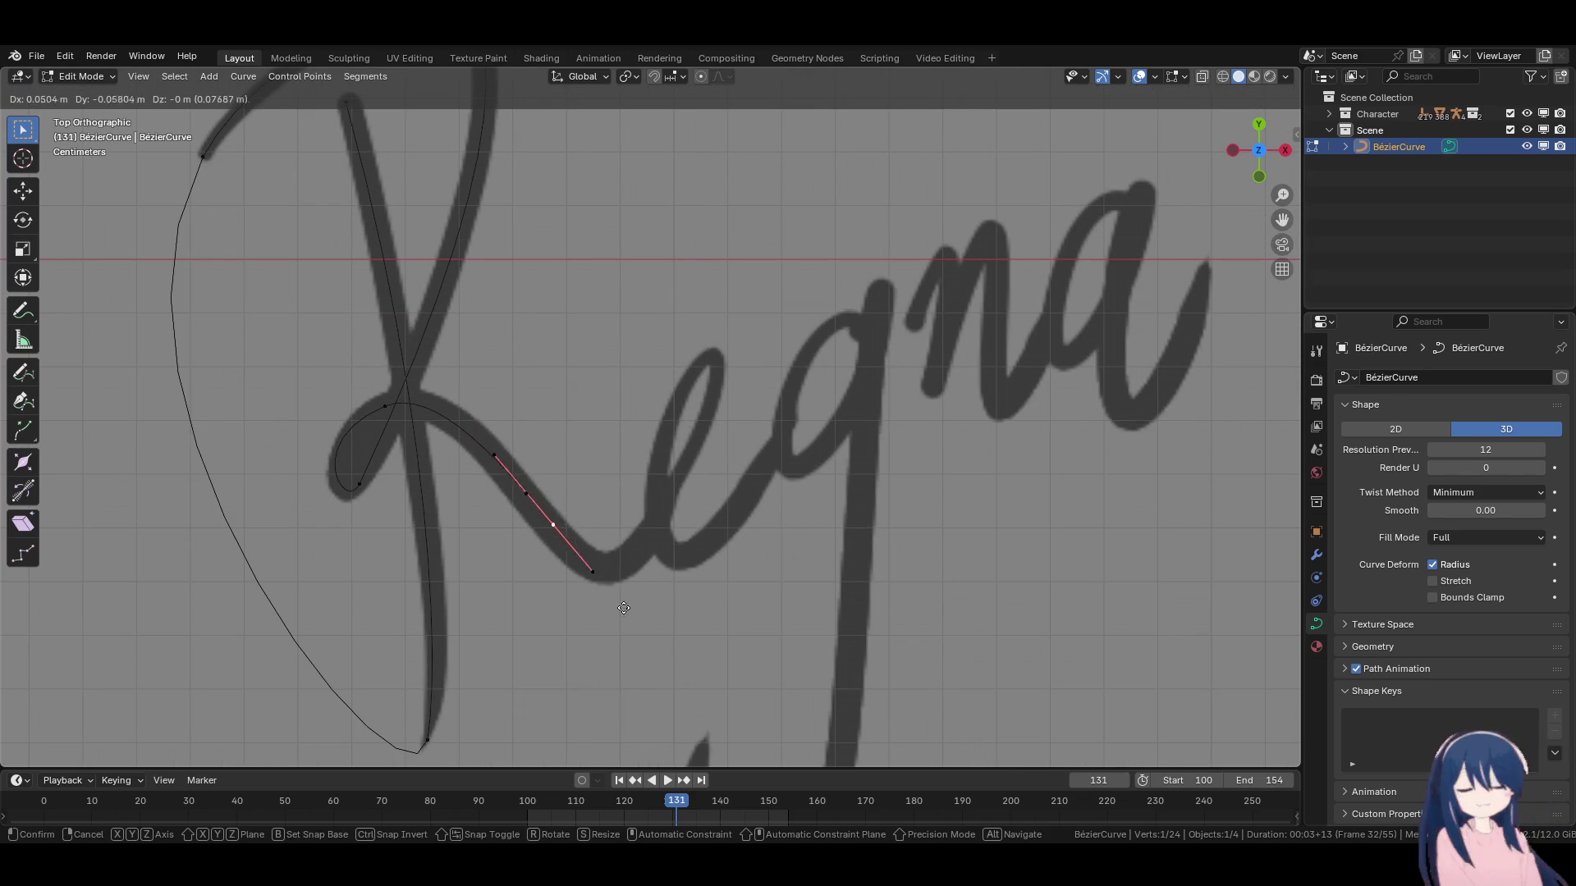
left_click(682, 610)
key("r")
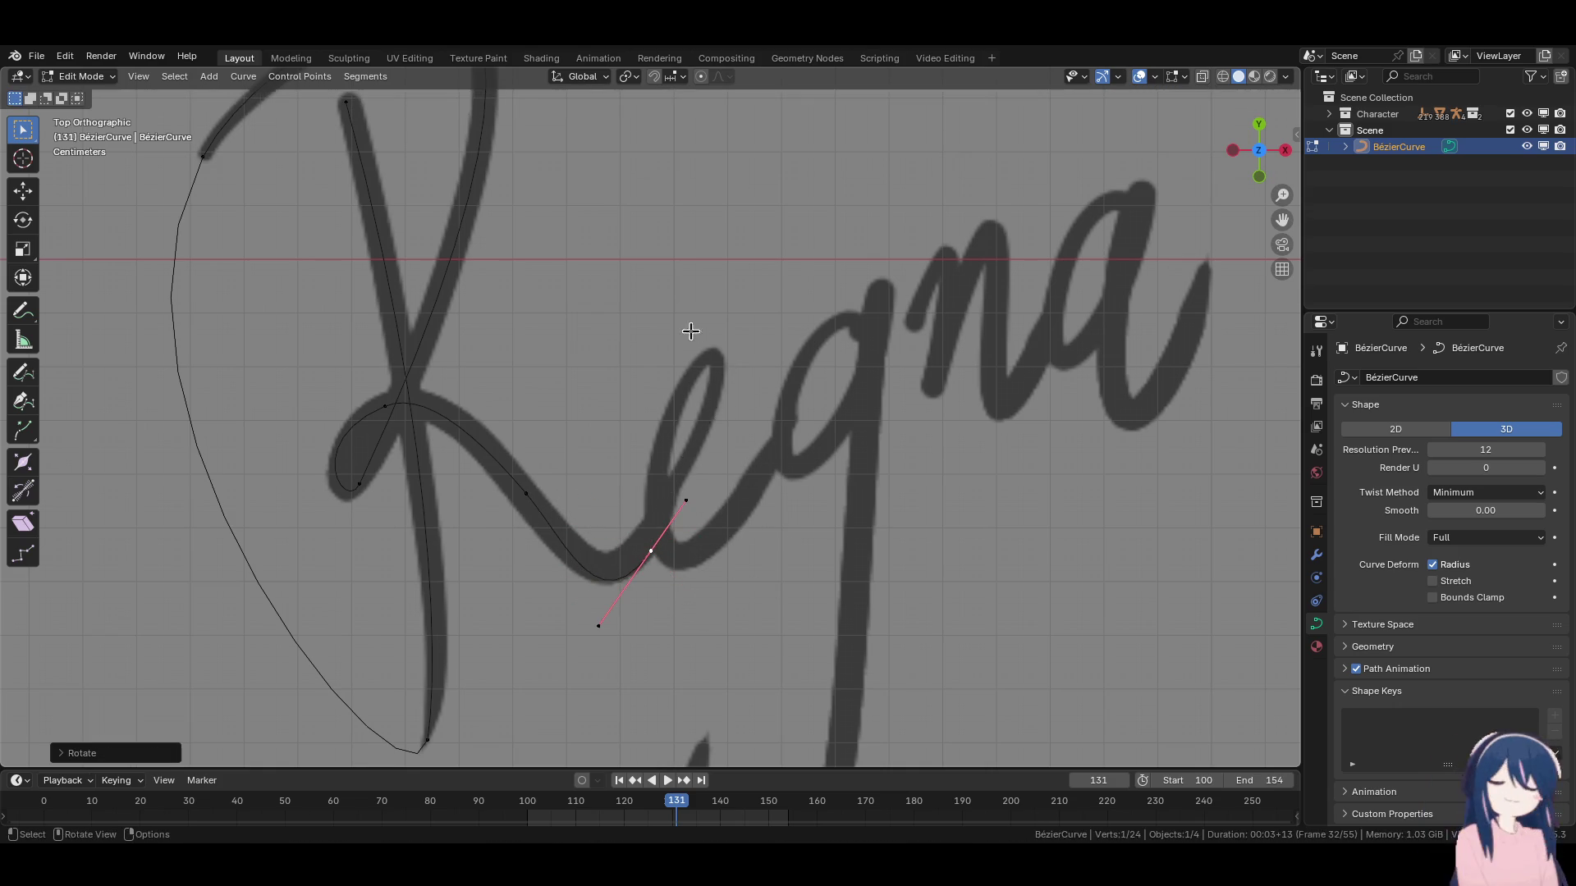
left_click(700, 545)
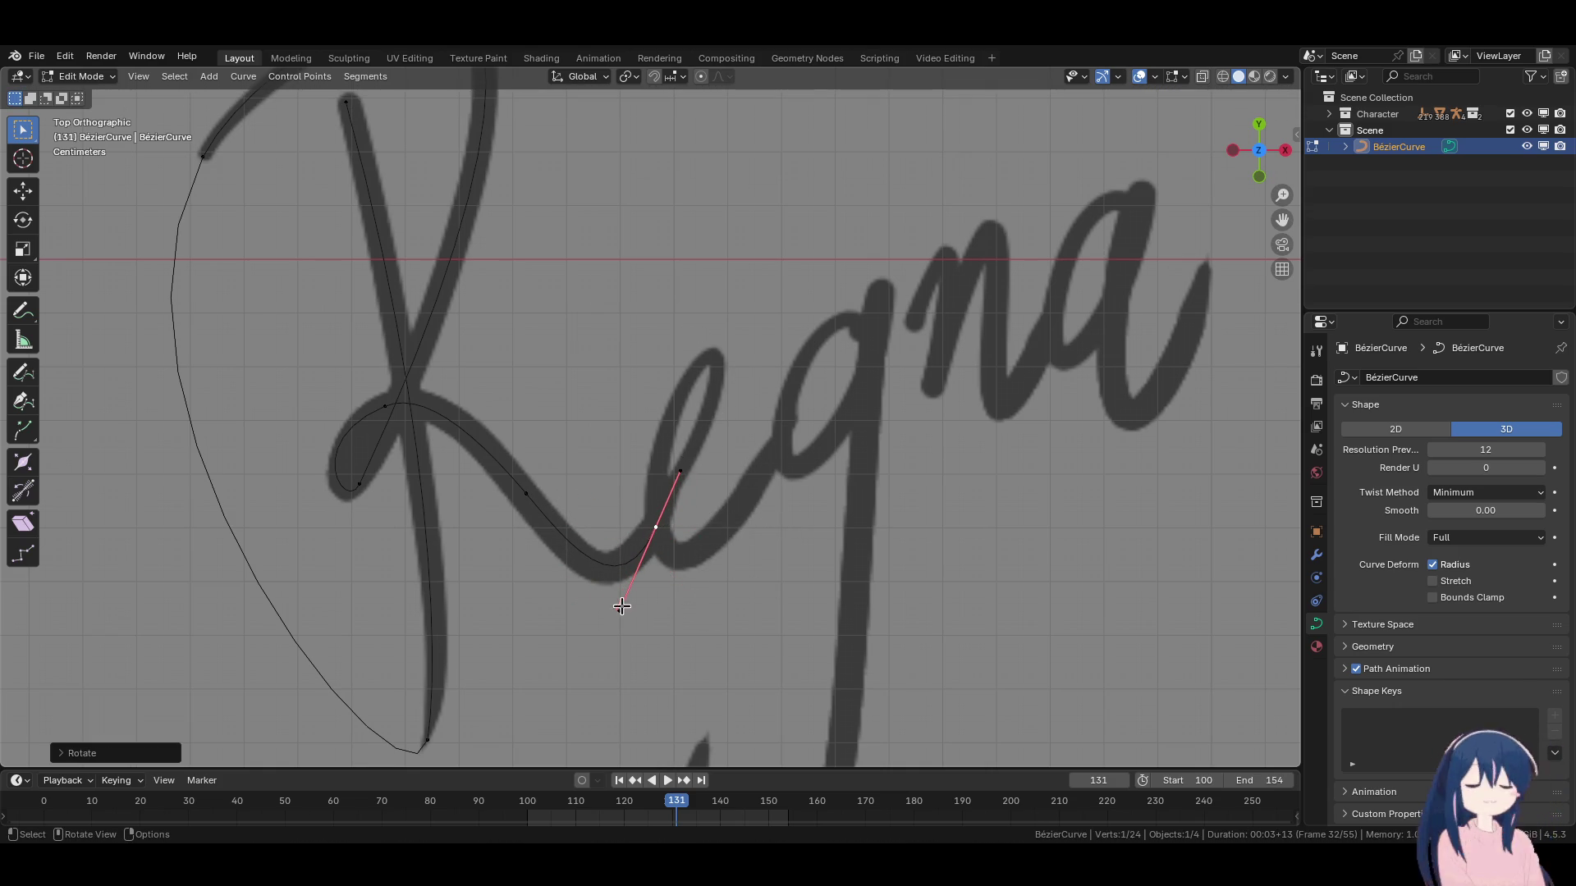
key("g")
left_click(584, 624)
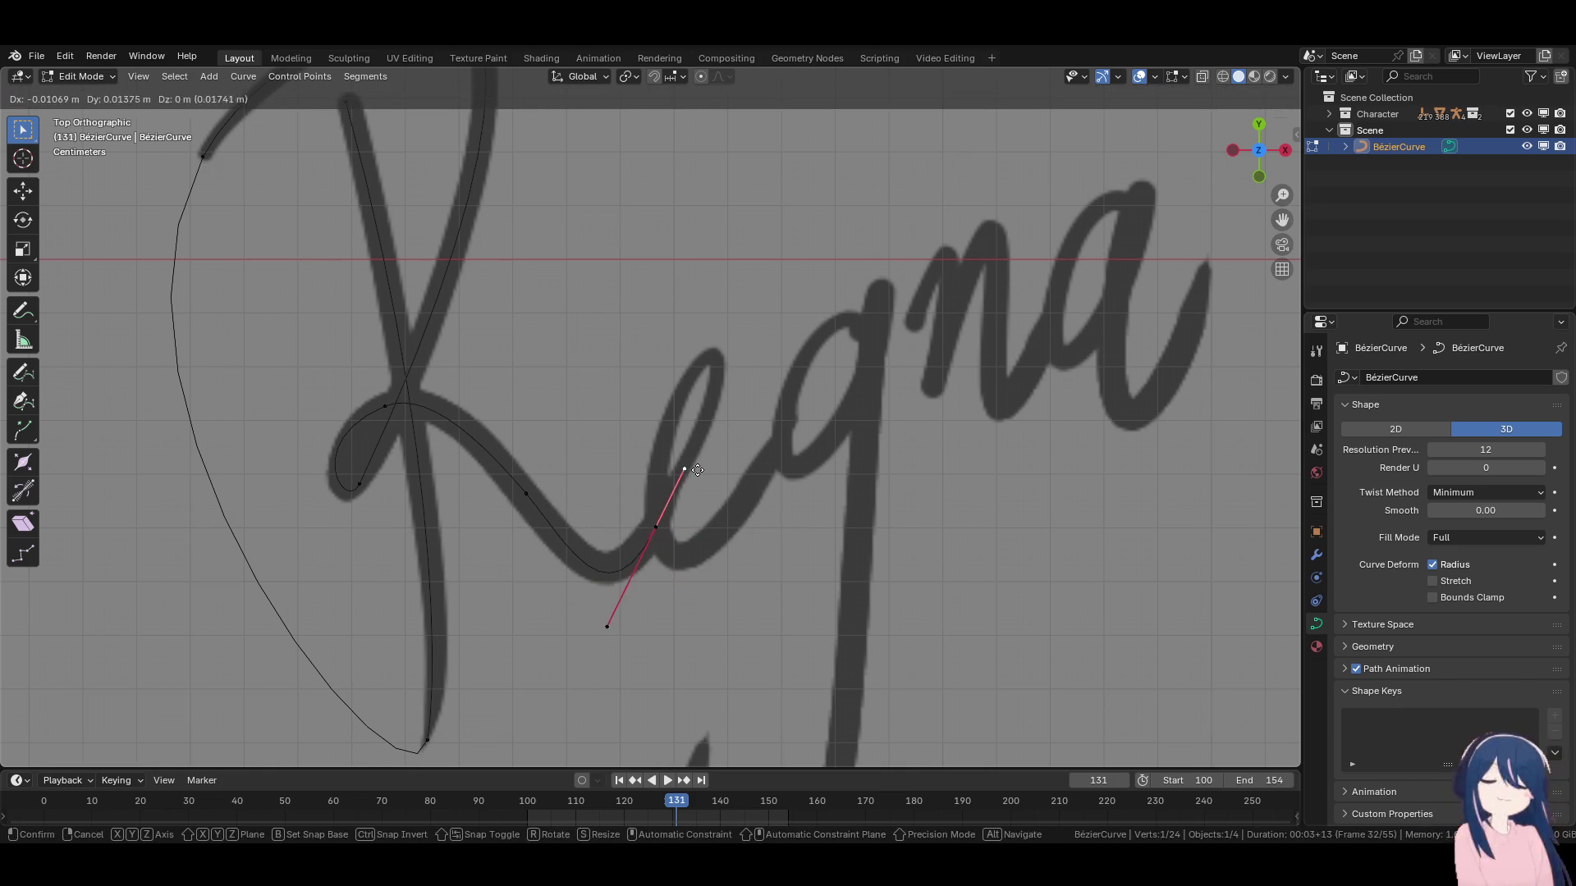
Add a point on the e's upstroke and shorten its handle.
key("e")
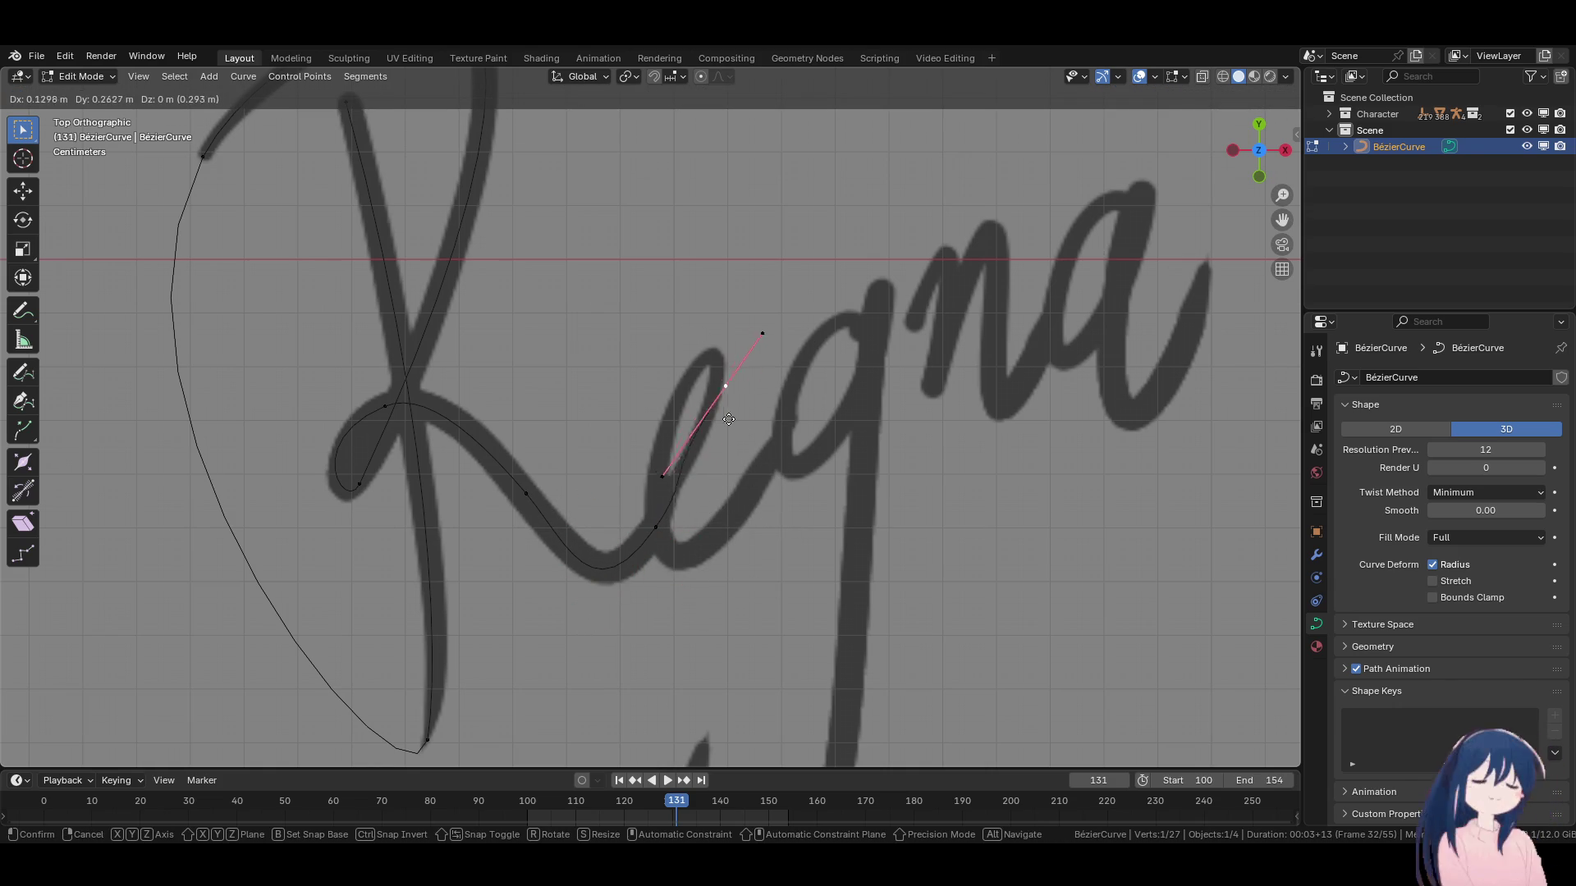
left_click(722, 393)
key("s")
left_click(750, 323)
key("s")
left_click(729, 408)
Attempt moves and rotations of the e's points, cancelling each to restore them.
key("g")
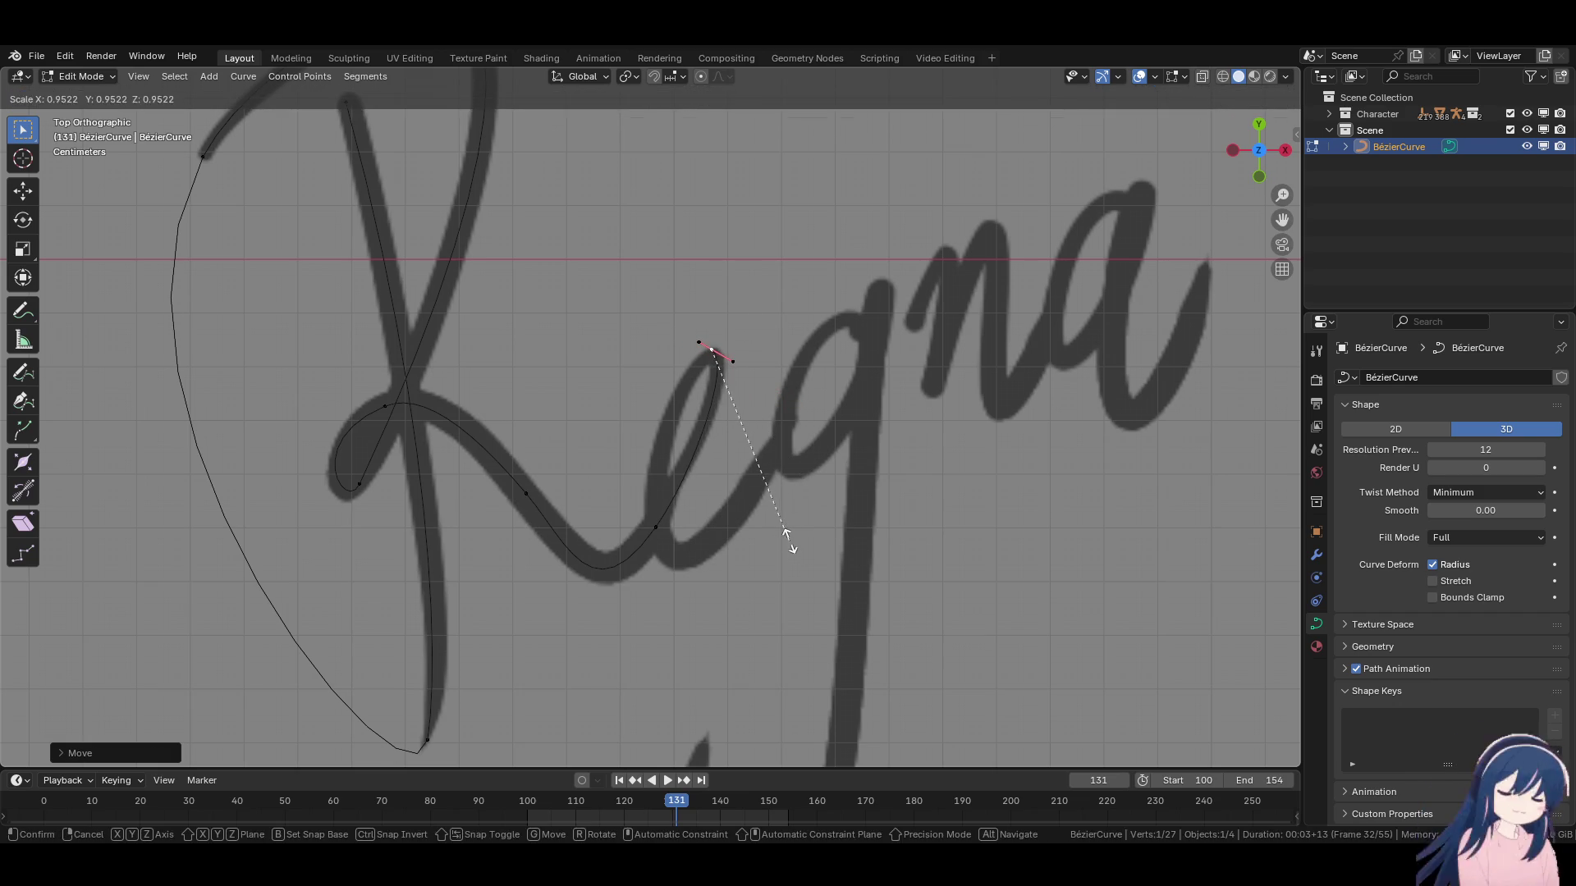
key("Escape")
left_click(685, 559)
key("g")
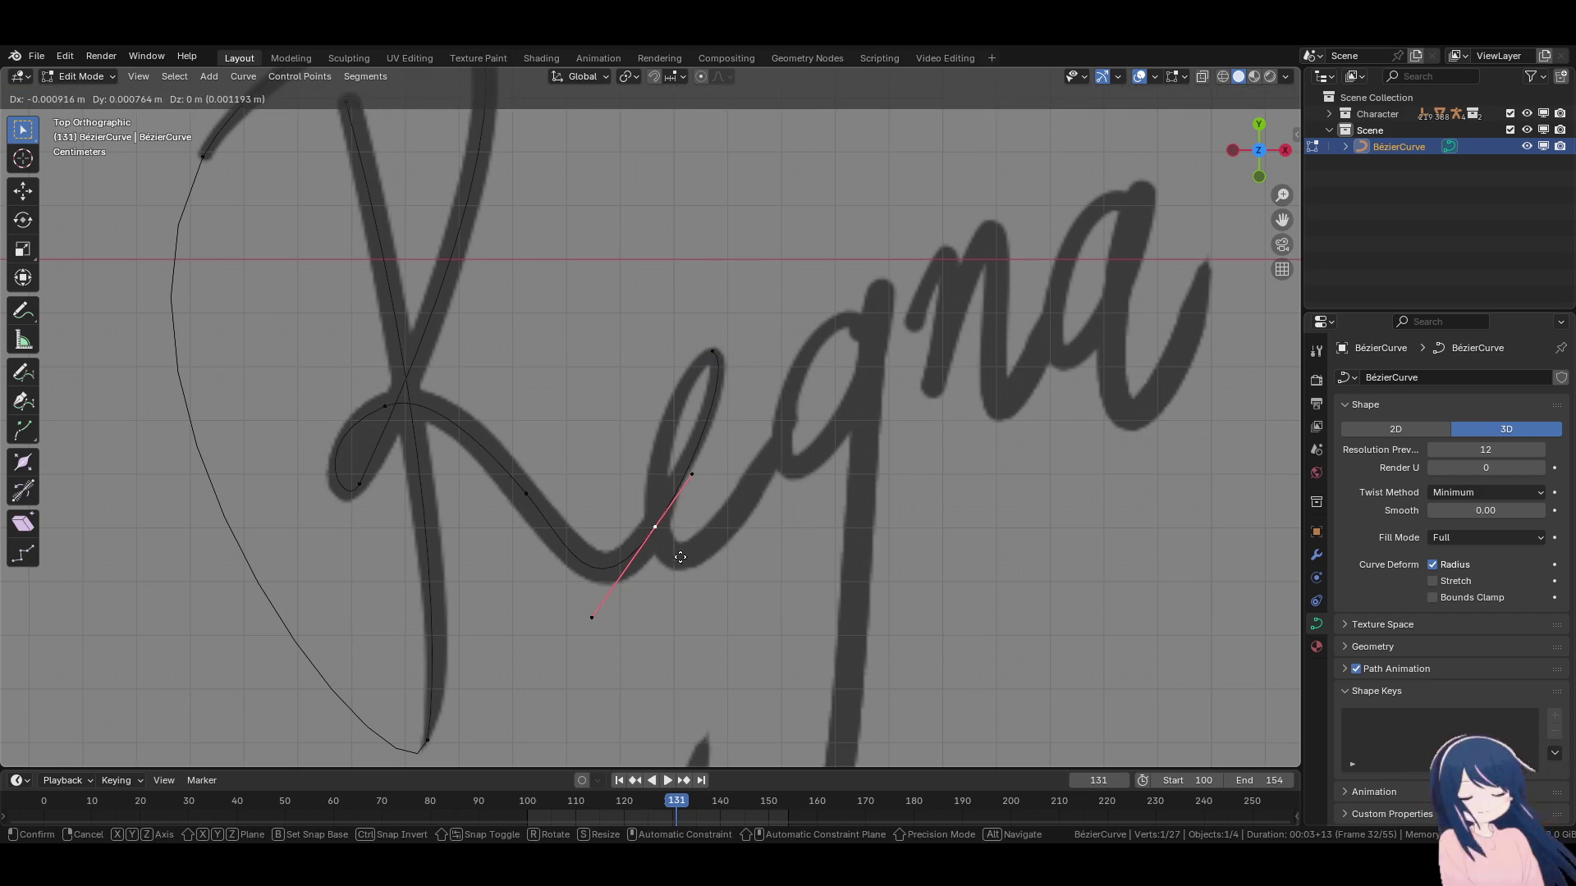
key("Escape")
key("g")
key("Escape")
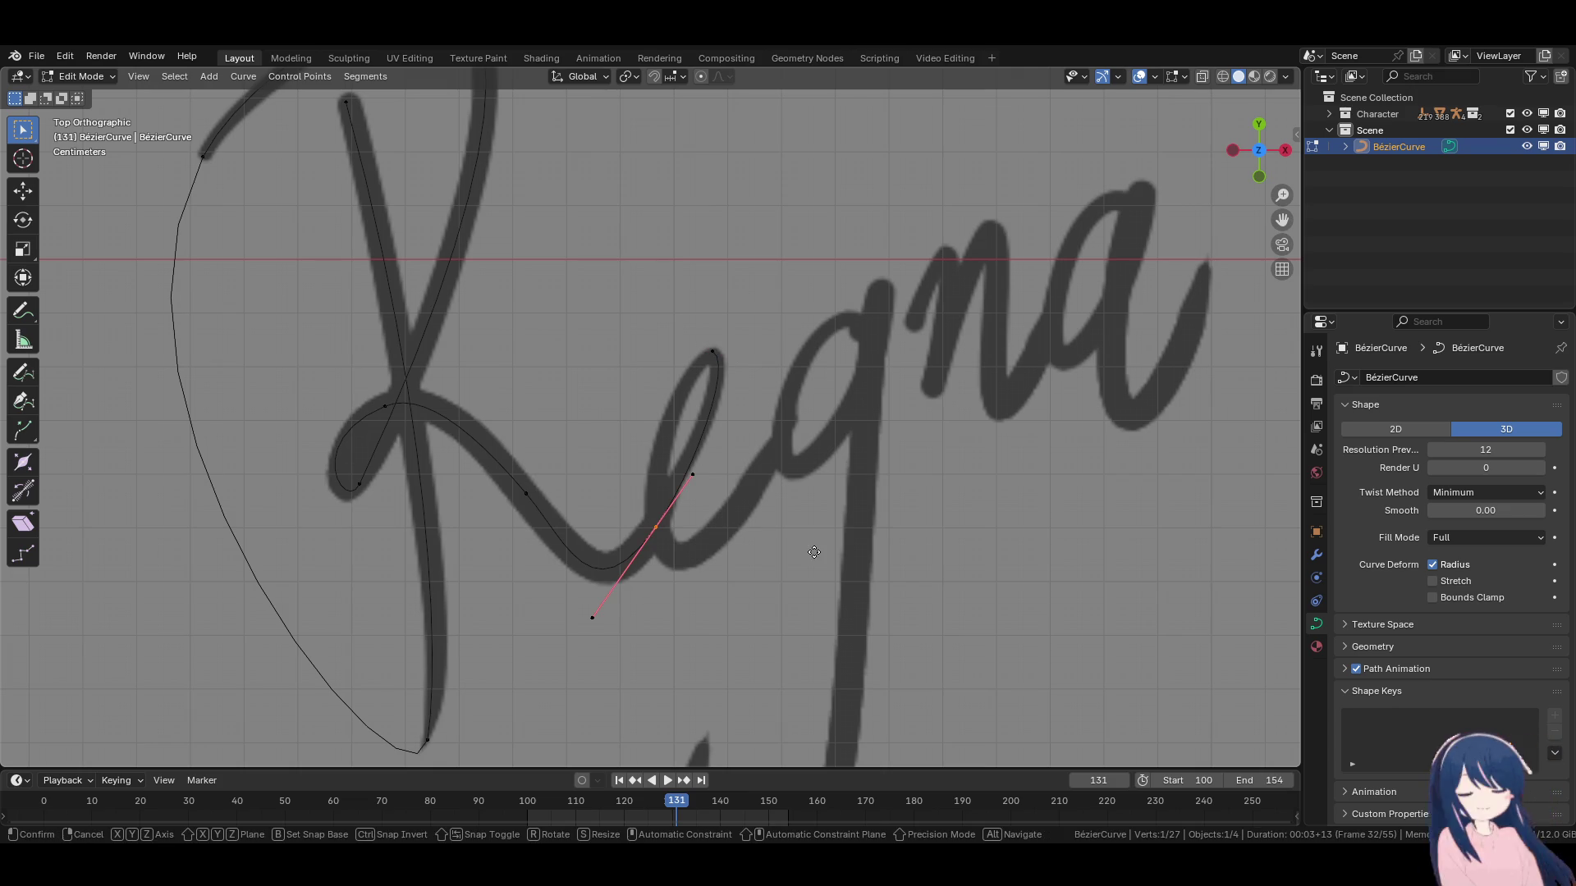
key("r")
key("Escape")
Extend the curve from the e's end point around the e's loop and fit its handle.
left_click(711, 353)
key("e")
left_click(639, 509)
key("r")
left_click(612, 391)
key("g")
left_click(644, 503)
key("g")
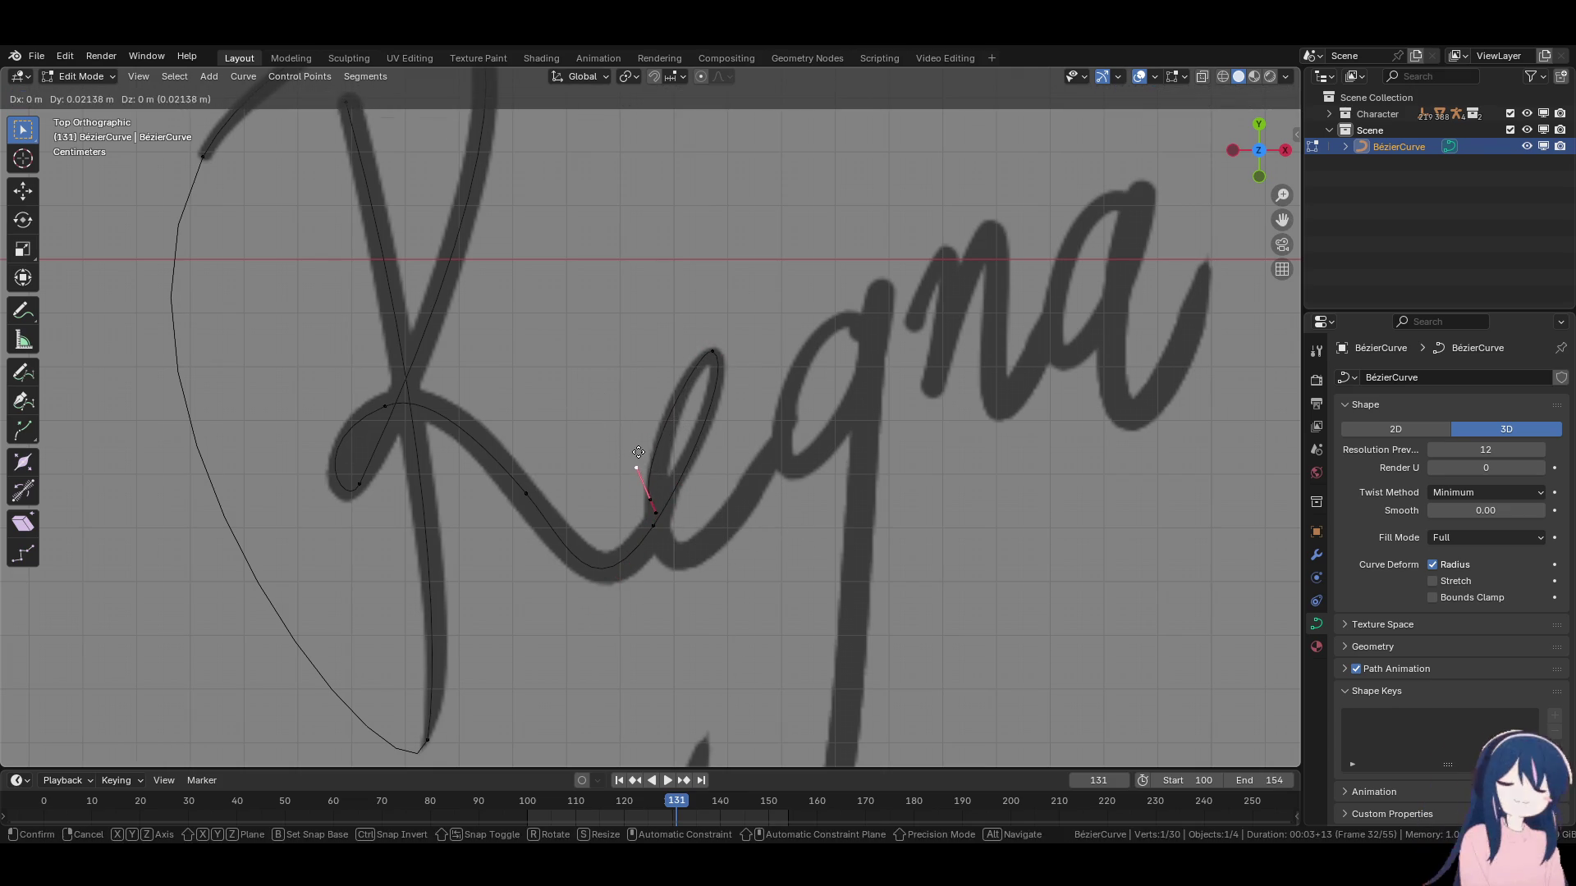
left_click(650, 497)
key("g")
left_click(670, 552)
Add a point at the e's bottom, aligning and shortening its handle along the stroke.
key("e")
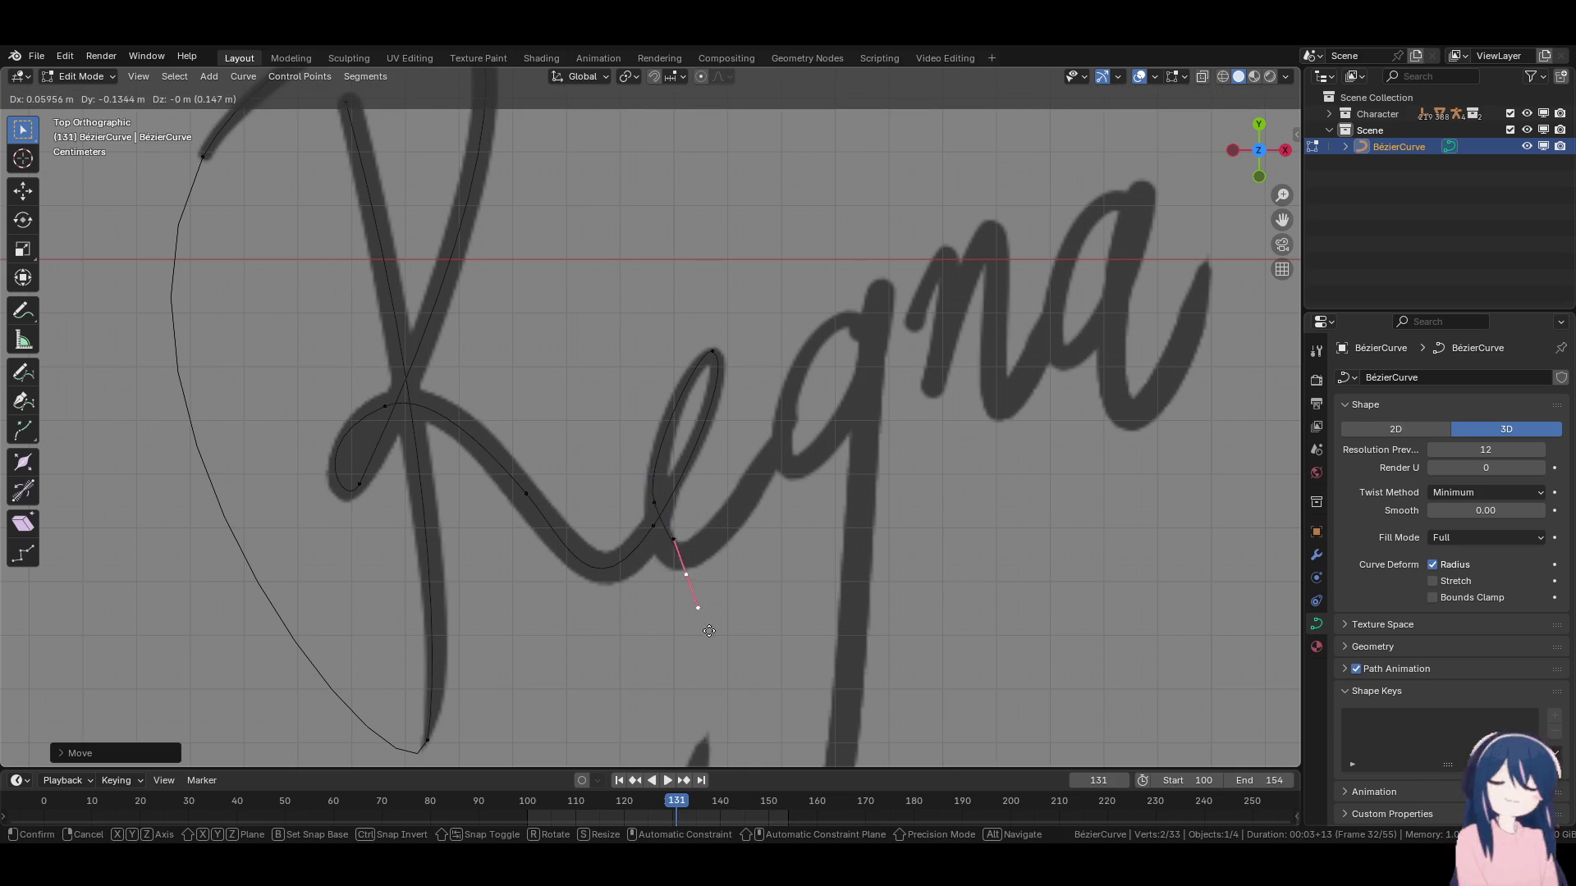
left_click(719, 617)
key("r")
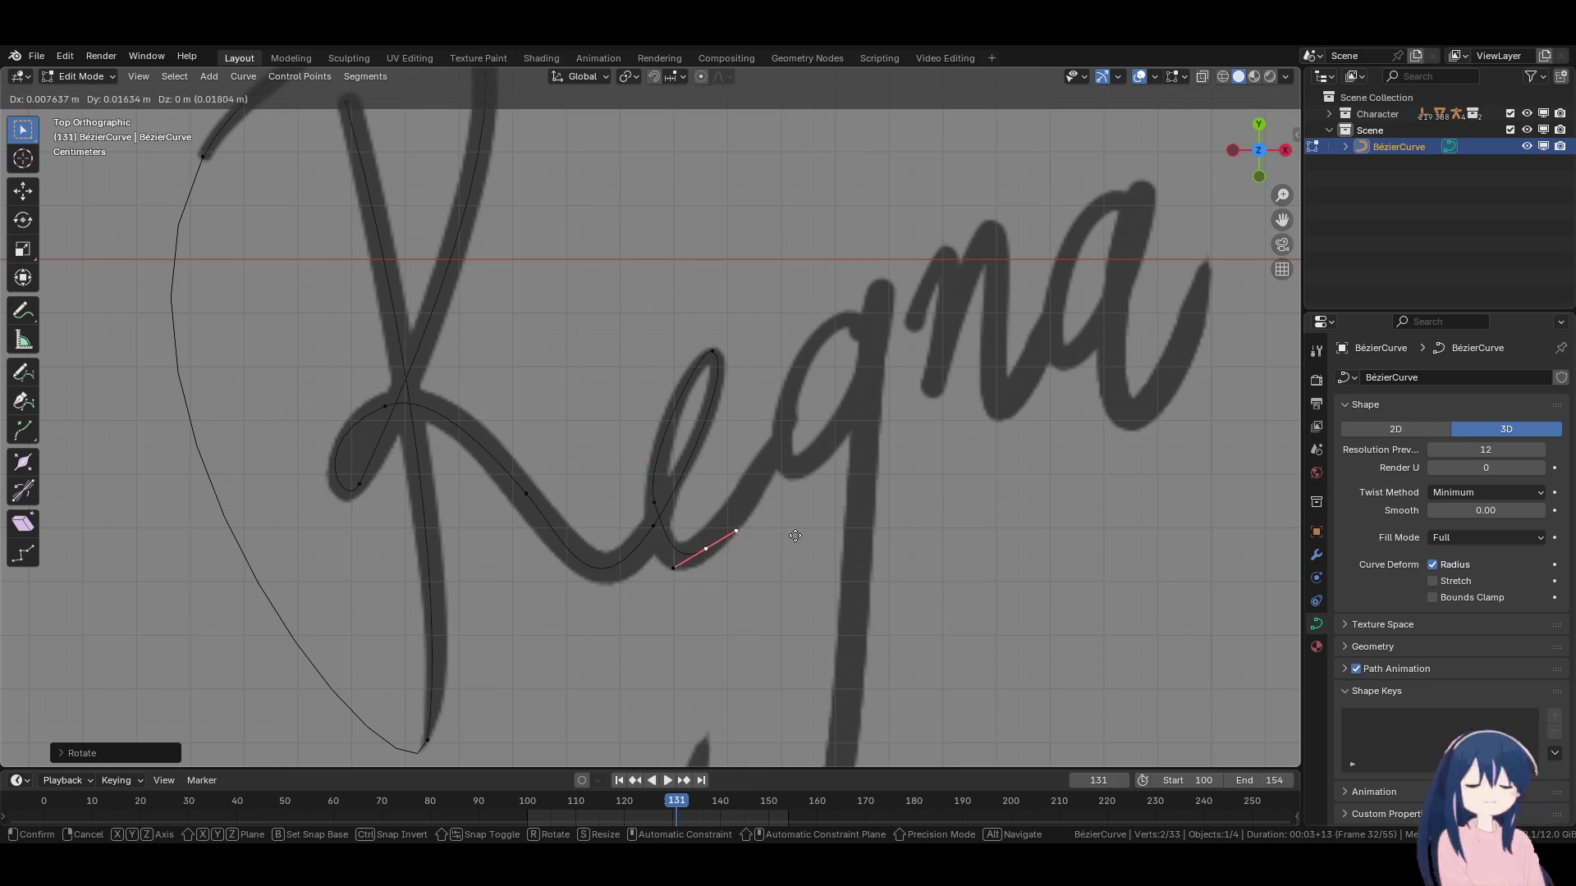
left_click(677, 557)
left_click(677, 557)
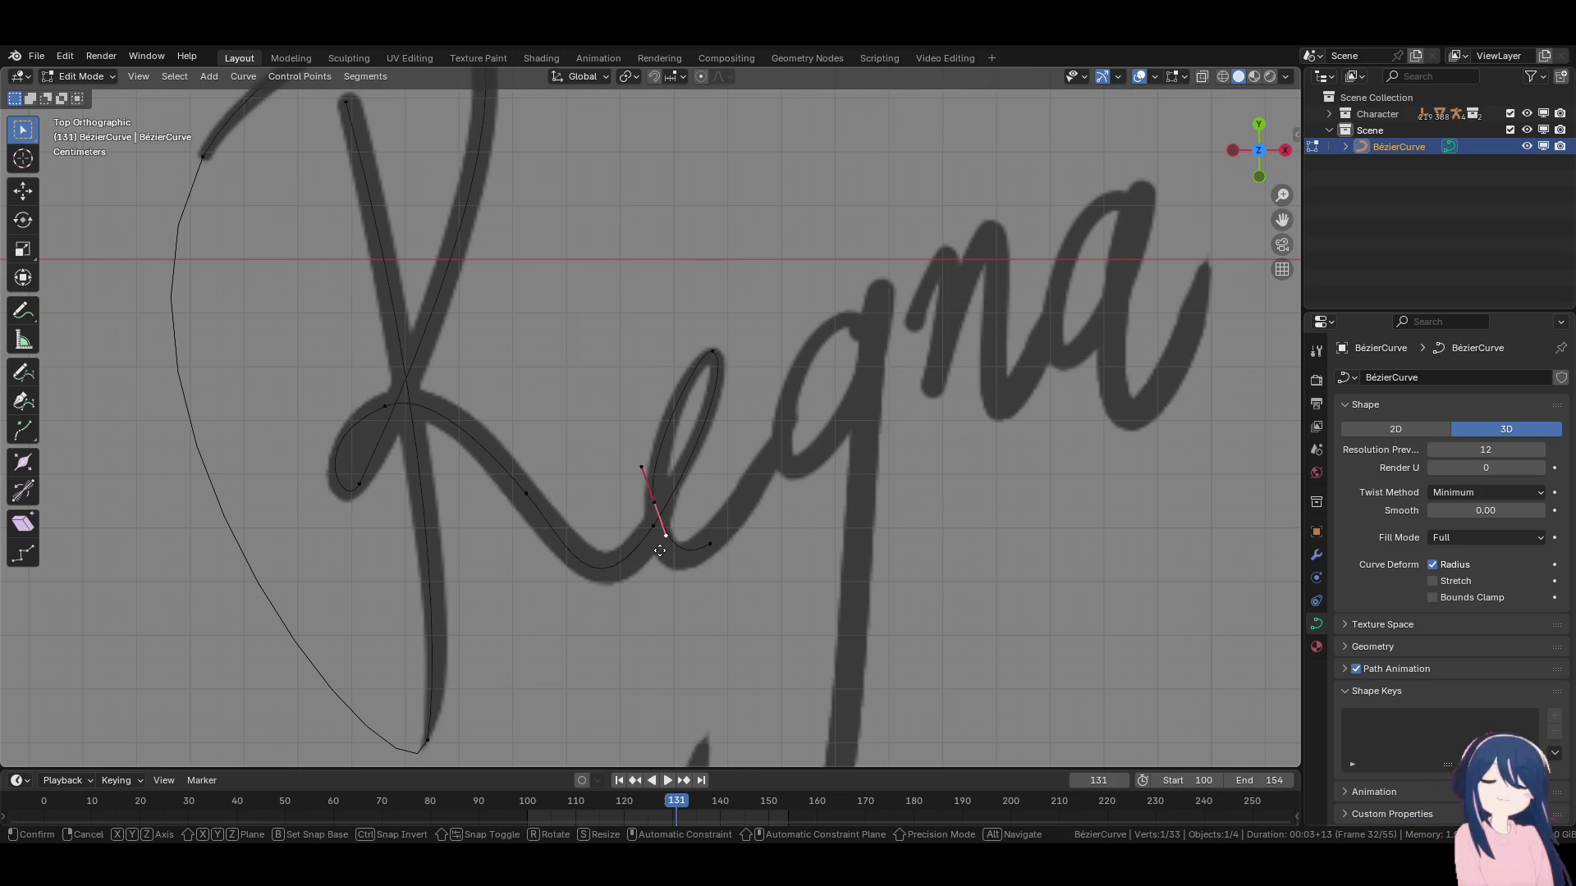
key("g")
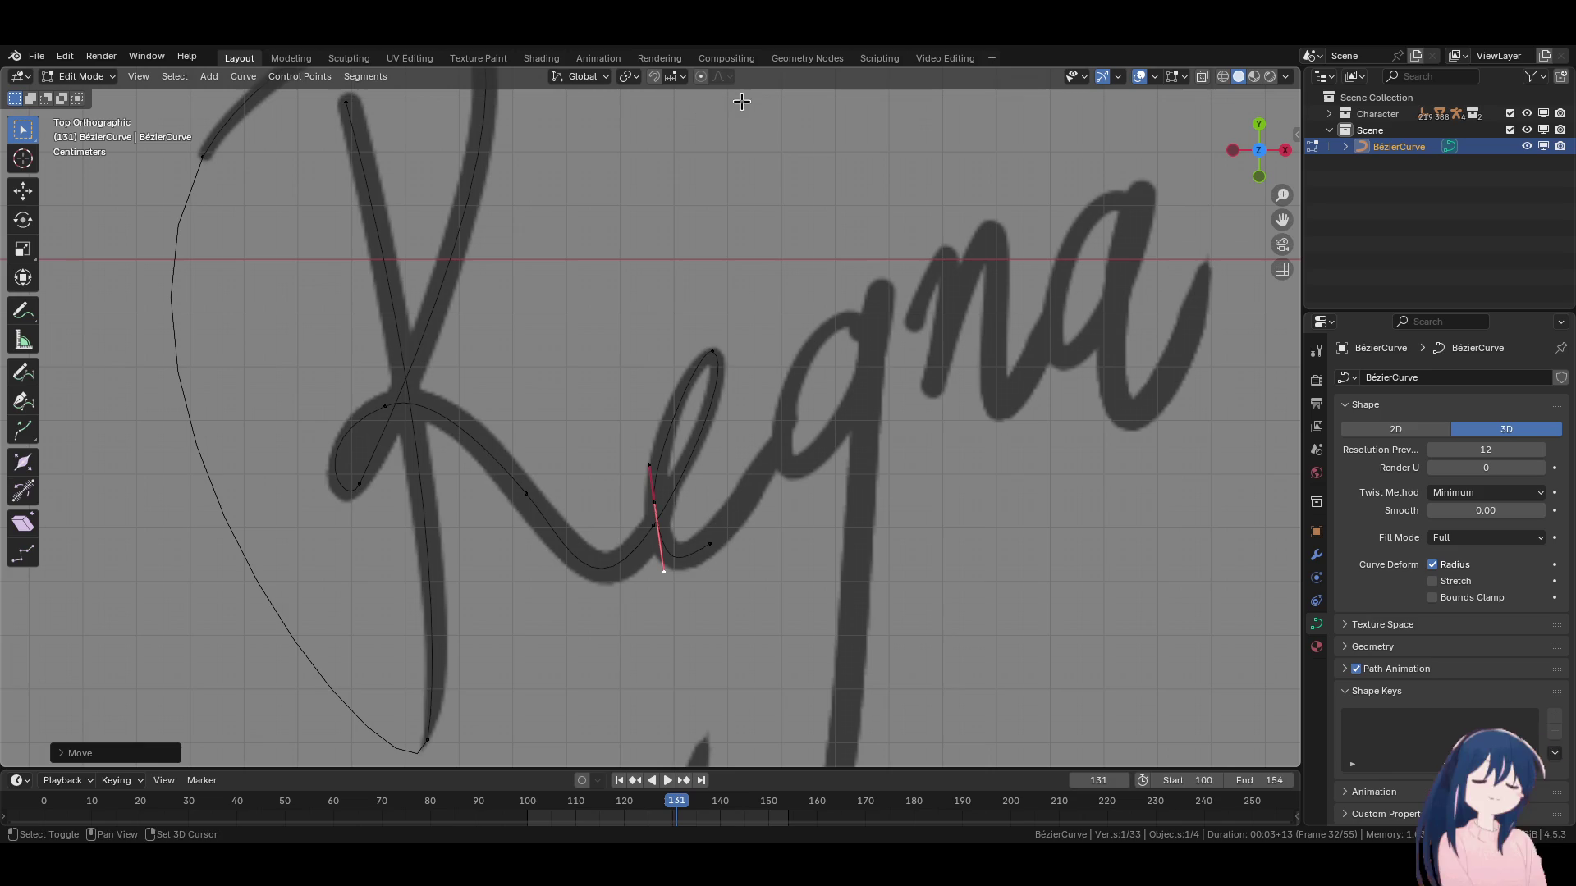
left_click(751, 542)
key("s")
left_click(783, 532)
key("s")
left_click(783, 564)
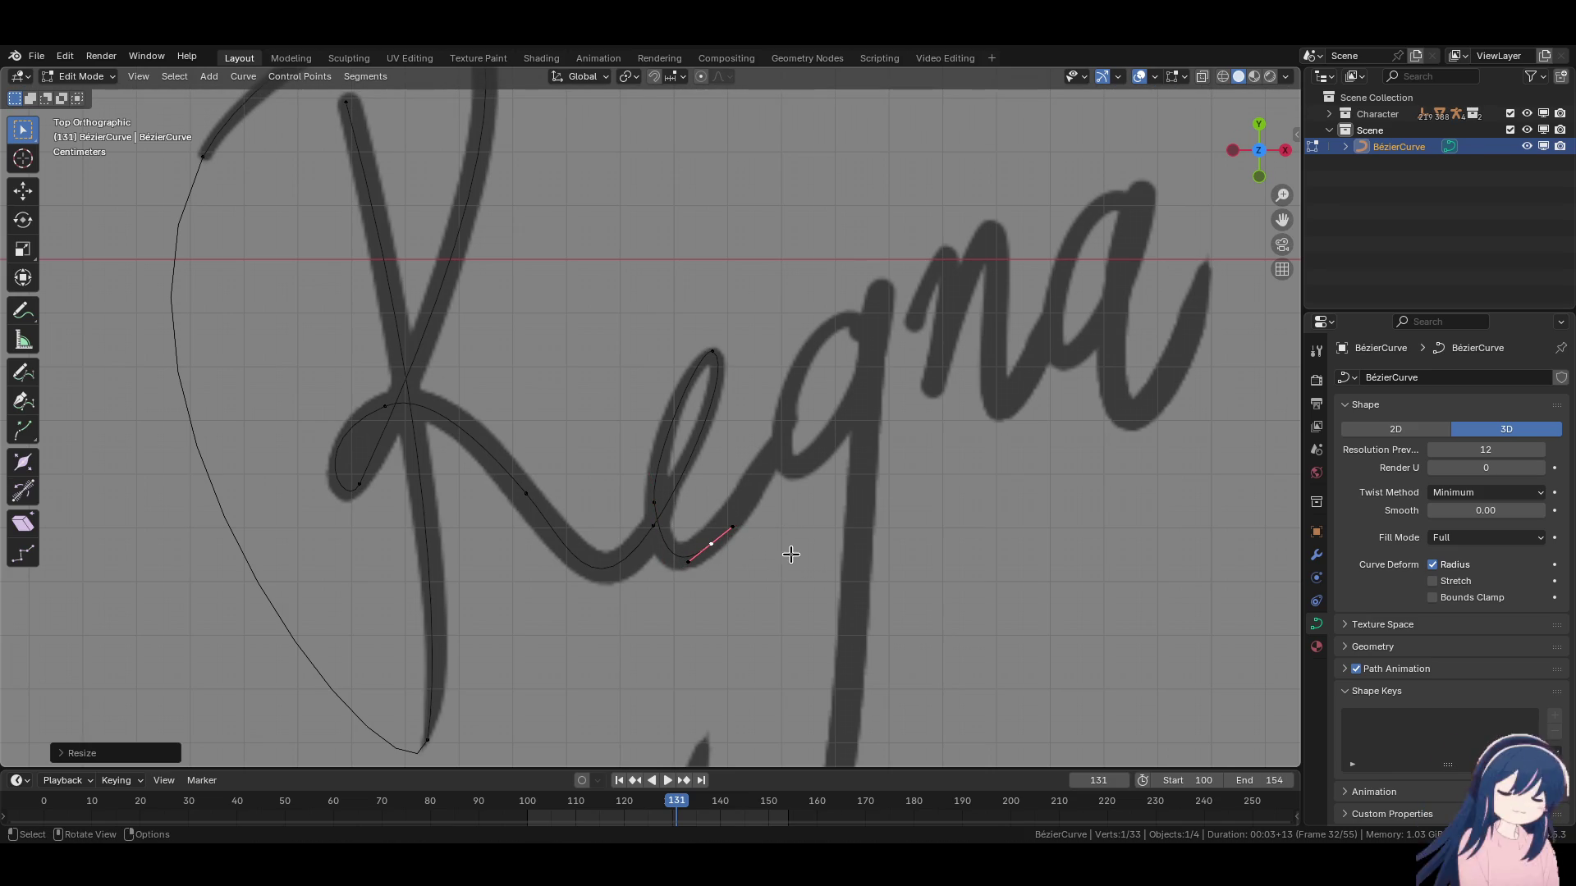
Add a point on the e's exit stroke and angle its handle to follow it.
key("e")
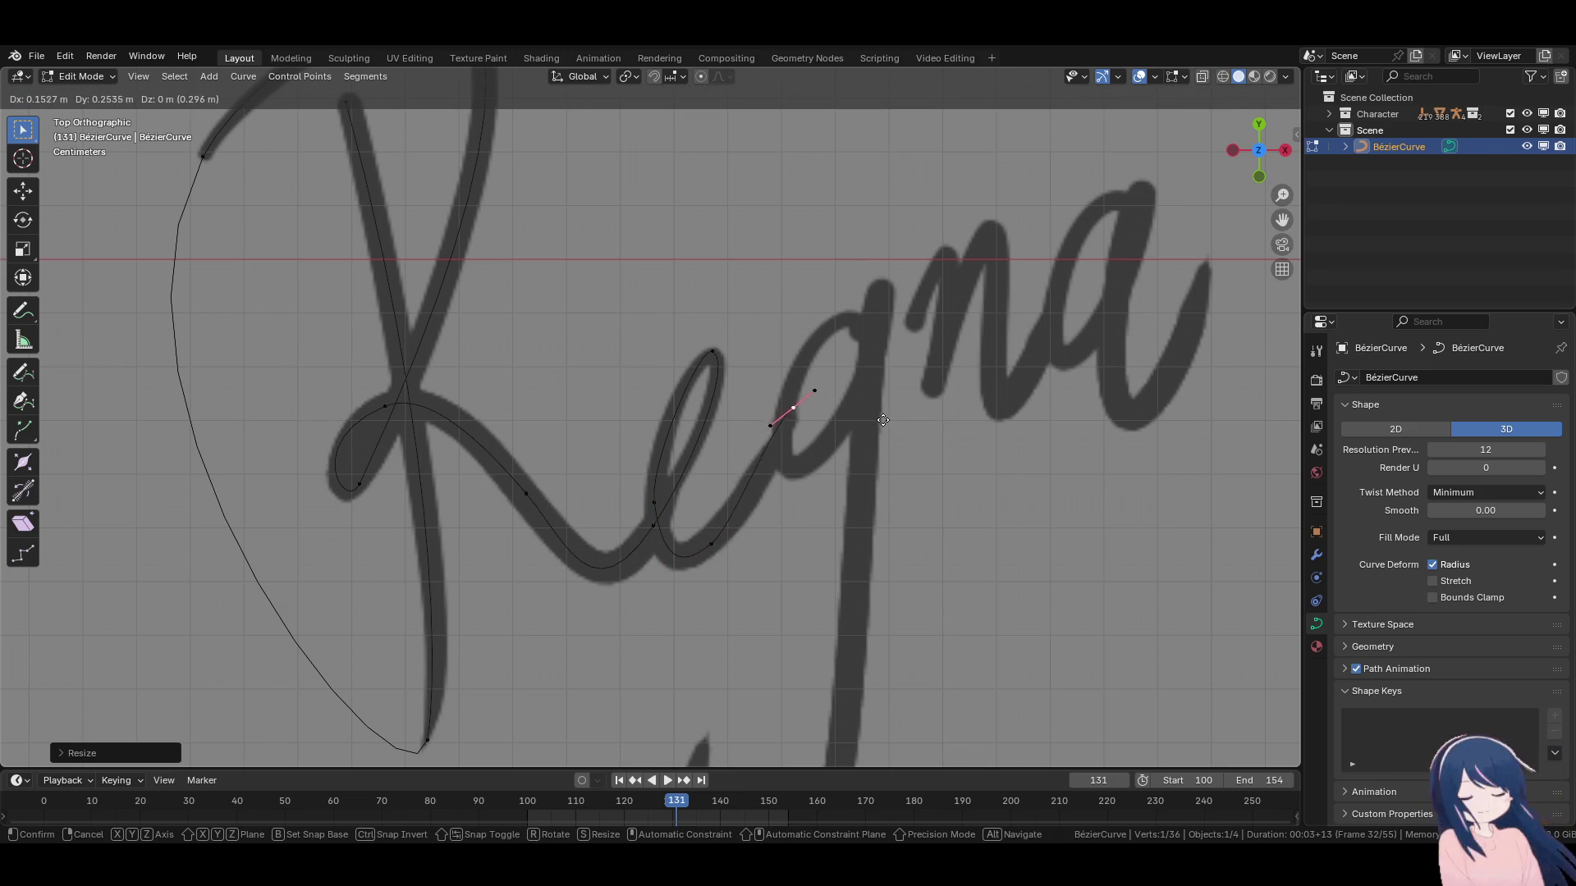
left_click(887, 426)
key("r")
left_click(897, 432)
key("g")
left_click(957, 359)
key("r")
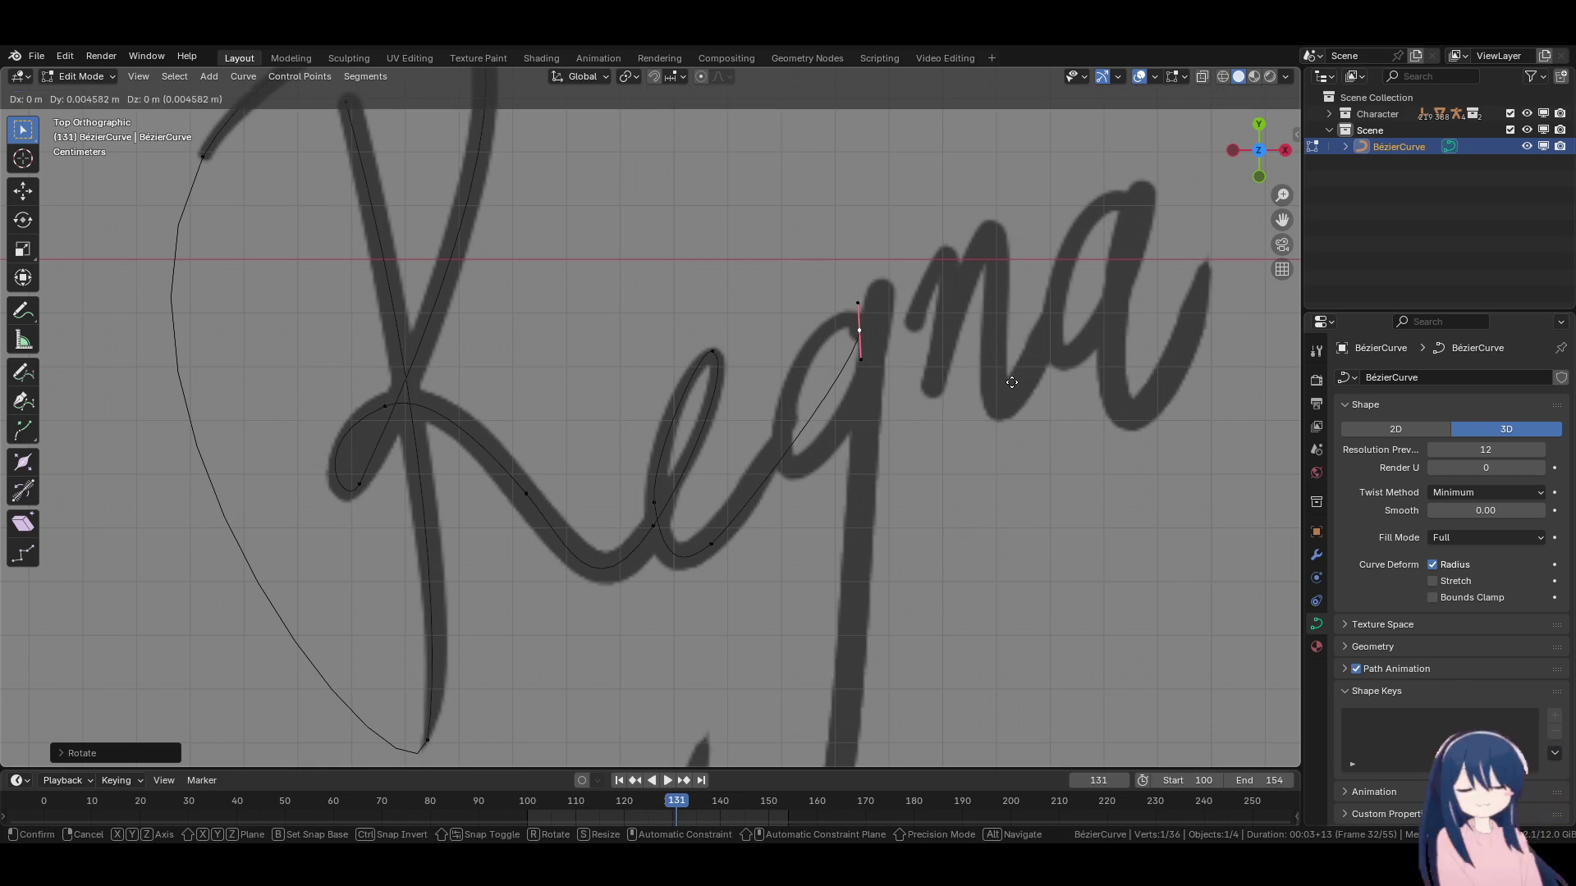
left_click(1013, 388)
Add a point up the g's stroke with a steeper handle angle.
key("e")
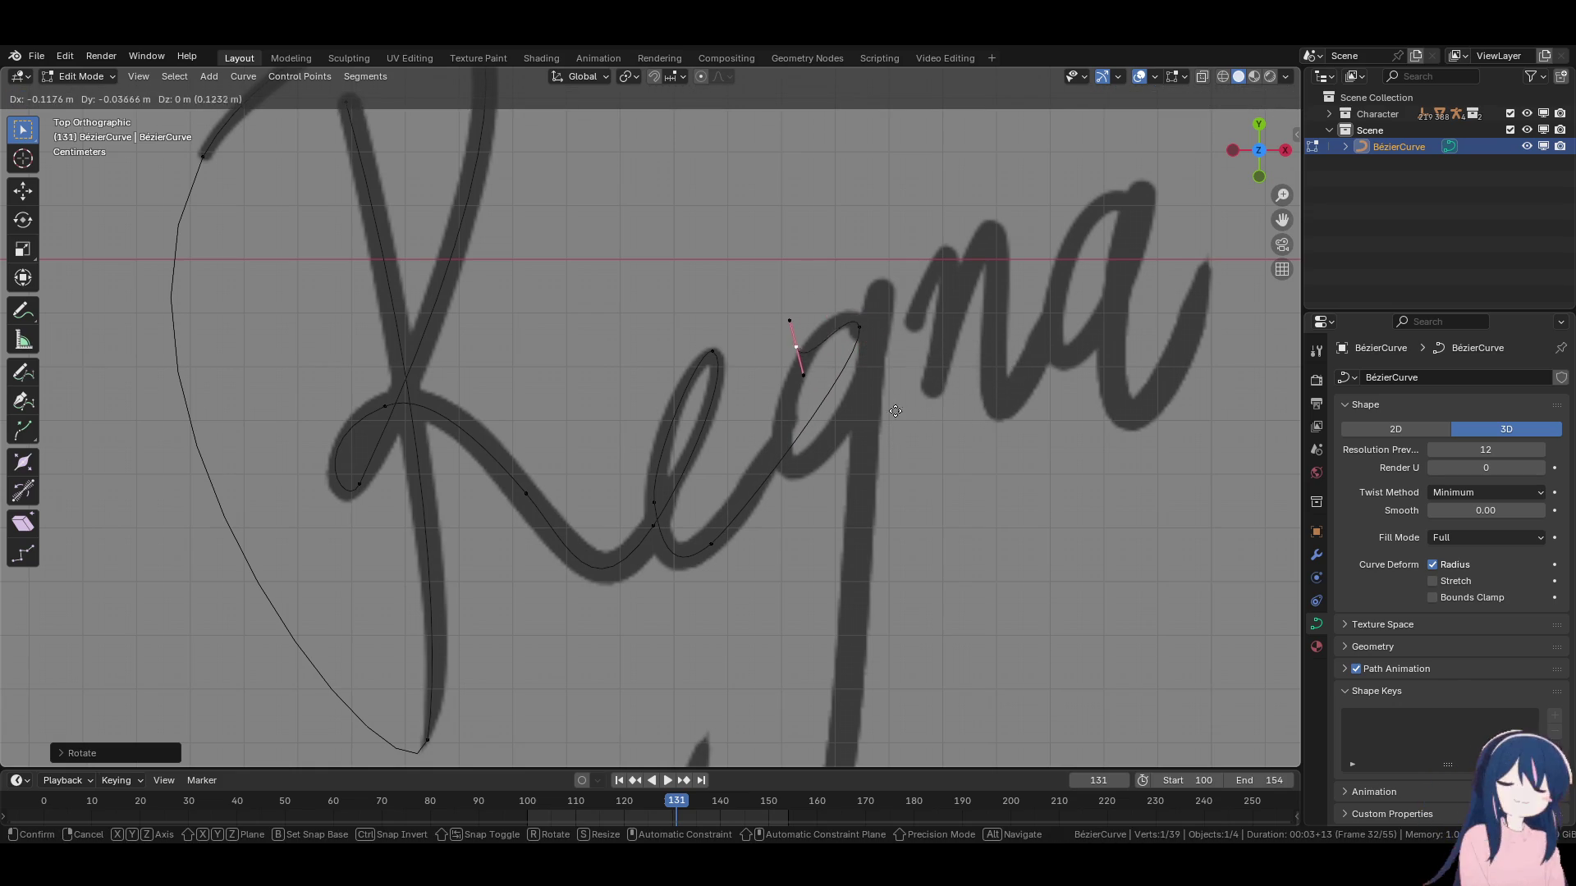
left_click(893, 423)
key("r")
left_click(805, 353)
key("r")
left_click(891, 406)
Add a point along the g's bowl, rotating and resizing its handle to fit.
key("e")
left_click(791, 474)
key("r")
left_click(869, 337)
key("s")
left_click(926, 487)
Fine-tune that handle's position and angle around the g's bowl.
key("g")
left_click(936, 493)
key("r")
left_click(960, 485)
key("g")
left_click(944, 515)
key("r")
left_click(952, 503)
Place a point at the top of the g, then nudge the lower g point and upper handle.
key("e")
left_click(1010, 453)
key("r")
left_click(958, 350)
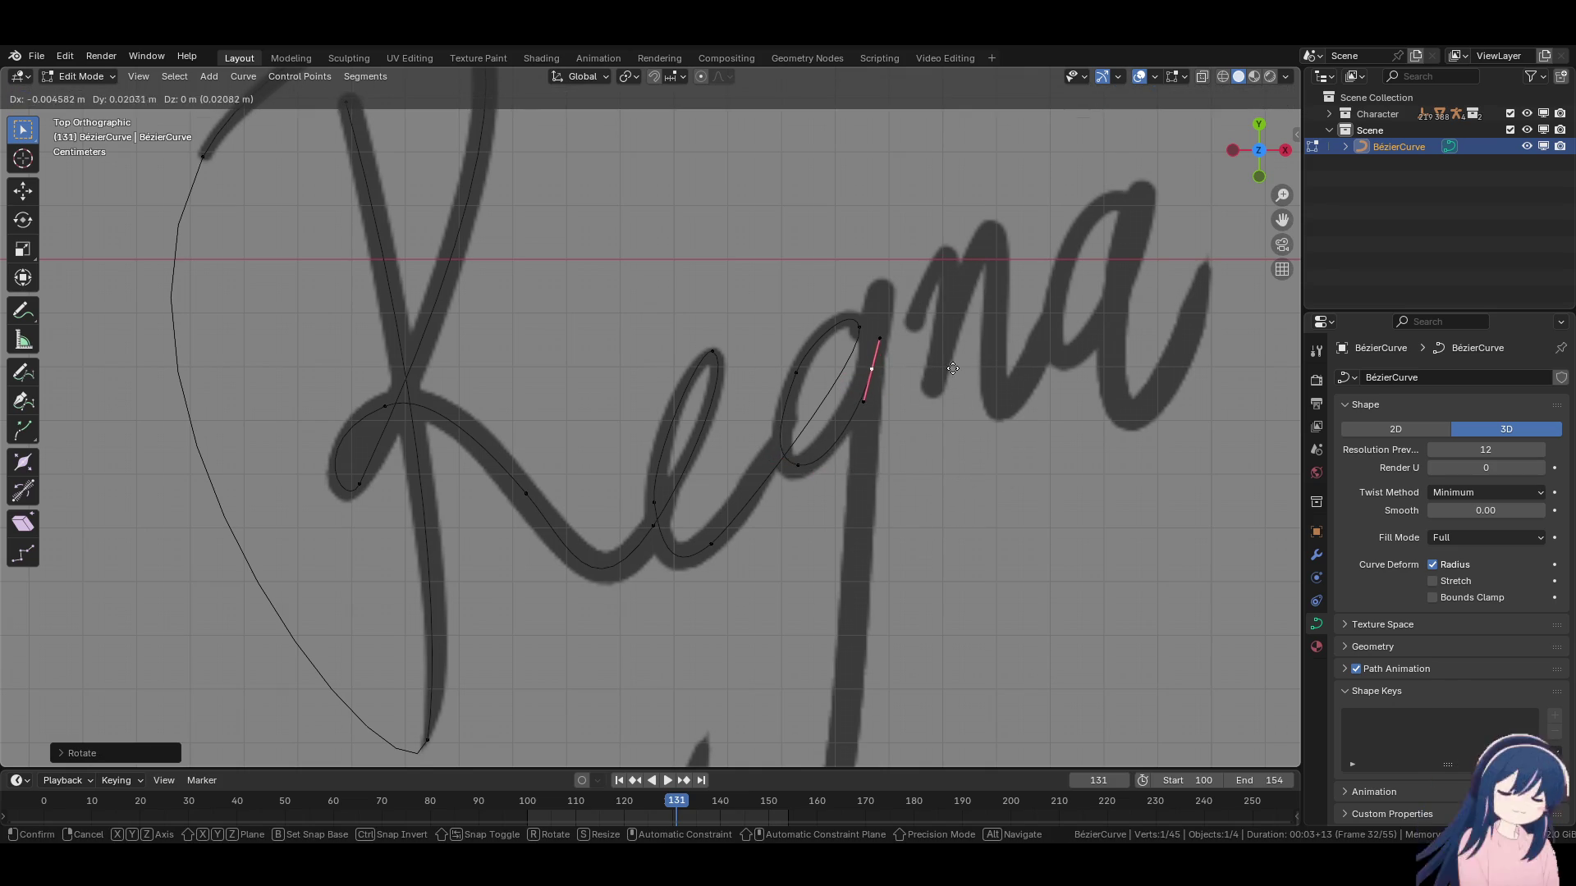
left_click(800, 469)
key("g")
left_click(808, 525)
left_click(877, 371)
key("g")
left_click(879, 369)
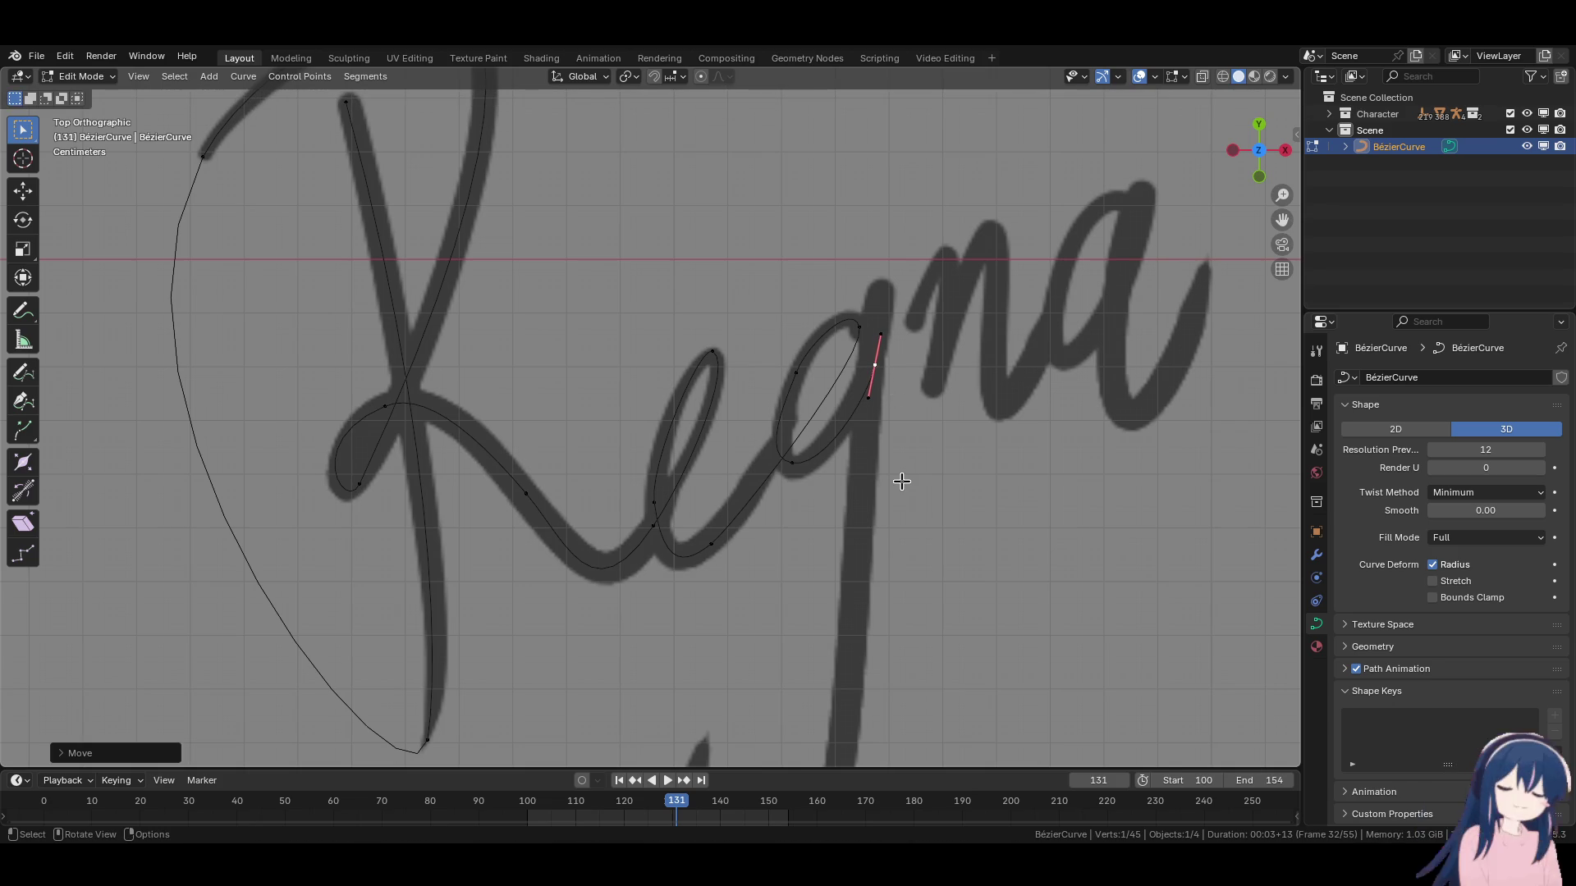
Add a point above the g with its handle tilted up-right.
key("e")
left_click(909, 435)
key("r")
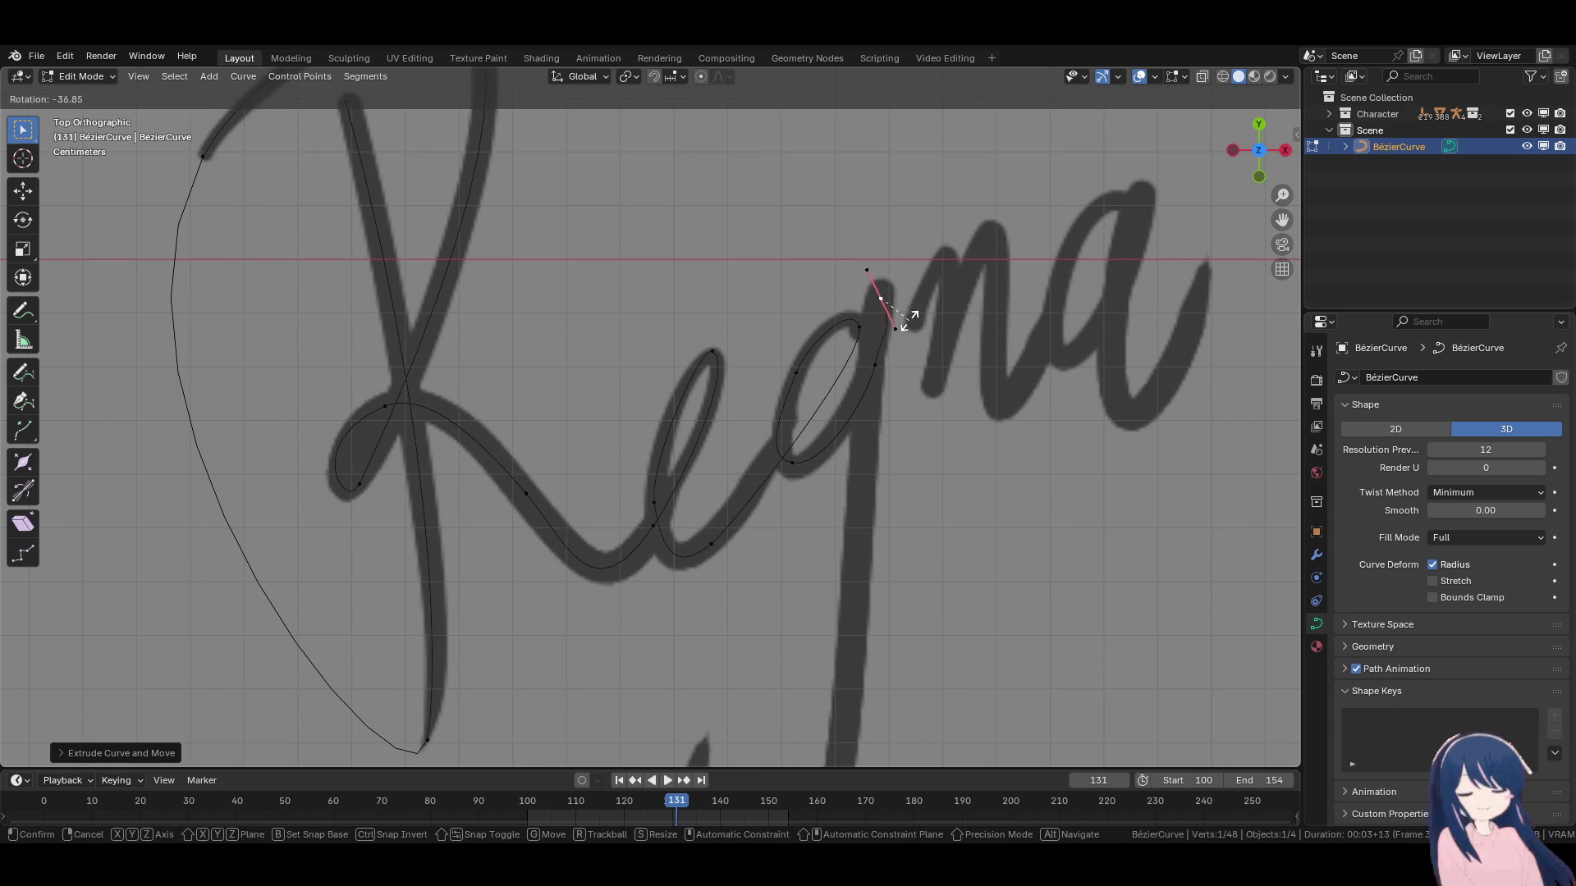
left_click(866, 324)
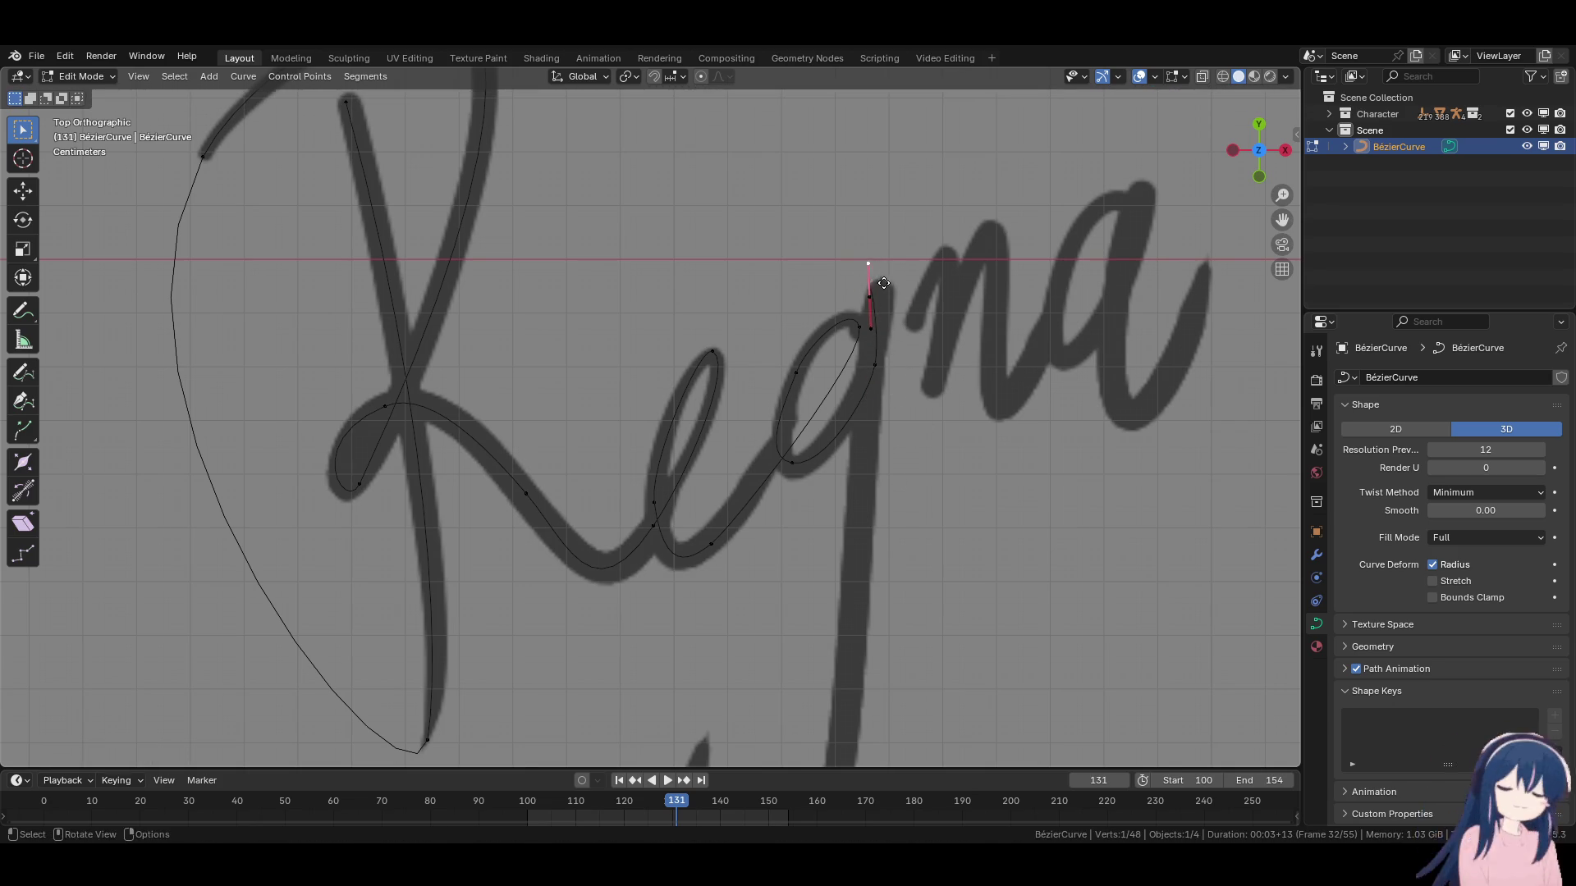
key("g")
left_click(893, 287)
Refine the handle tips and lower handle point of the curve above the g.
key("g")
left_click(858, 369)
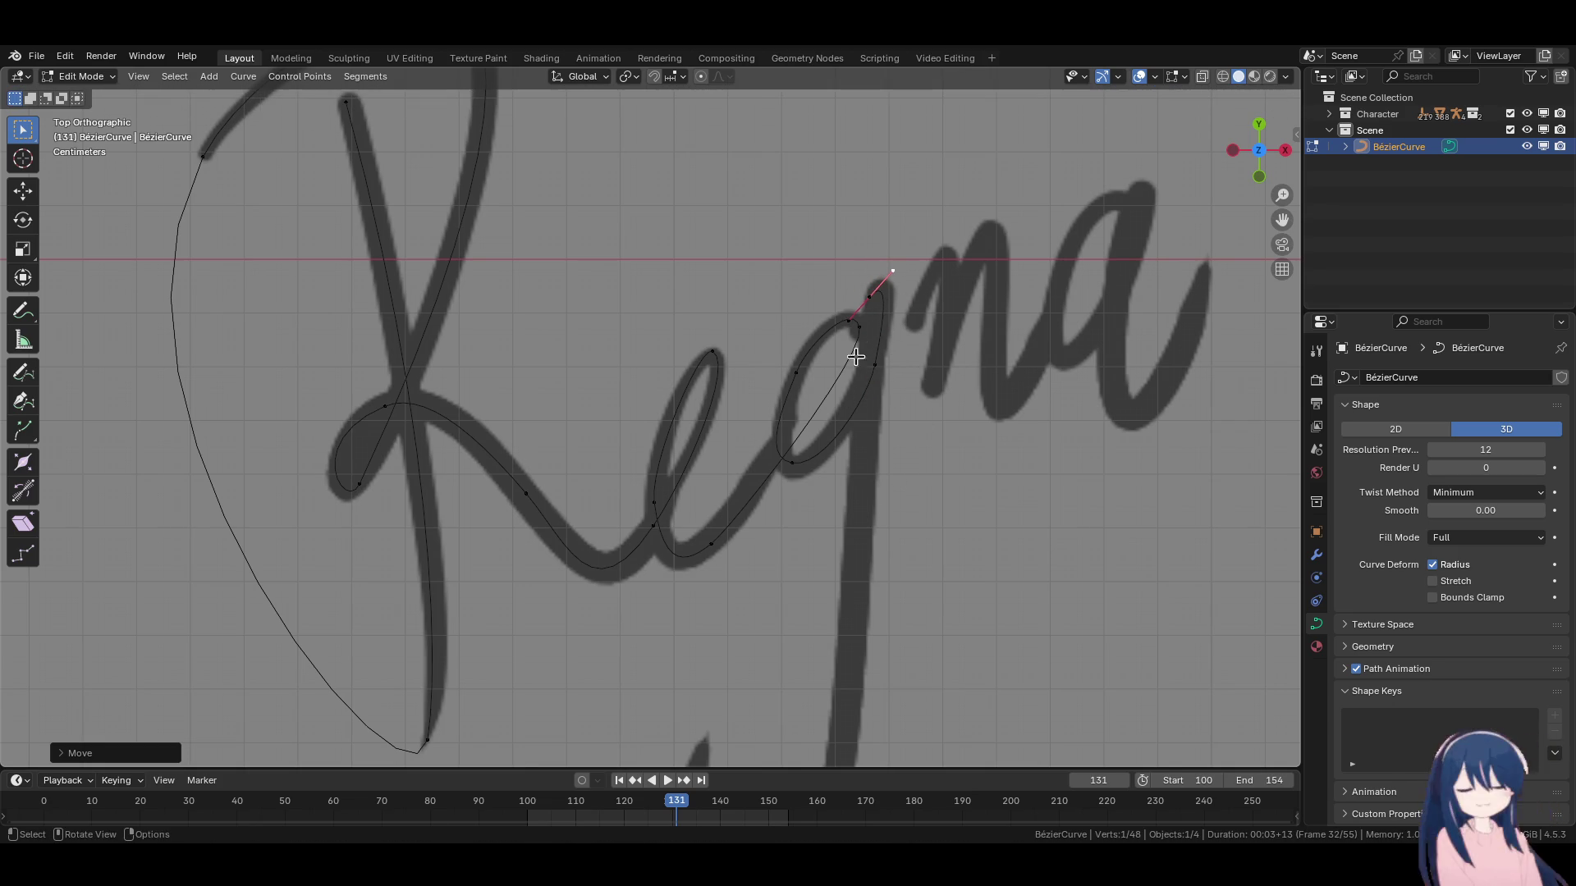
key("g")
left_click(861, 298)
left_click(856, 321)
key("g")
left_click(940, 414)
scroll(940, 415, "down", 5)
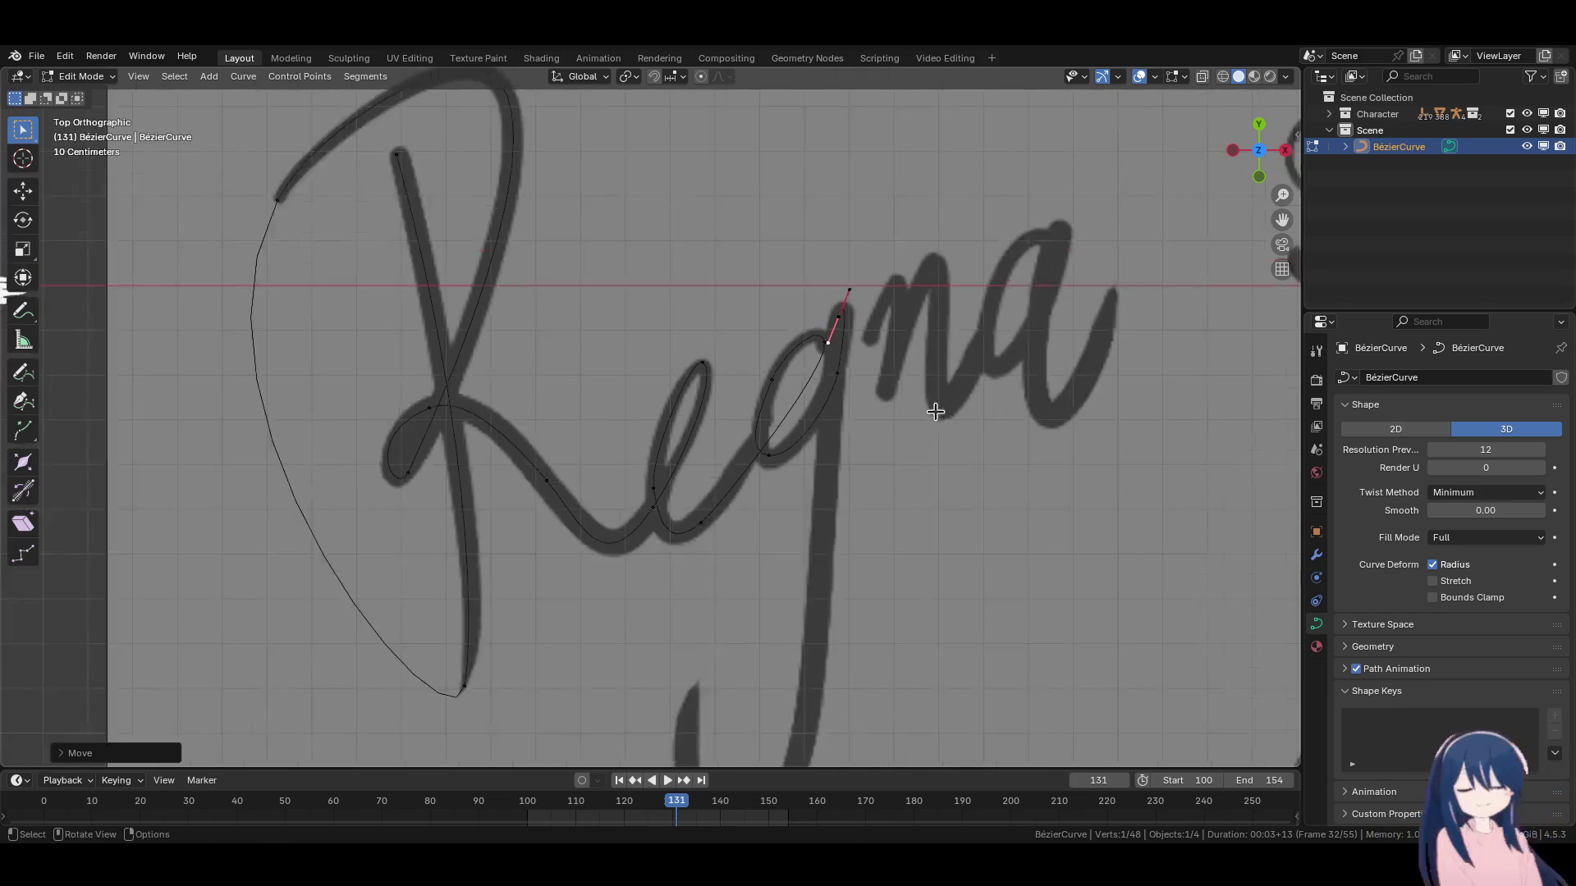
Add a point down the g's descender and reshape the handle at its tail.
key("e")
scroll(821, 624, "up", 5)
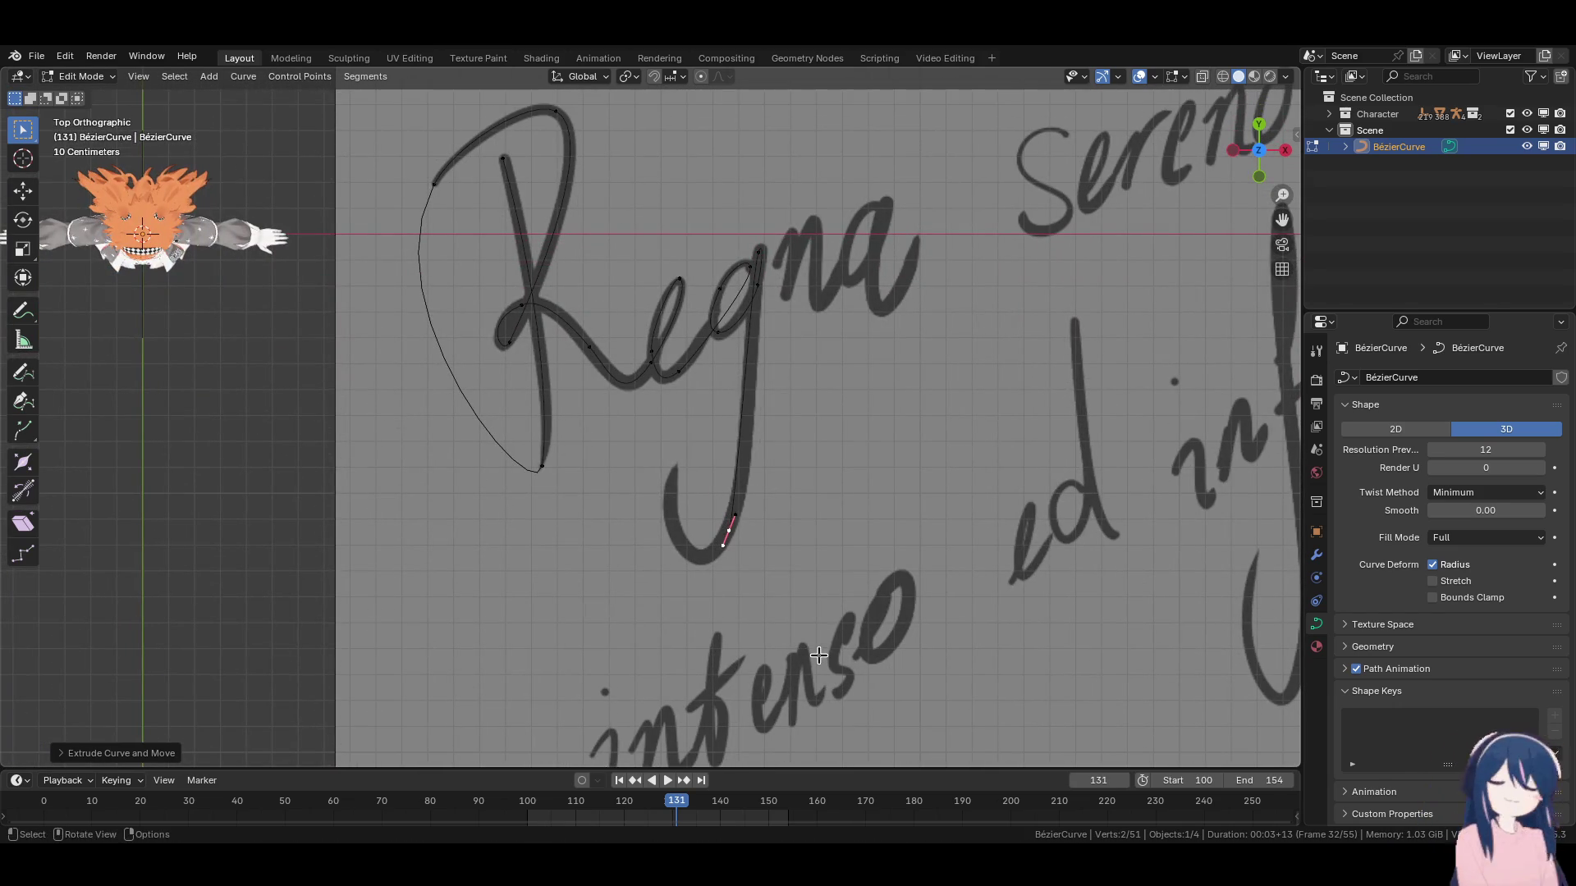
left_click(885, 353)
mouse_move(885, 353)
middle_mouse_down("shift")
mouse_move(833, 546)
mouse_move(838, 379)
middle_mouse_up("shift")
scroll(838, 379, "down", 1)
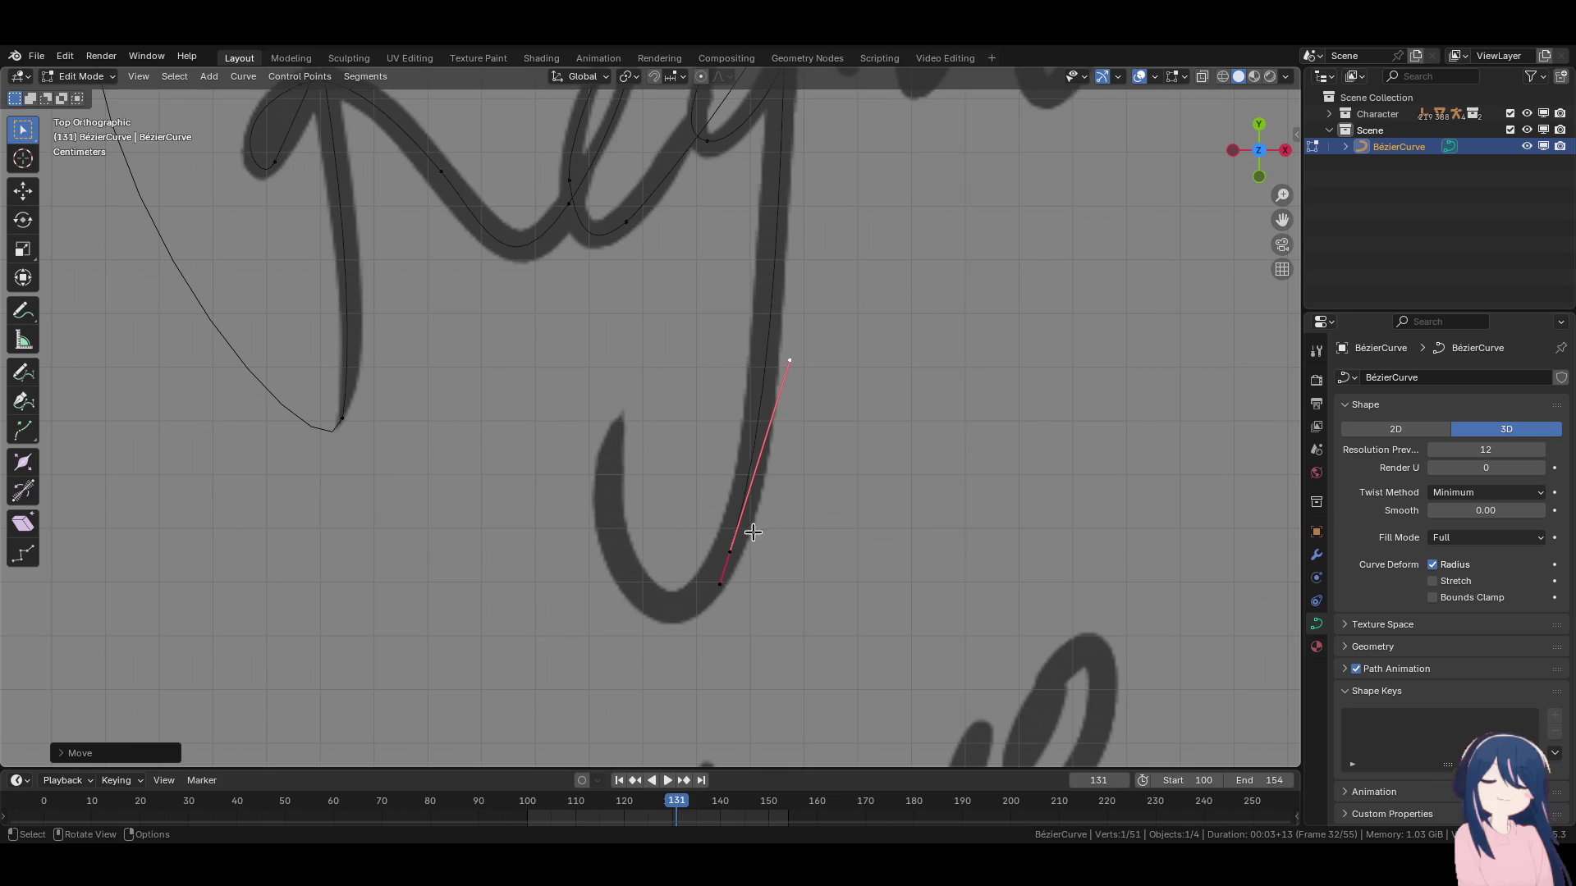
mouse_move(727, 584)
left_mouse_down()
mouse_move(693, 605)
mouse_move(721, 624)
left_mouse_up()
left_click(742, 558)
left_click(730, 552)
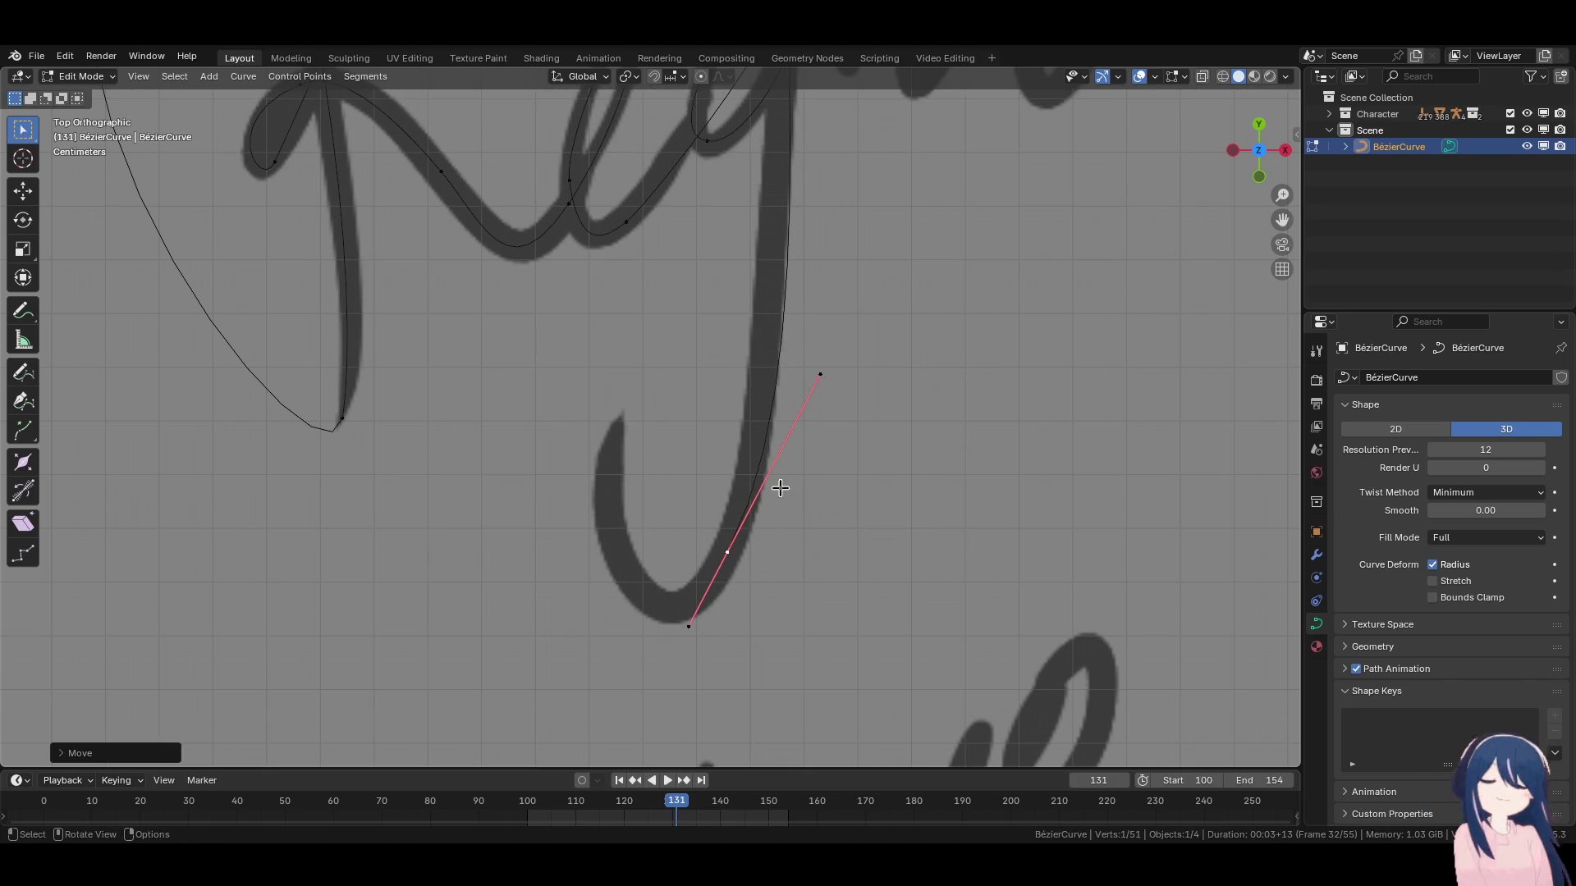
Duplicate the tail point into a new point at the g's bottom, rotating and shortening its handle.
key("shift+d")
right_click(742, 394)
key("g")
left_click(580, 623)
key("r")
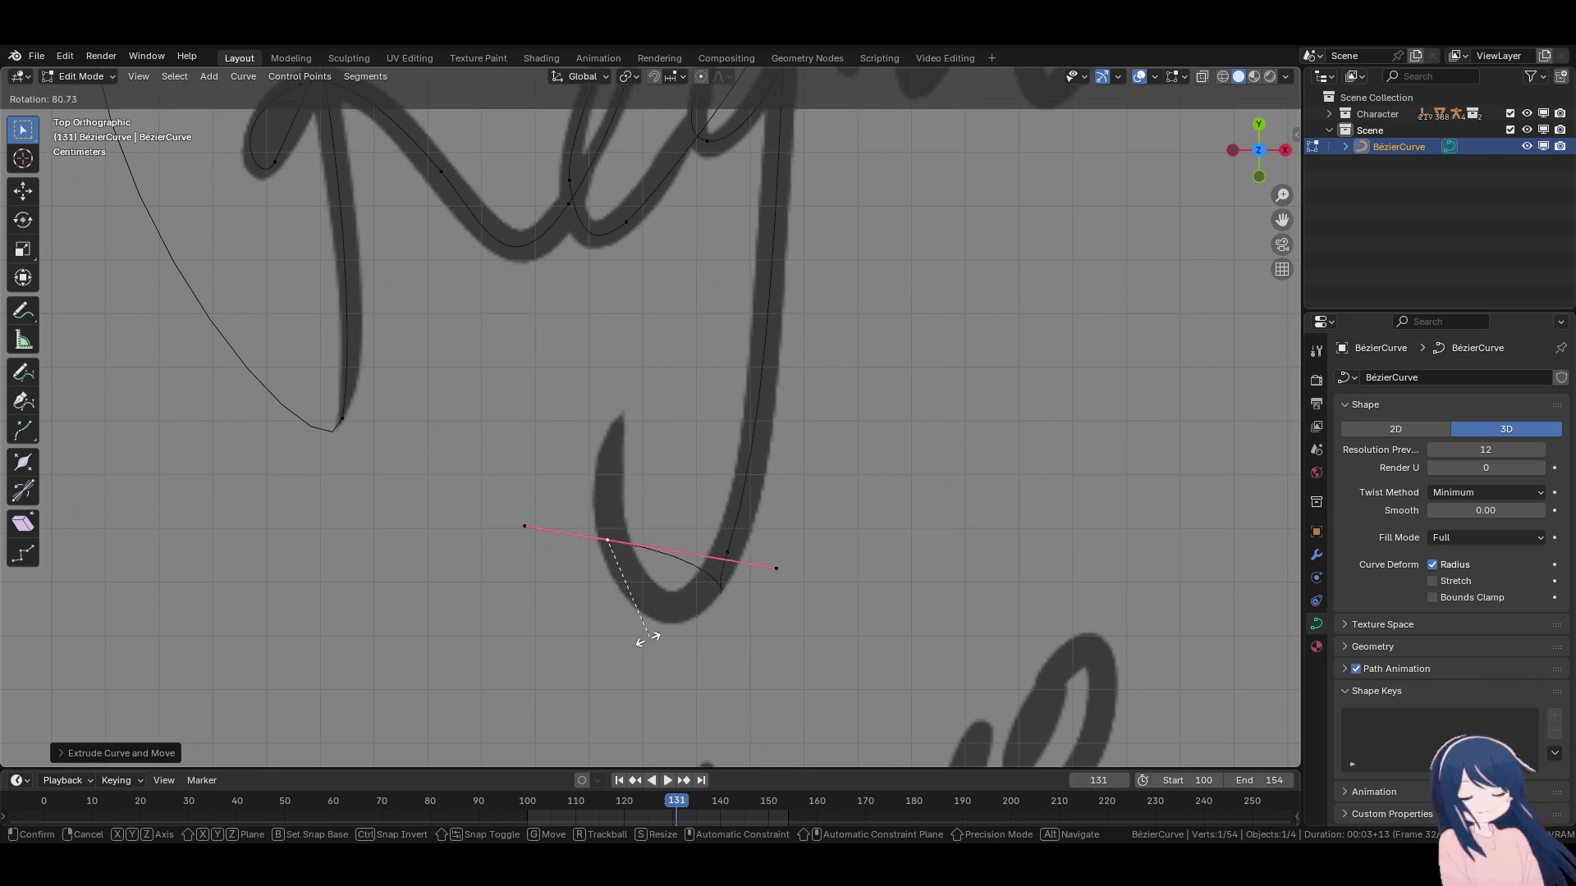
left_click(739, 658)
key("s")
left_click(711, 619)
Set that handle diagonally with a slight rotation and adjusted length around the g's bottom curve.
key("g")
left_click(739, 567)
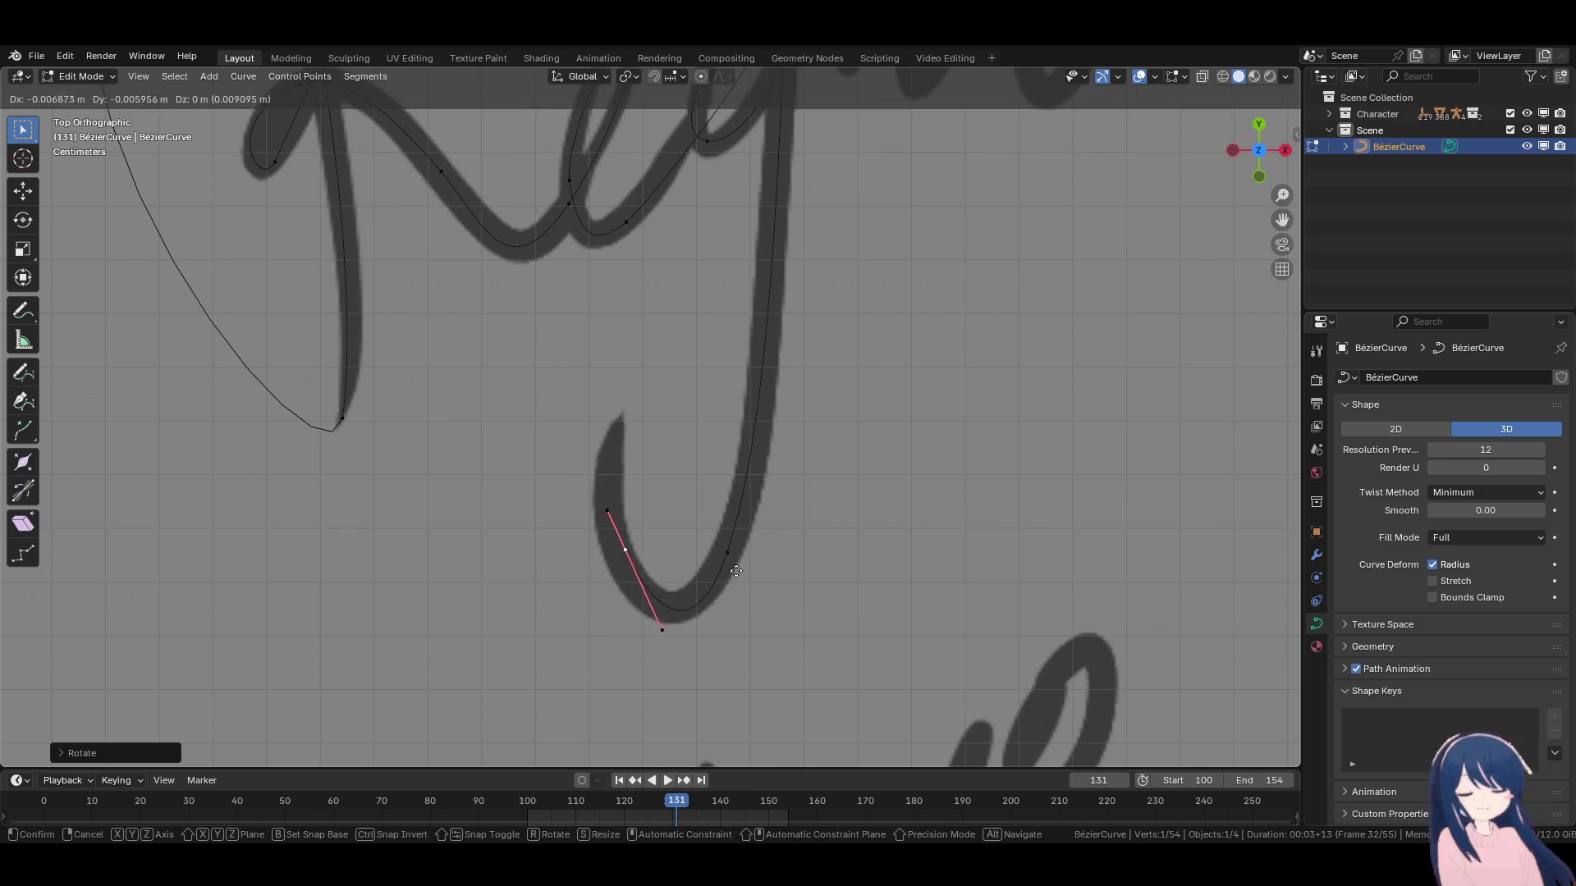
key("r")
left_click(851, 534)
key("s")
left_click(811, 527)
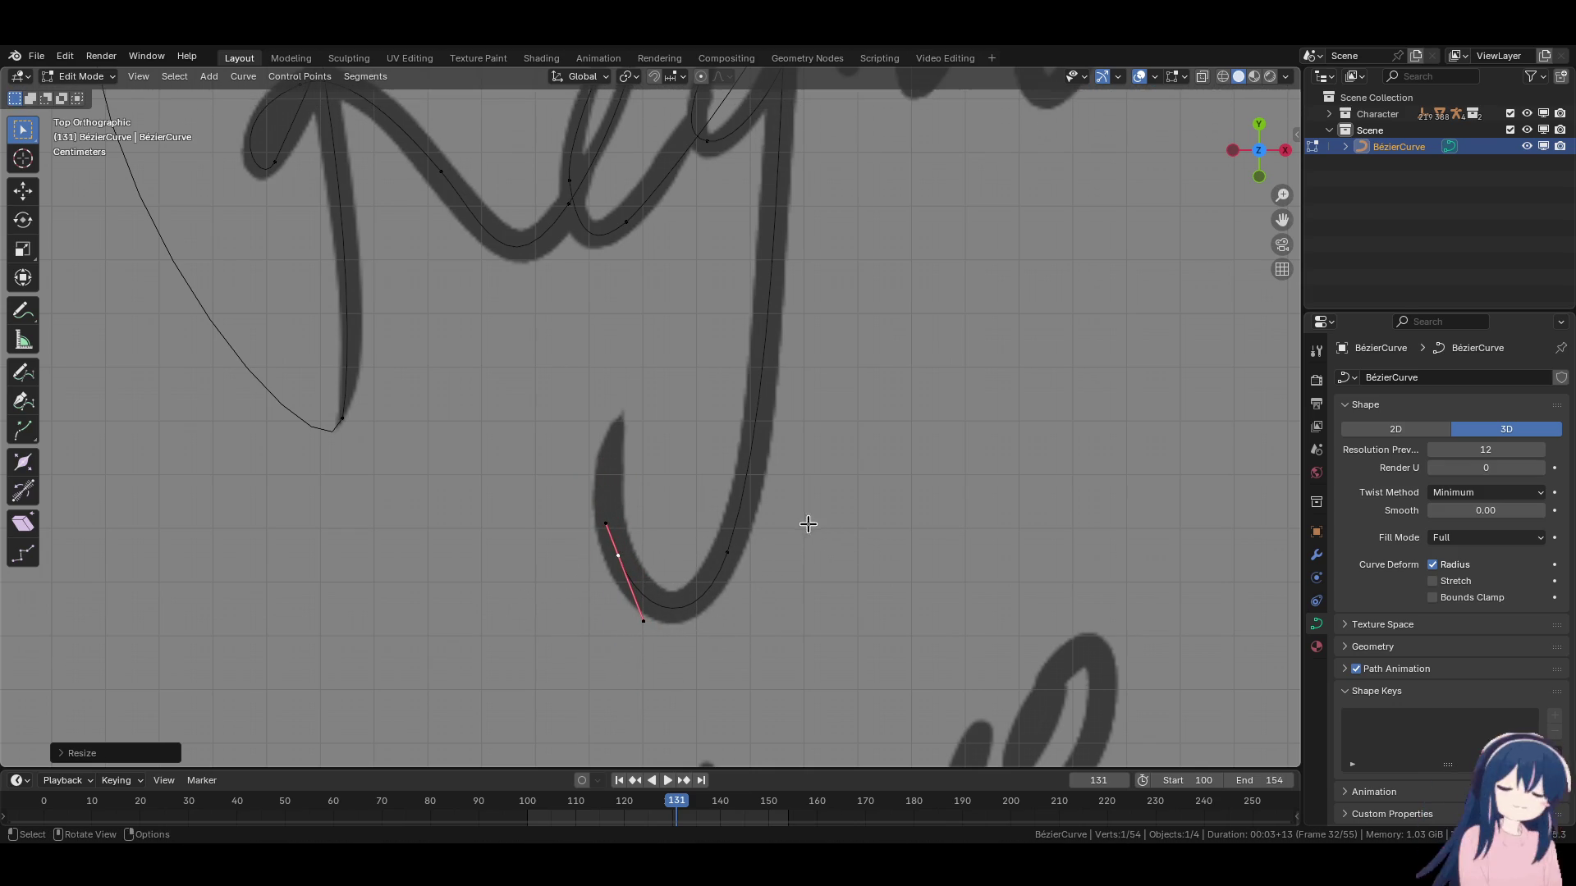
Extend the curve up the g's tail to its tip and angle the handles to match.
key("e")
left_click(673, 356)
key("r")
left_click(718, 536)
key("g")
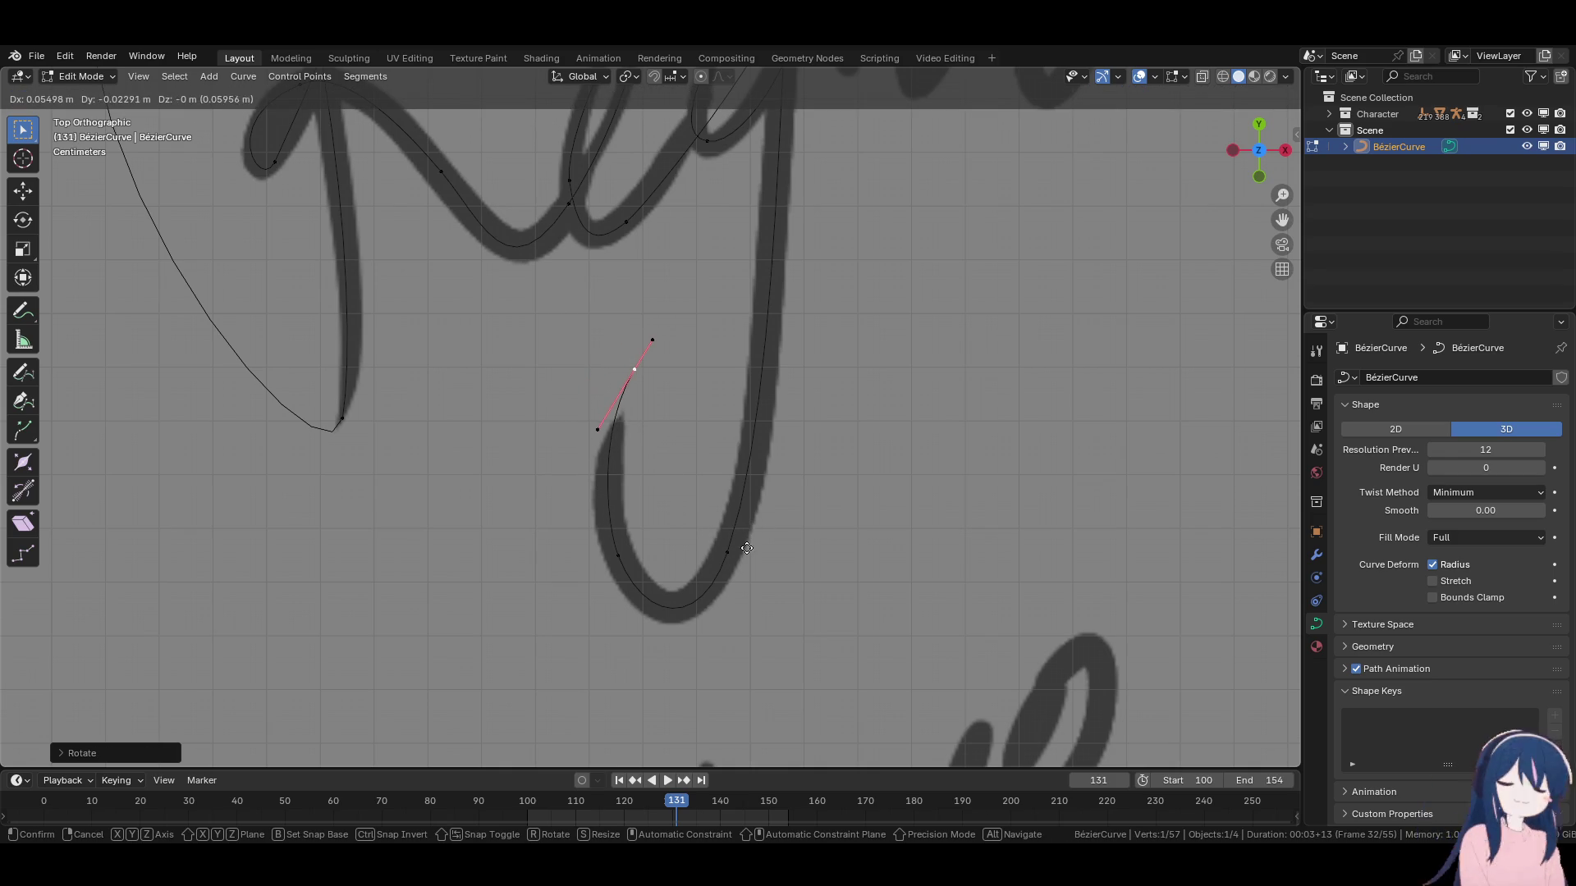
left_click(747, 544)
scroll(747, 525, "down", 3)
key("r")
left_click(854, 548)
scroll(714, 558, "up", 2)
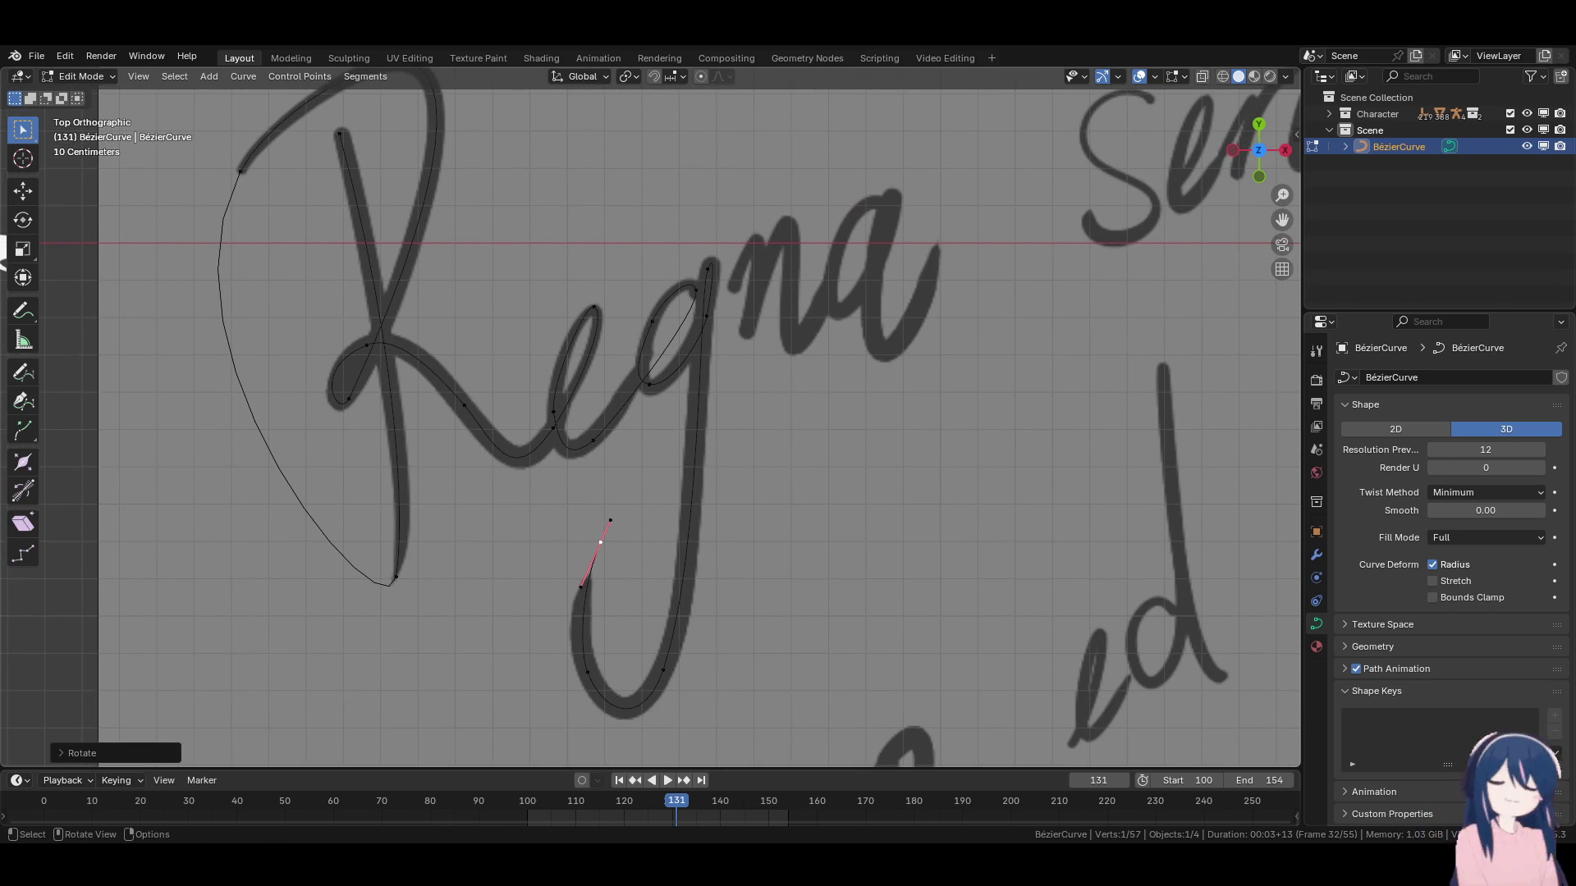
Add a curve point at the start of the n and align its handles to the stroke.
key("e")
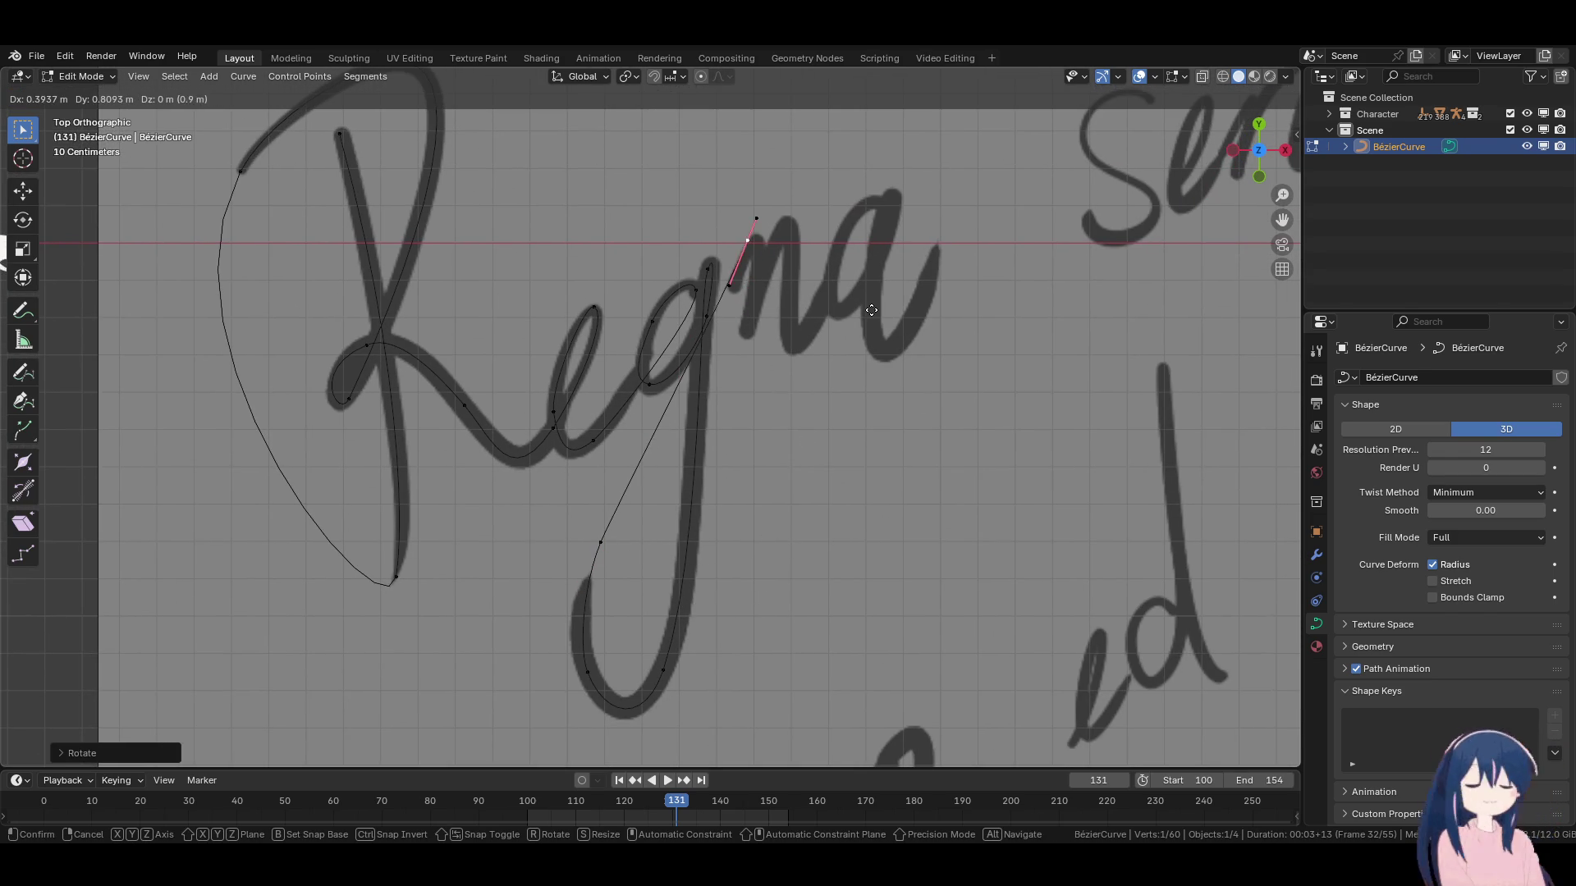
left_click(755, 245)
key("r")
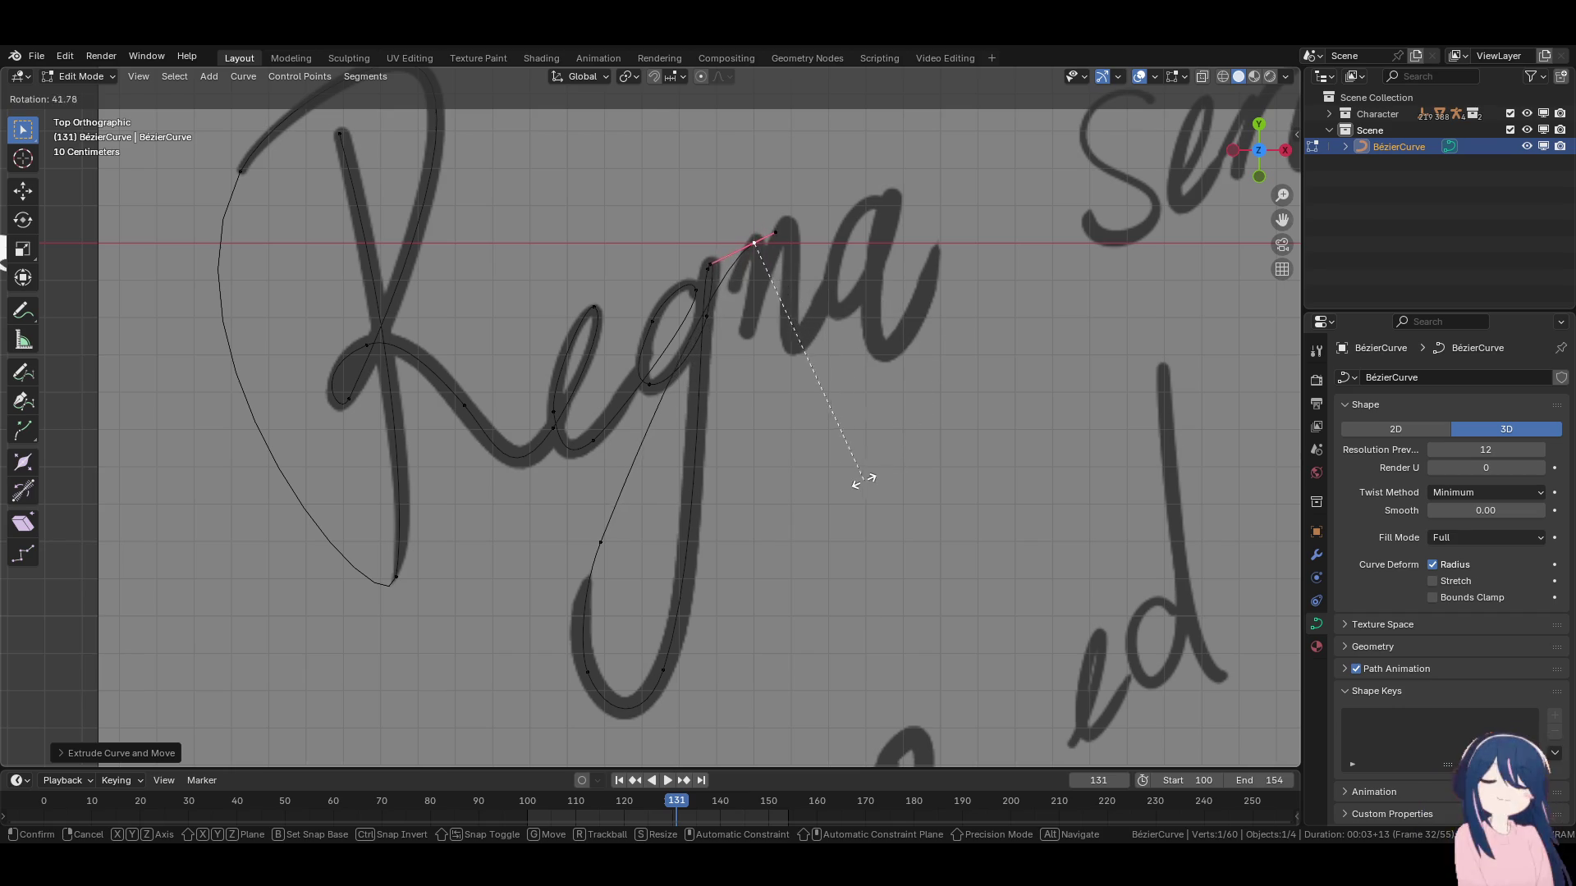
left_click(862, 472)
left_click(712, 263)
key("g")
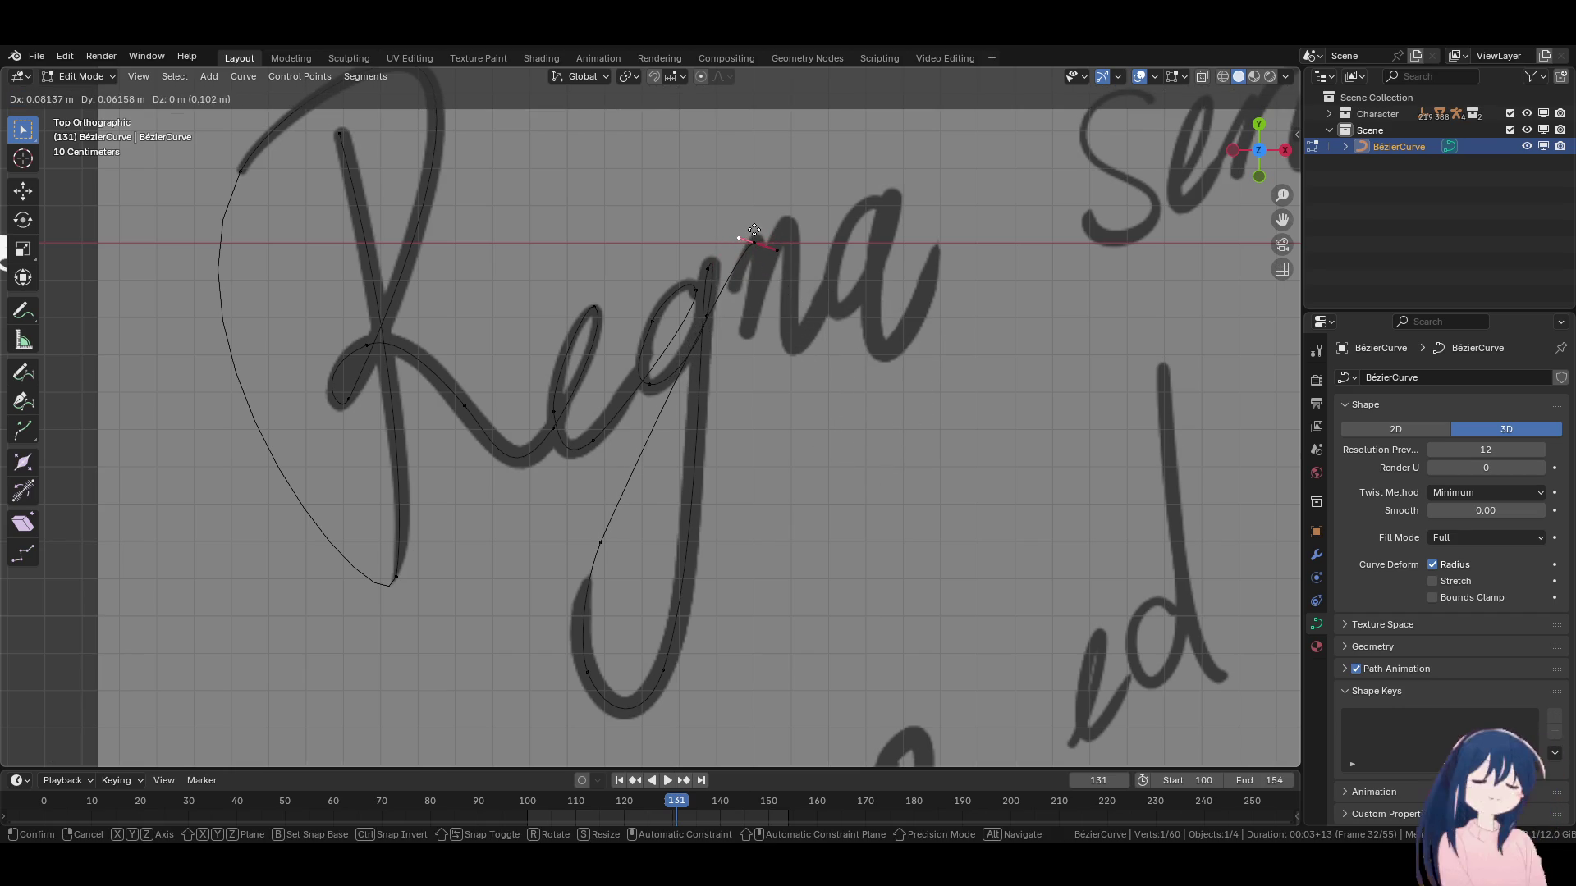
left_click(753, 231)
scroll(763, 271, "up", 5)
scroll(676, 295, "down", 2)
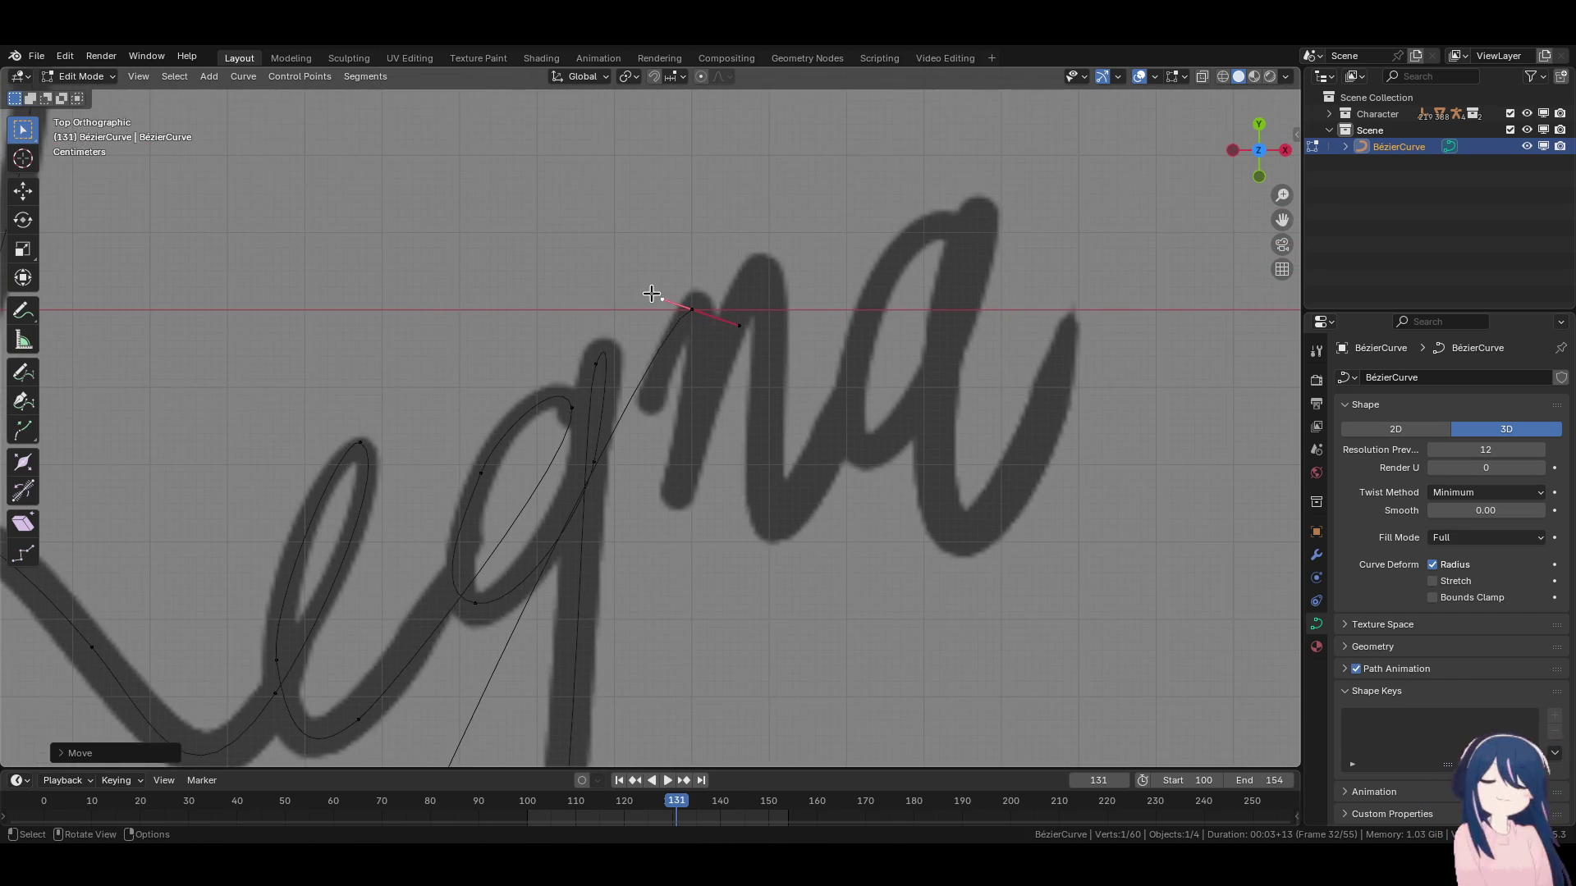
key("g")
left_click(681, 295)
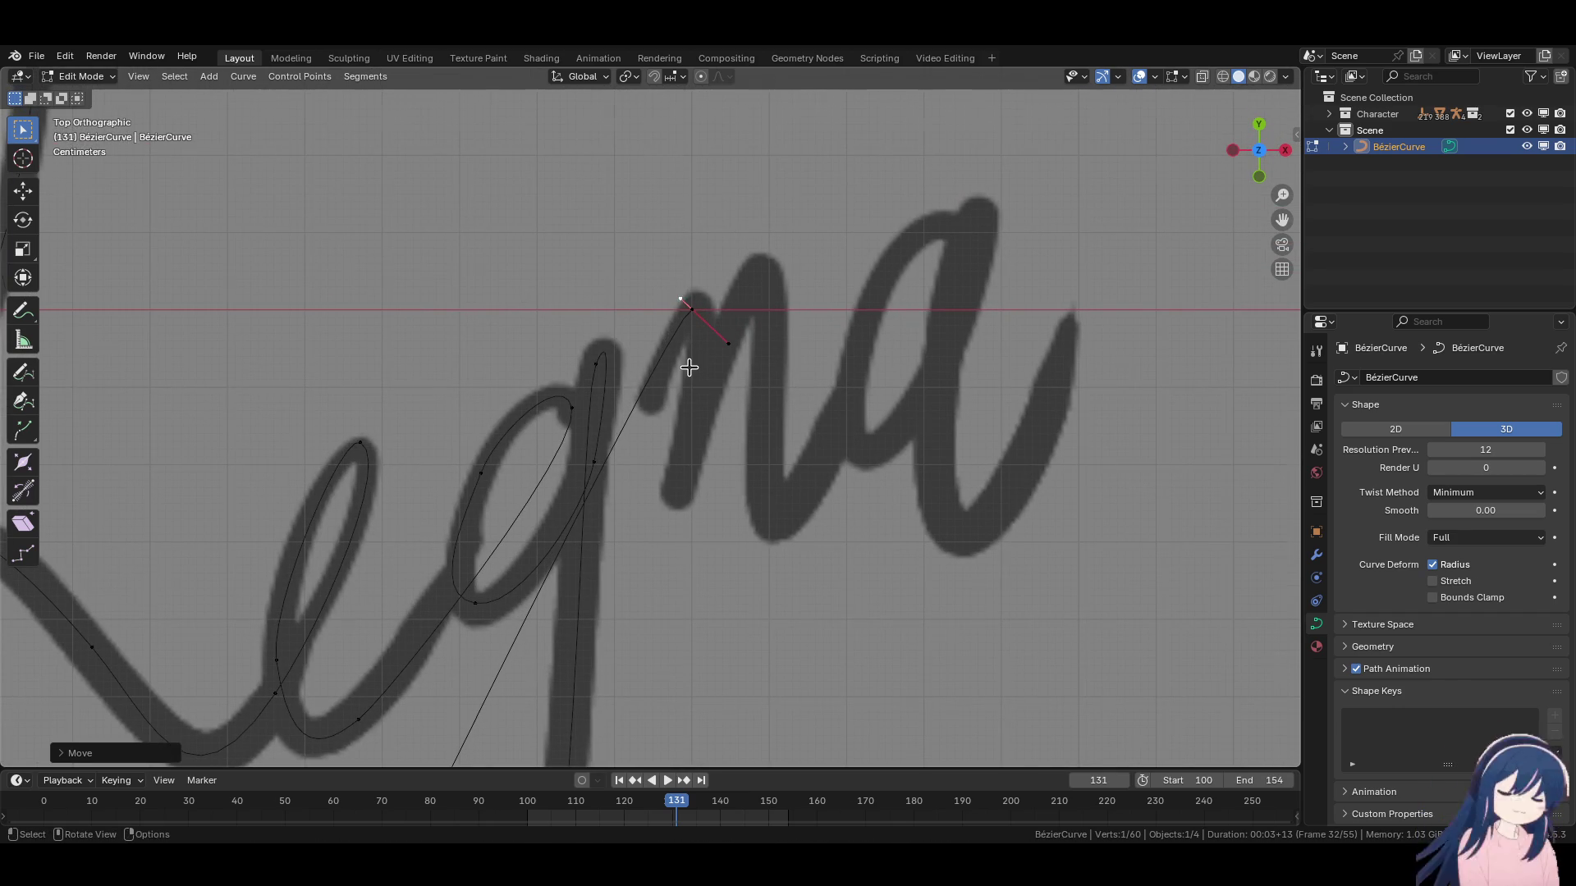
scroll(689, 362, "down", 4)
scroll(703, 290, "up", 4)
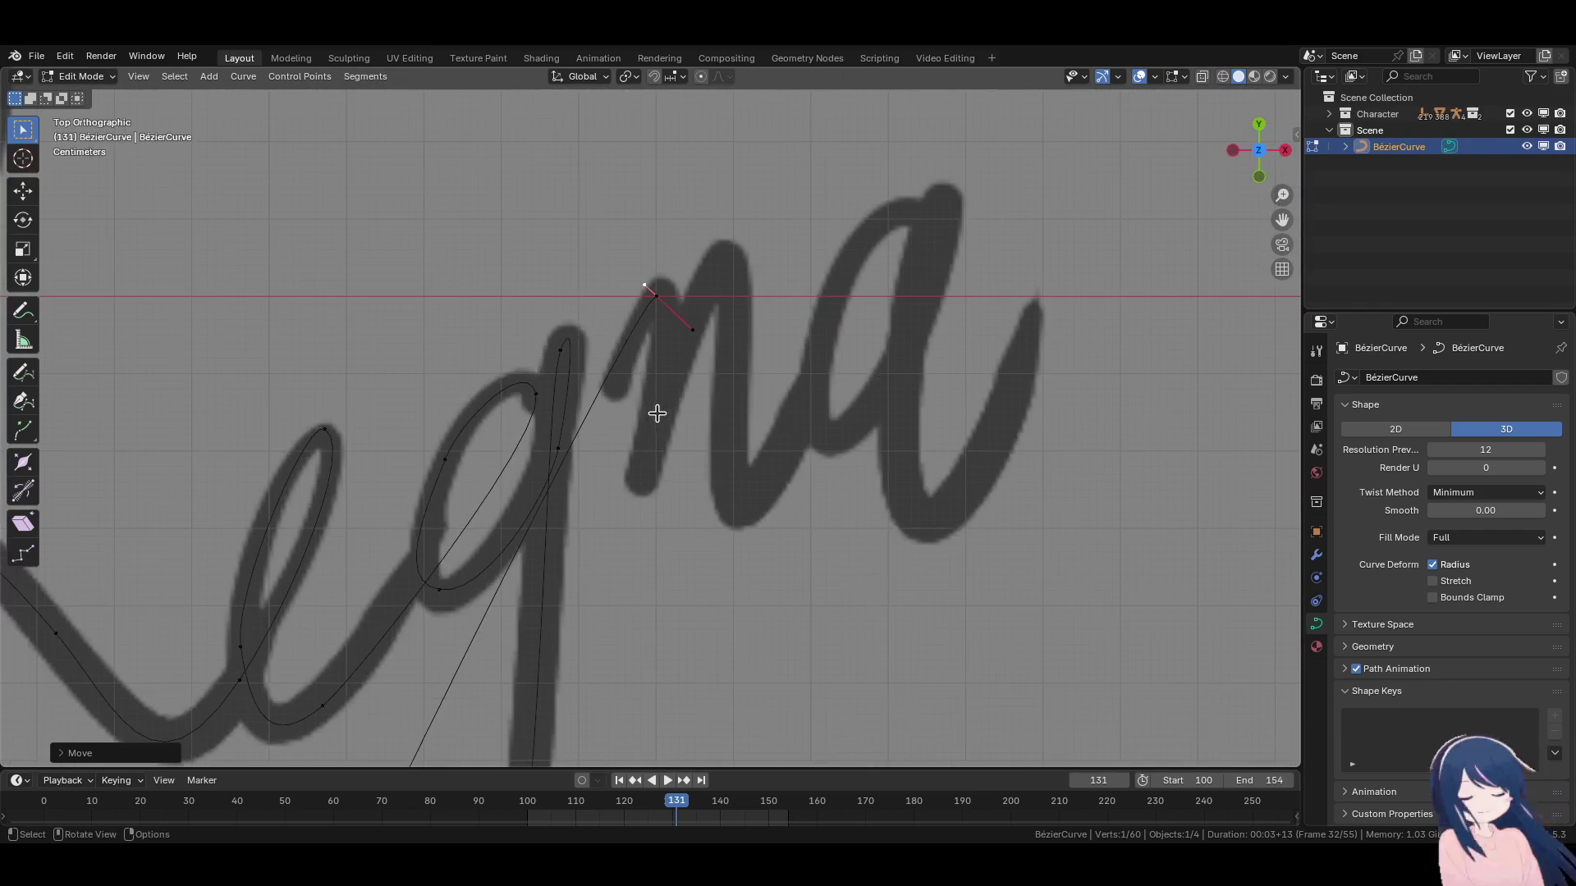
Add a point partway down the n's first stroke and adjust its handle angle.
key("e")
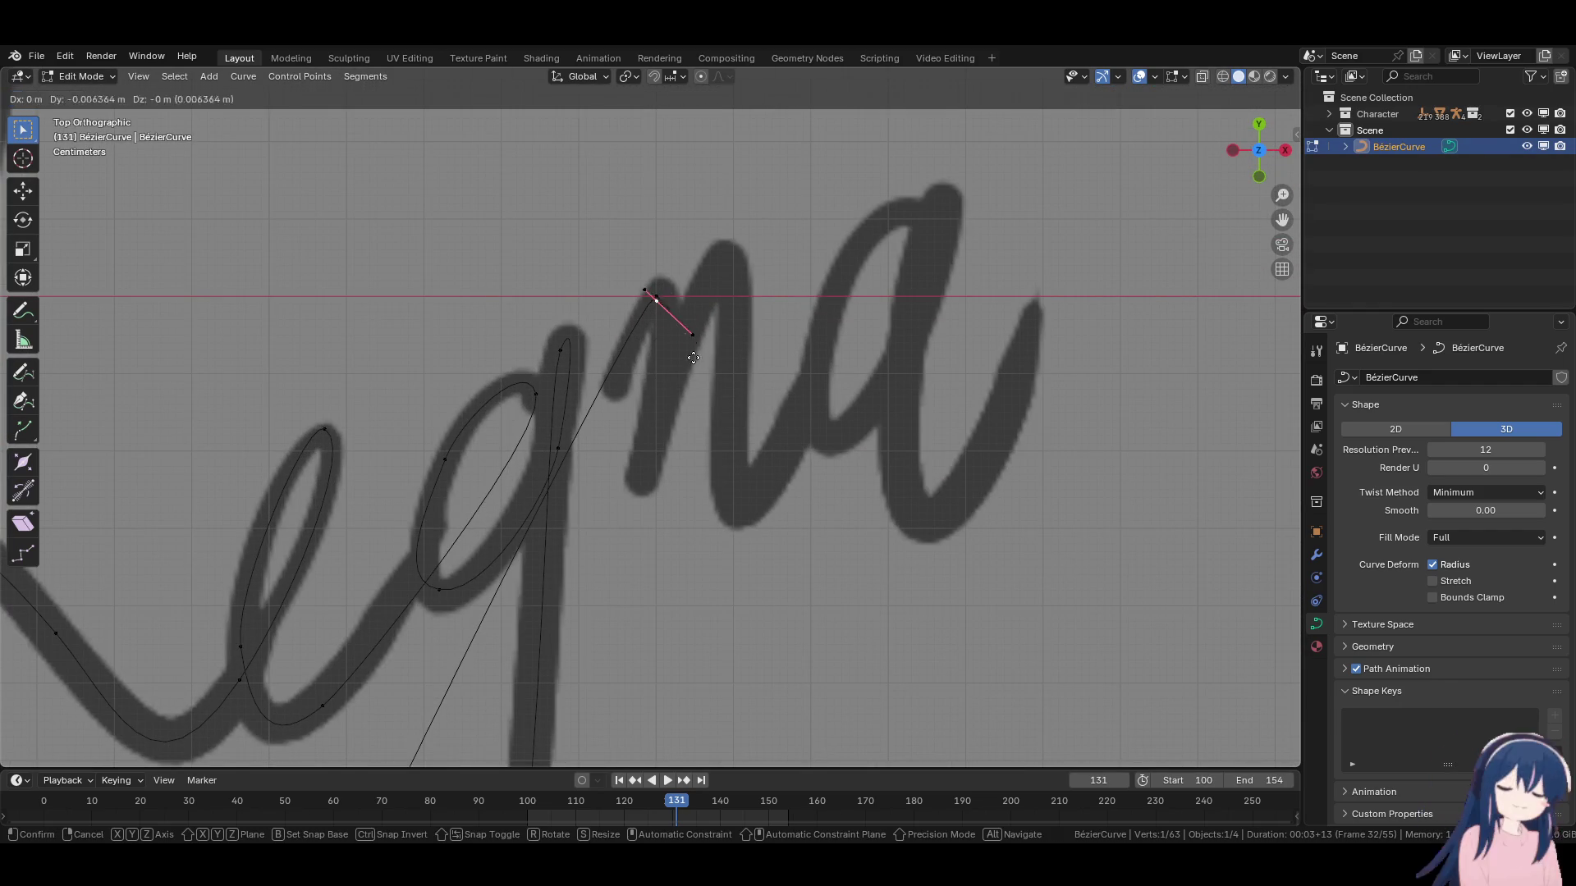
left_click(687, 514)
key("r")
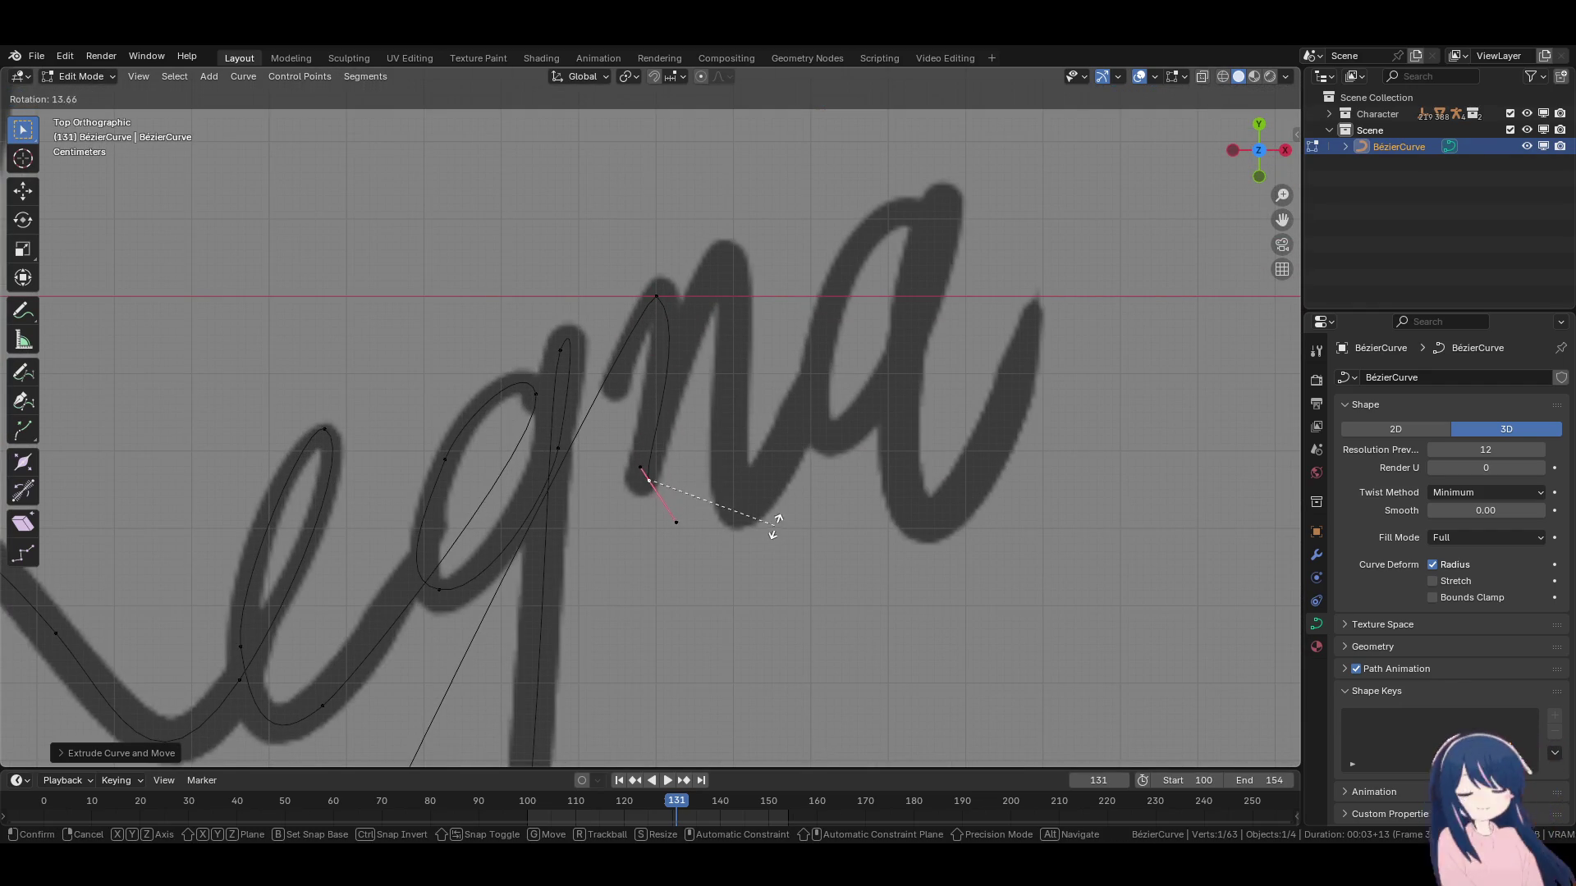
left_click(692, 617)
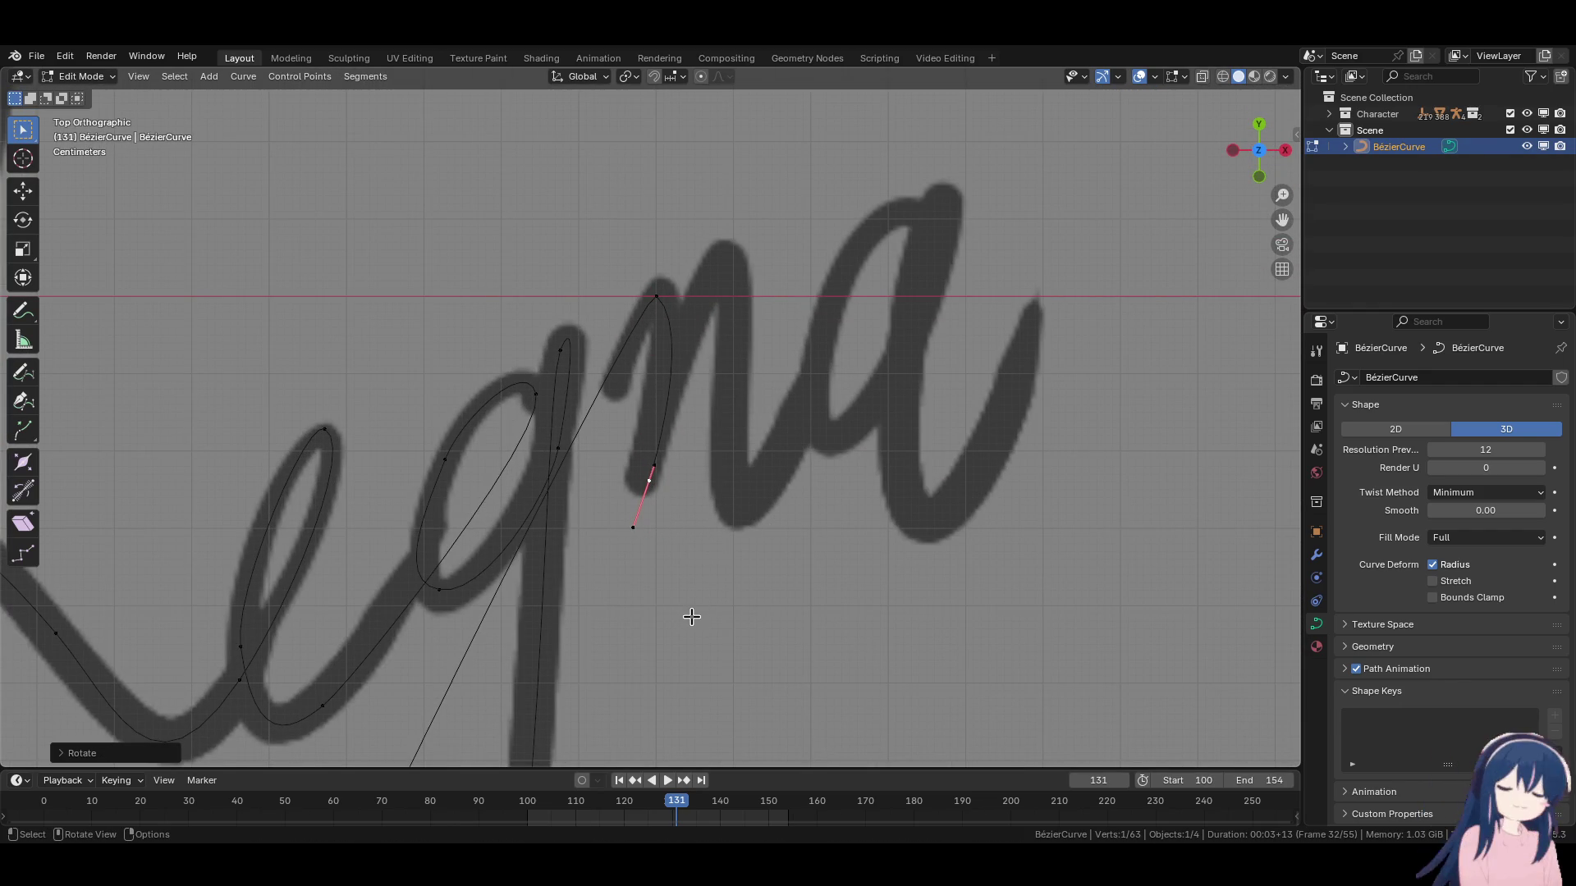
key("g")
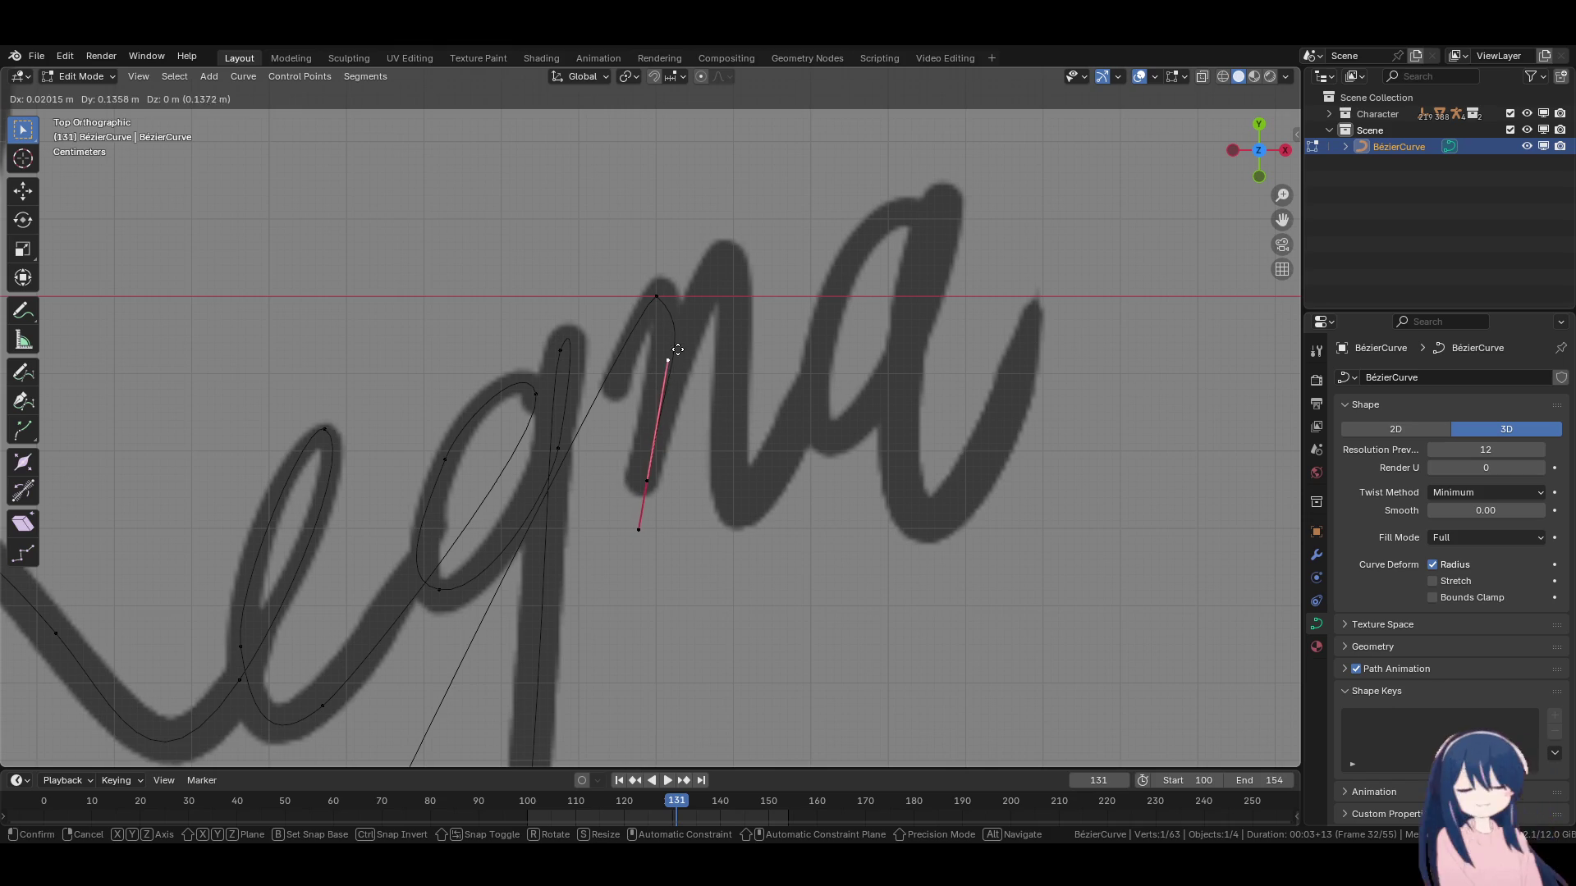
left_click(663, 387)
key("g")
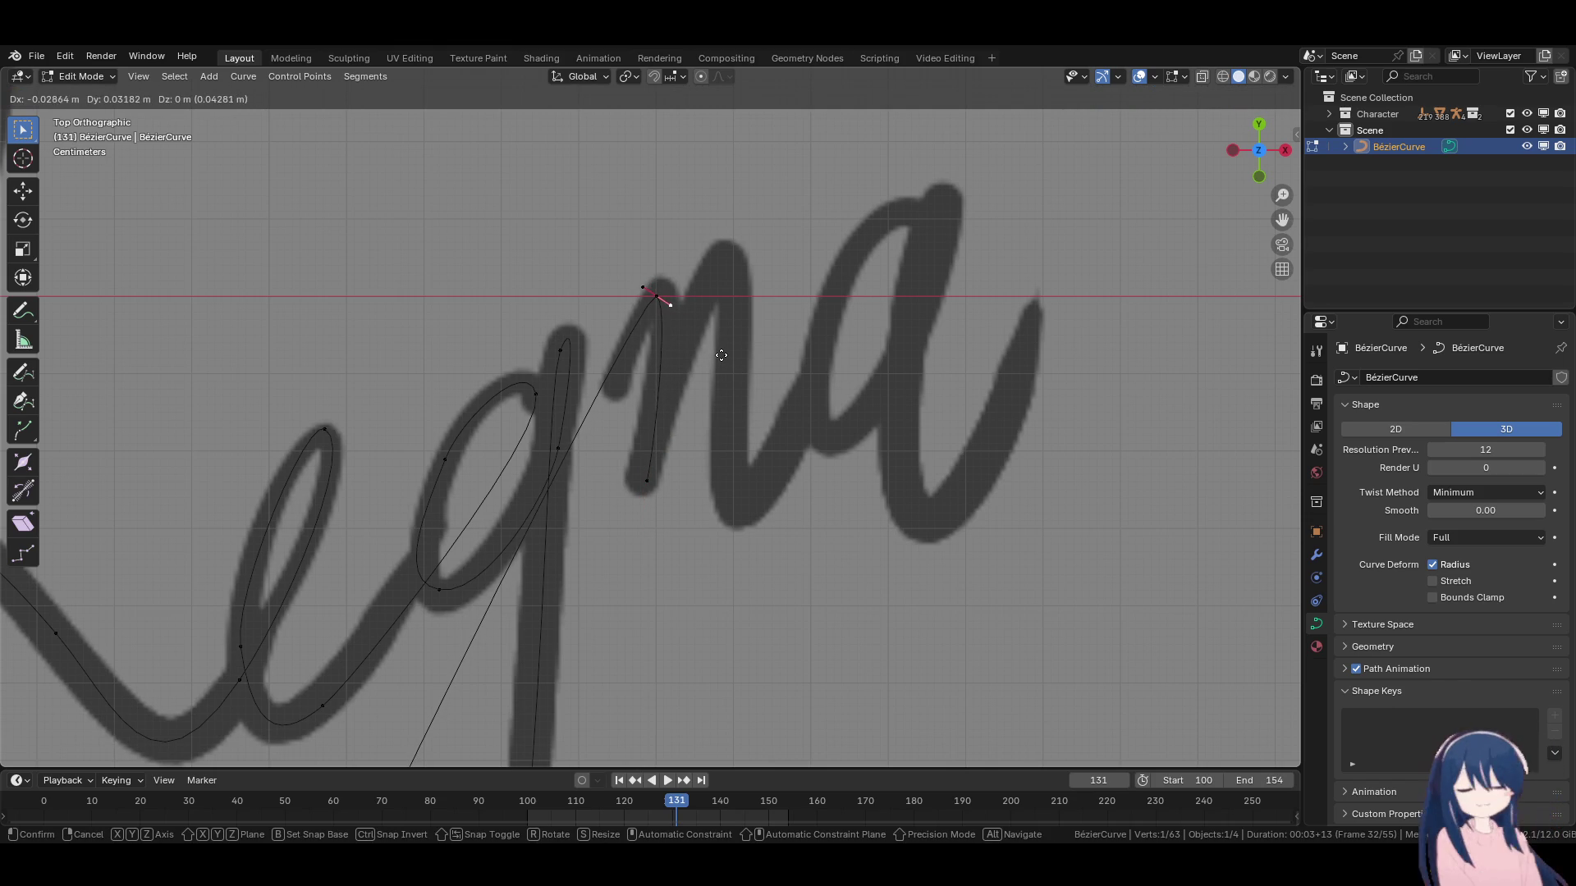
left_click(723, 355)
Extend the curve further down the n's first stroke, refining the point and handle.
left_click(647, 480)
key("e")
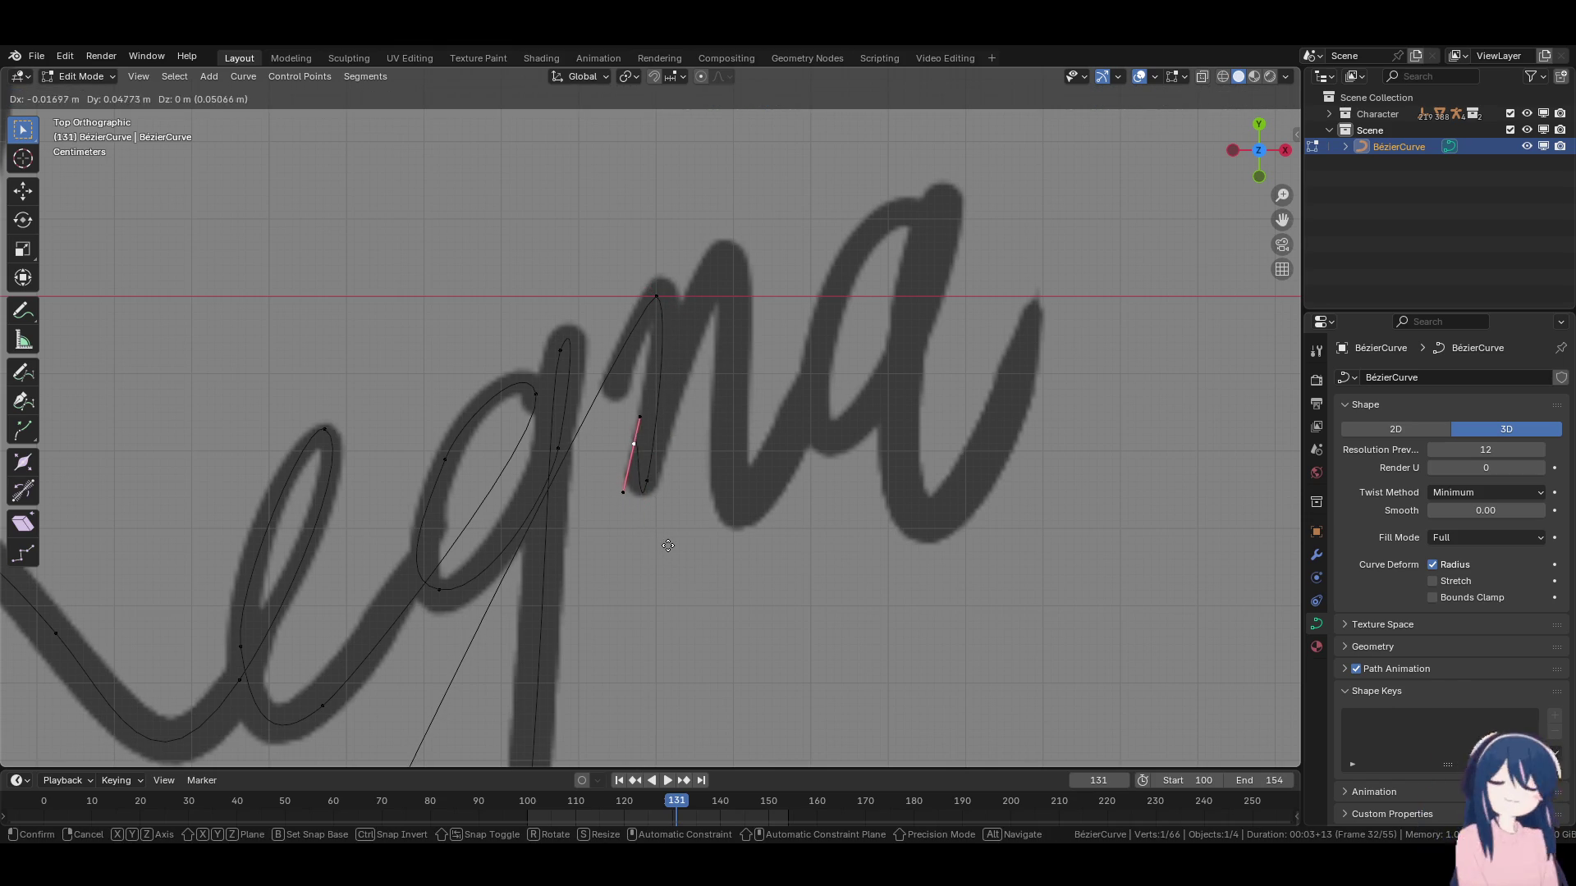
left_click(675, 533)
key("r")
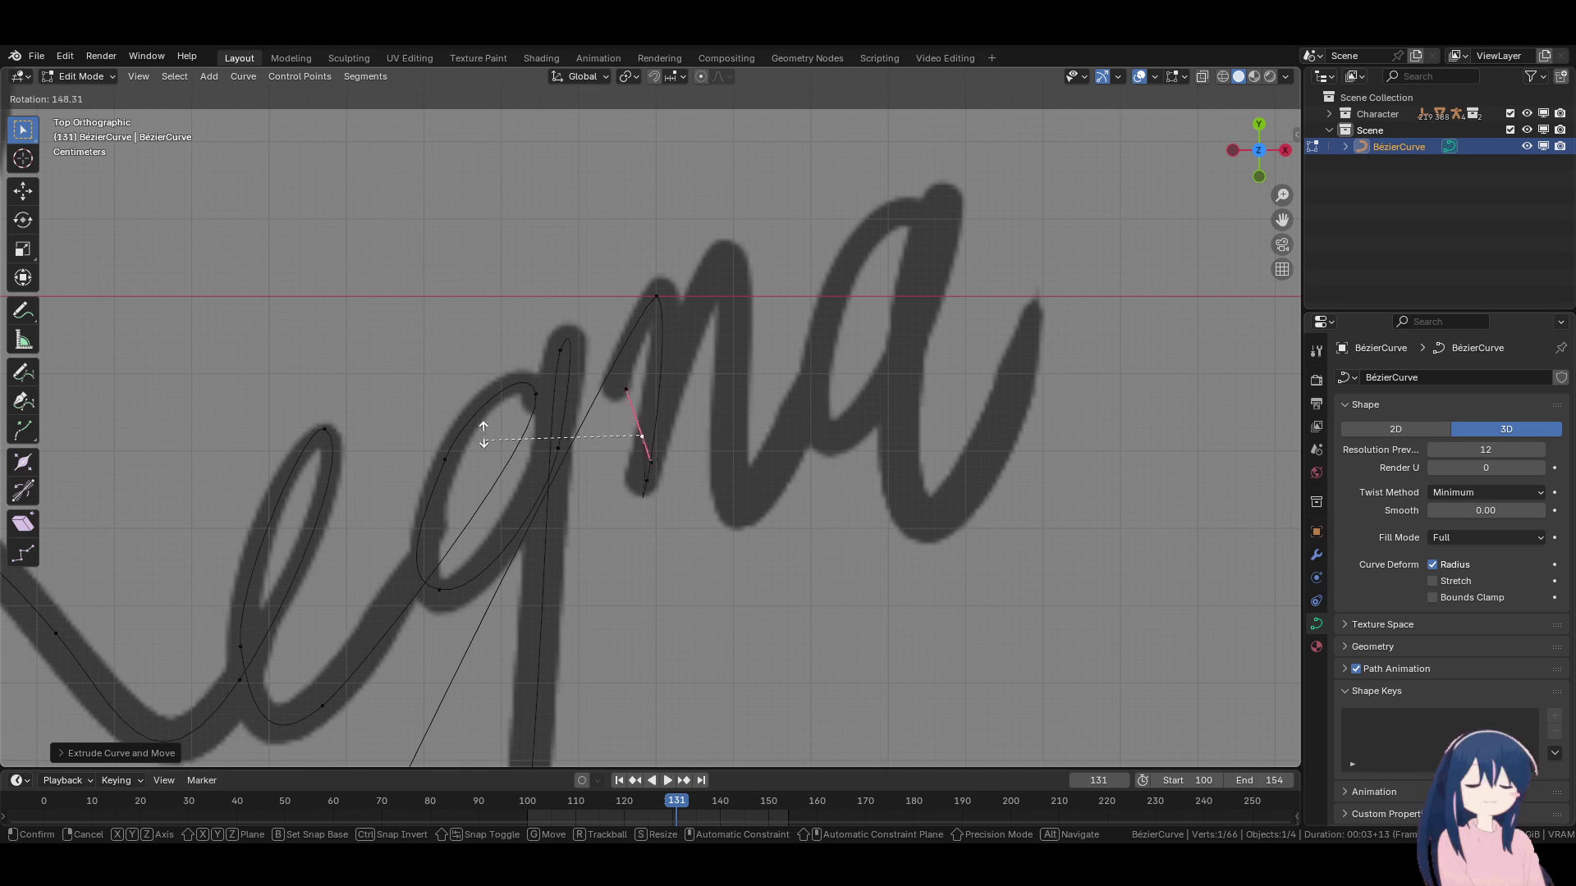
left_click(518, 238)
key("g")
left_click(662, 394)
key("g")
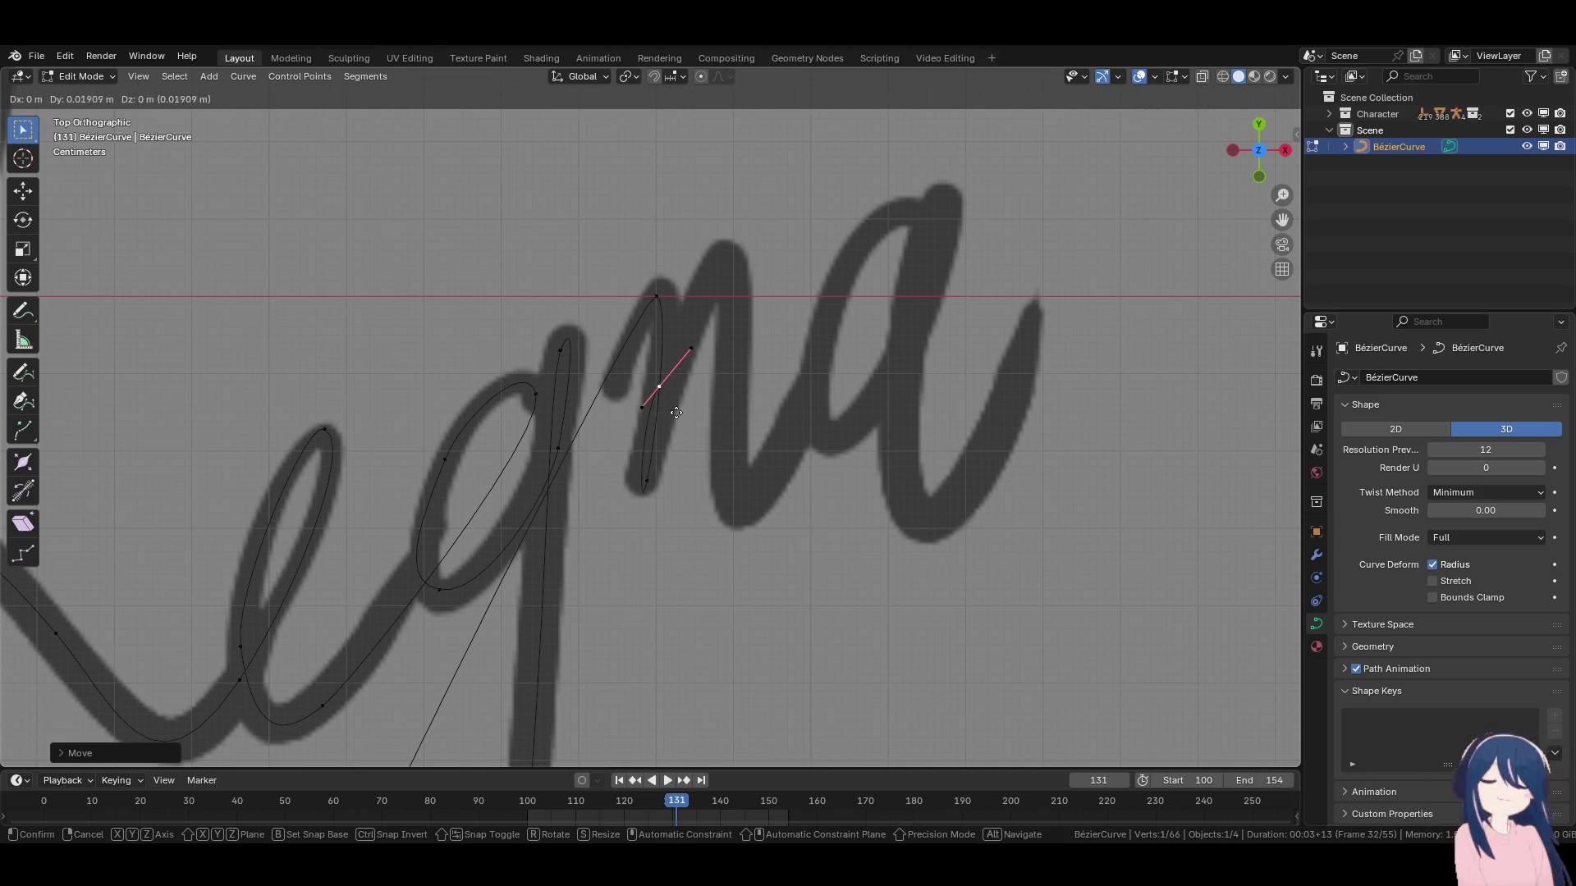
left_click(694, 372)
key("r")
left_click(715, 354)
key("g")
left_click(725, 369)
Add a point at the n's arch, undoing a bad handle rotation.
key("e")
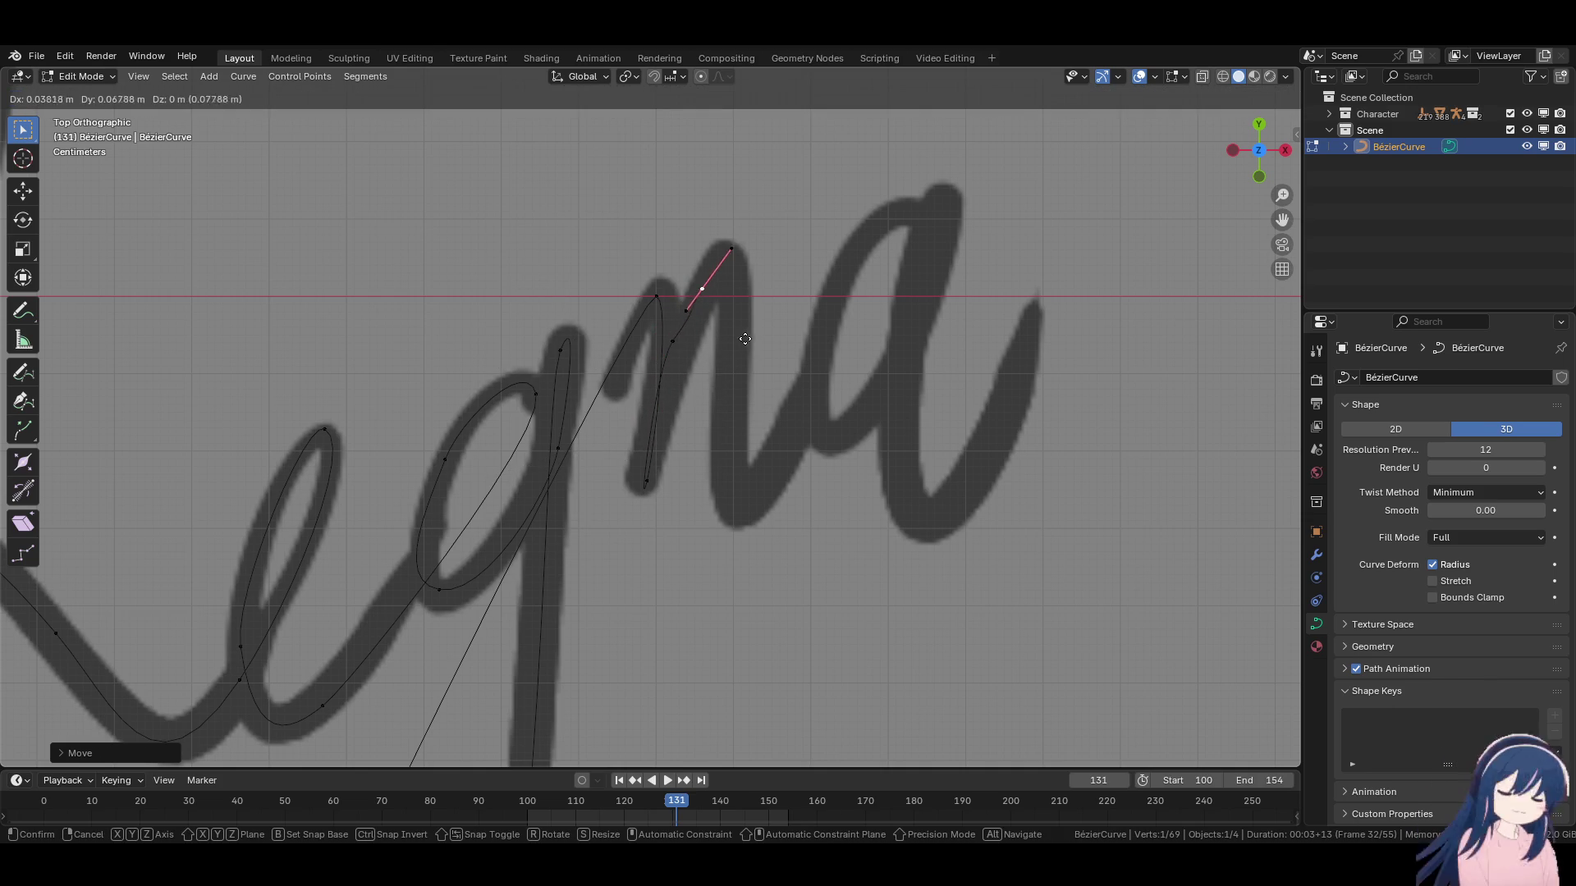
left_click(775, 320)
key("r")
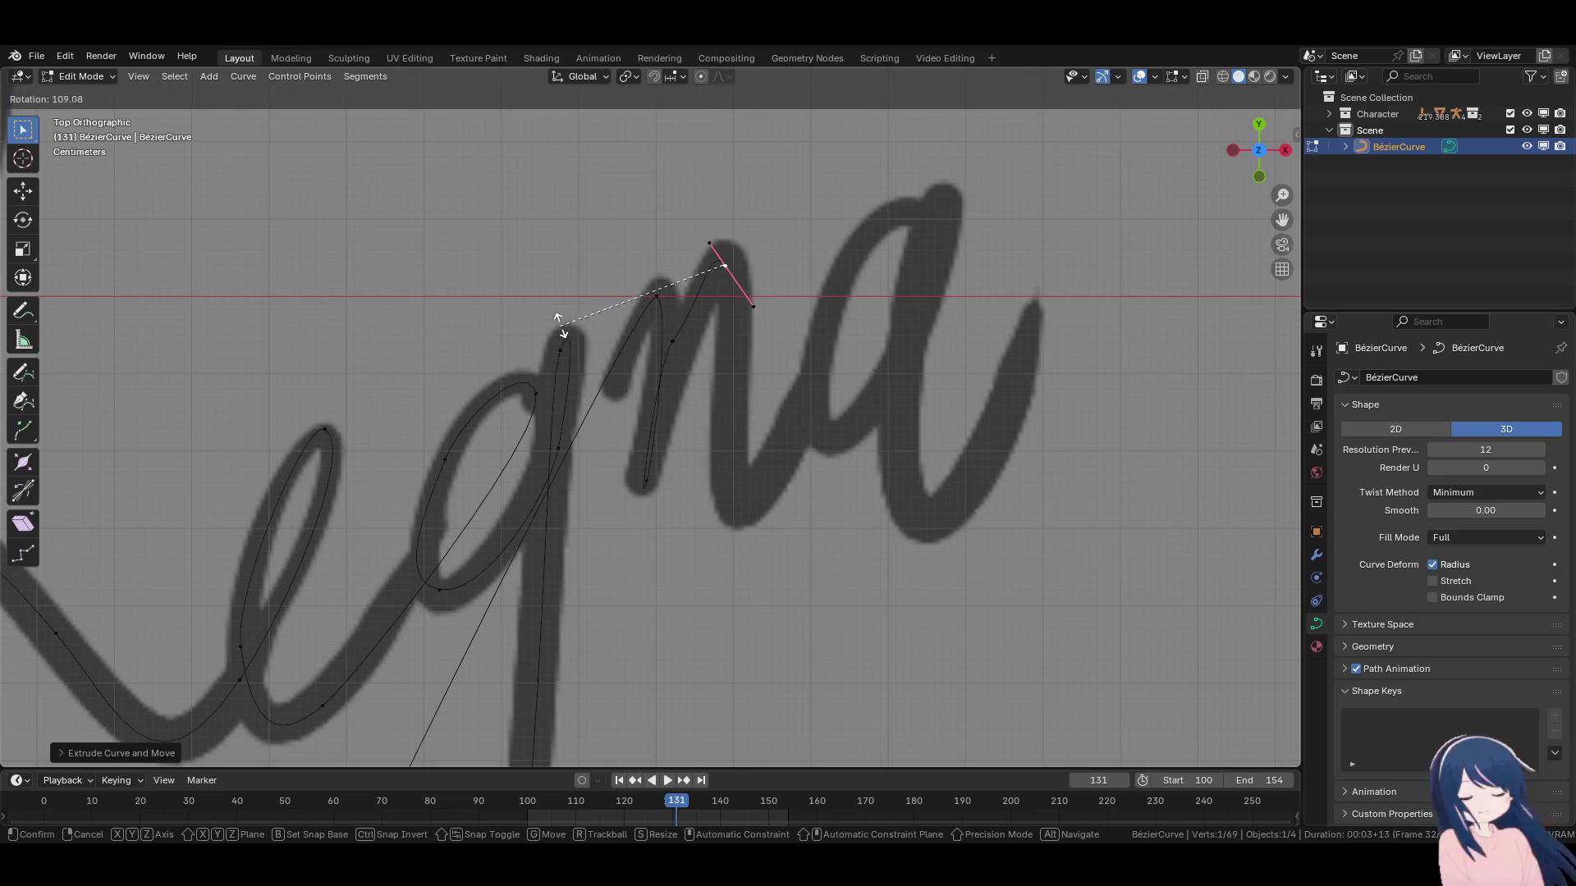
left_click(554, 328)
key("ctrl+z")
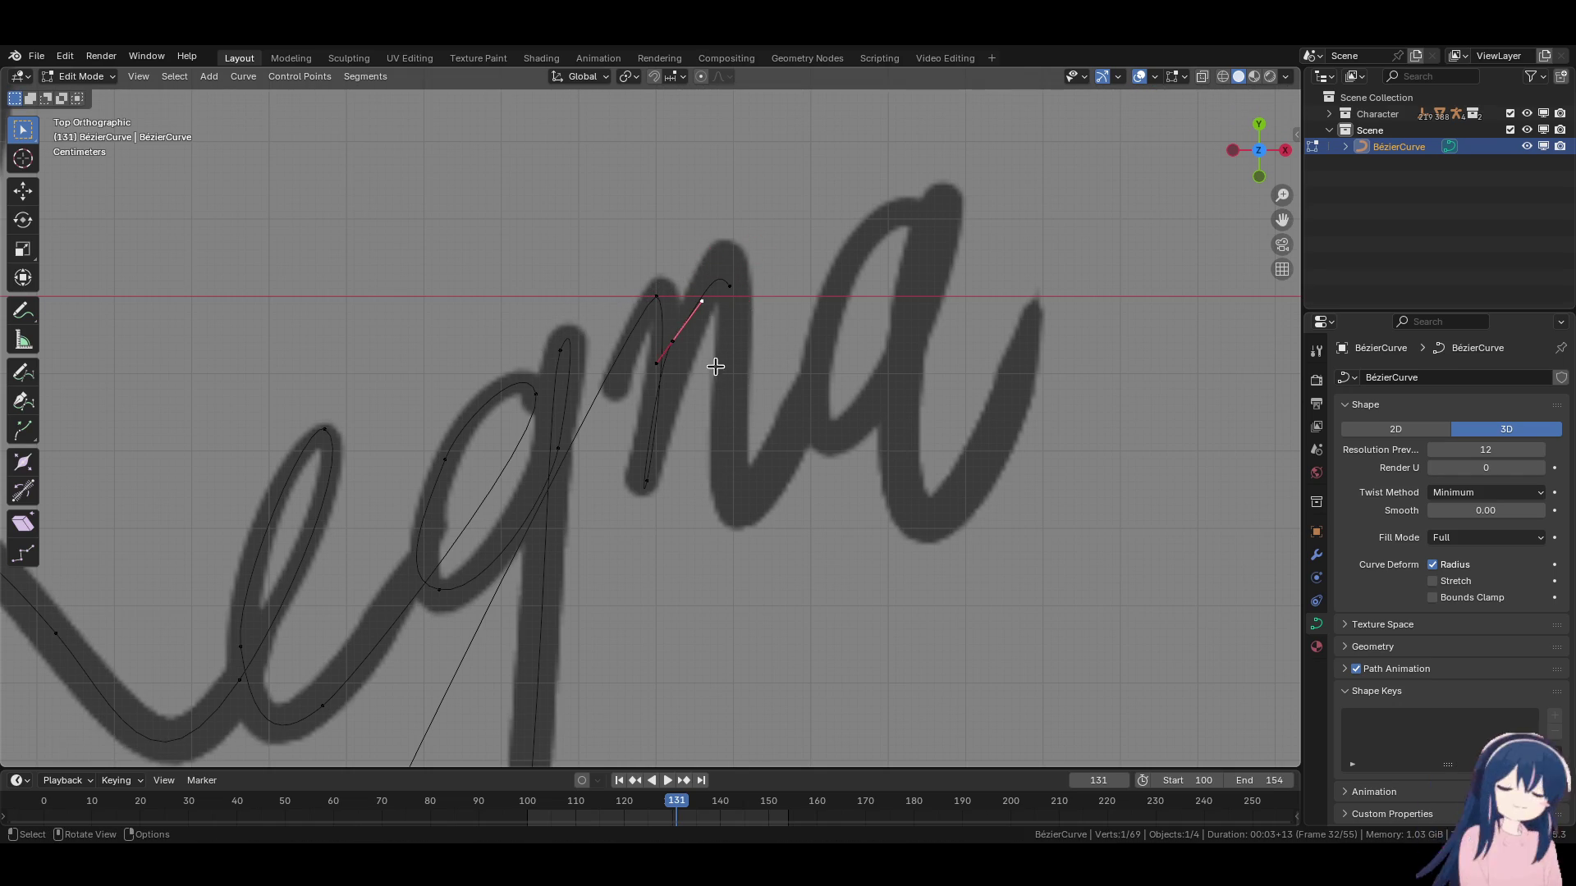
key("g")
left_click(723, 343)
Reposition the end point on the n, turning its handle from vertical to diagonal.
left_click(673, 342)
left_click(730, 287)
key("g")
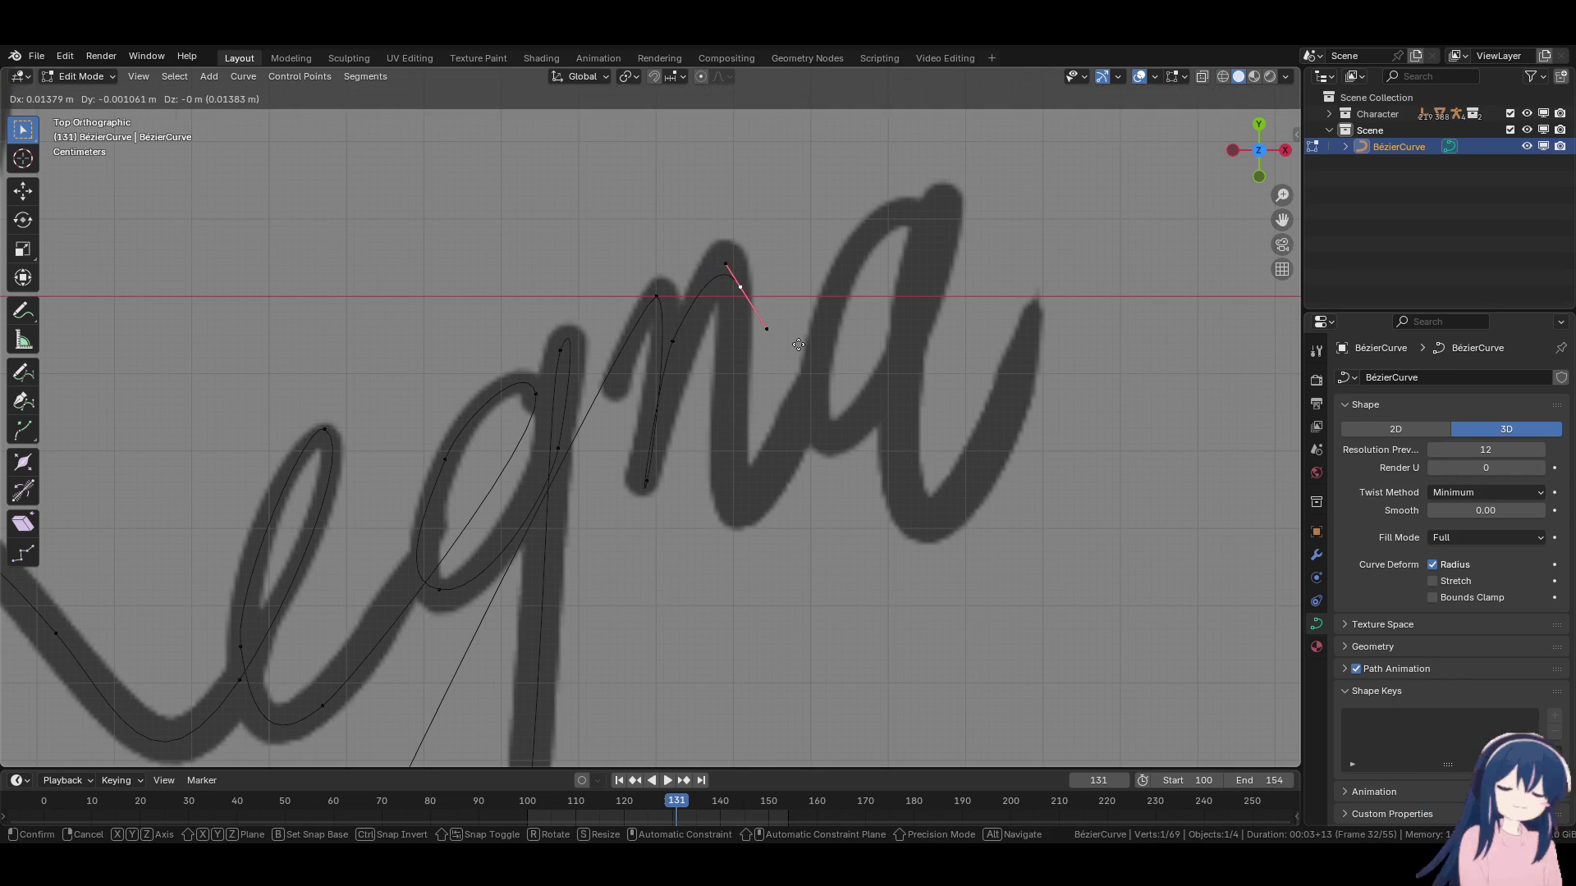
left_click(739, 283)
key("r")
left_click(823, 398)
key("g")
left_click(784, 389)
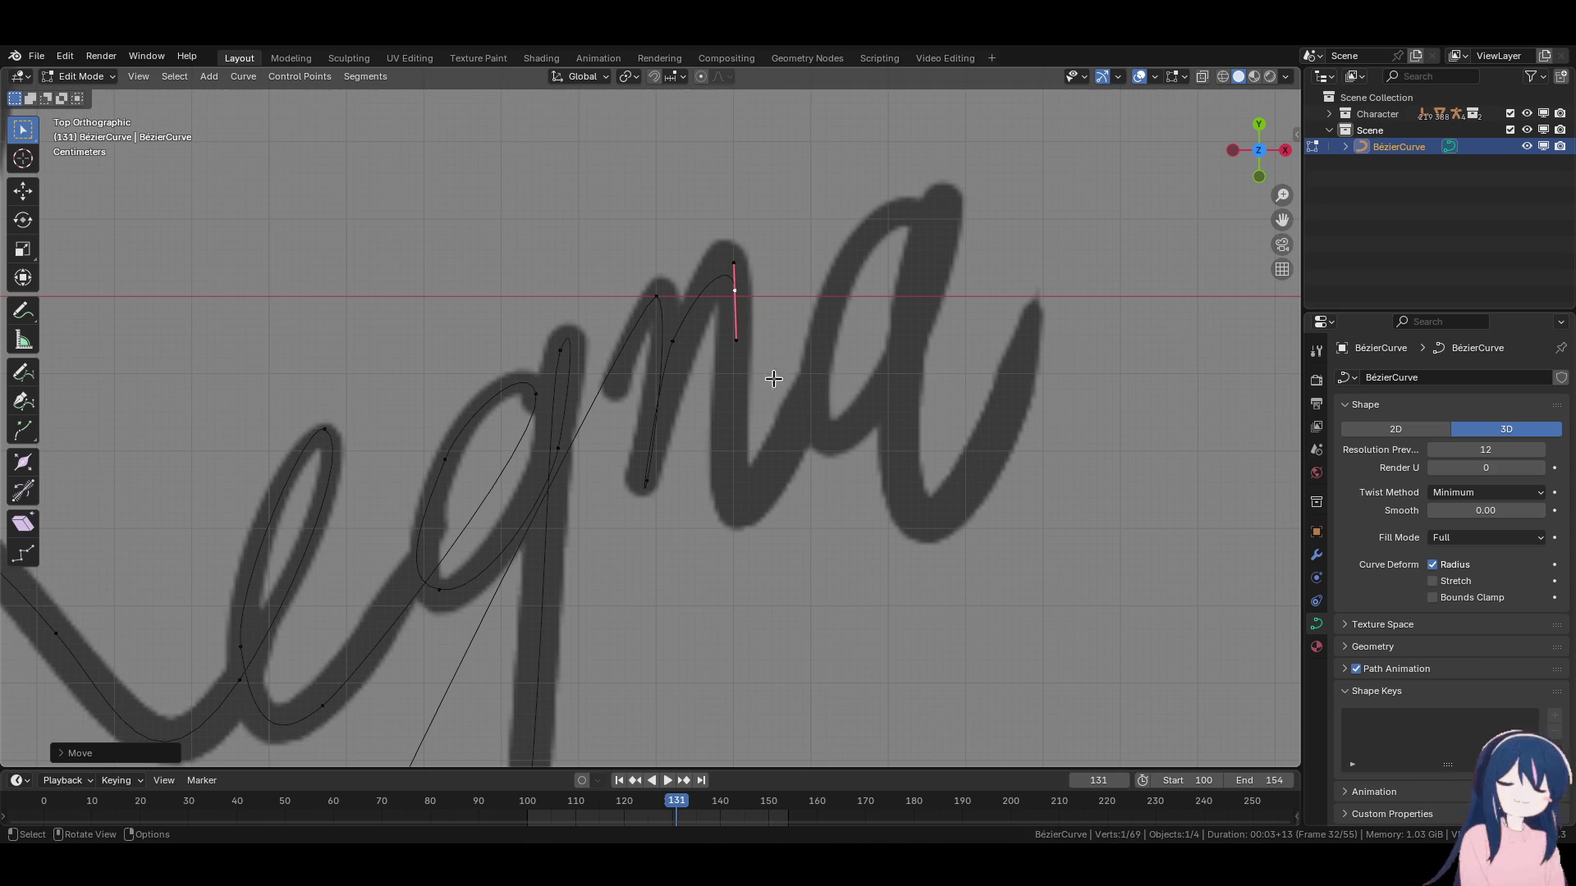
key("g")
key("r")
left_click(825, 497)
key("g")
left_click(854, 516)
Add a point at the bottom of the n and shape its handles.
key("e")
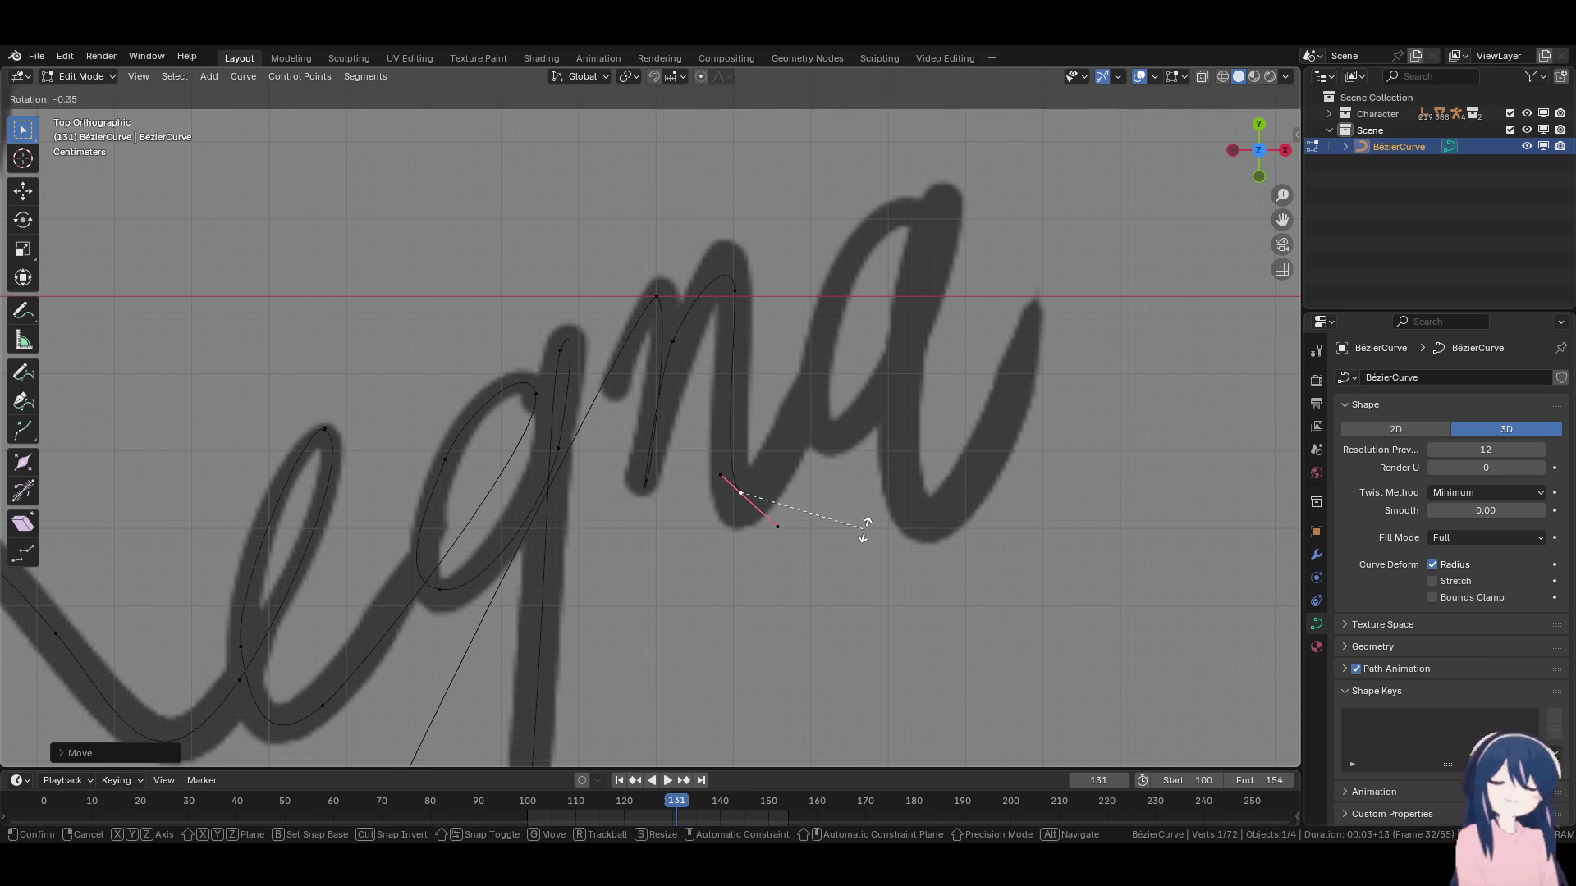
left_click(971, 394)
key("r")
left_click(881, 289)
key("g")
left_click(919, 517)
key("r")
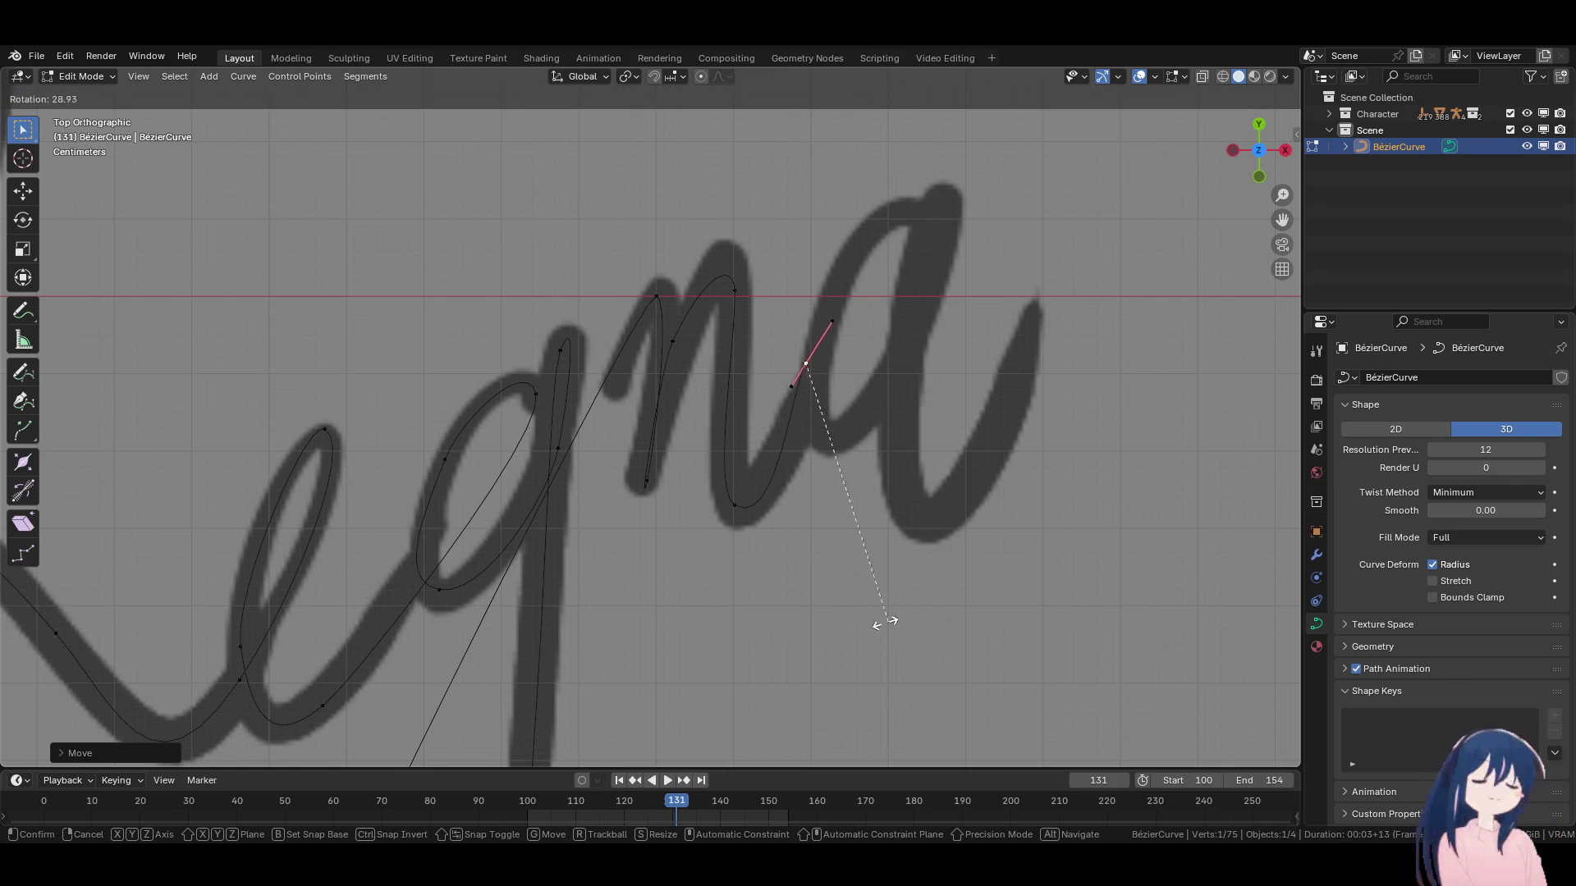
left_click(854, 590)
left_click(750, 543)
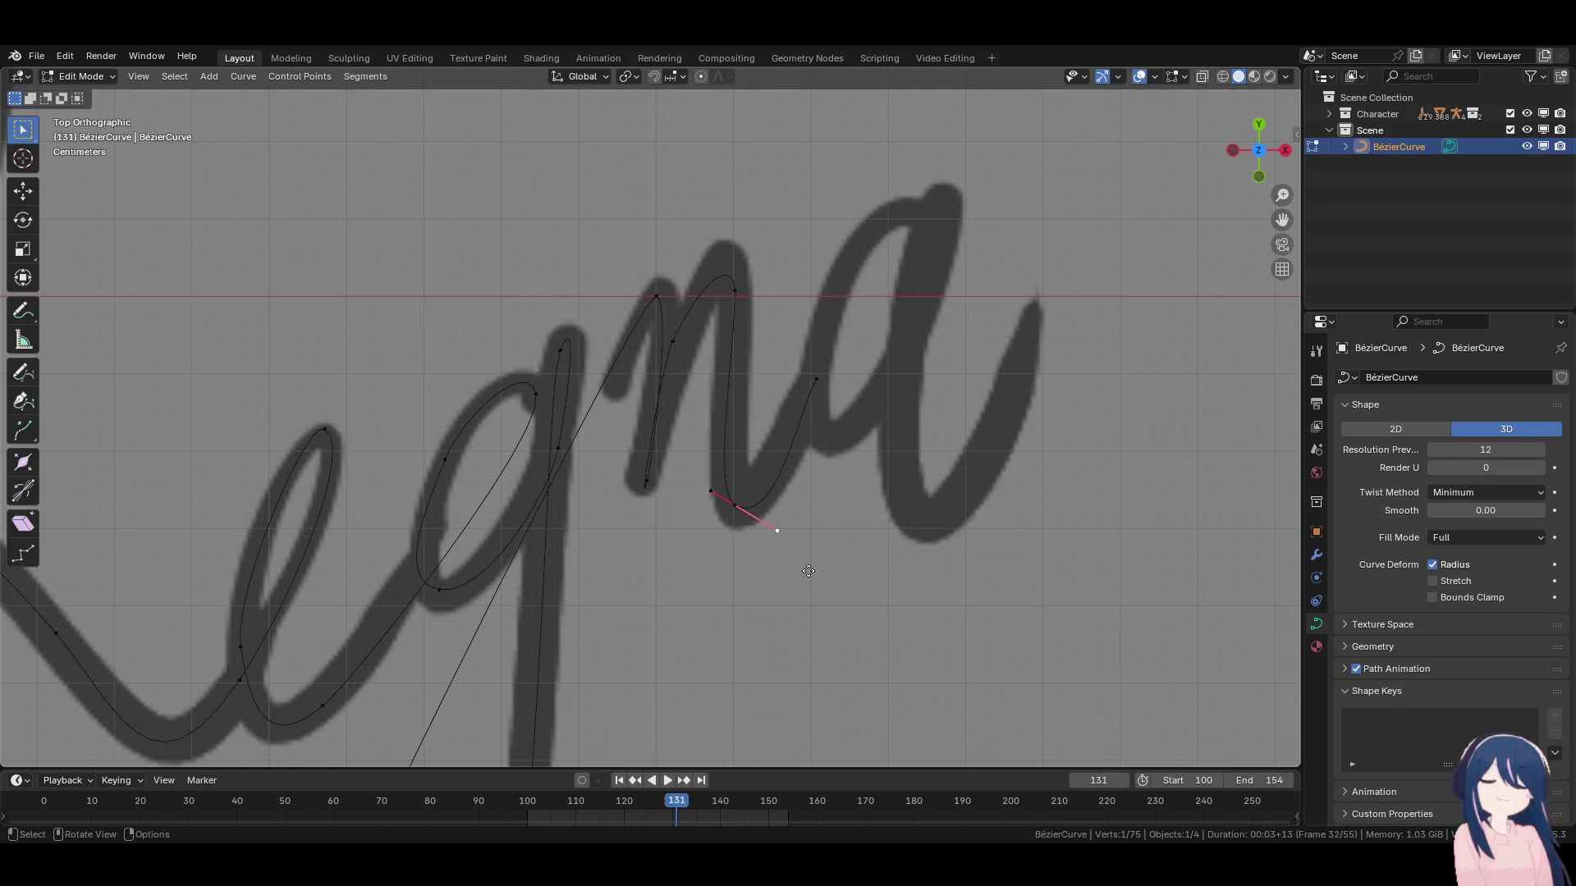
key("g")
left_click(802, 492)
Extend the curve up to a new point at the top of the a.
left_click(816, 379)
key("e")
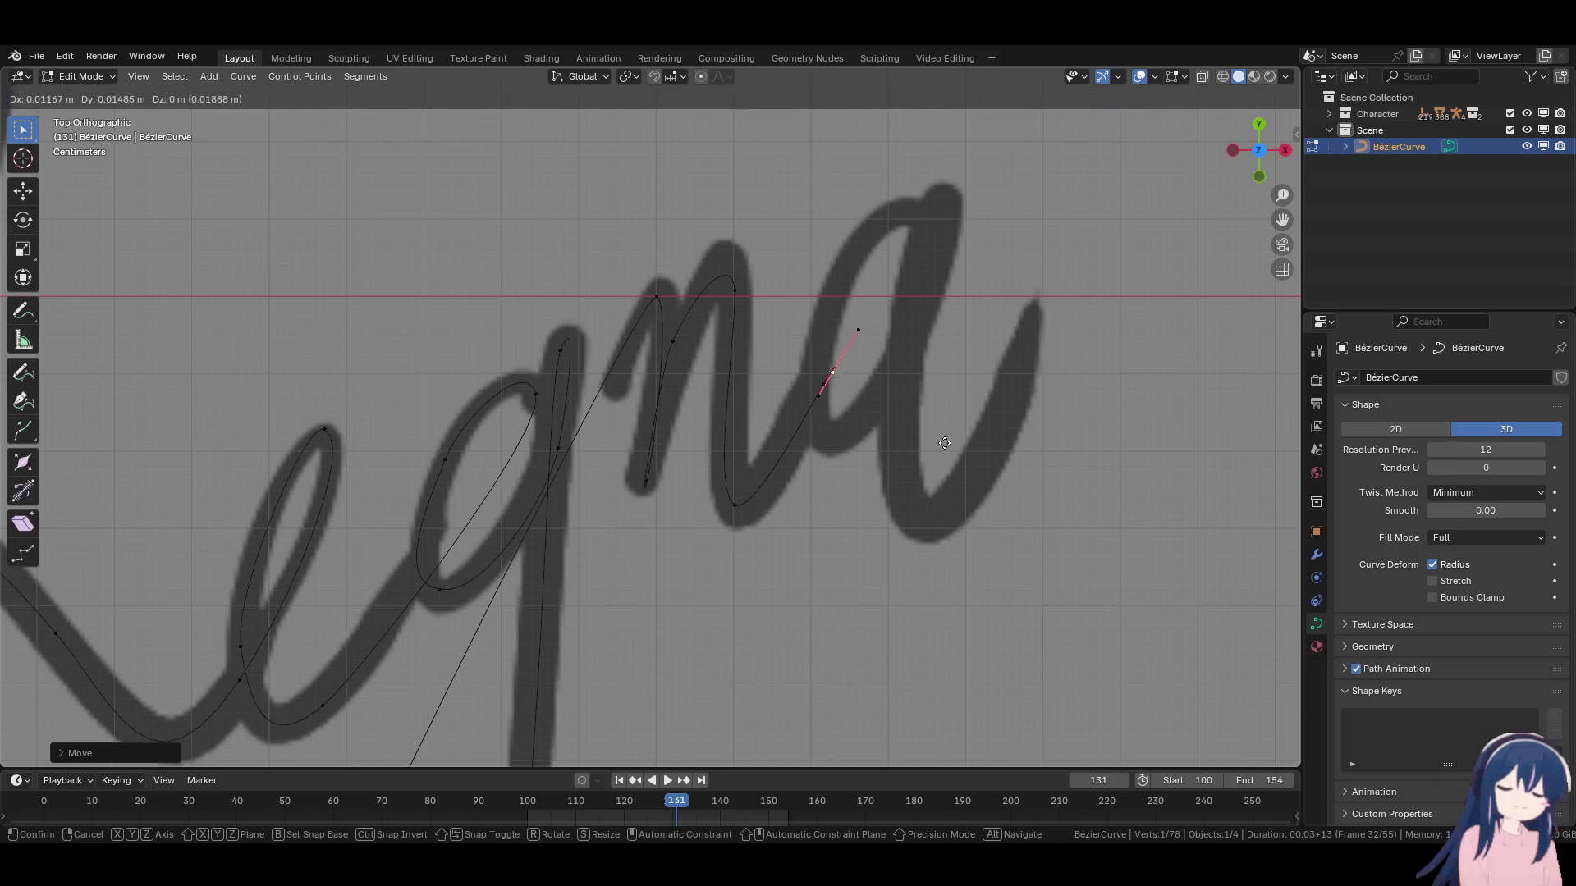
left_click(946, 174)
key("r")
left_click(963, 187)
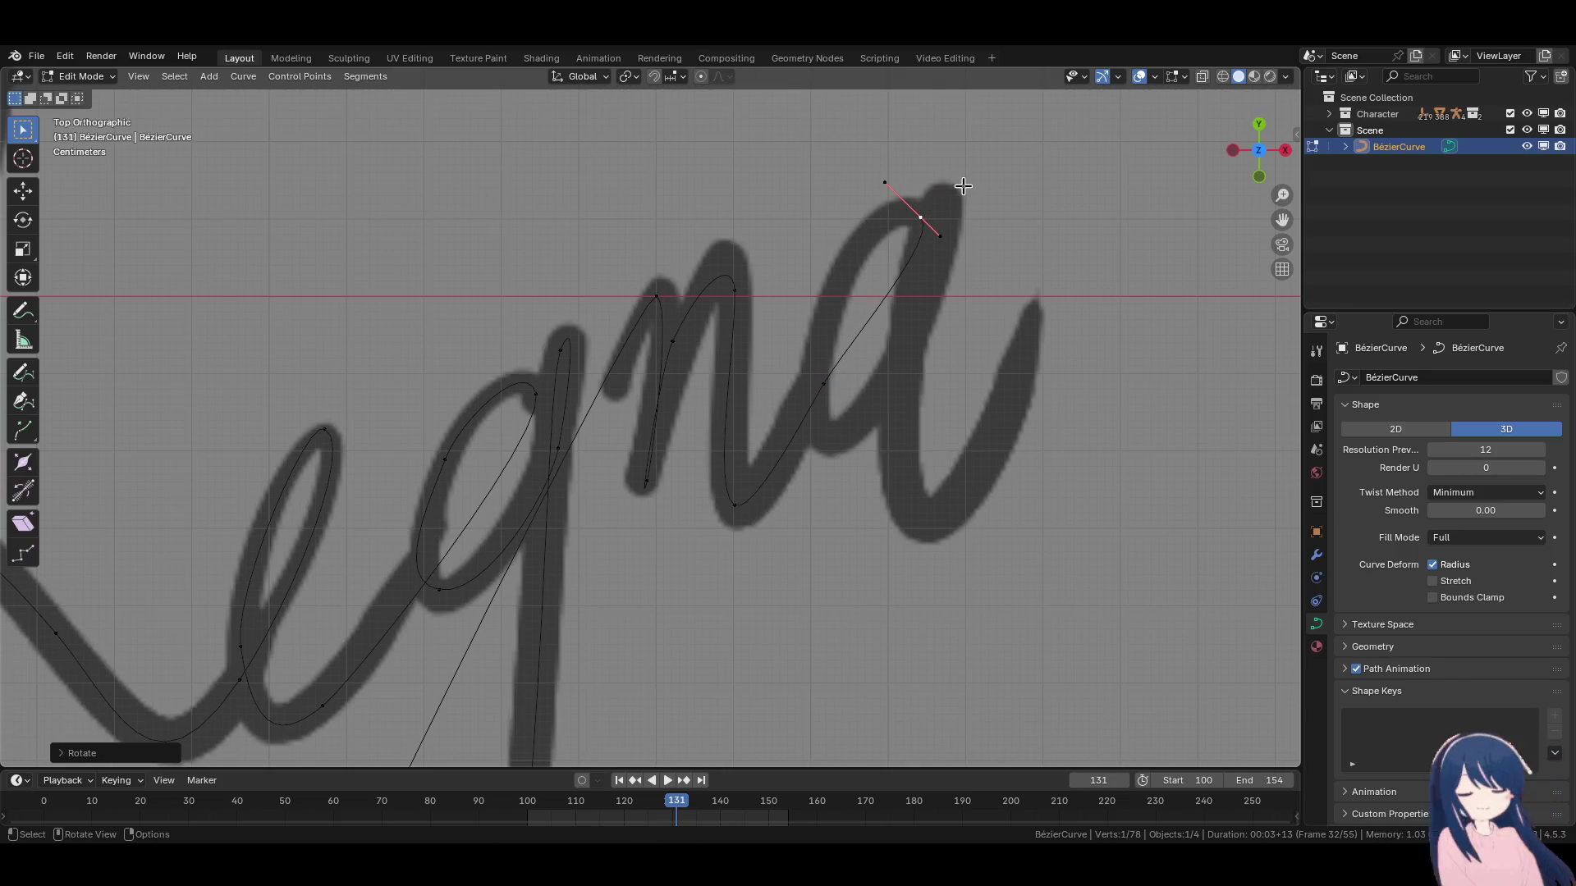
key("g")
right_click(1000, 313)
Reposition the points partway up the a's stroke and at the n's bottom.
left_click(824, 383)
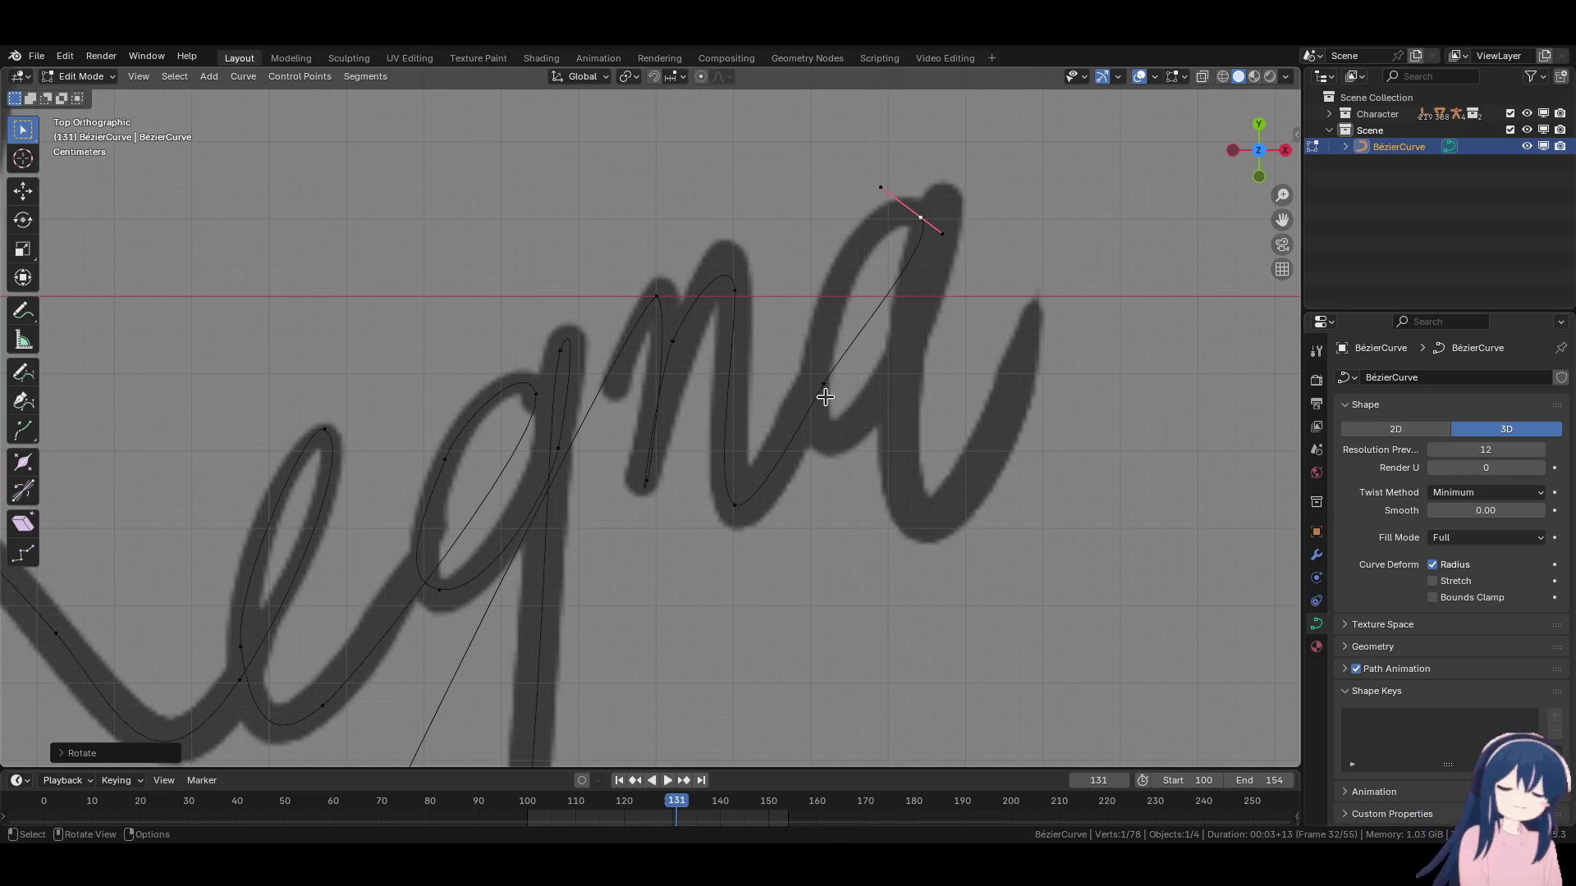
key("g")
left_click(911, 493)
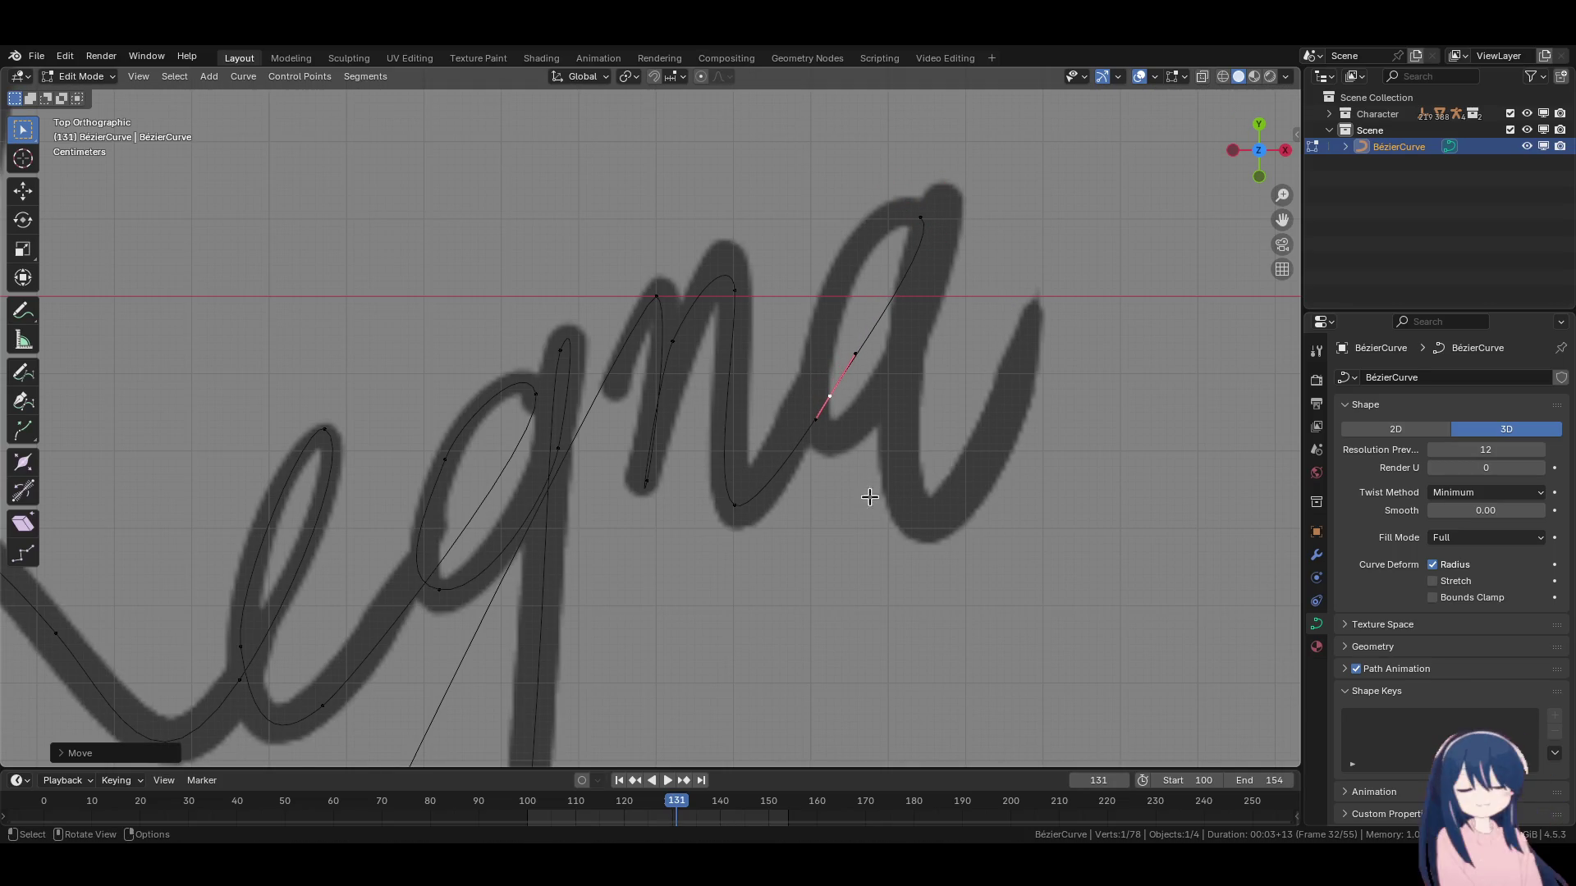
left_click(747, 502)
key("g")
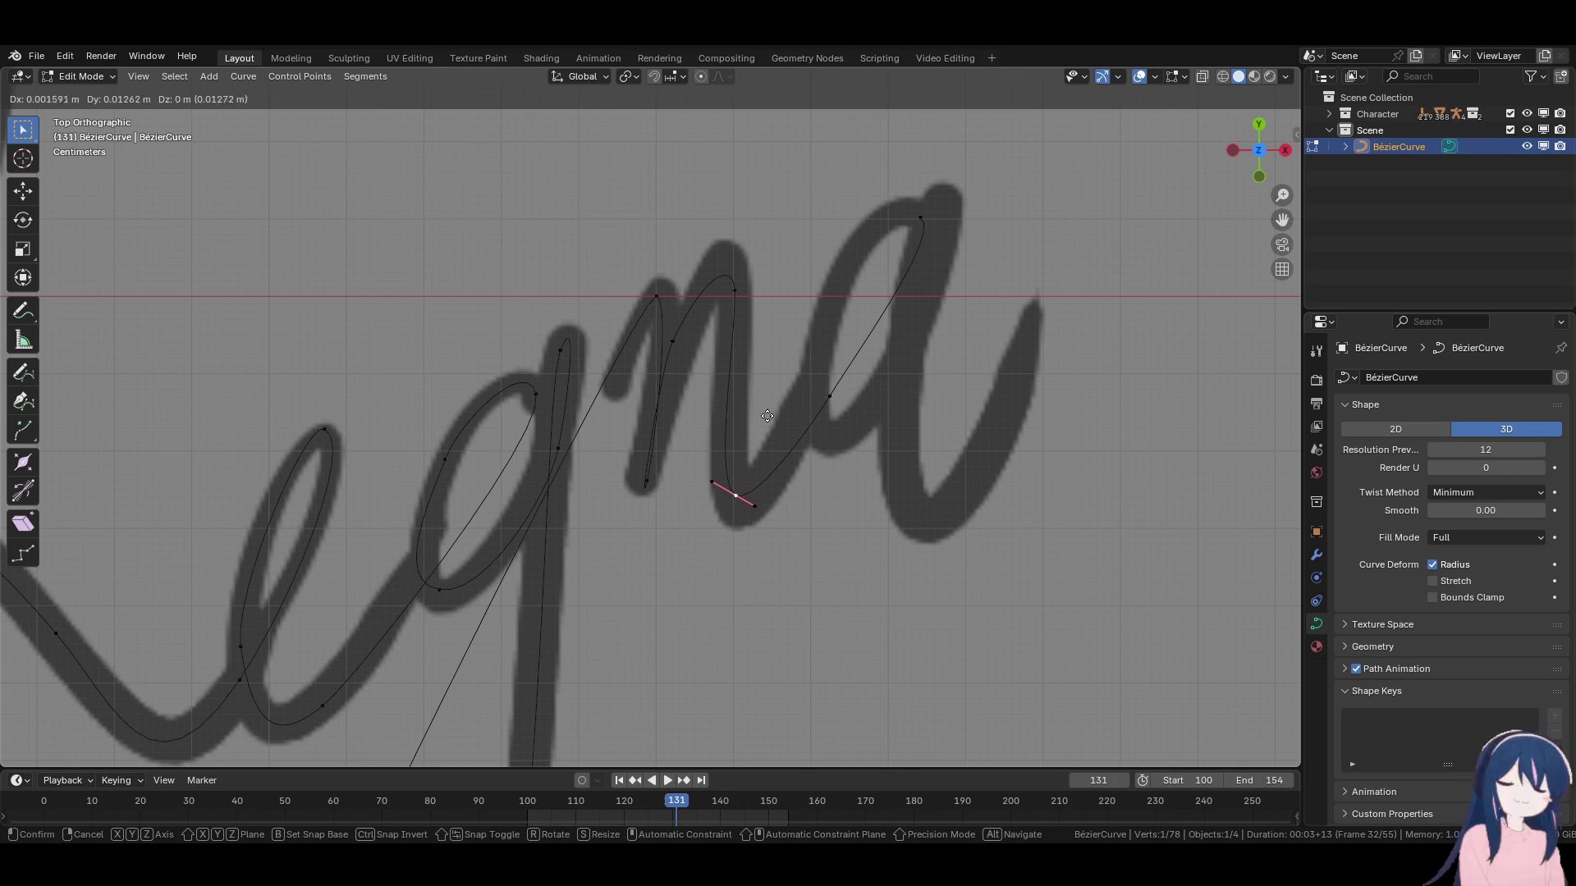
left_click(775, 393)
middle_click_drag(776, 394, 769, 443, "shift")
Add a point from the top end down the a's bowl and set its handle.
left_click(913, 265)
key("e")
left_click(813, 371)
key("r")
left_click(781, 231)
key("g")
left_click(872, 466)
Undo the bowl point's last move and rotate its handles instead.
key("g")
key("Escape")
key("g")
key("Escape")
key("g")
key("Escape")
key("ctrl+z")
key("r")
left_click(911, 394)
Reposition the bowl point and turn its handles near-vertical.
key("g")
left_click(953, 519)
key("g")
left_click(948, 482)
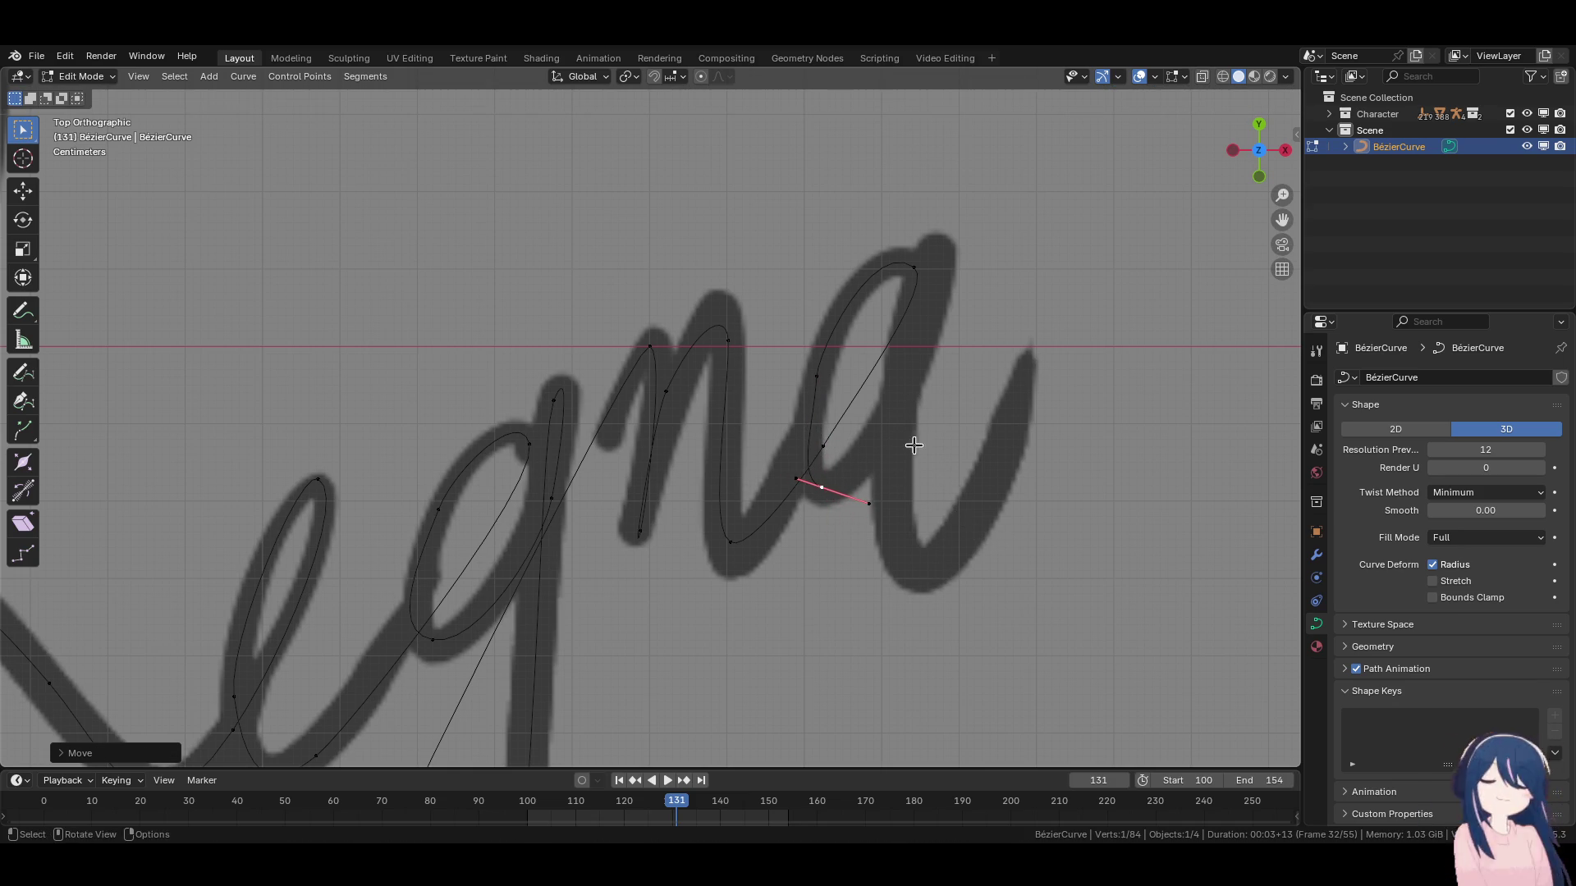
key("ctrl+z")
key("ctrl+z")
key("ctrl+z")
key("r")
left_click(1004, 402)
key("g")
left_click(1035, 439)
Shorten the bowl point's handles, lower it on the a, and add a point at the a's upper right.
key("s")
left_click(1018, 469)
key("g")
left_click(849, 513)
key("g")
left_click(911, 538)
key("r")
left_click(942, 518)
key("g")
left_click(942, 516)
key("e")
left_click(1038, 334)
Adjust the current end point's handle angle, position and handle end at the a's top.
key("r")
left_click(956, 219)
key("g")
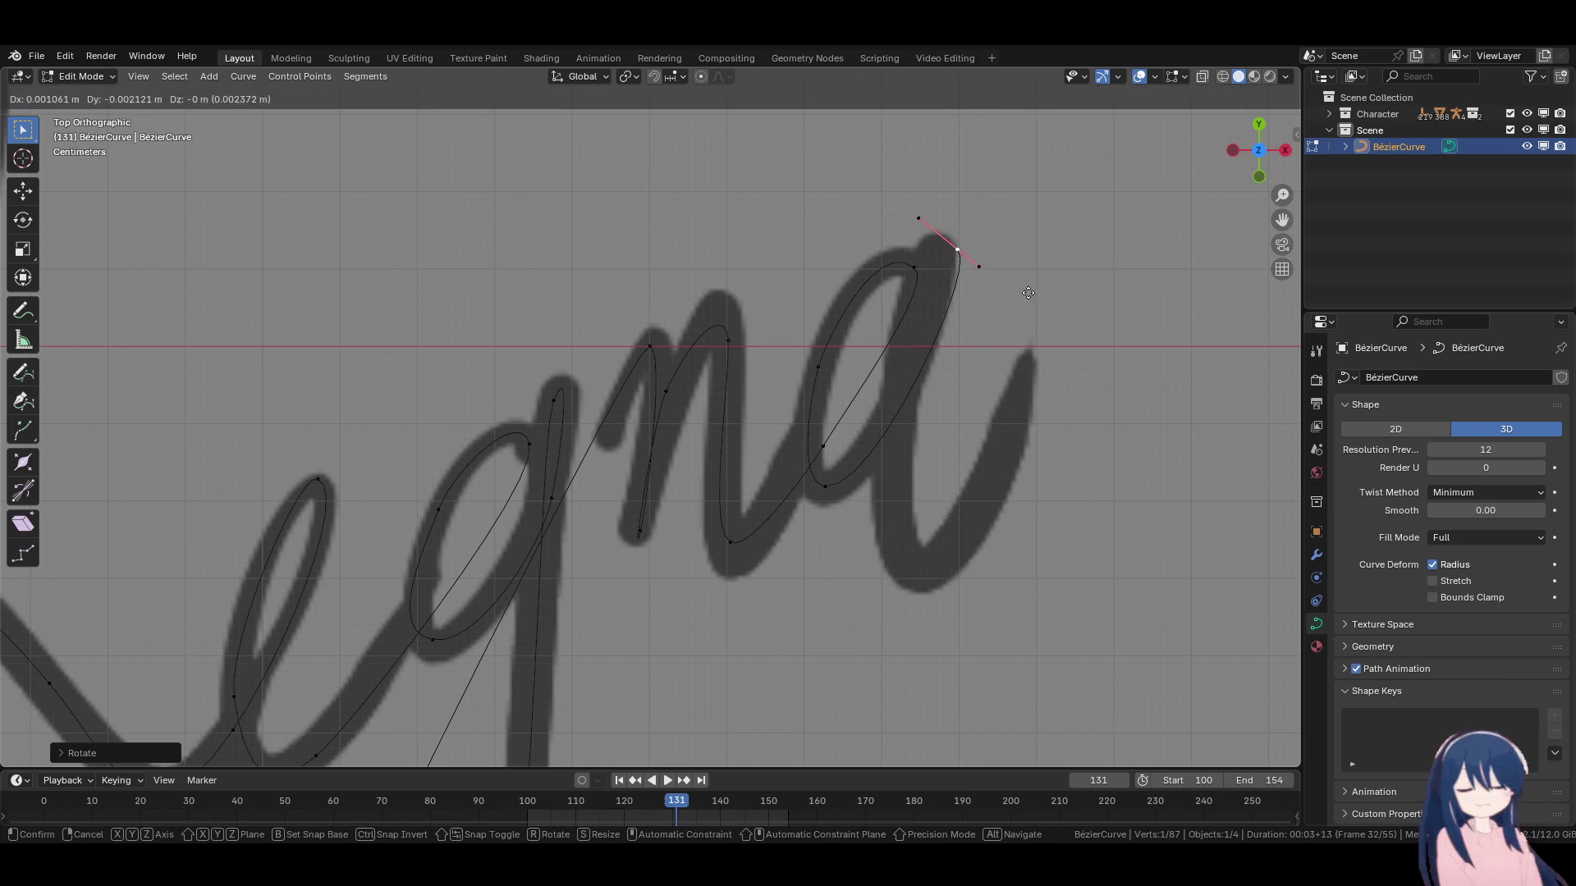
left_click(941, 226)
key("r")
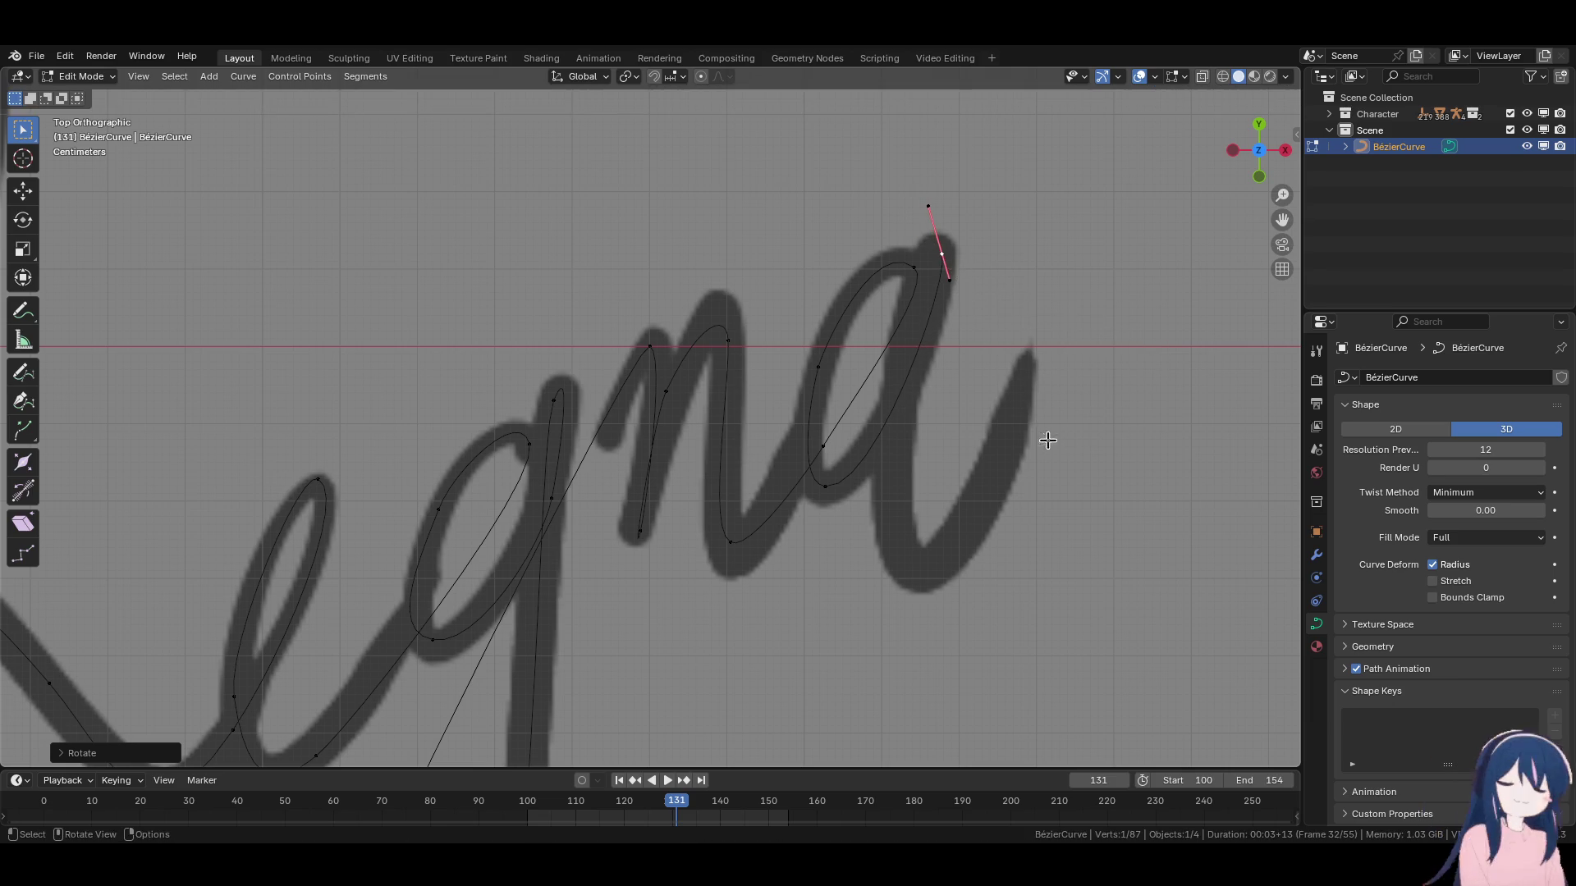
right_click(1138, 474)
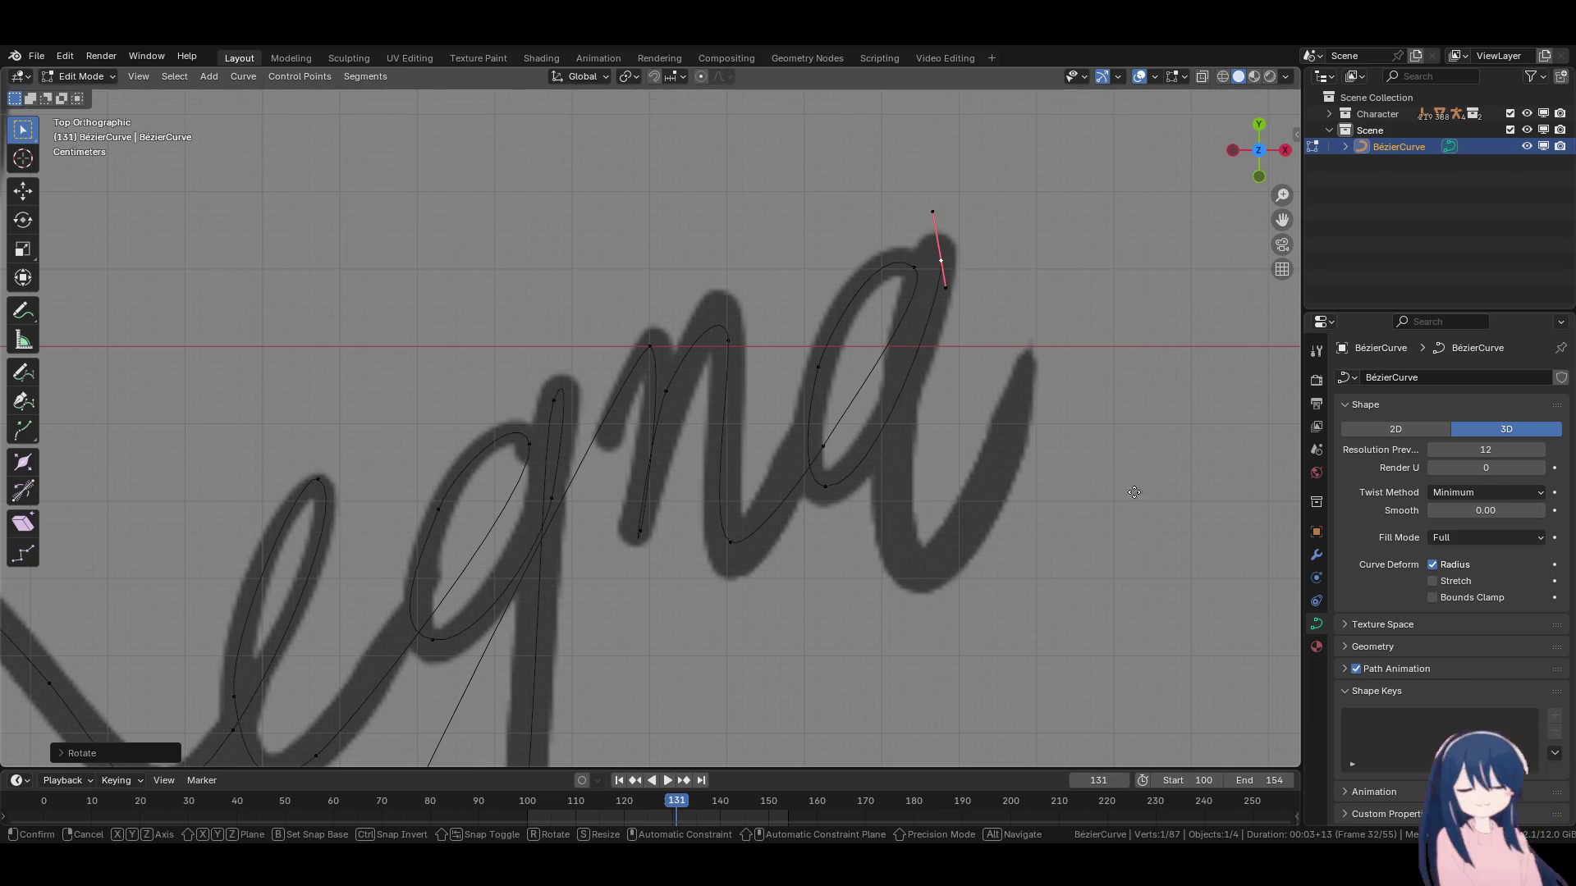
key("g")
left_click(953, 340)
left_click(944, 215)
Extrude a new point down the a's right stroke with a vertical handle.
left_click(942, 218)
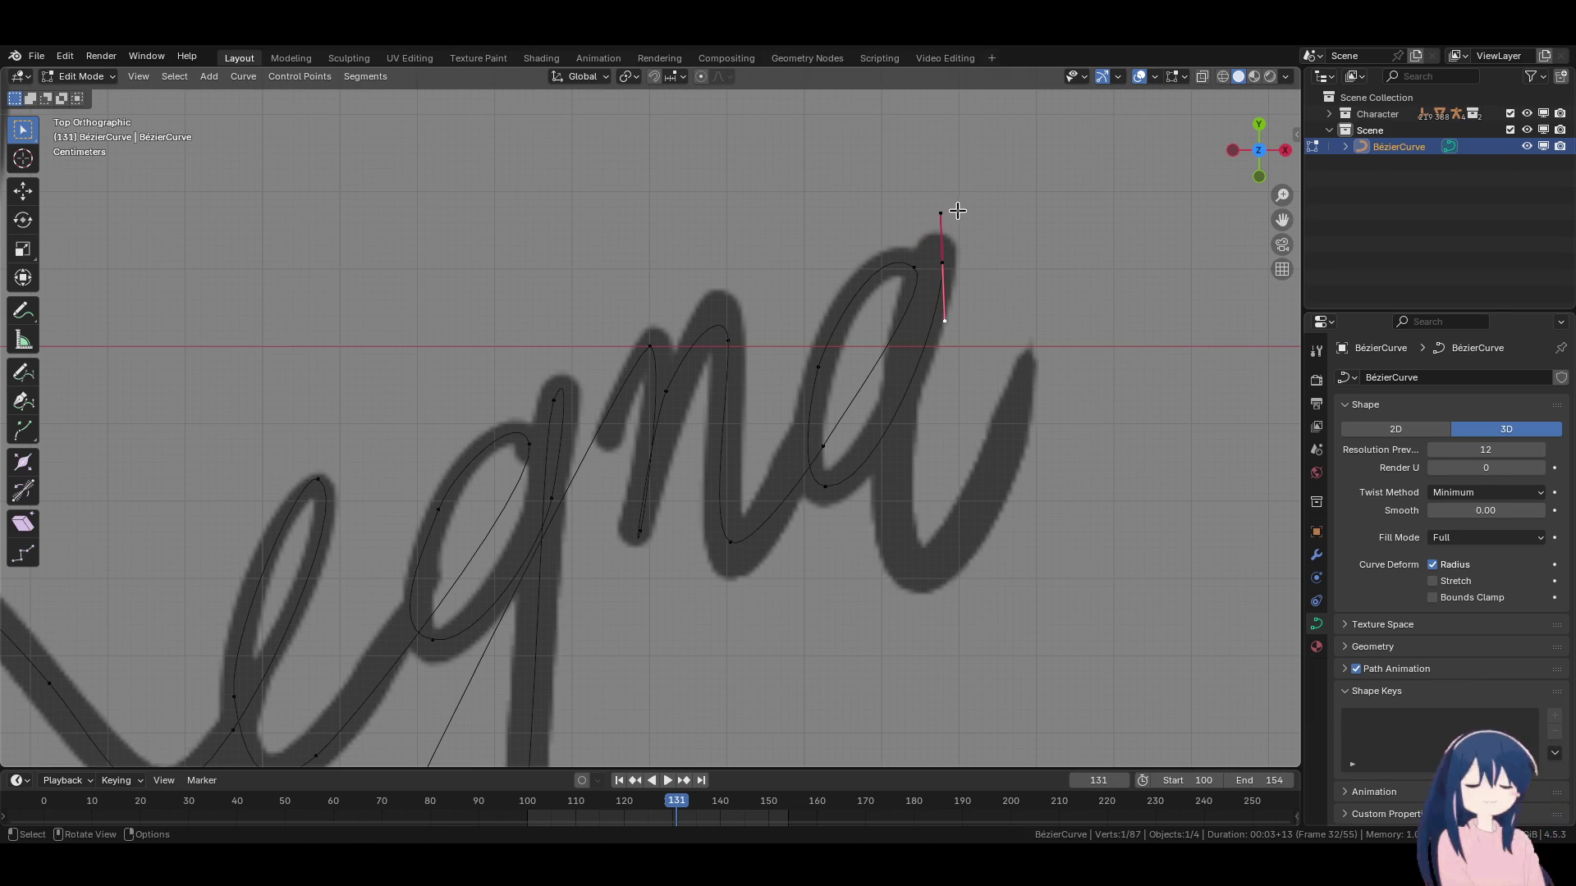
key("g")
left_click(952, 241)
key("e")
left_click(991, 334)
key("r")
left_click(851, 274)
key("g")
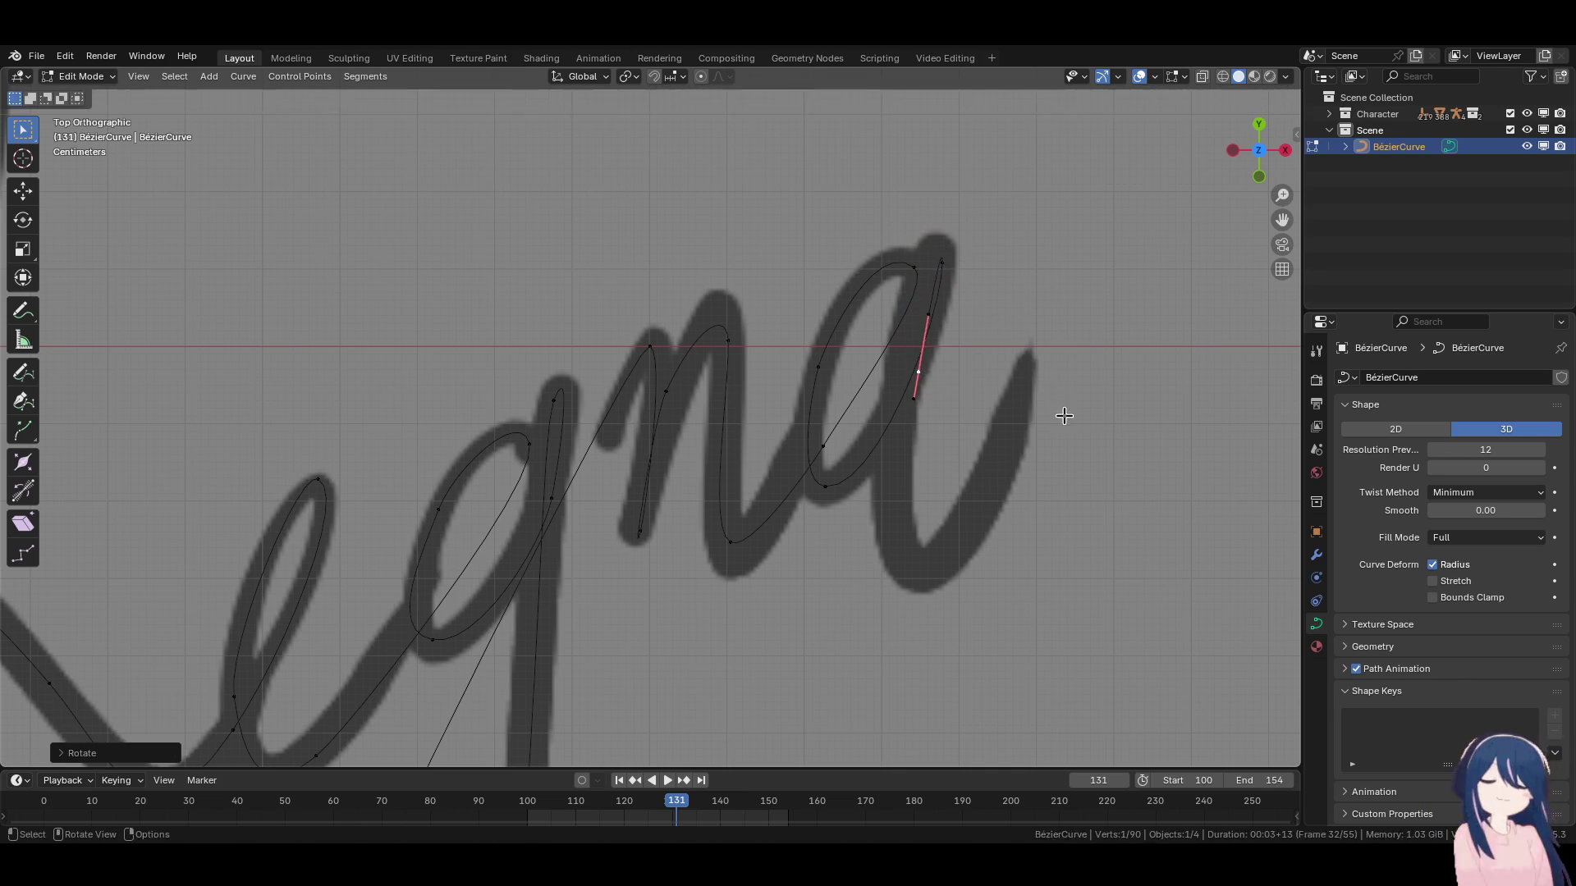
left_click(1056, 364)
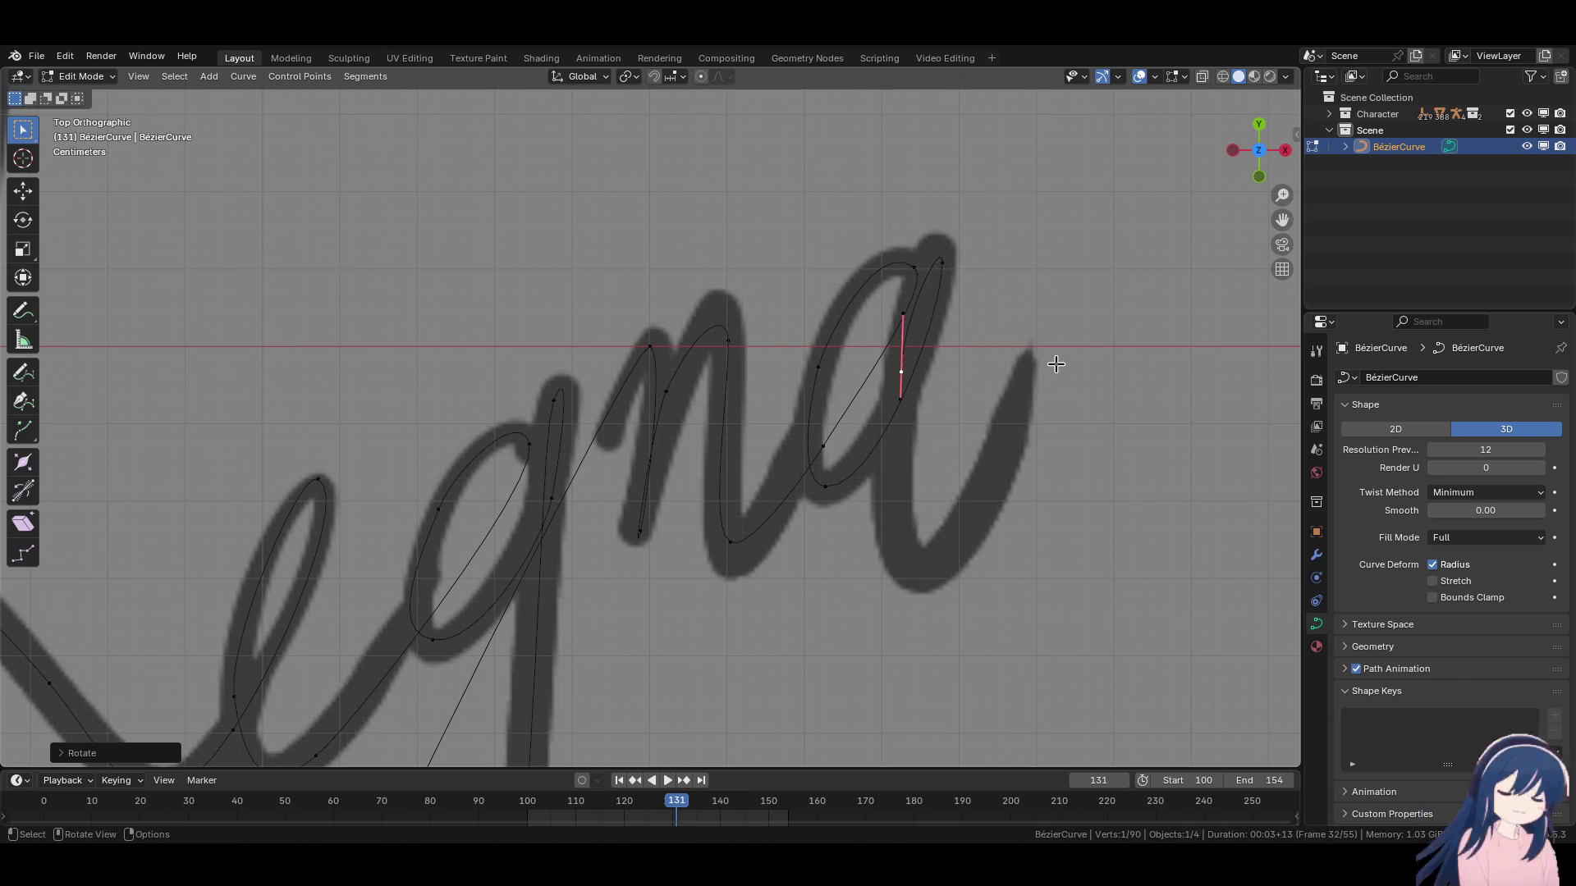
Extrude a point to the a's bottom and nudge the right-stroke point up-left.
key("e")
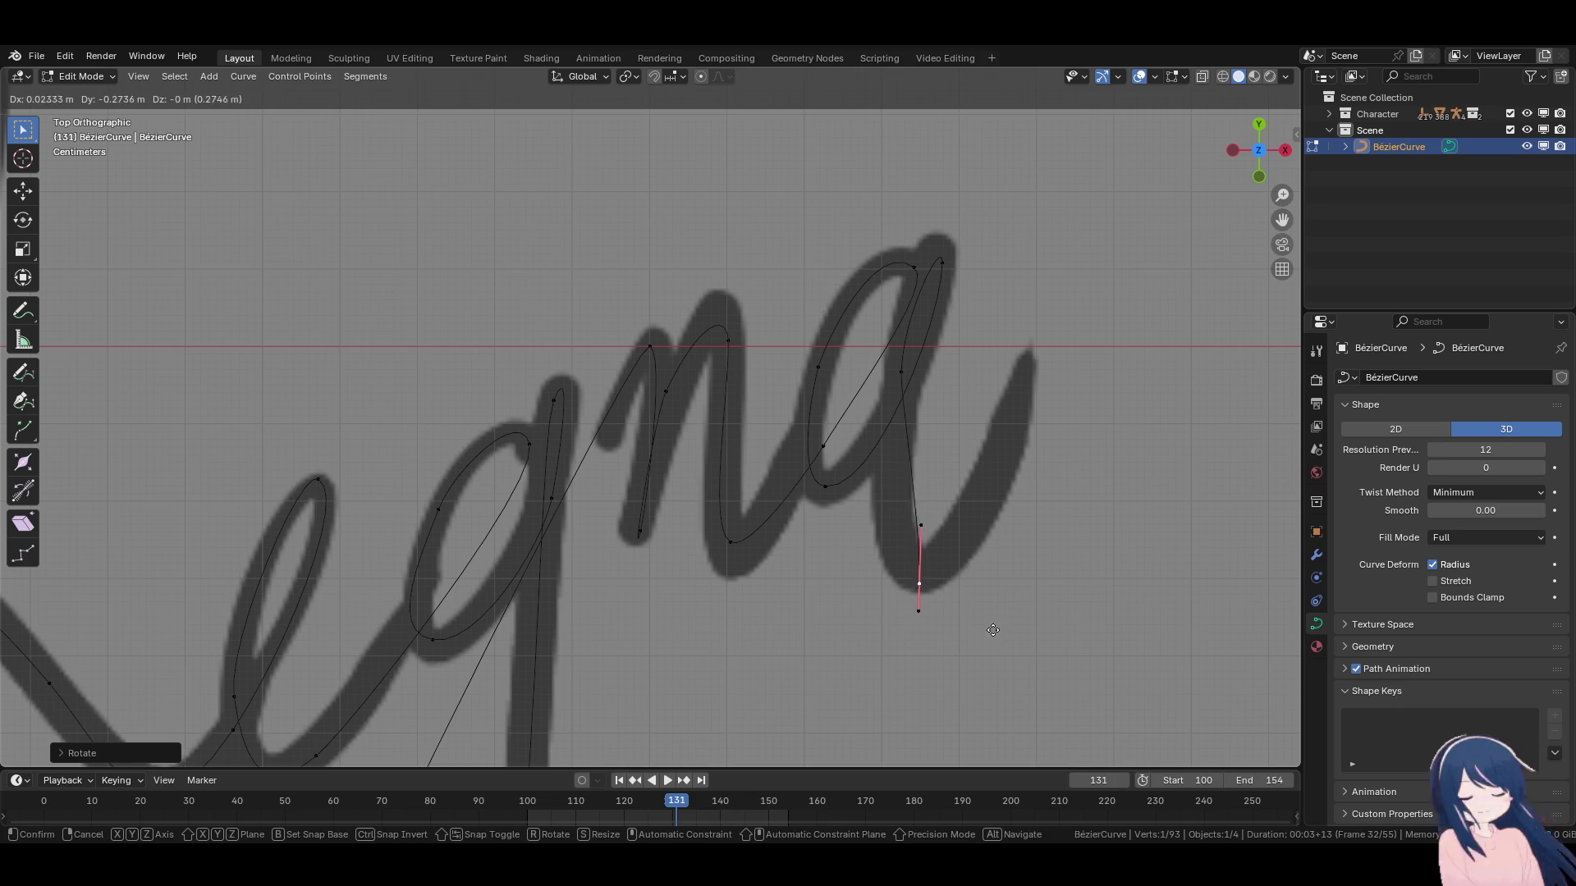
left_click(1010, 460)
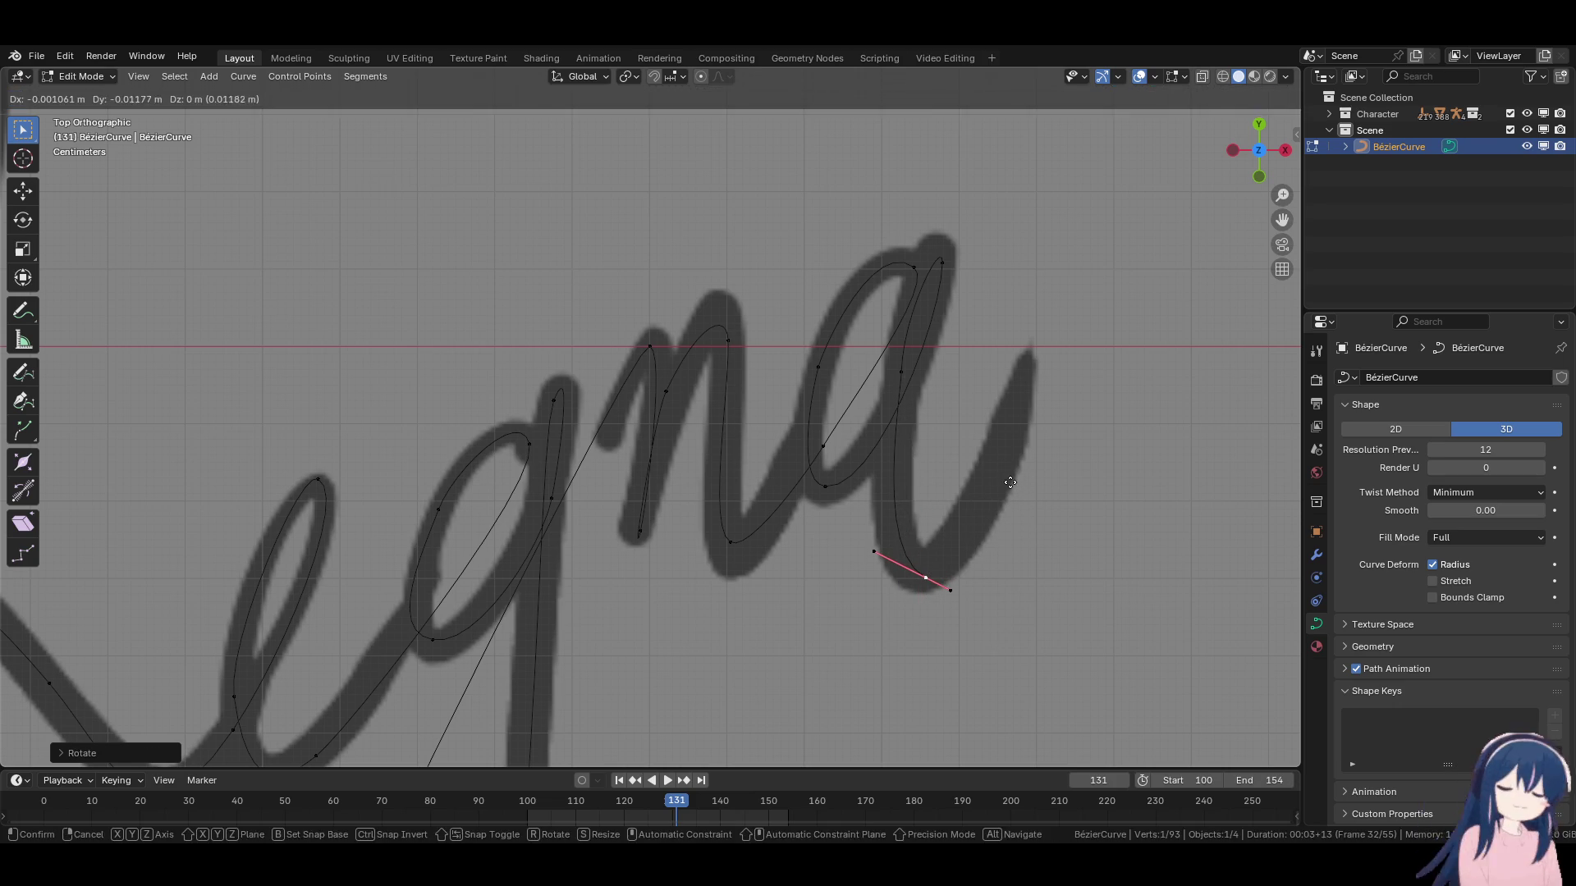
left_click(903, 374)
key("g")
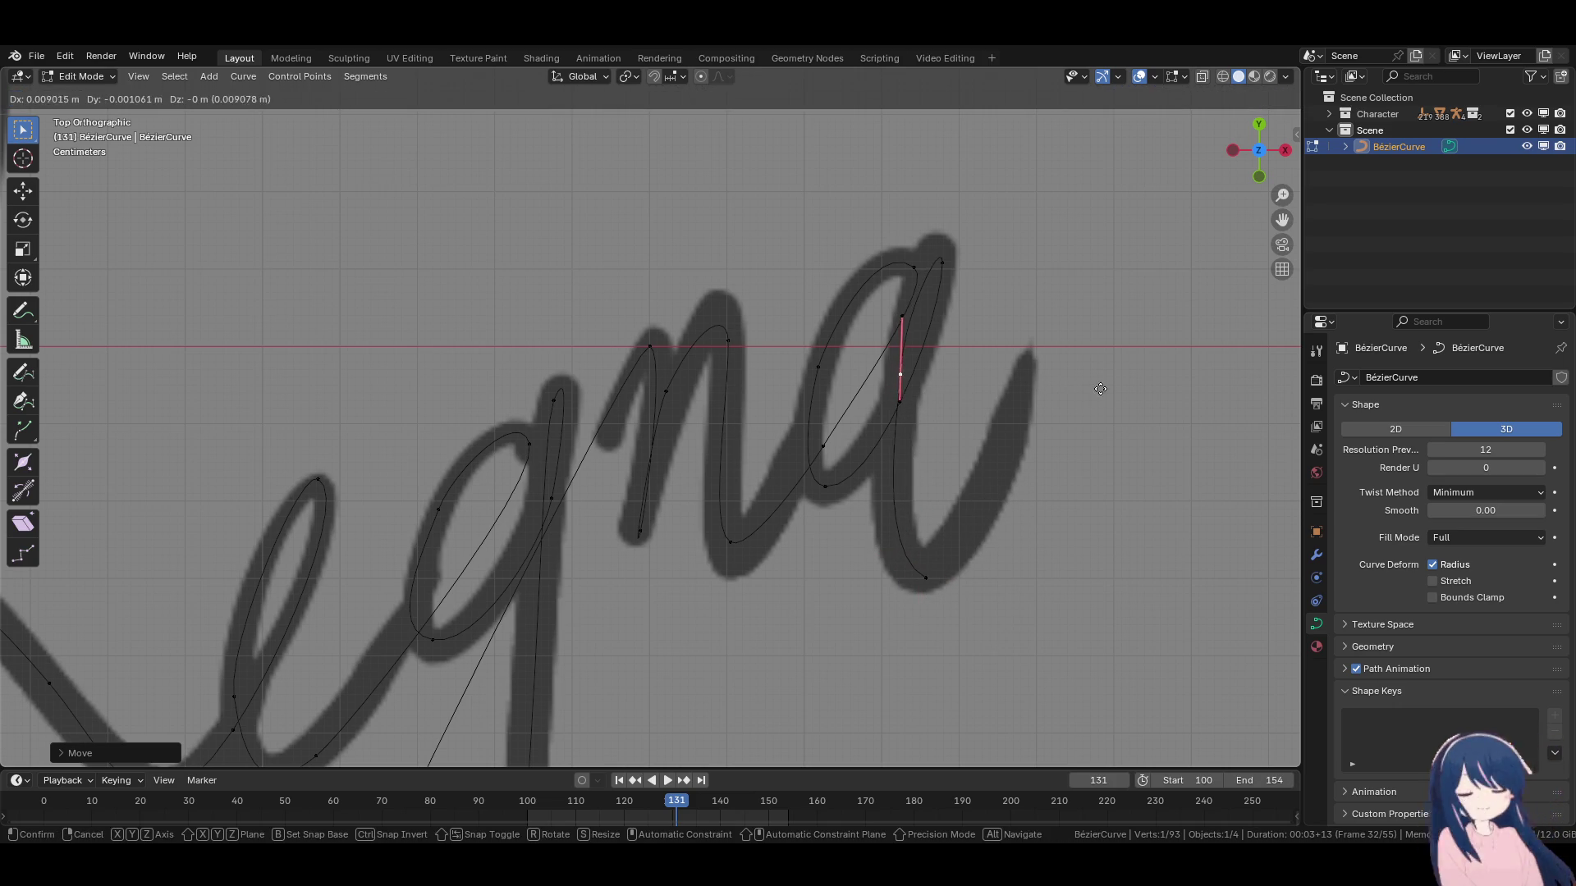
left_click(1118, 394)
key("r")
left_click(1121, 403)
Resize the bottom end point's handles and shift the end point into place.
left_click(939, 577)
key("s")
left_click(952, 581)
key("s")
left_click(997, 585)
key("g")
left_click(996, 587)
Move the end point's left handle down-left and fine-tune the stroke's control point.
left_click(902, 561)
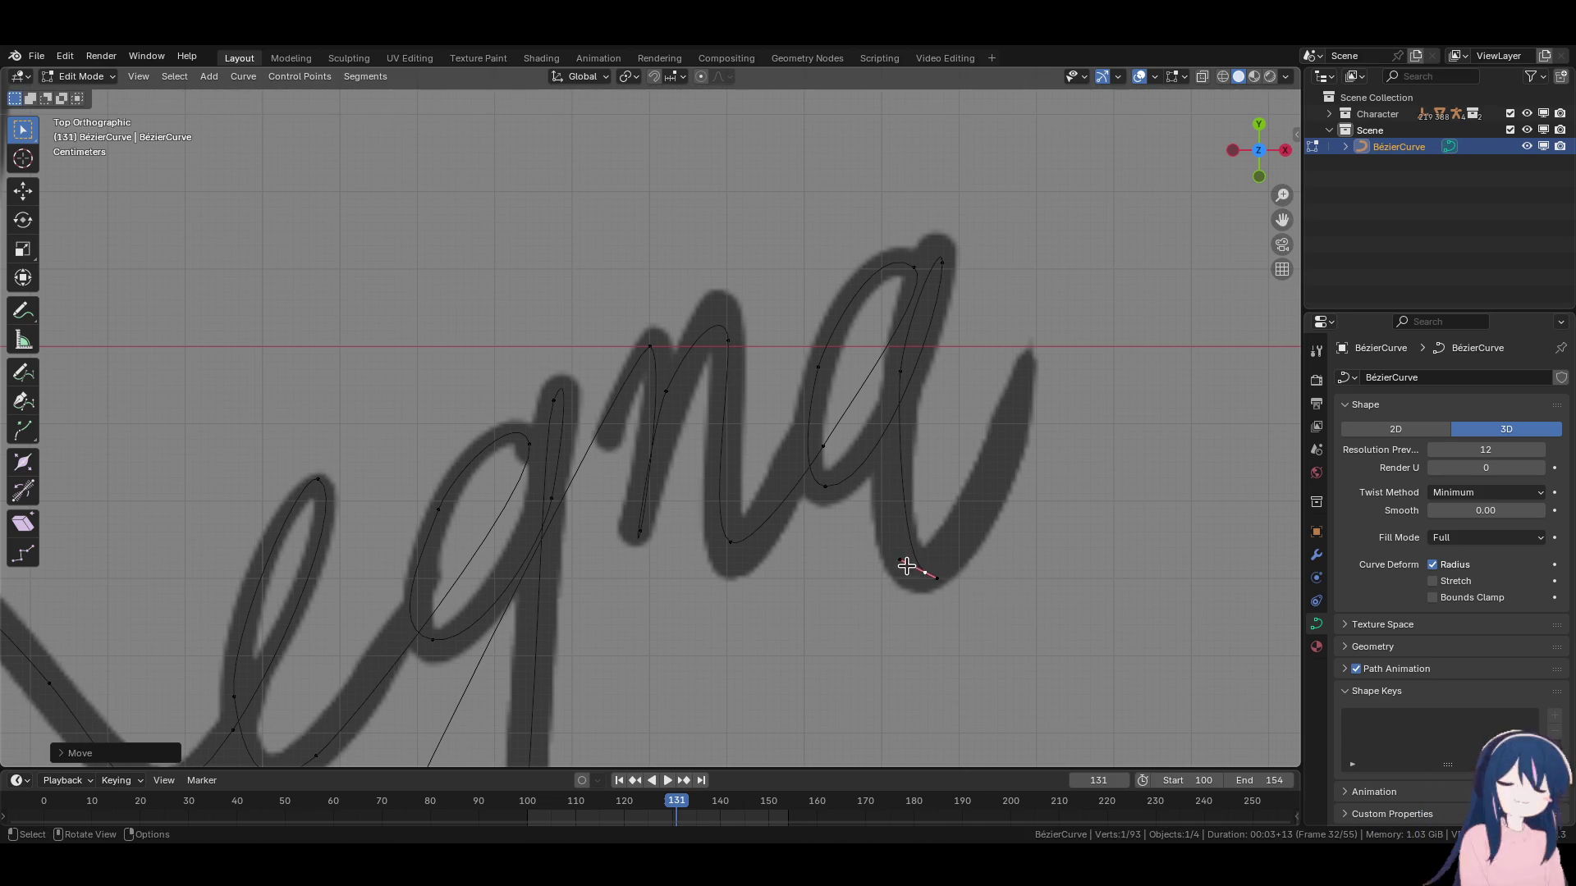
key("g")
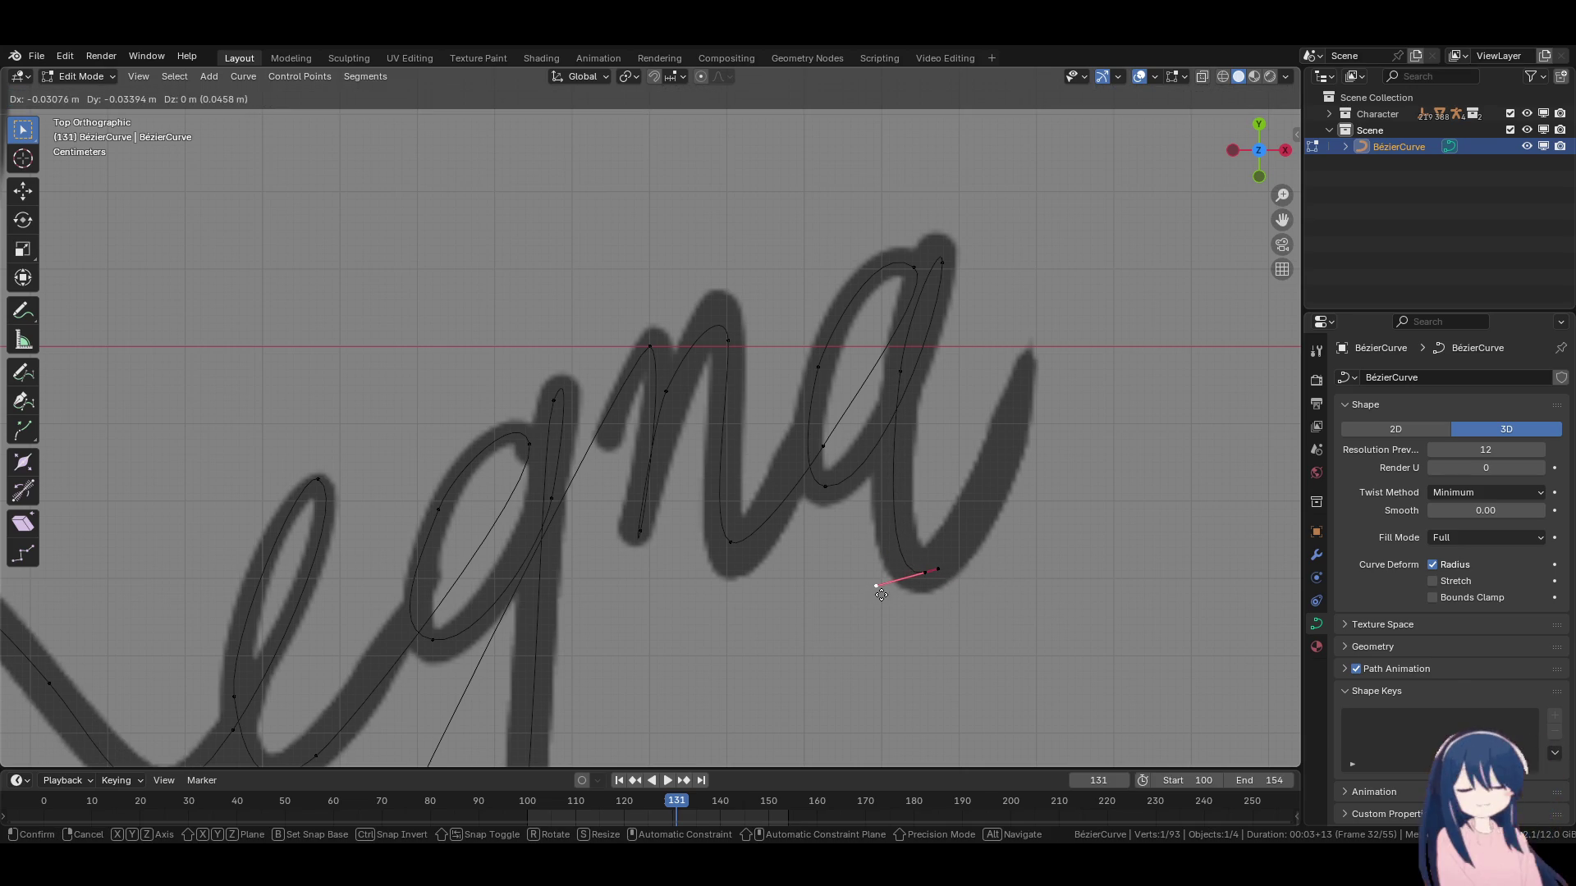
left_click(882, 594)
left_click(900, 372)
key("g")
left_click(902, 366)
Extrude a final point up the a's closing flick, angle its handle, and deselect all.
left_click(927, 569)
key("e")
left_click(1028, 351)
key("r")
left_click(1056, 416)
left_click(1029, 416)
key("g")
left_click(983, 564)
left_click(1090, 480)
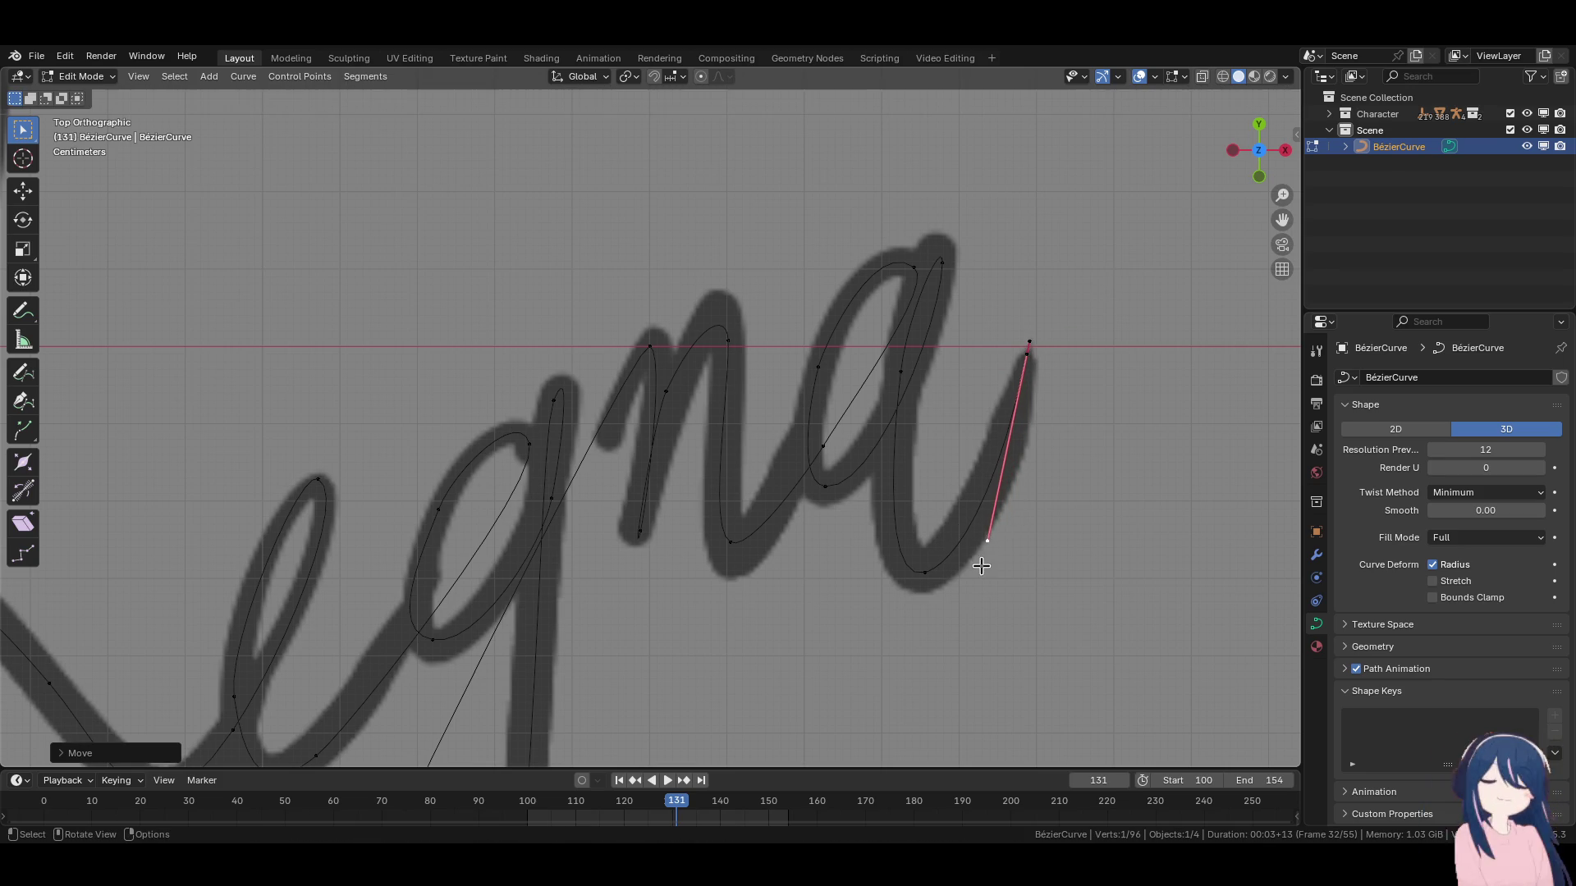
scroll(779, 586, "down", 5)
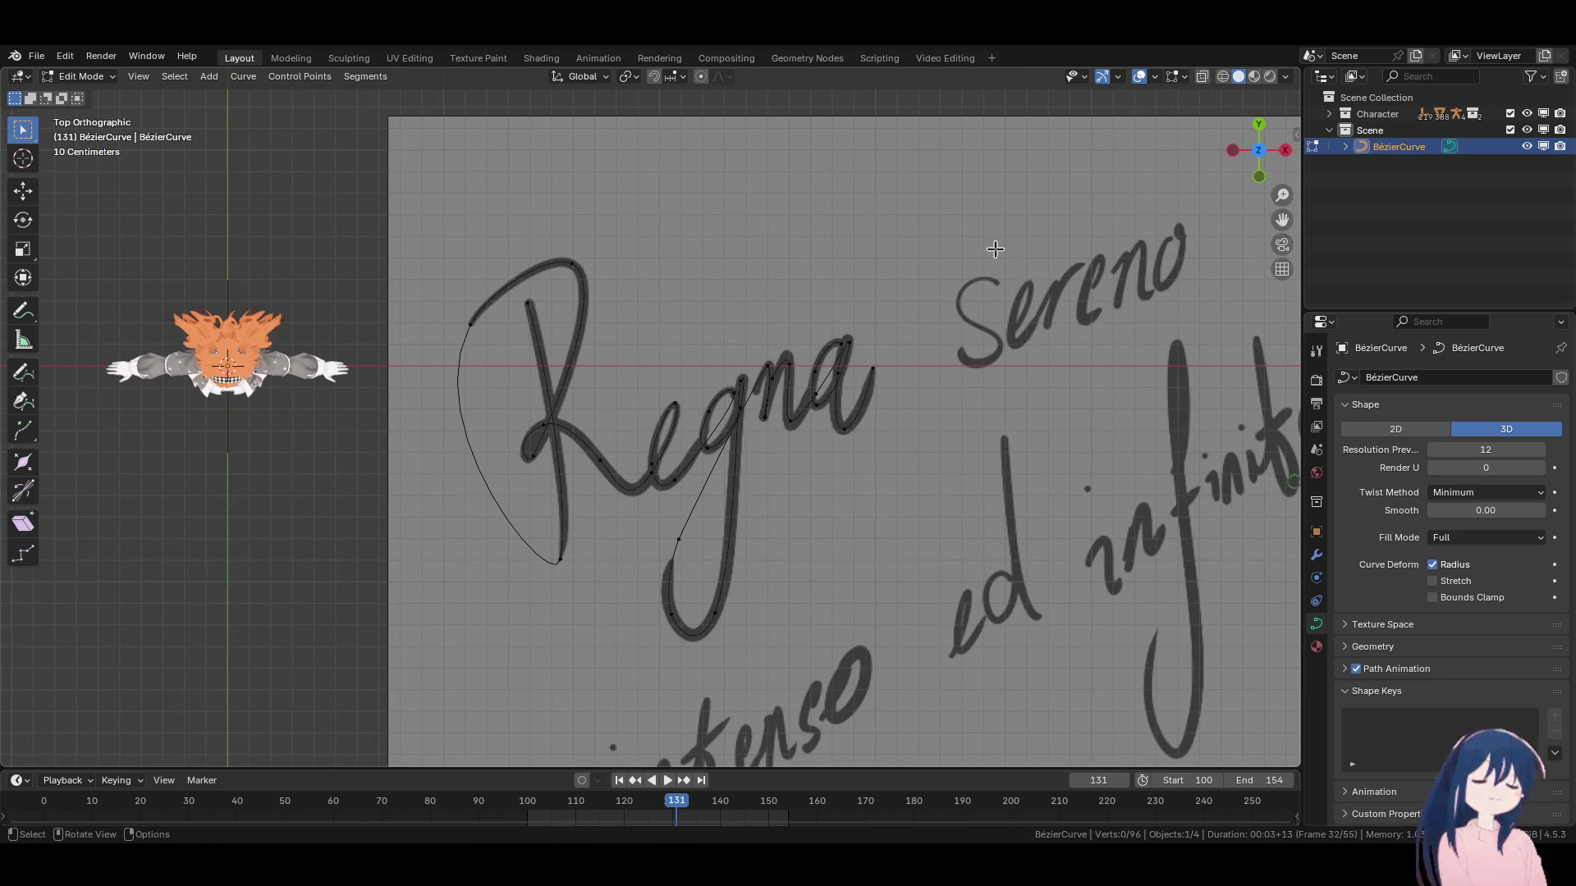
Switch to Object Mode and add a UV Sphere to the Scene collection.
scroll(694, 316, "down", 2)
middle_click_drag(837, 163, 866, 151, "shift")
left_click(1370, 130)
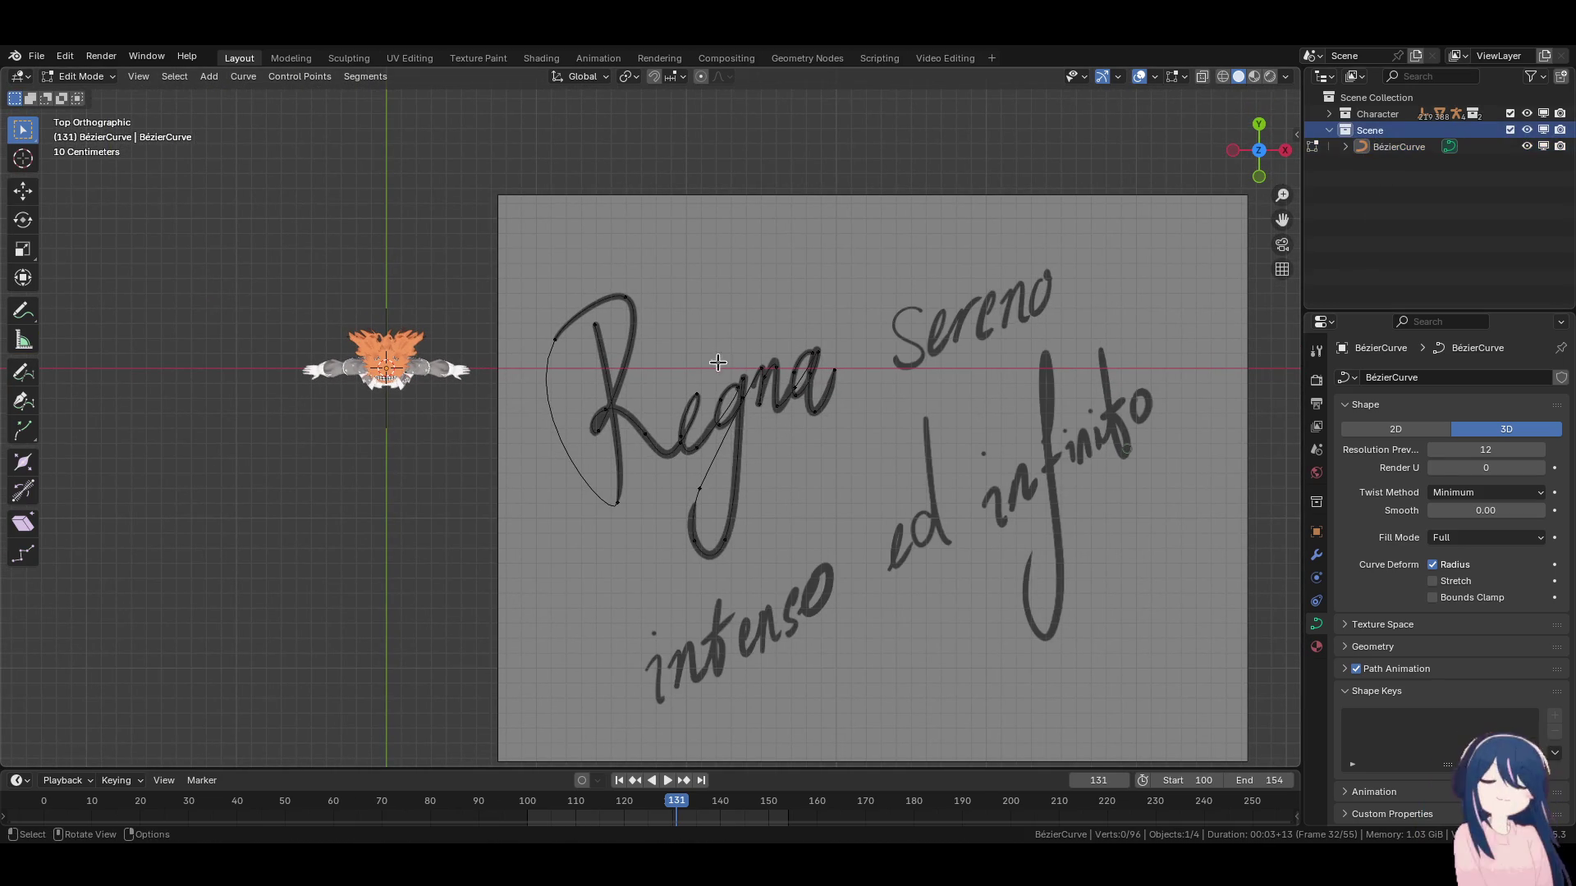
right_click(716, 367)
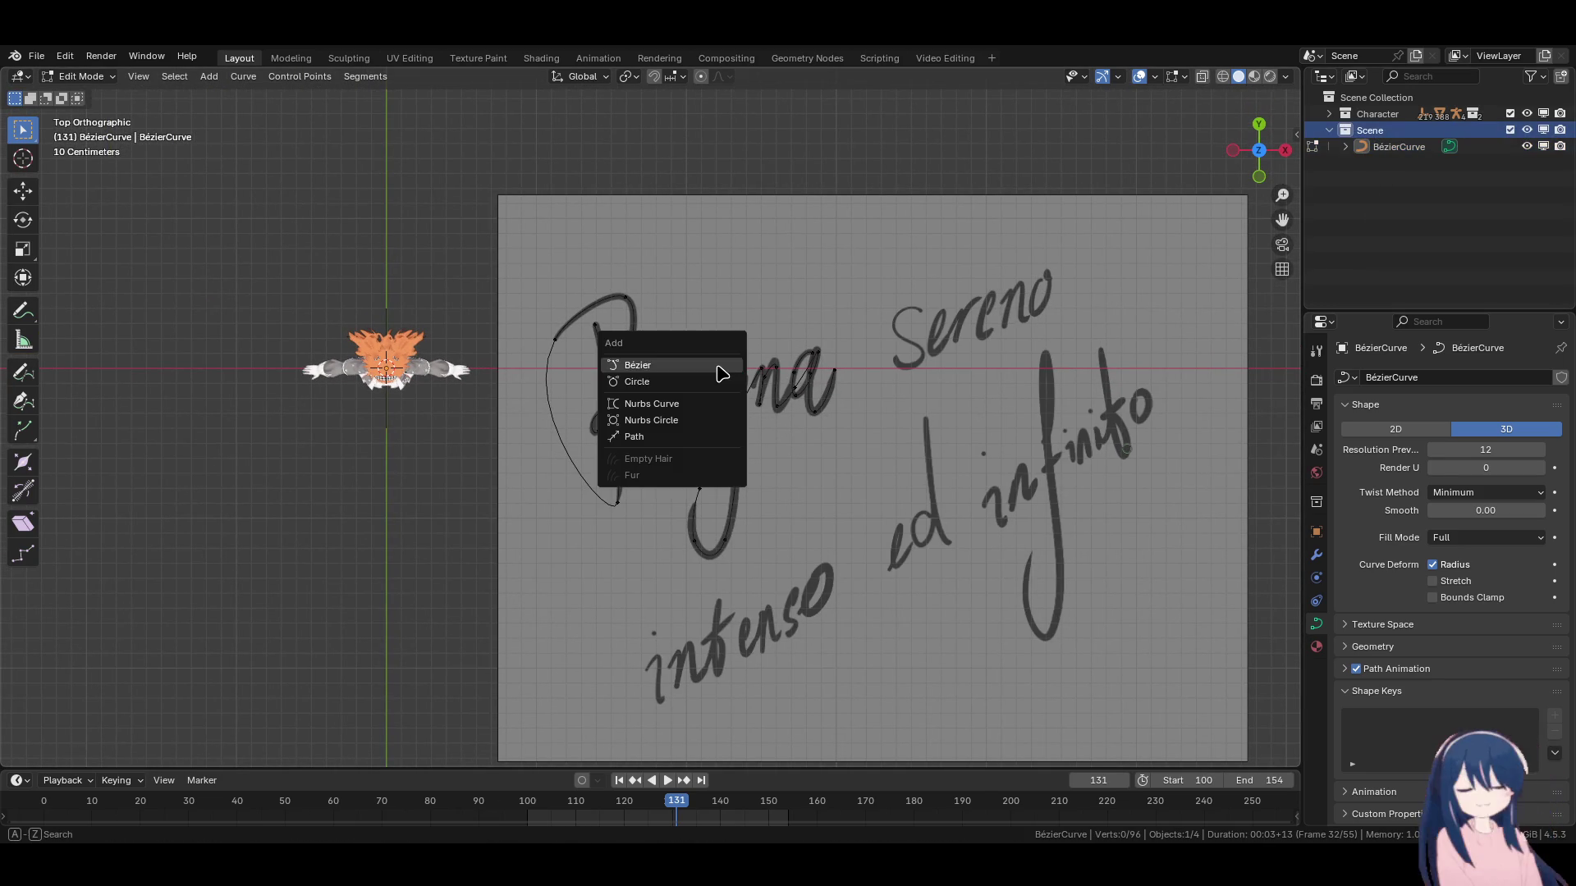
left_click(82, 77)
key("Tab")
key("shift+a")
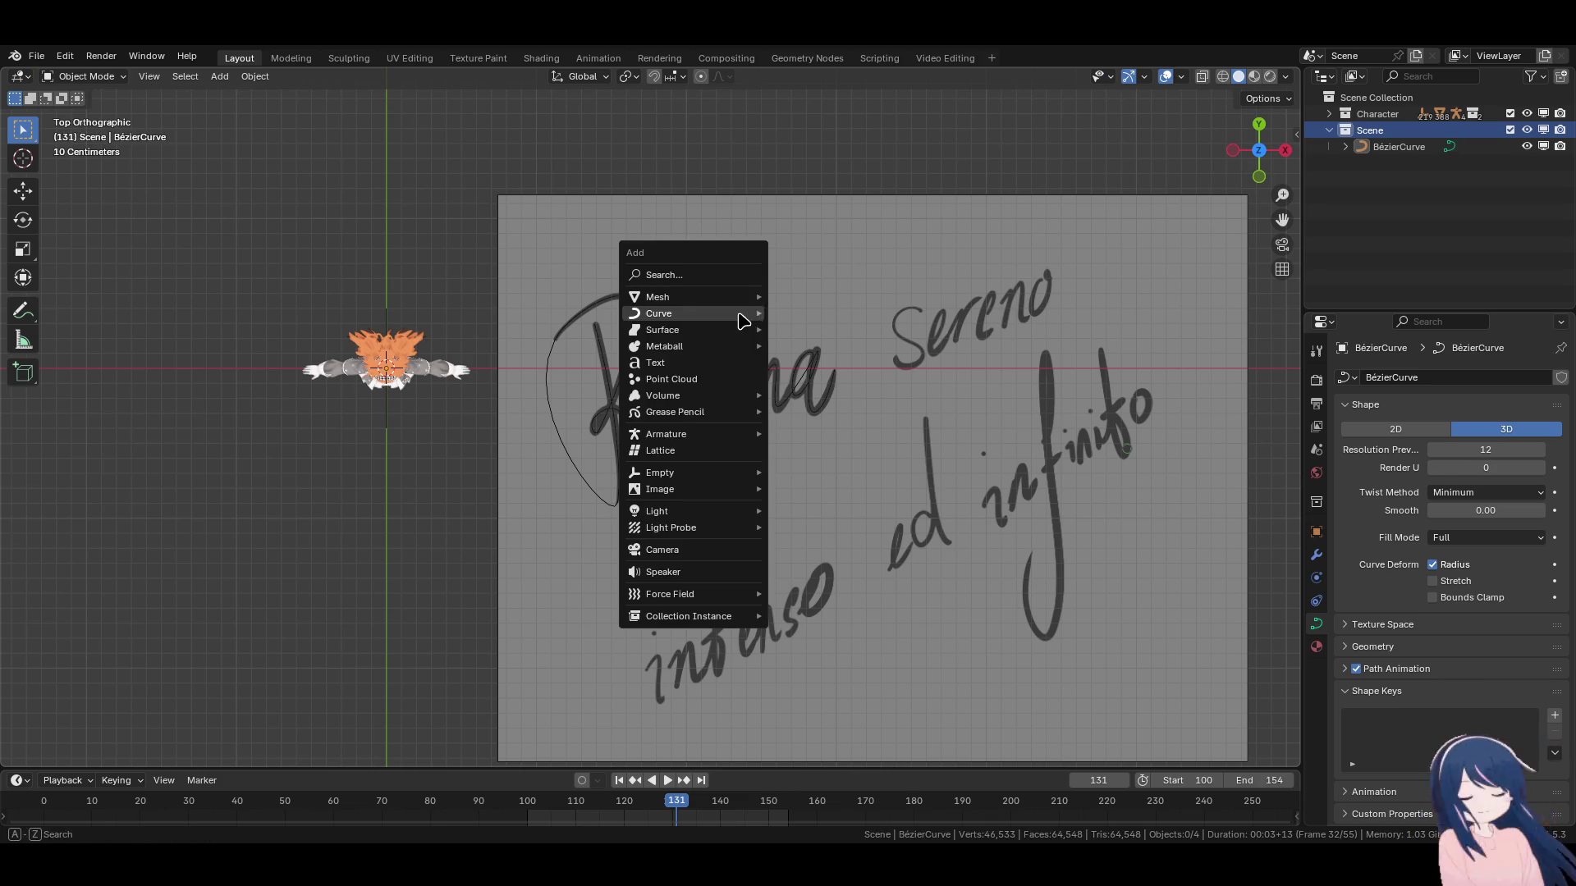
mouse_move(714, 297)
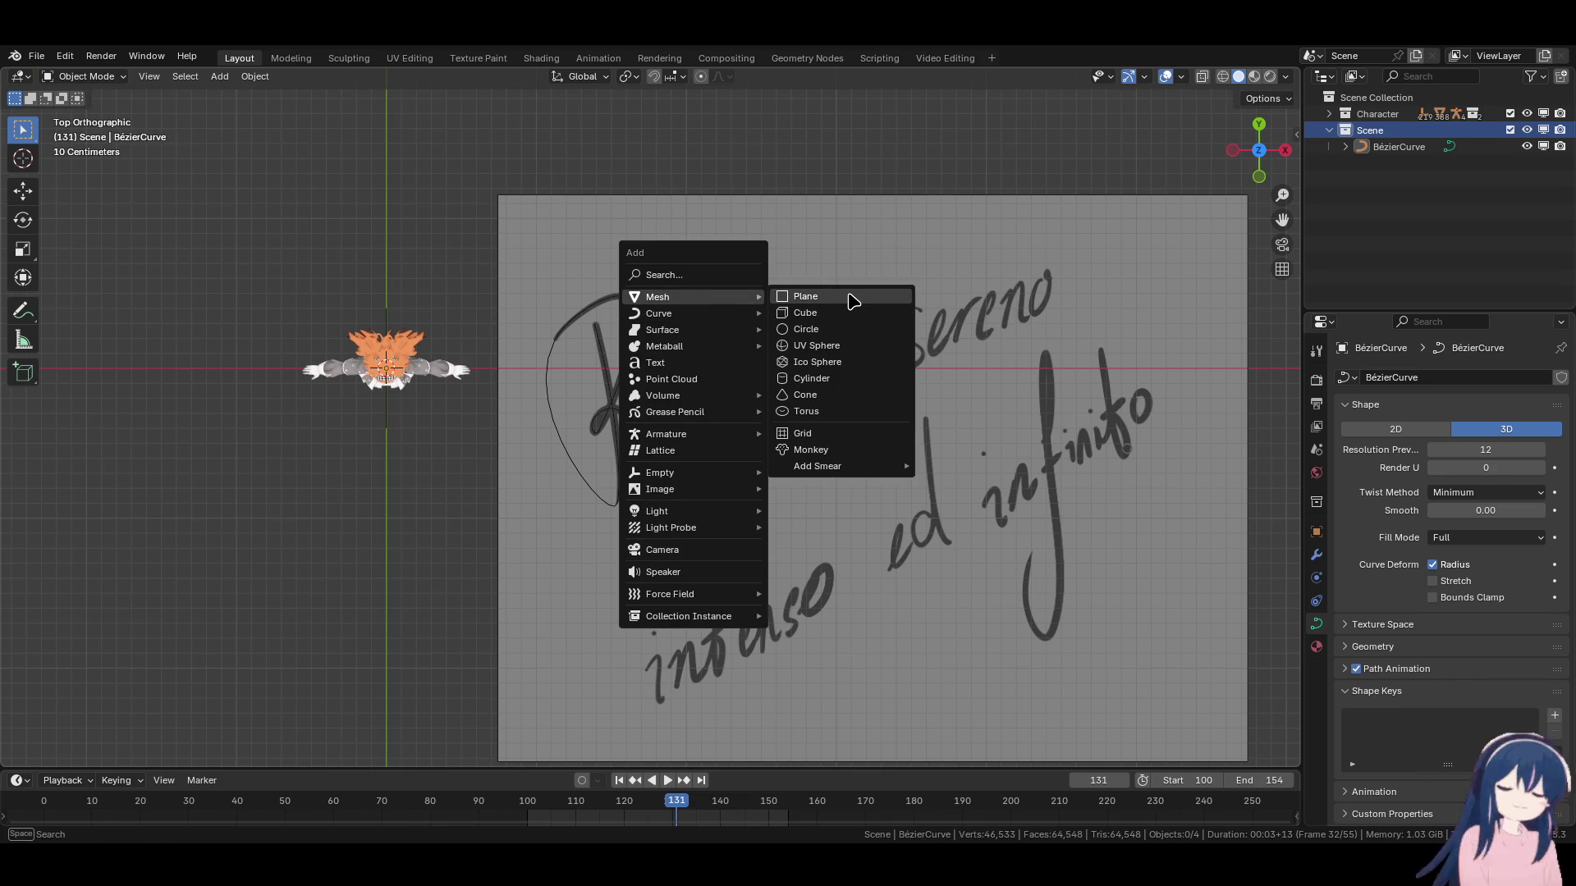
left_click(851, 350)
Shrink the new sphere and return to Top view.
mouse_move(834, 549)
middle_mouse_down()
mouse_move(766, 482)
mouse_move(829, 525)
middle_mouse_up()
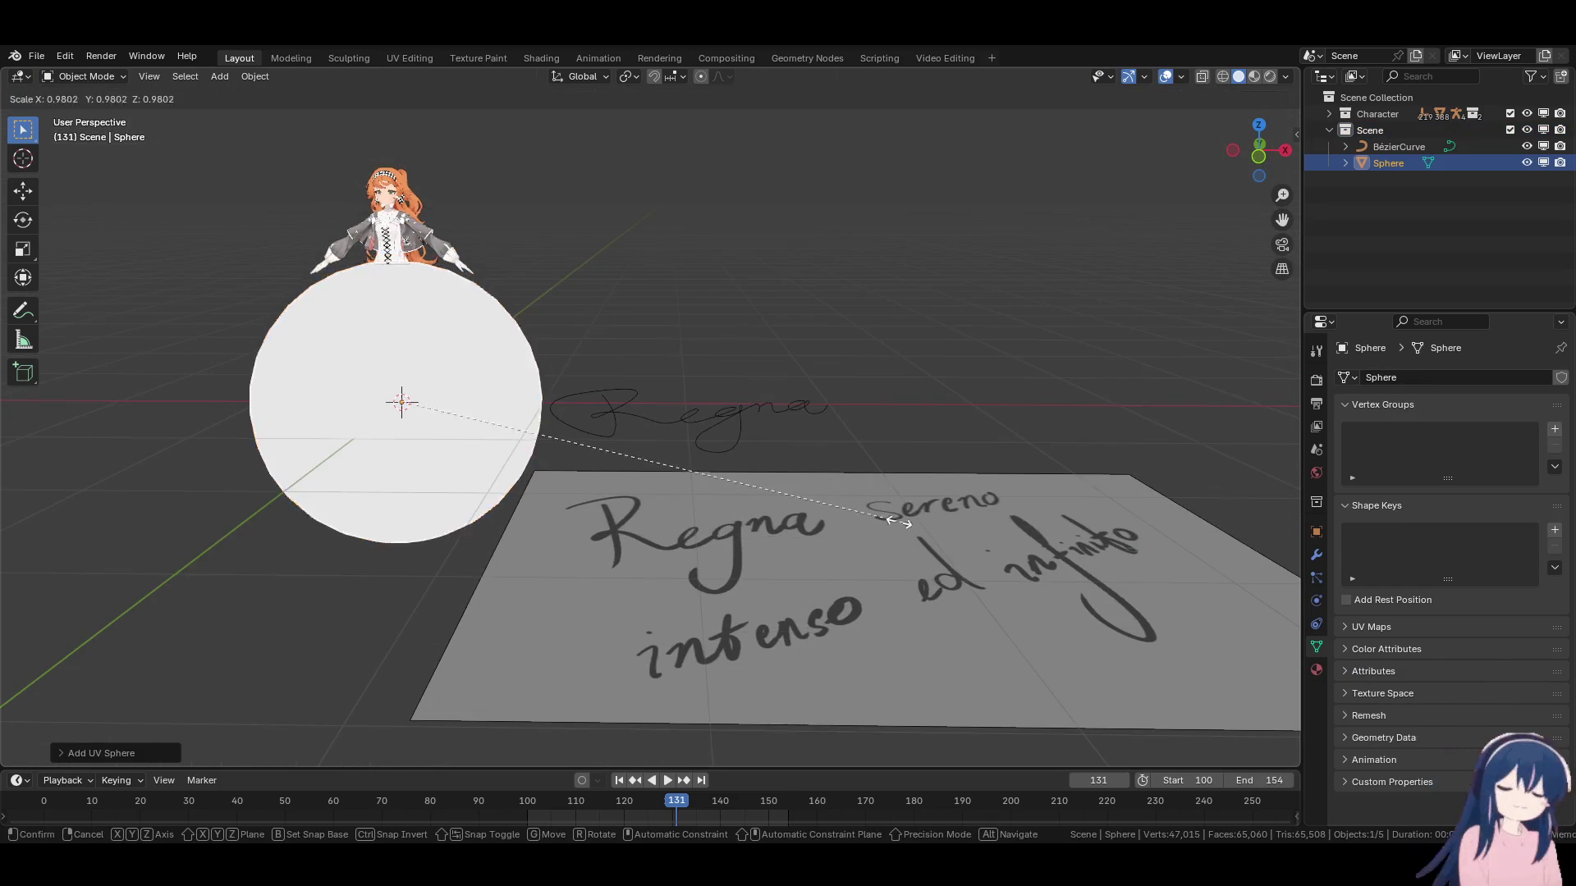
key("s")
left_click(475, 442)
key("KP_7")
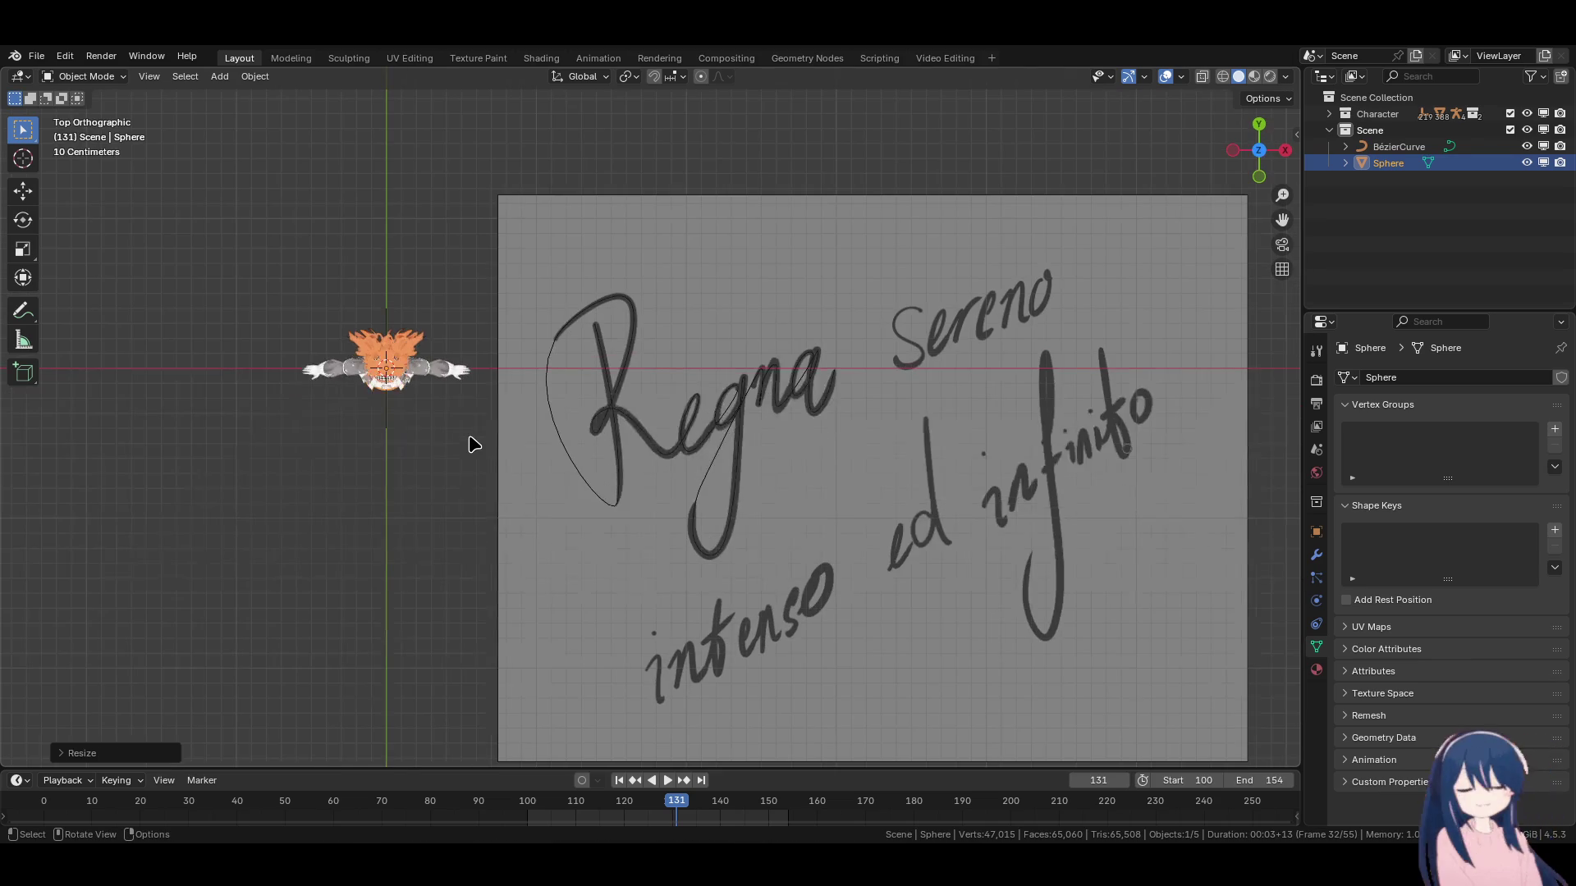
Add a Follow Path constraint targeting BézierCurve to the sphere and scale it down.
left_click(1316, 623)
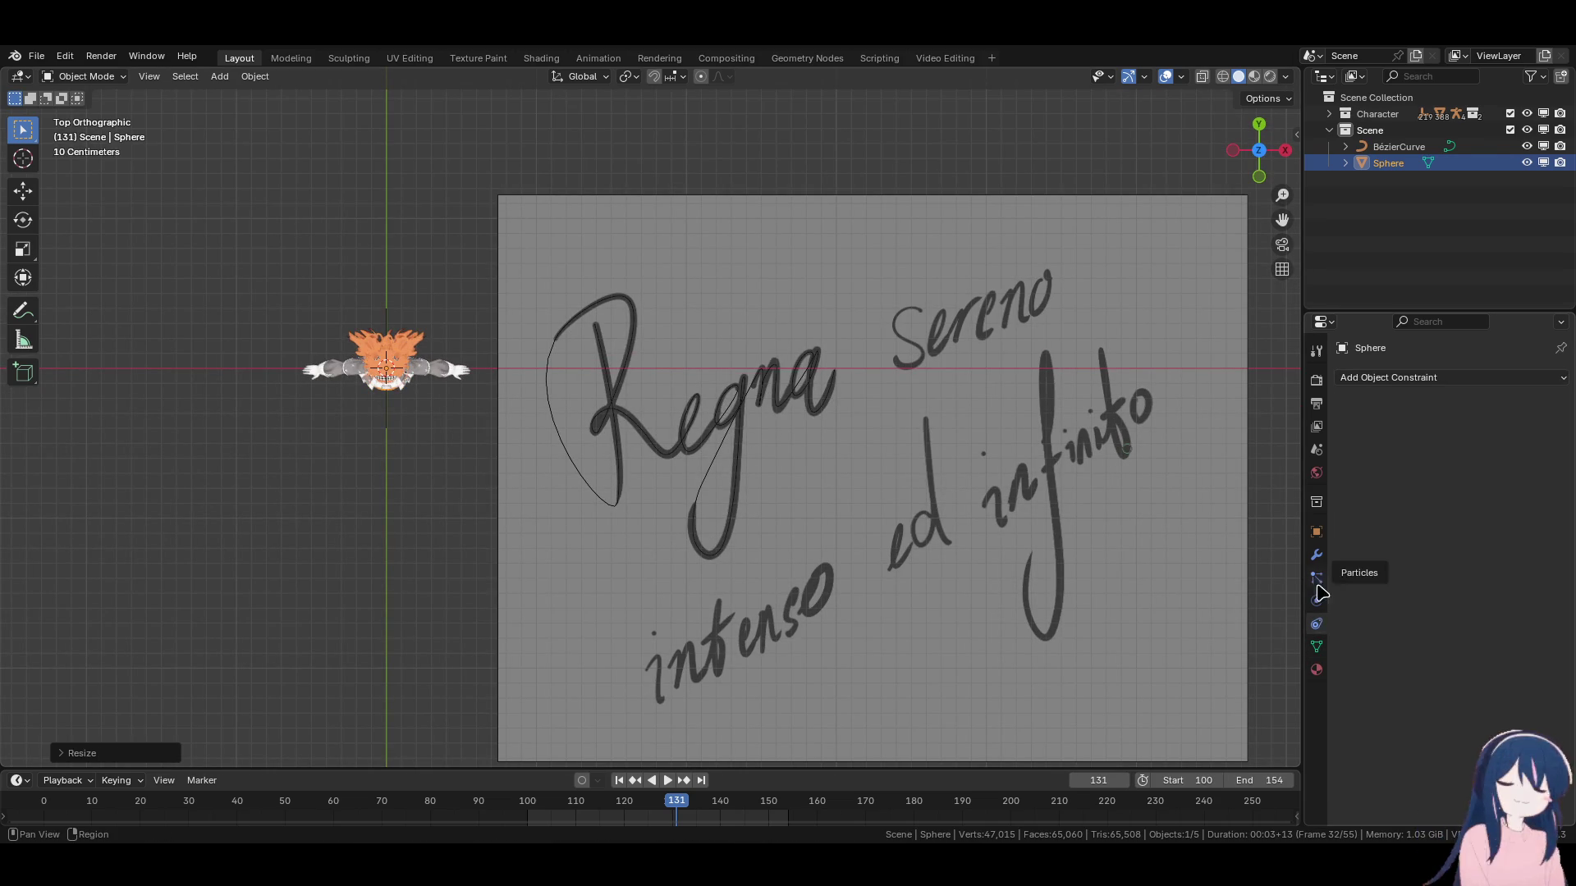
left_click(1399, 379)
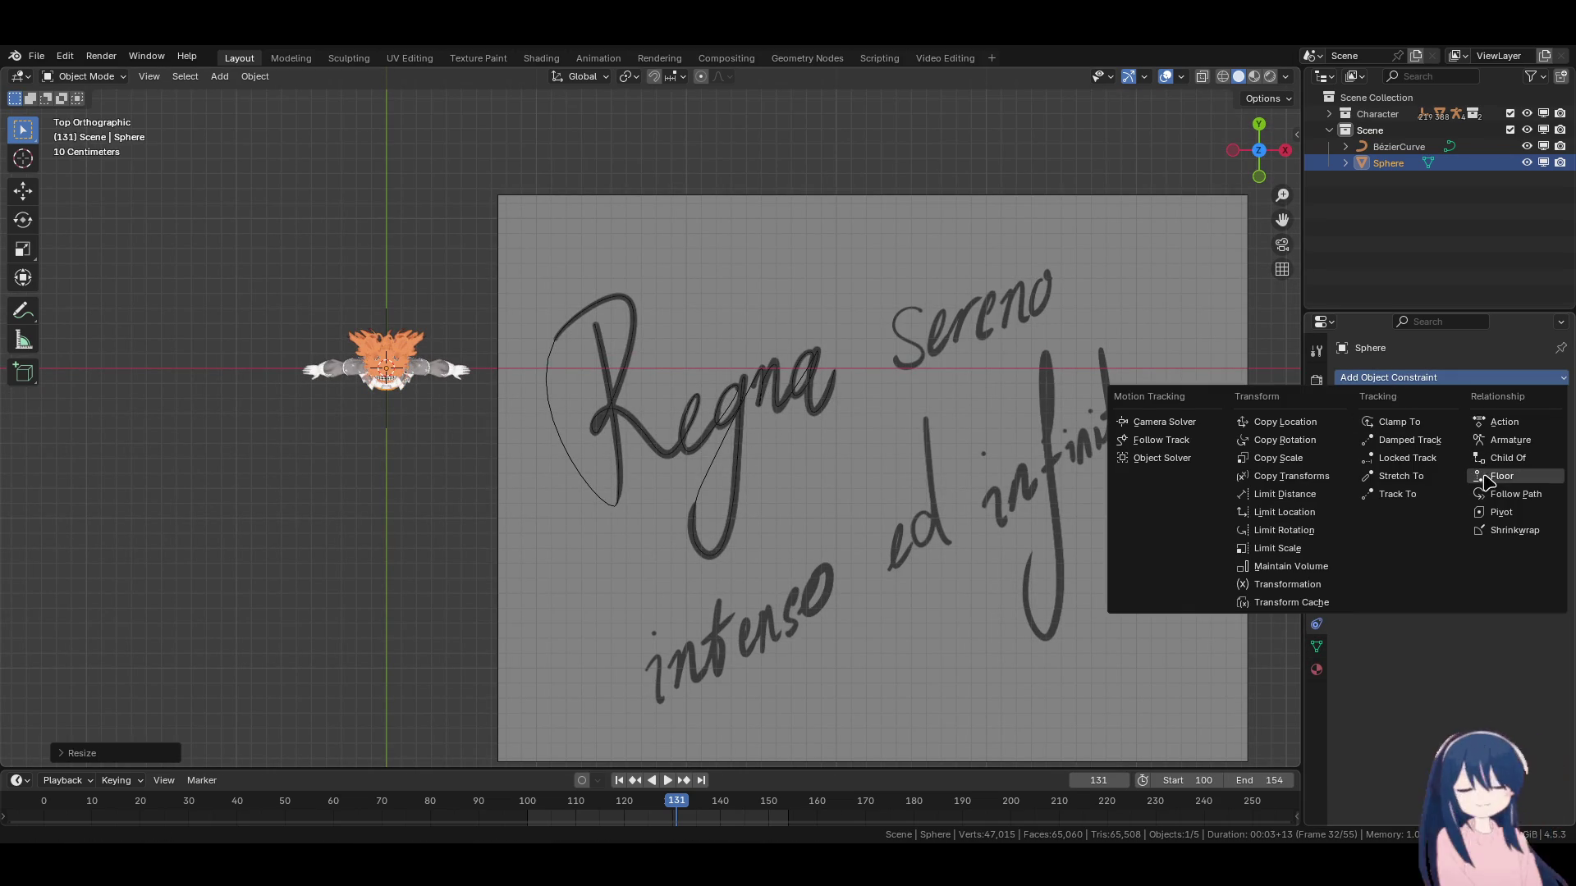
left_click(1504, 494)
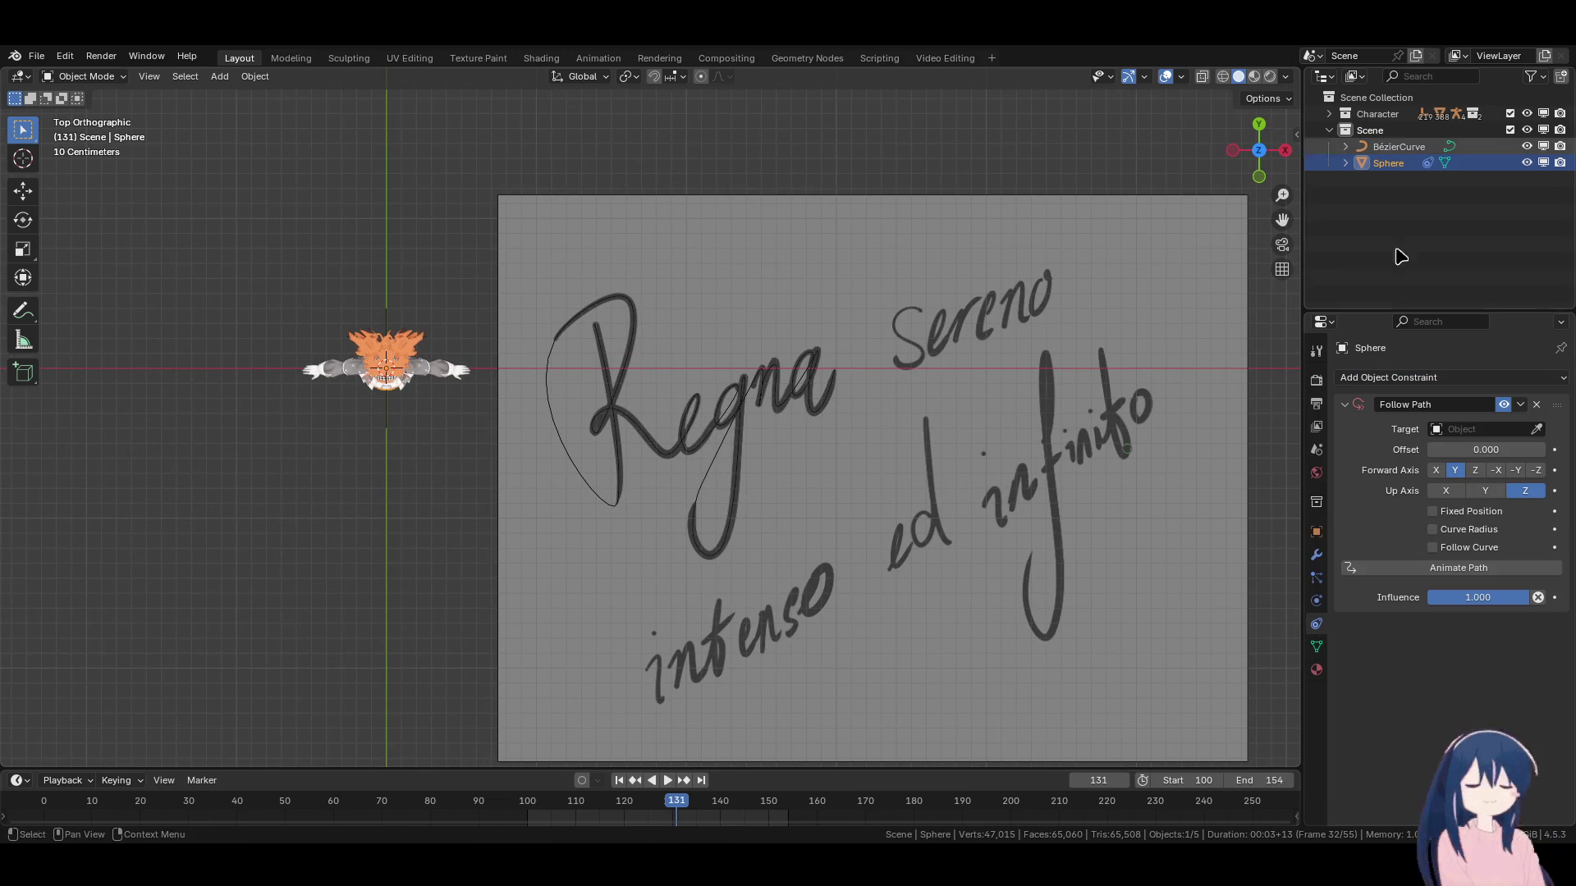
left_click(1540, 431)
left_click(1412, 146)
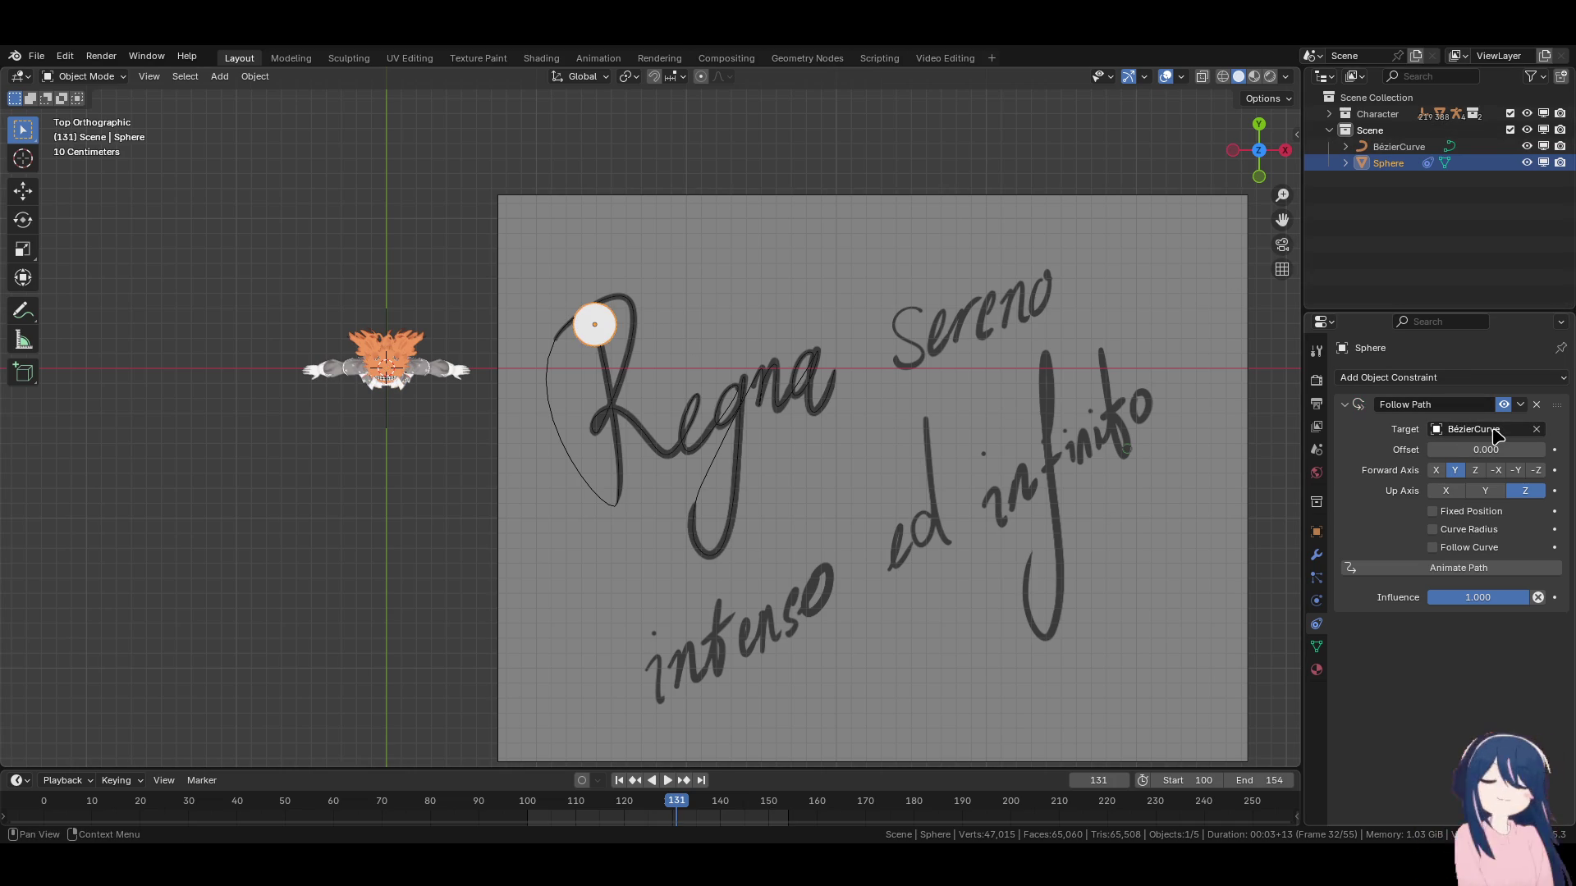
key("s")
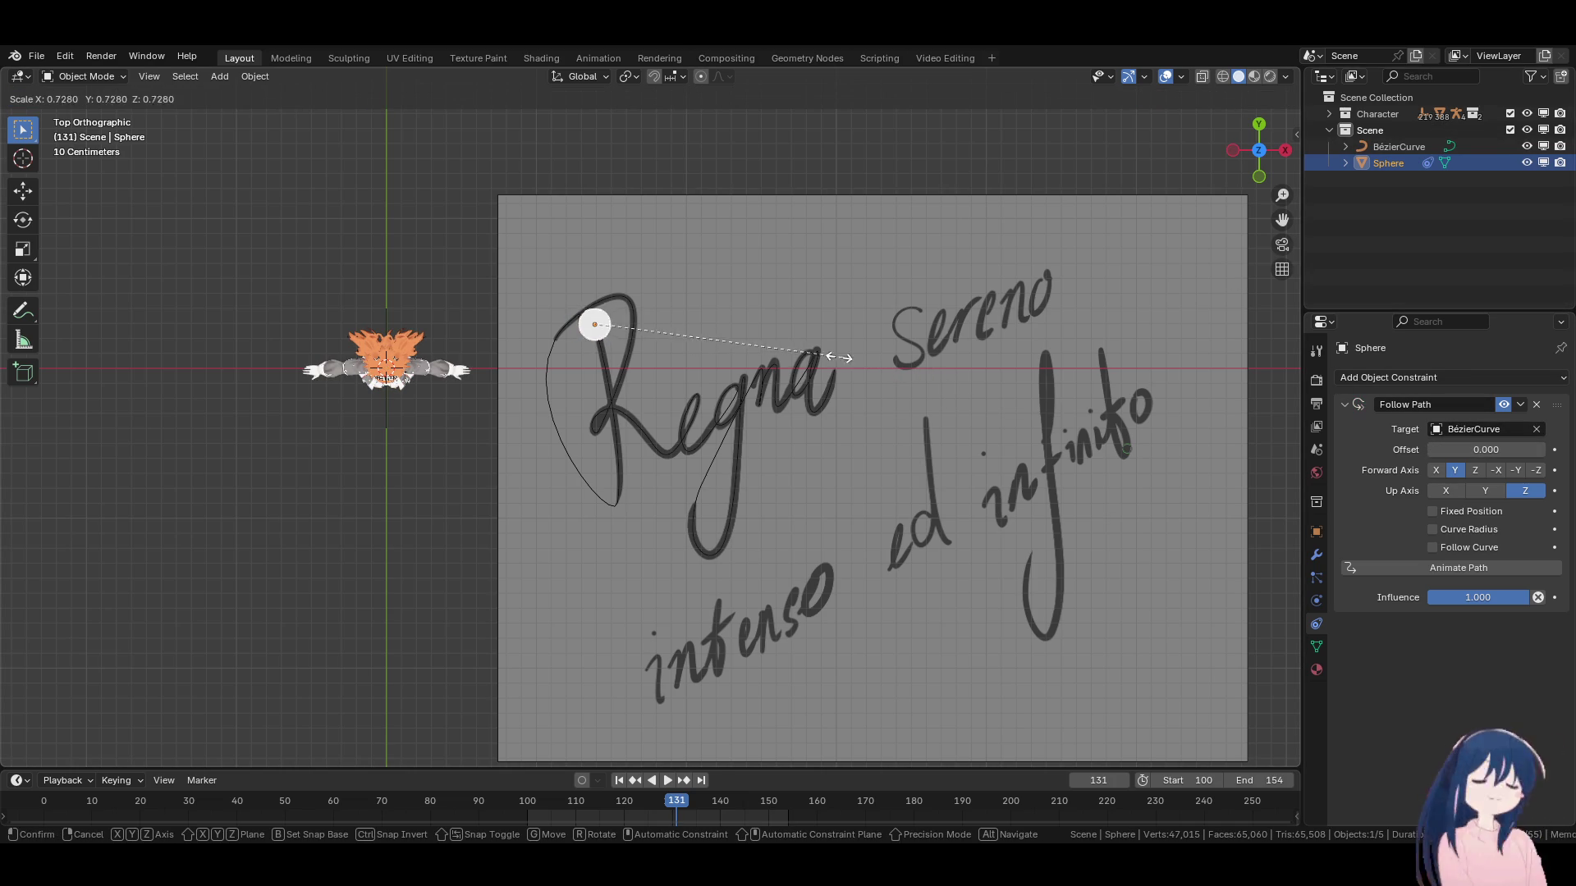
left_click(709, 337)
Drag the constraint's Offset to -60 so the sphere sits on Regna.
left_click_drag(1470, 450, 1502, 450)
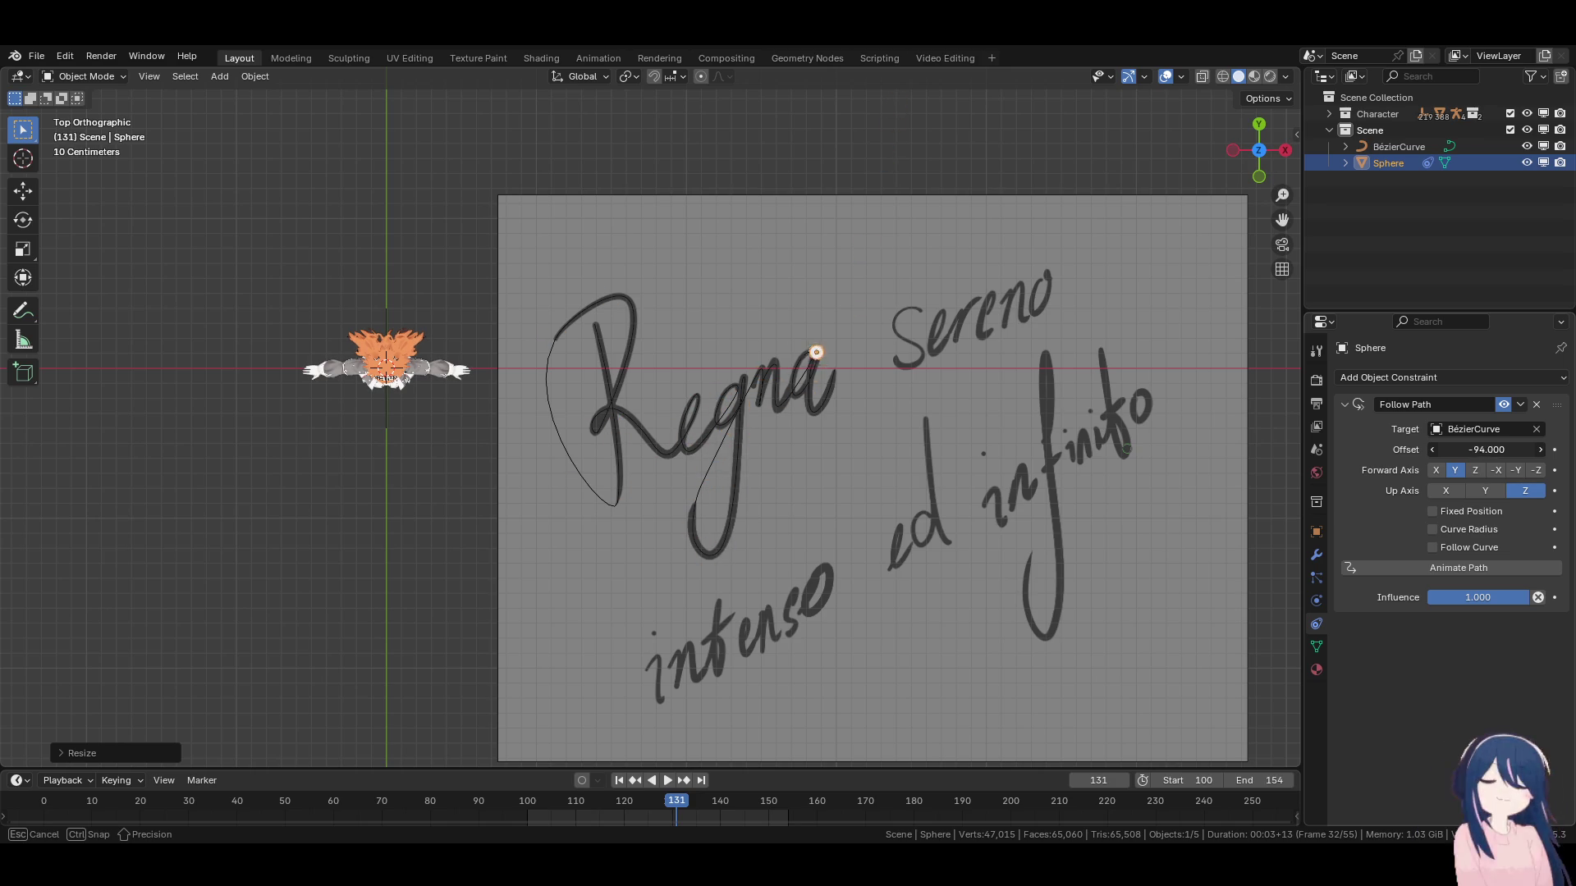
left_click_drag(1488, 450, 1473, 450)
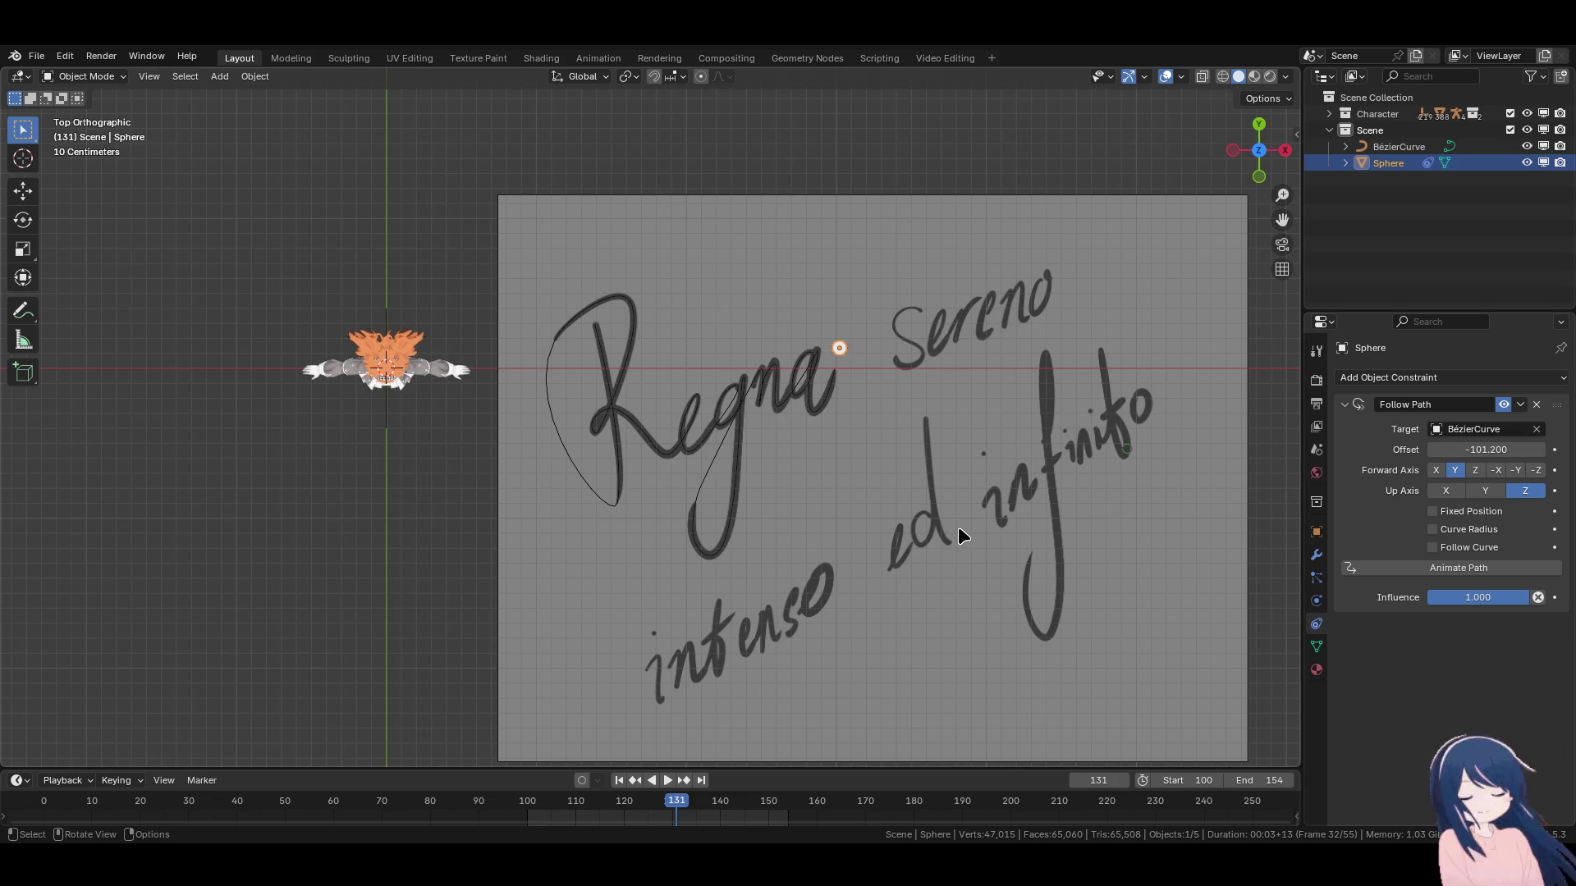
left_click_drag(1487, 450, 1527, 450)
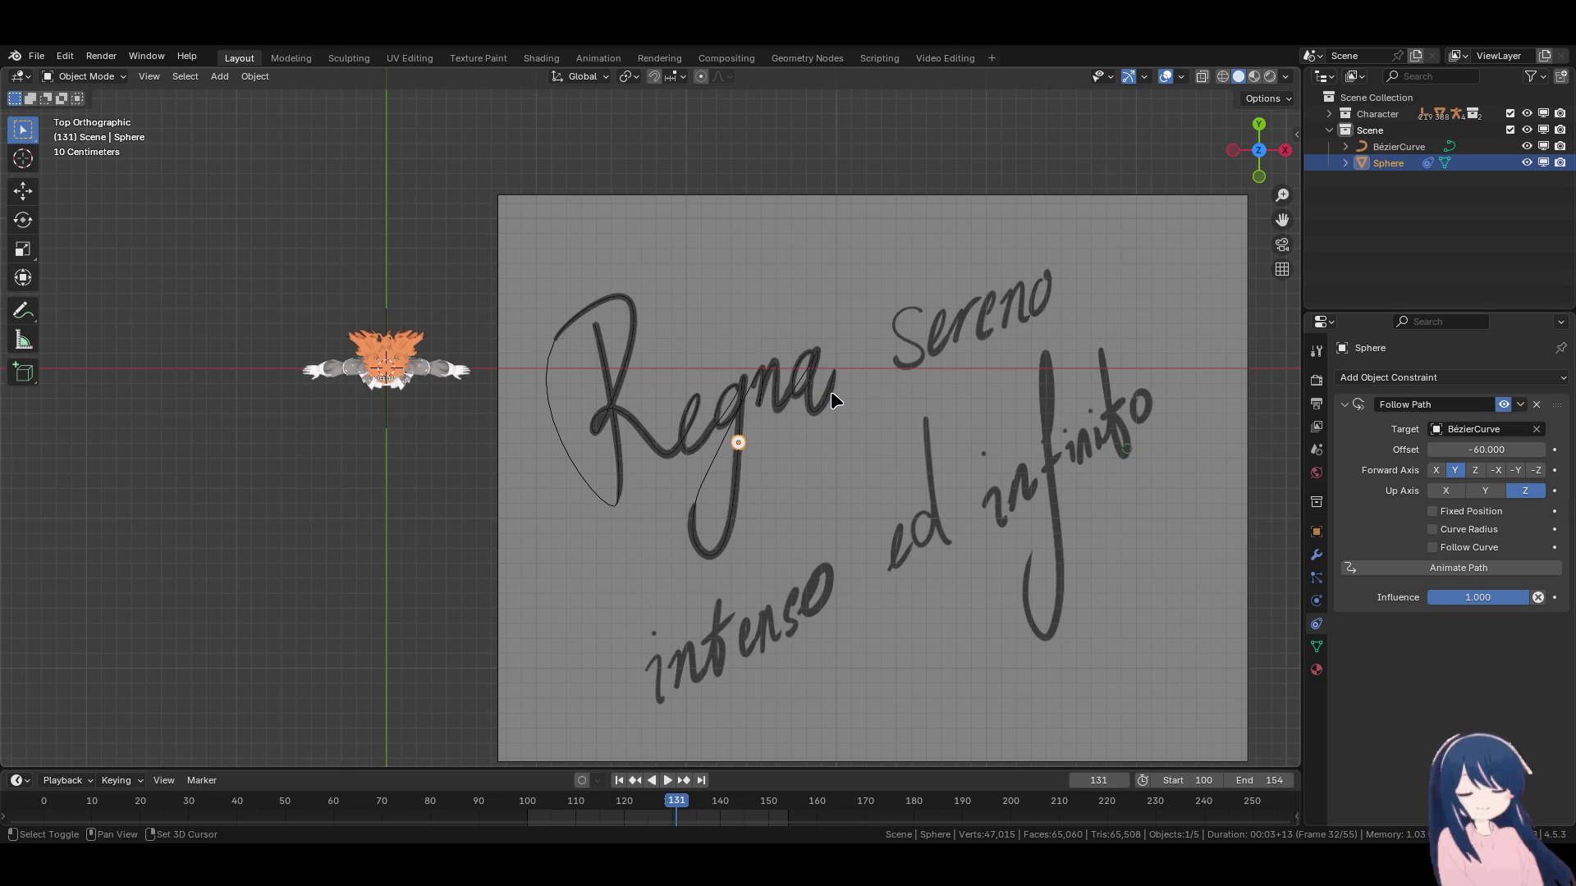
scroll(831, 391, "up", 4)
Enter Edit Mode on BézierCurve and adjust the end point's handle.
left_click(693, 381)
middle_click_drag(792, 320, 608, 394, "shift")
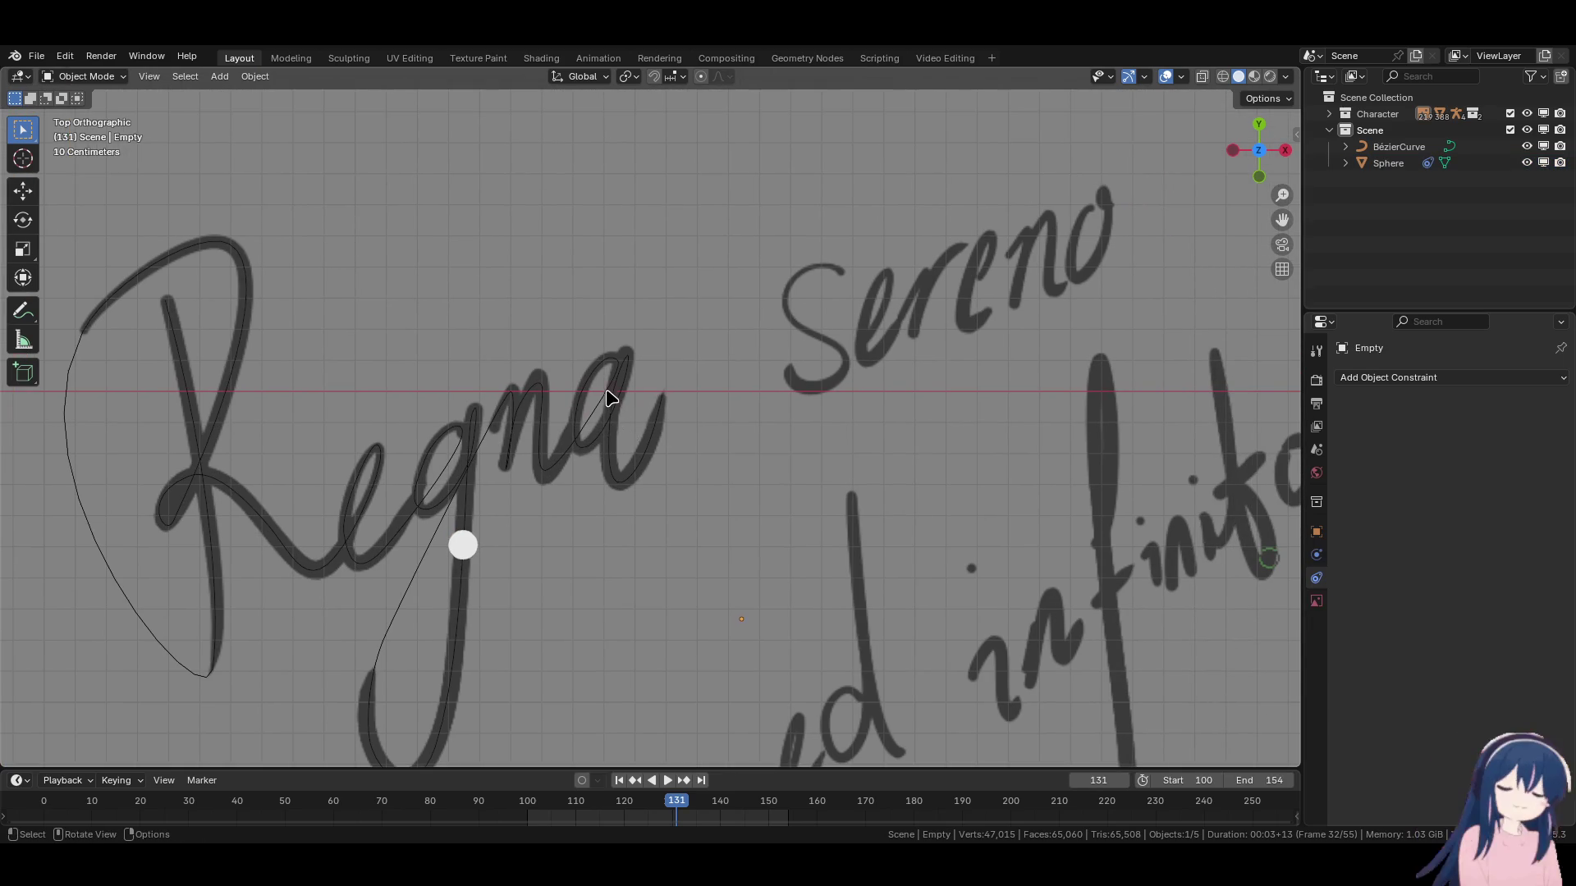
left_click(621, 386)
key("Tab")
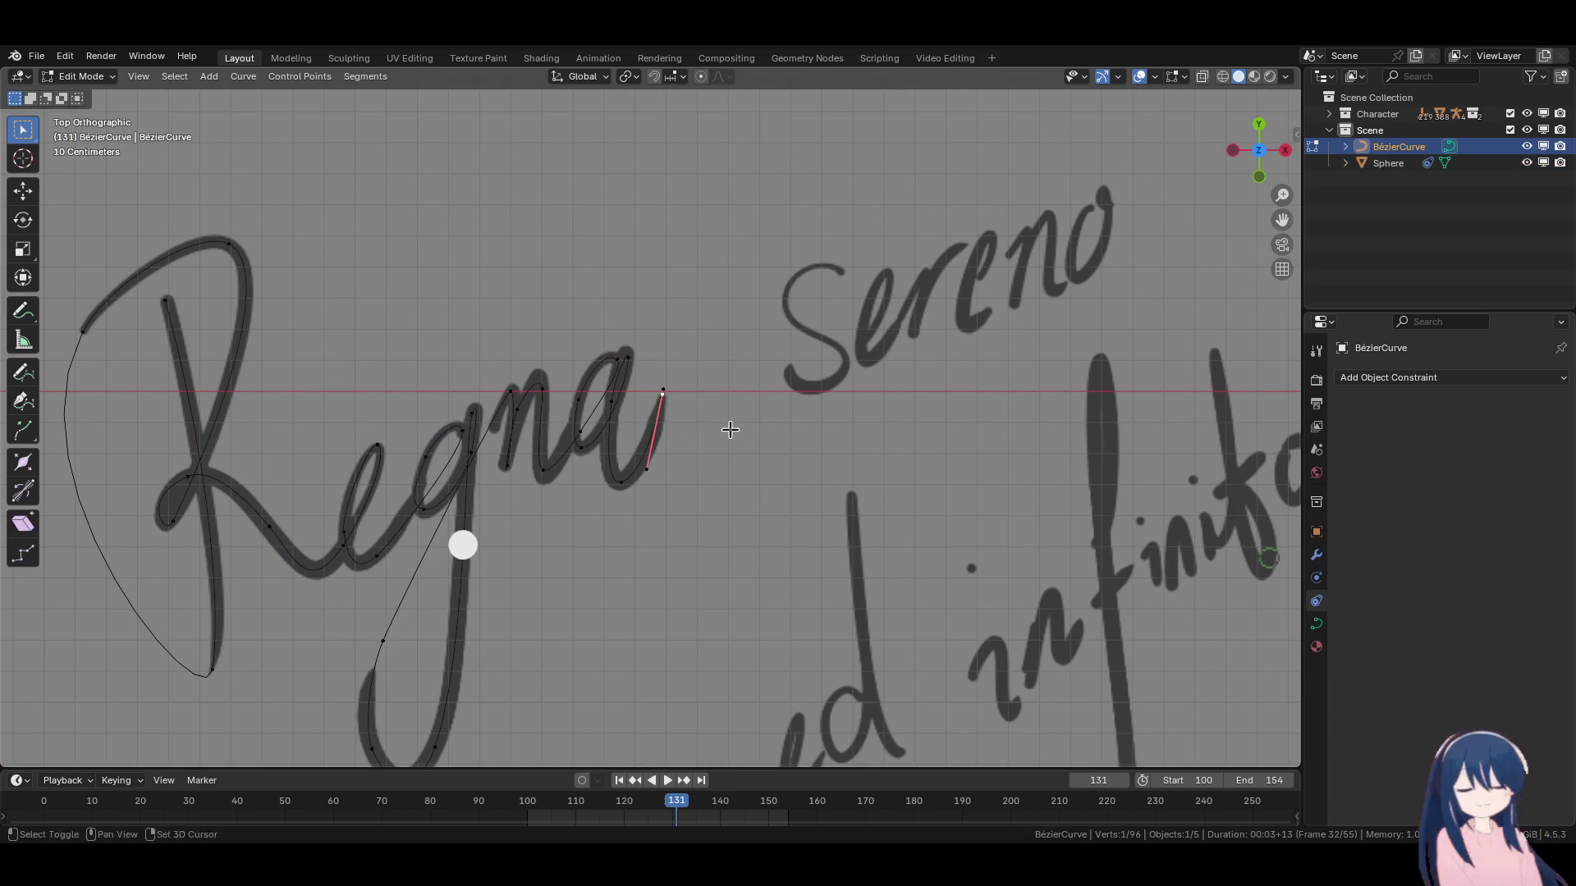
middle_click_drag(749, 453, 782, 498, "shift")
scroll(837, 468, "up", 2)
key("r")
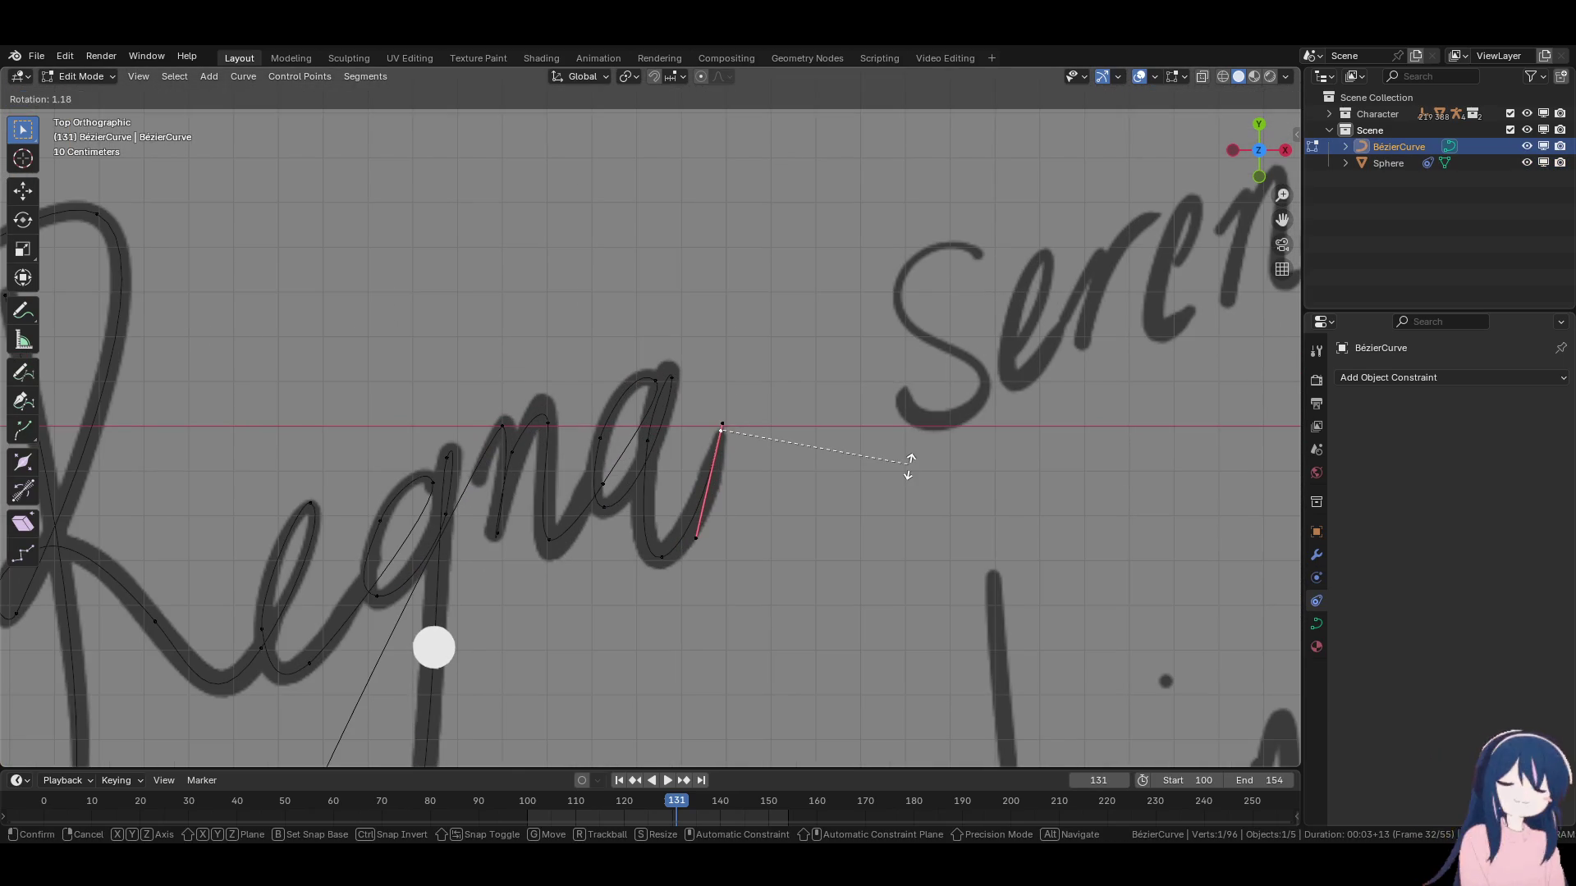
key("g")
mouse_move(903, 476)
middle_mouse_down("shift")
mouse_move(879, 517)
mouse_move(904, 484)
middle_mouse_up("shift")
left_click(904, 484)
Extrude a new point above the a of Regna, angle its handles, and shift it left.
key("e")
left_click(906, 395)
key("r")
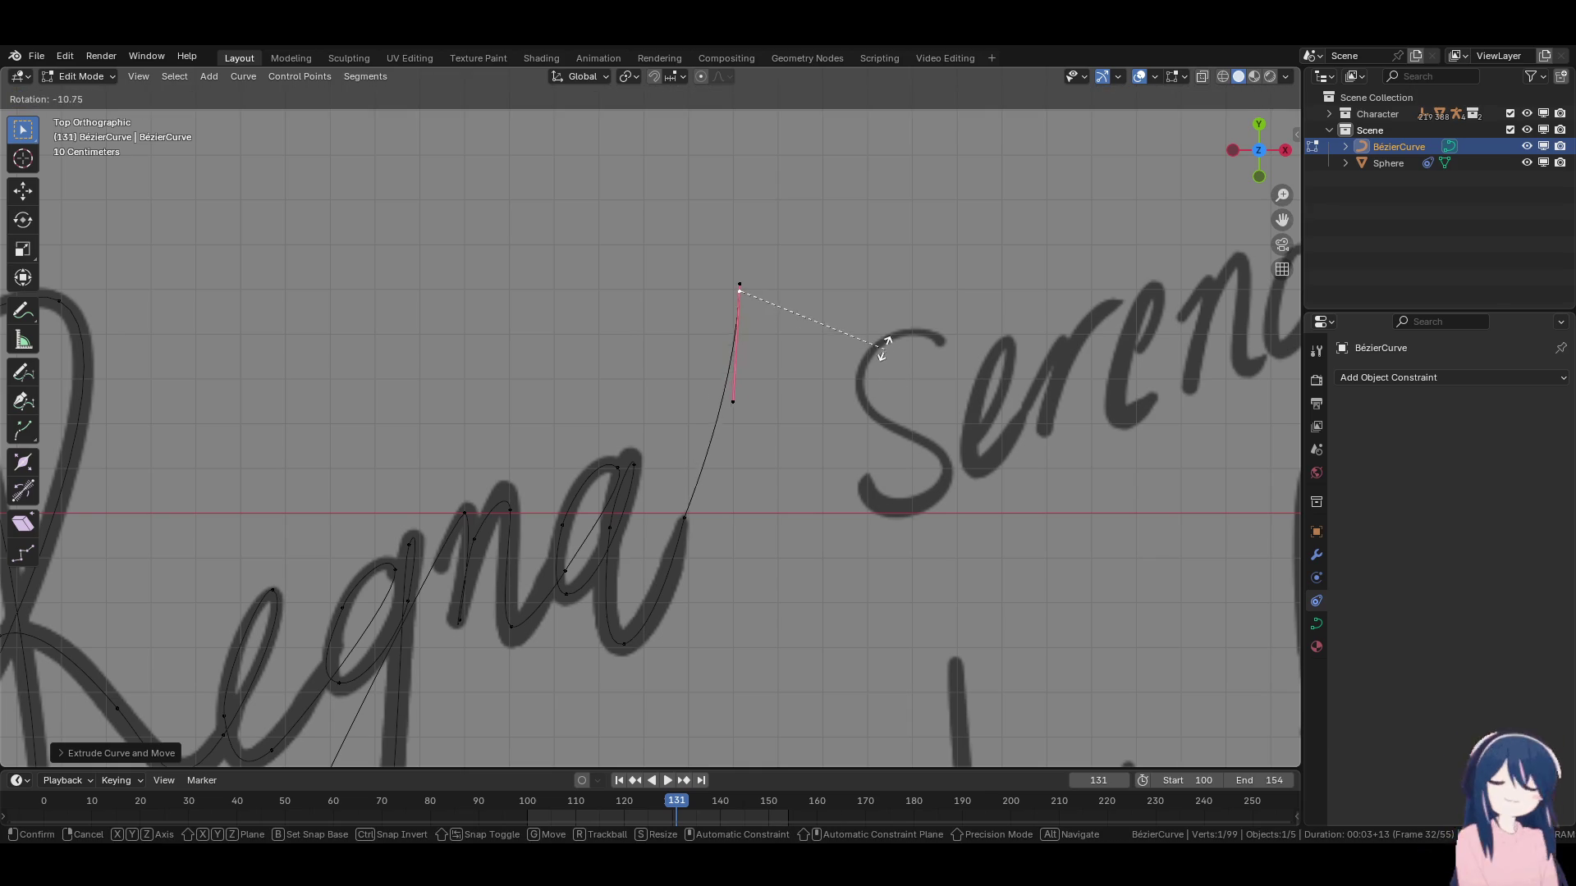
left_click(805, 293)
key("g")
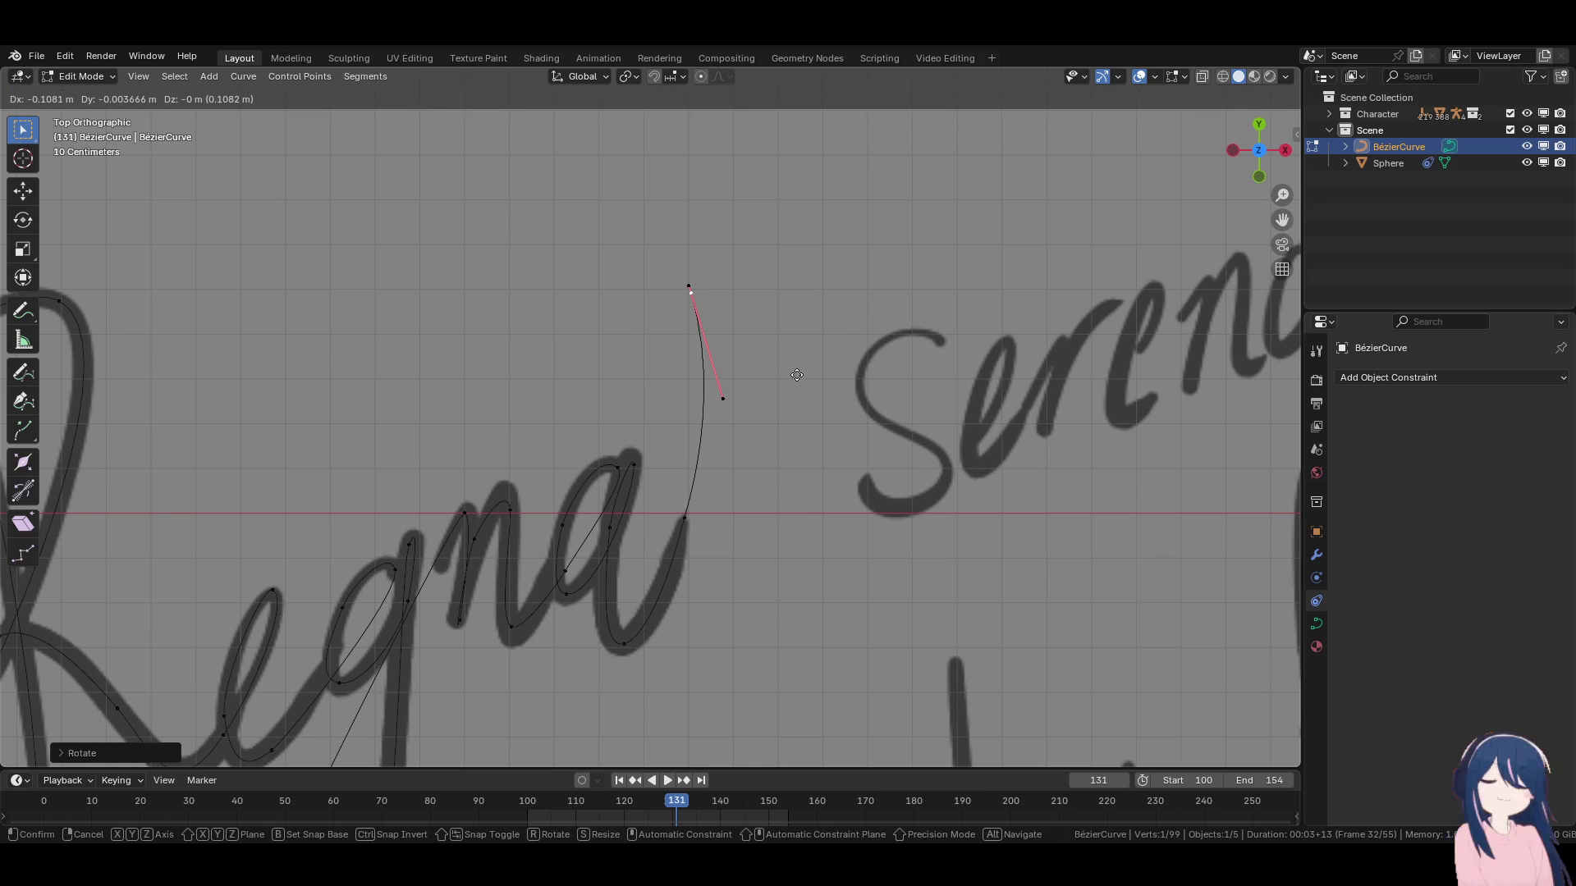
left_click(800, 391)
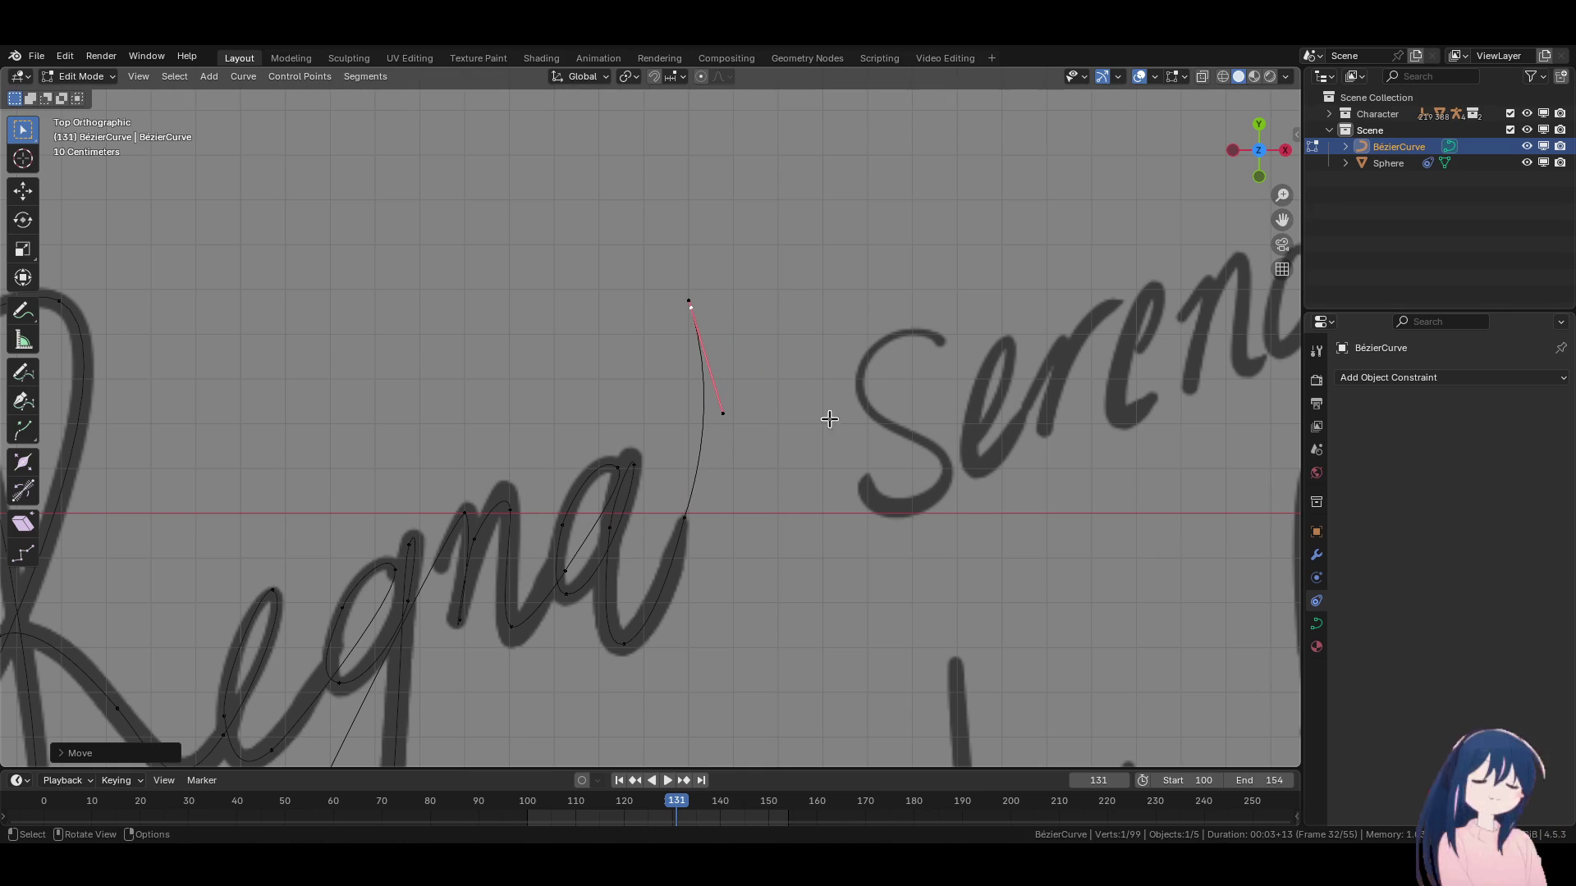
Reshape that point's handle, flattening and tilting it to form the loop.
key("g")
left_click(771, 416)
key("r")
left_click(643, 310)
key("g")
left_click(643, 313)
key("r")
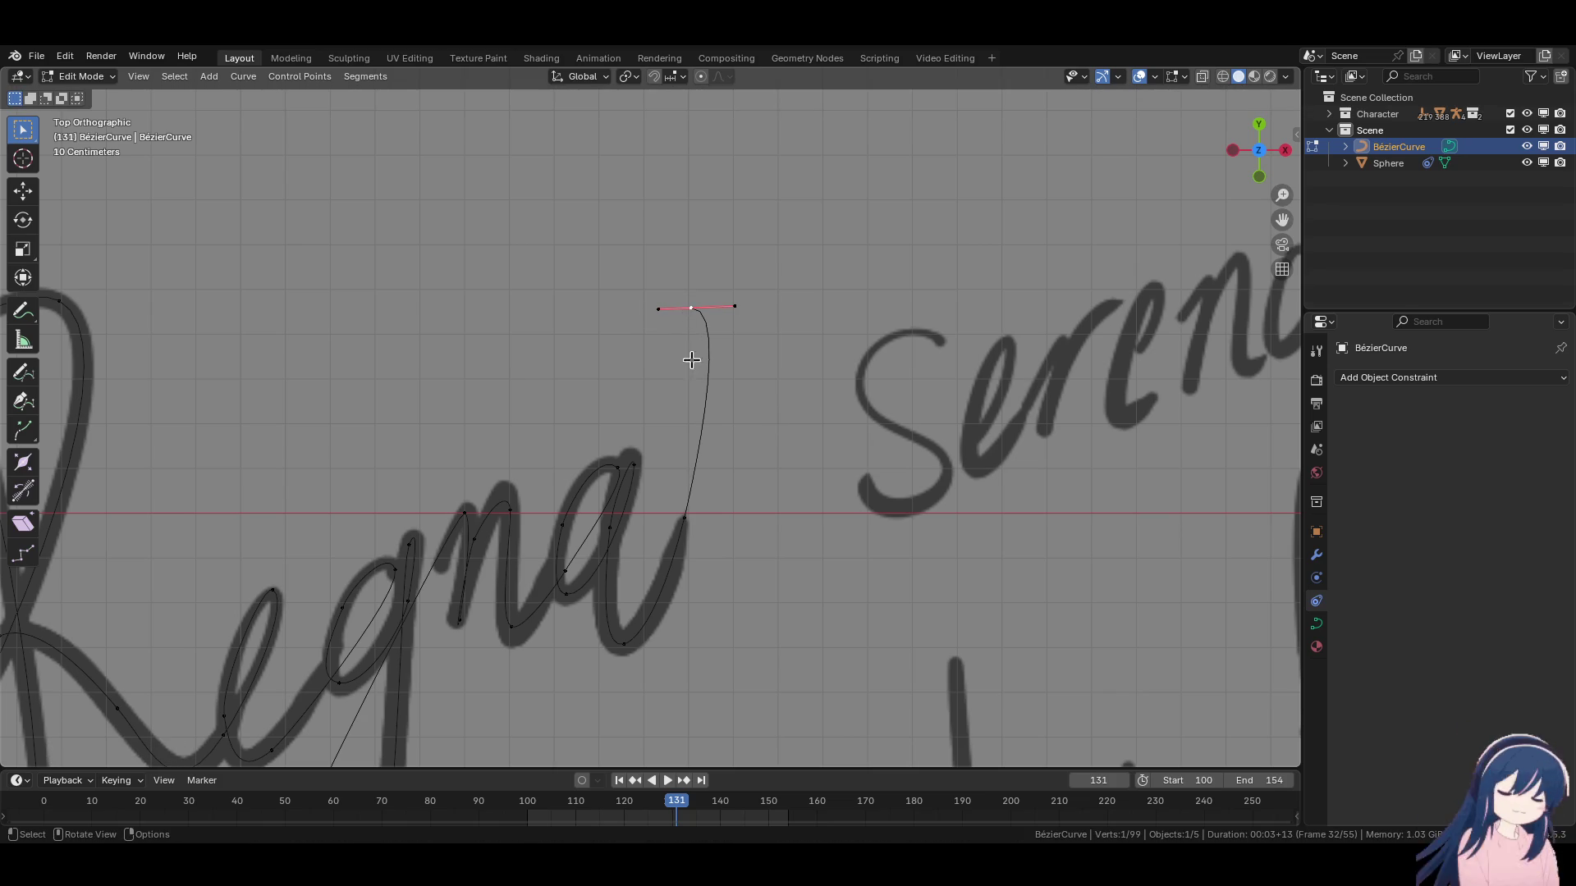
left_click(736, 483)
Extrude another point down toward sereno and set its handle angle.
key("e")
left_click(853, 648)
key("r")
left_click(714, 300)
key("g")
left_click(784, 473)
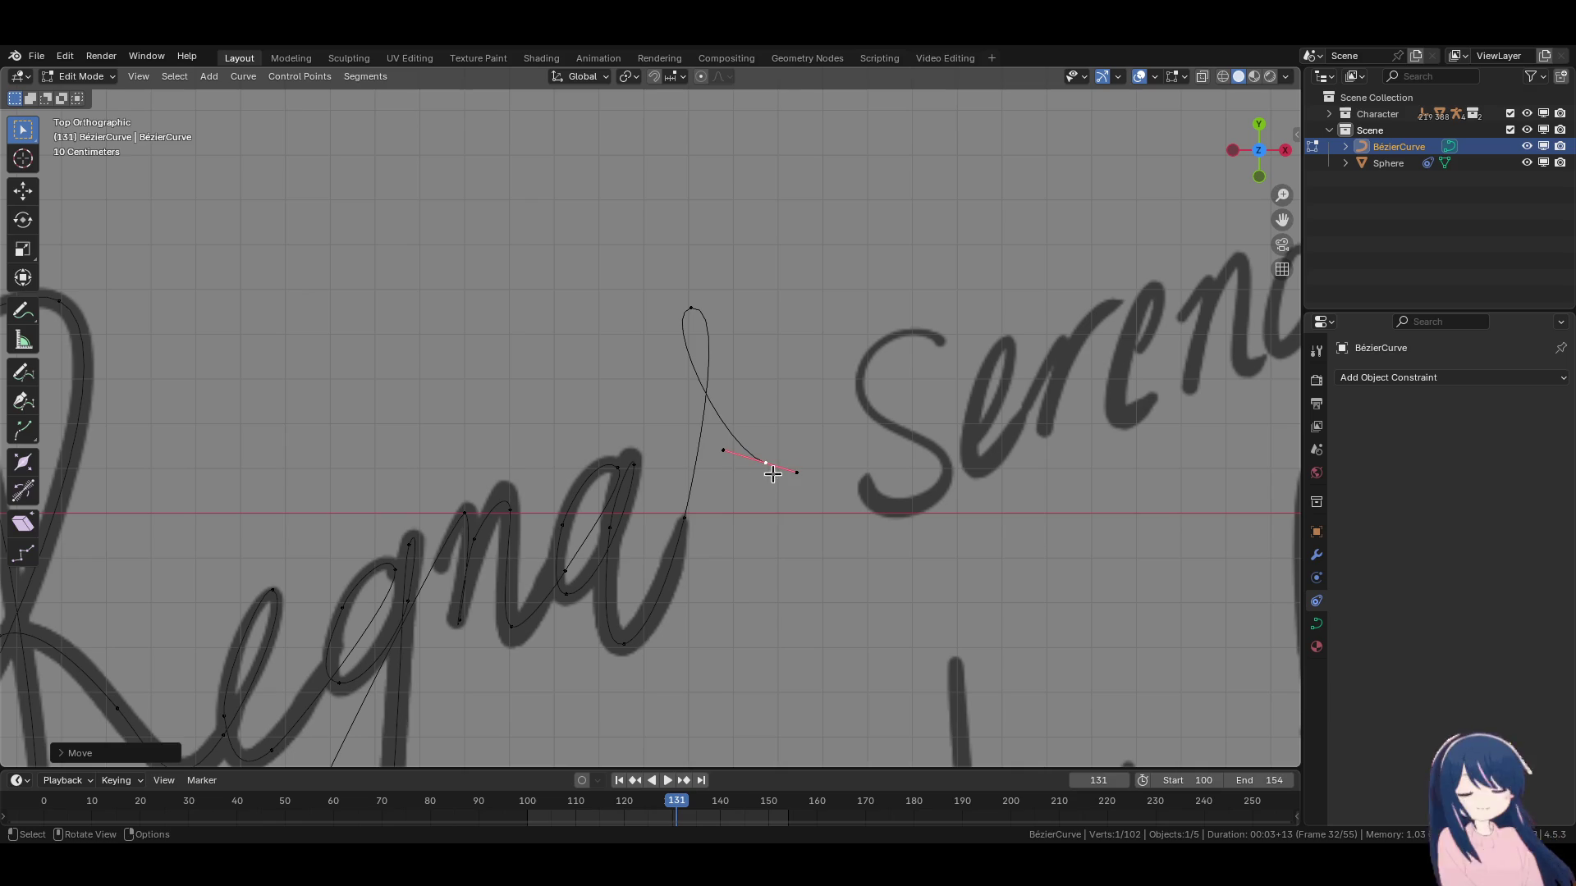
key("g")
key("r")
key("Escape")
key("r")
key("Escape")
scroll(637, 504, "up", 3)
Extrude a point under the S of sereno and angle its handle up-right.
key("e")
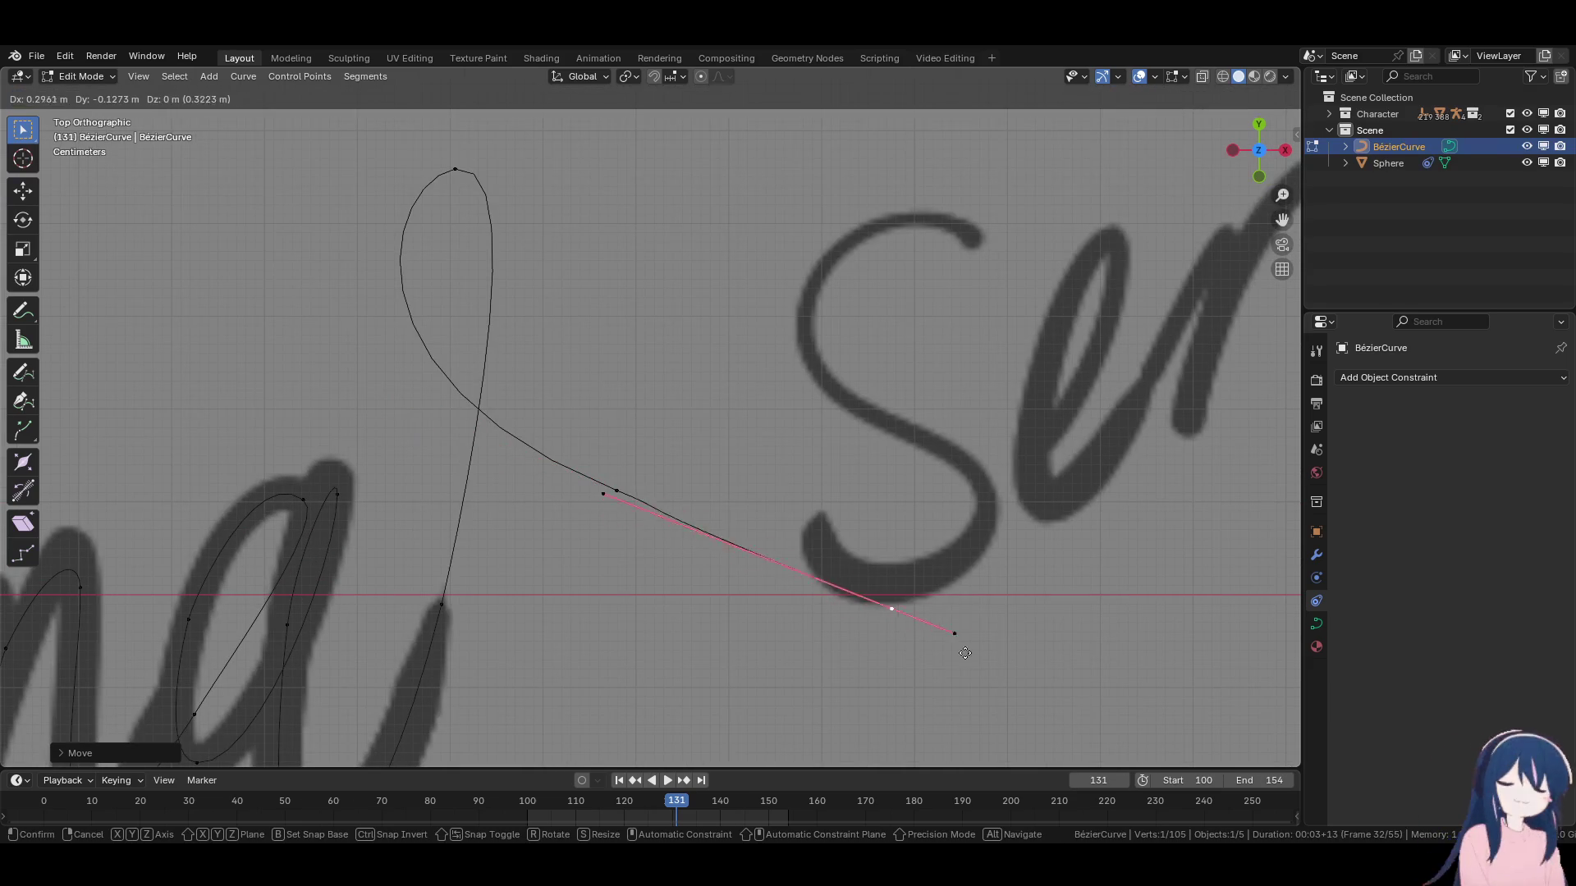
left_click(1009, 613)
key("r")
left_click(1100, 513)
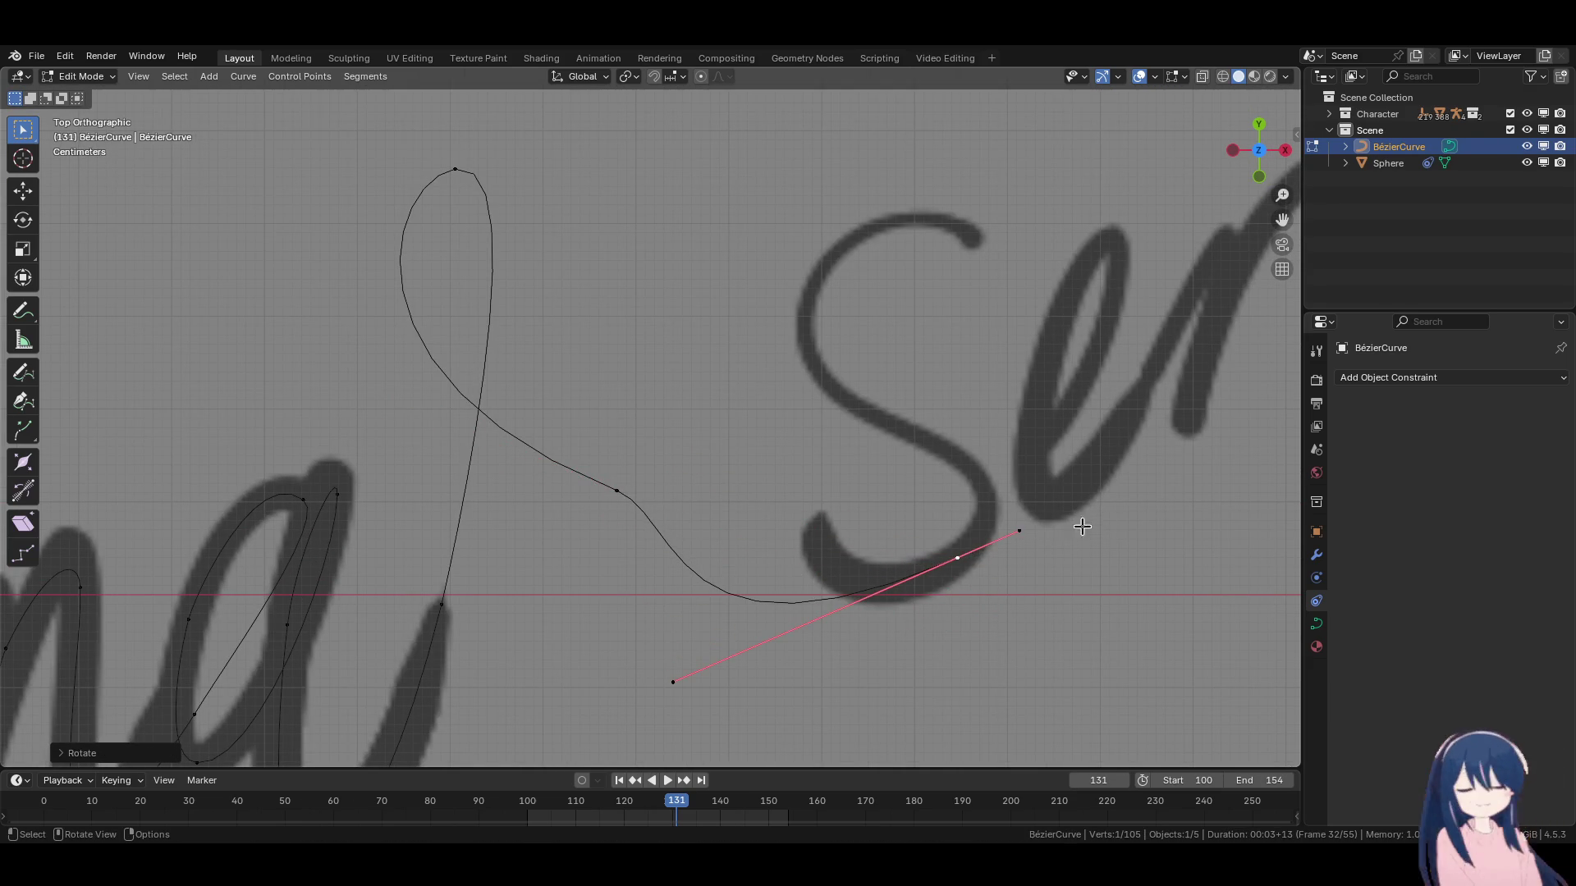
left_click(663, 694)
key("g")
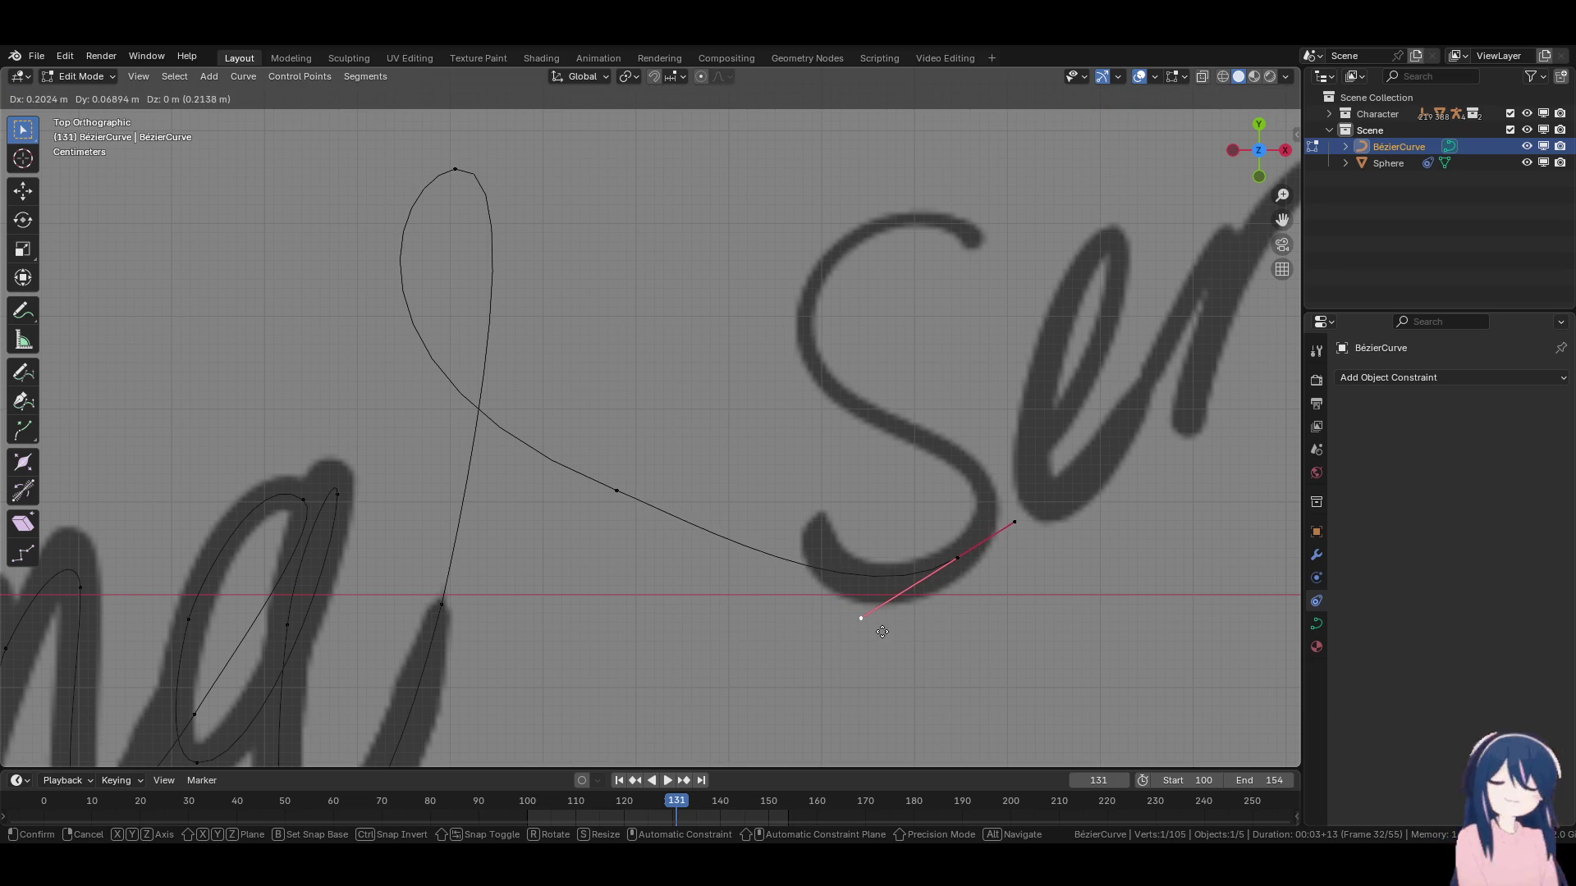
left_click(862, 617)
Fine-tune the mid-curve point and the end point under the S with its handle rotation.
left_click(632, 487)
key("g")
left_click(646, 487)
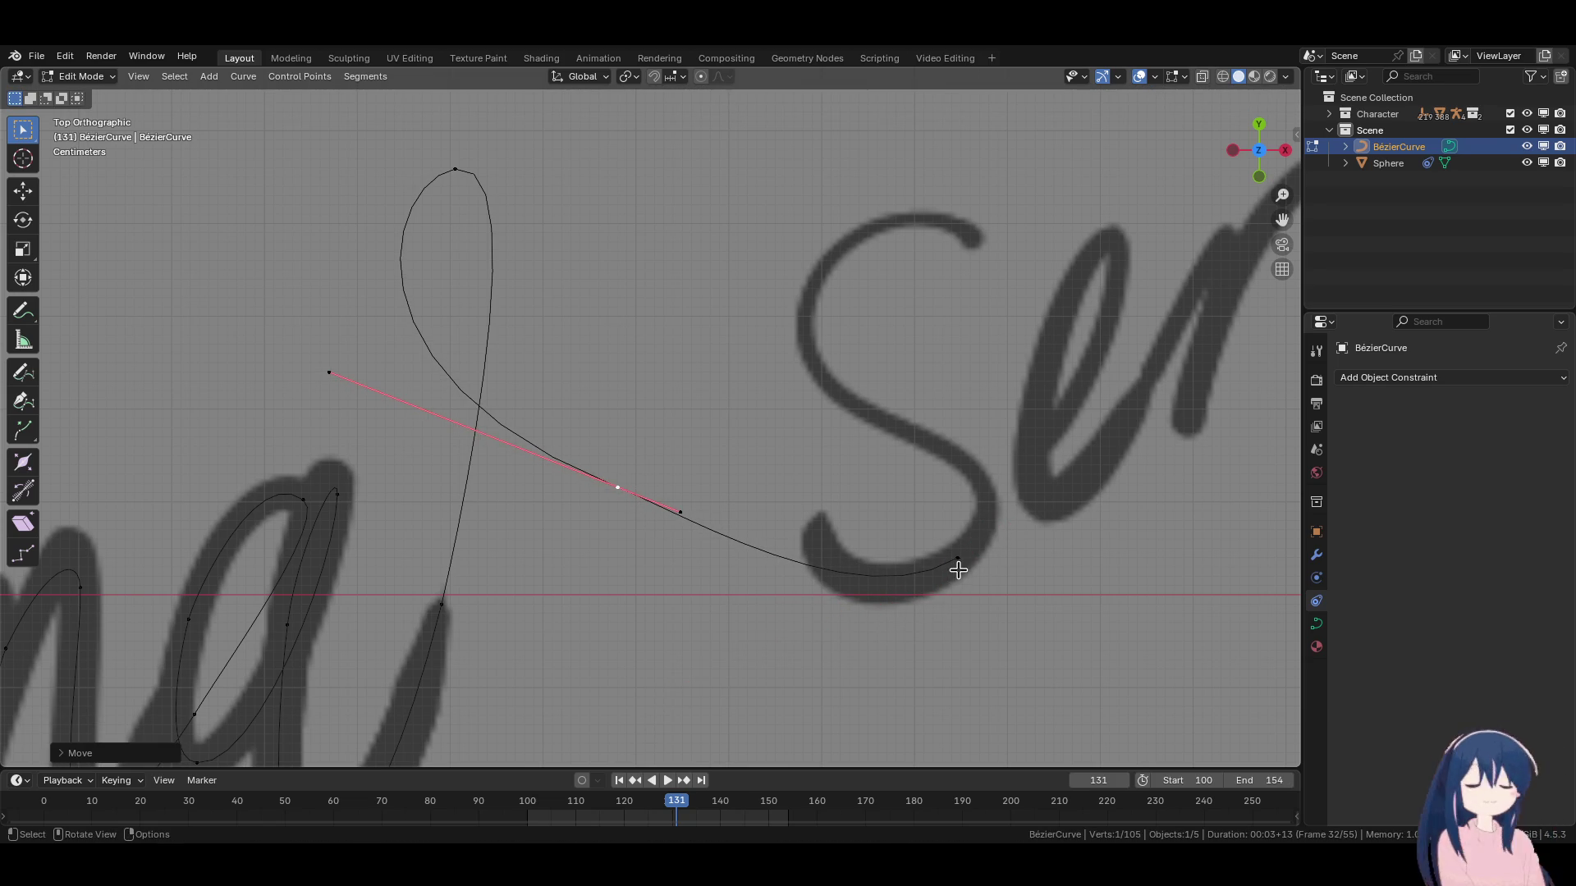
left_click(953, 567)
key("g")
left_click(956, 568)
key("r")
left_click(1047, 563)
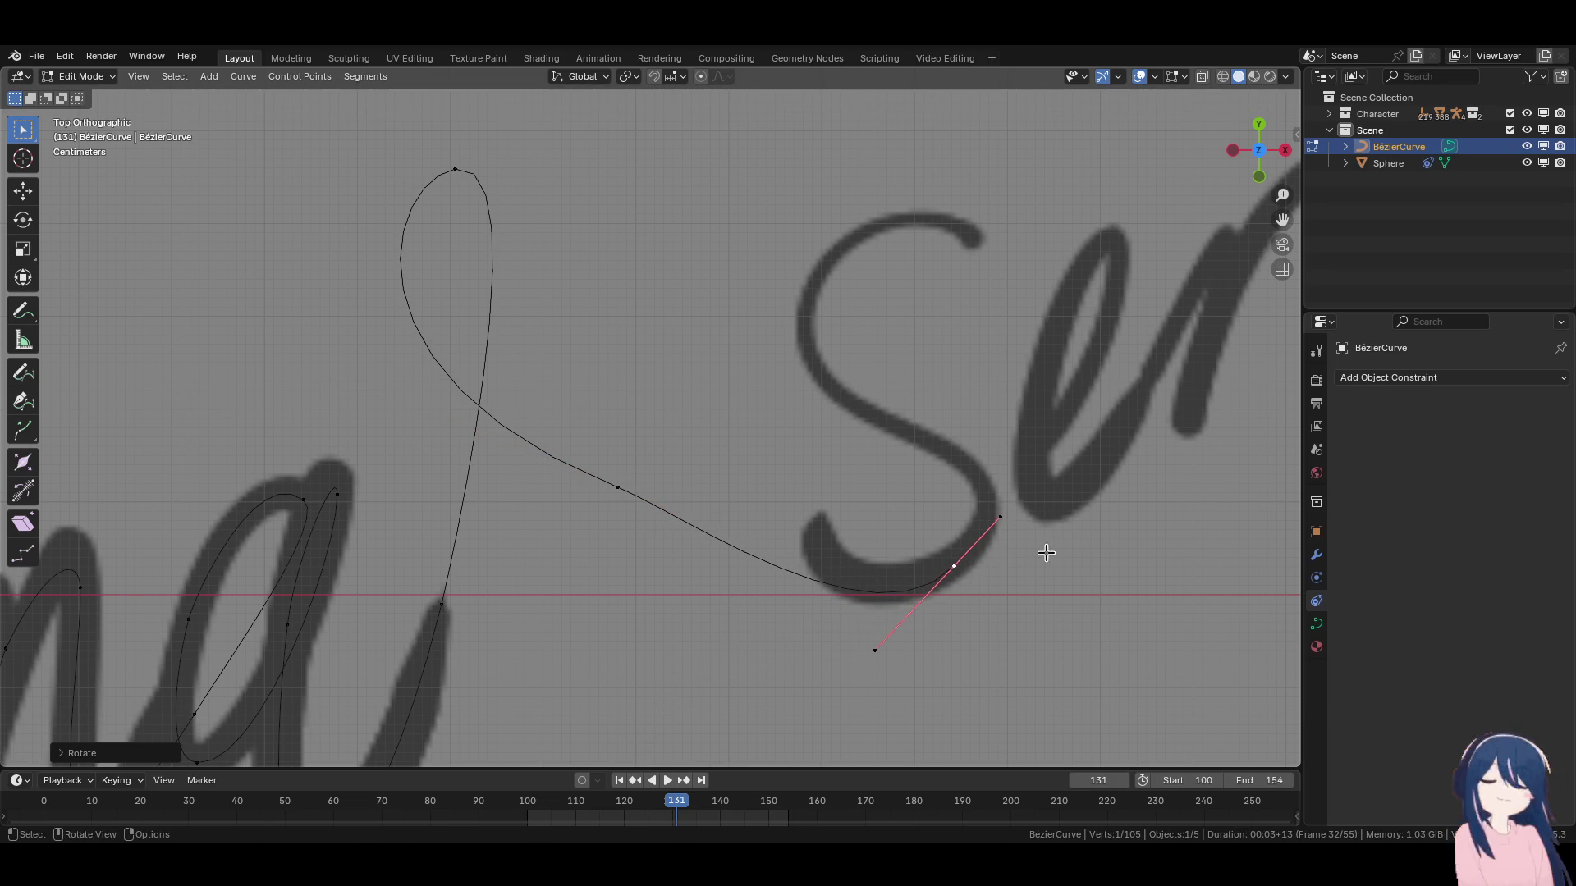
scroll(834, 581, "down", 4)
scroll(736, 464, "up", 3)
Lower the handle below the loop and pull the loop top's left handle outward.
left_click(669, 426)
key("g")
left_click(675, 429)
left_click(721, 449)
key("g")
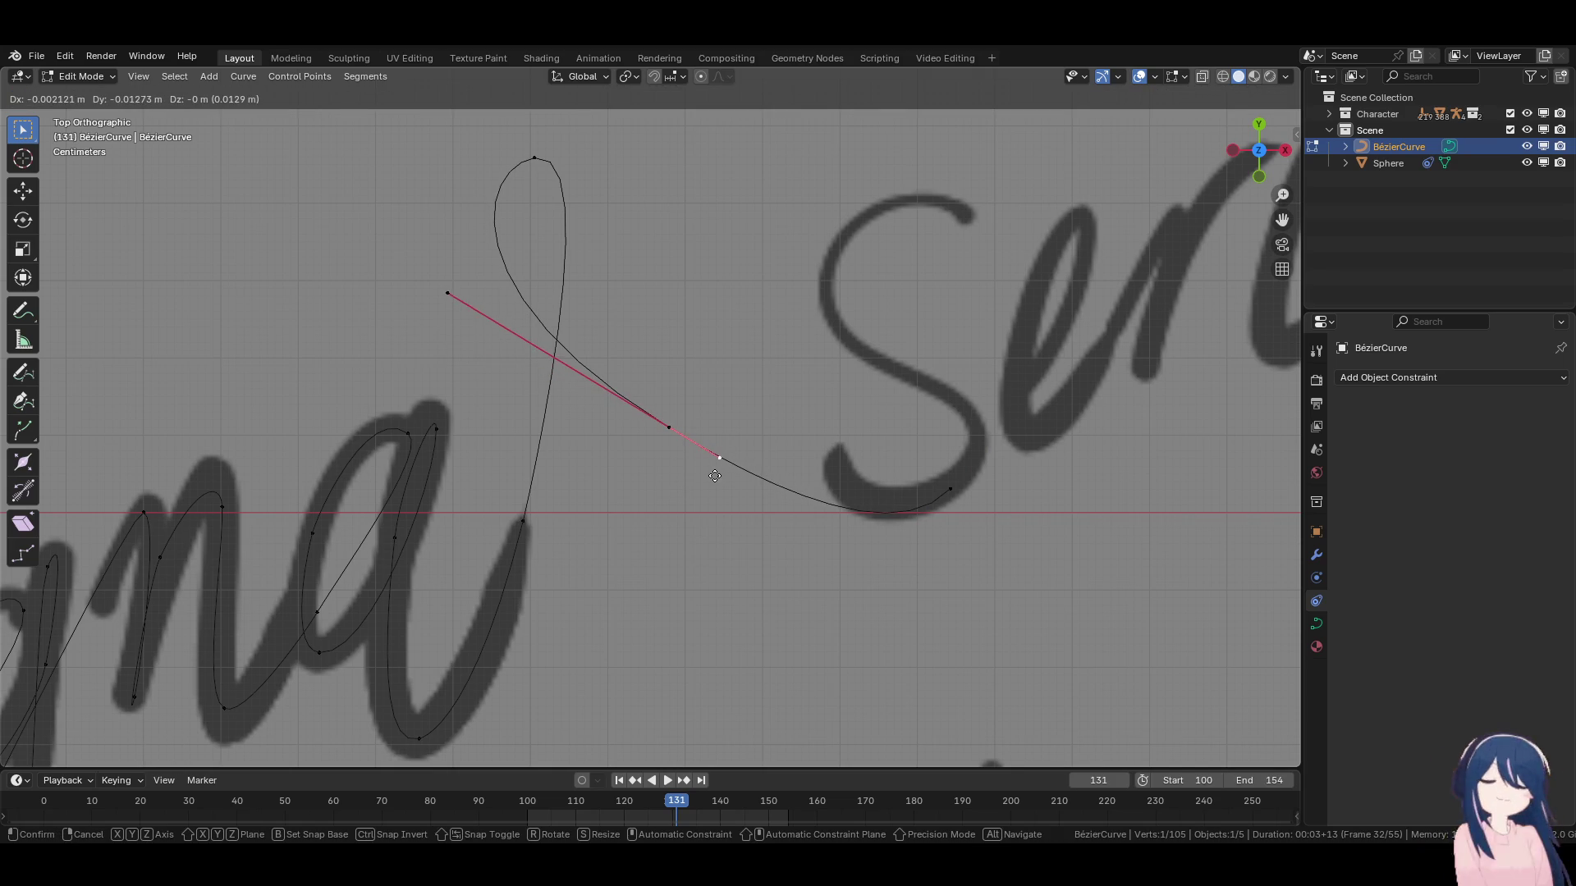
left_click(714, 481)
scroll(758, 463, "right", 2)
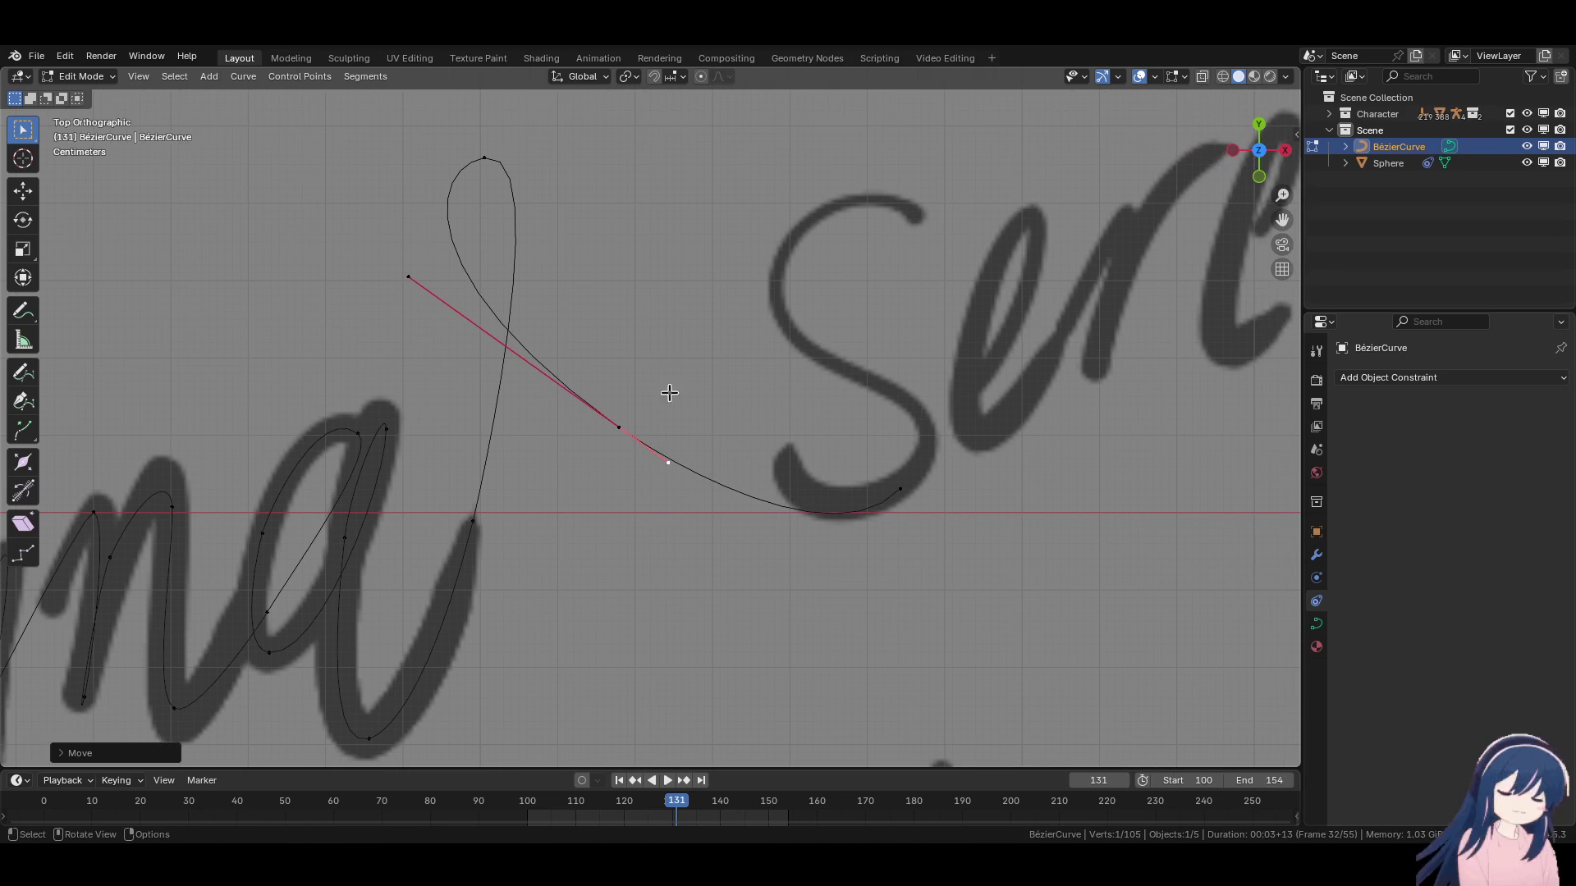
left_click(448, 169)
key("g")
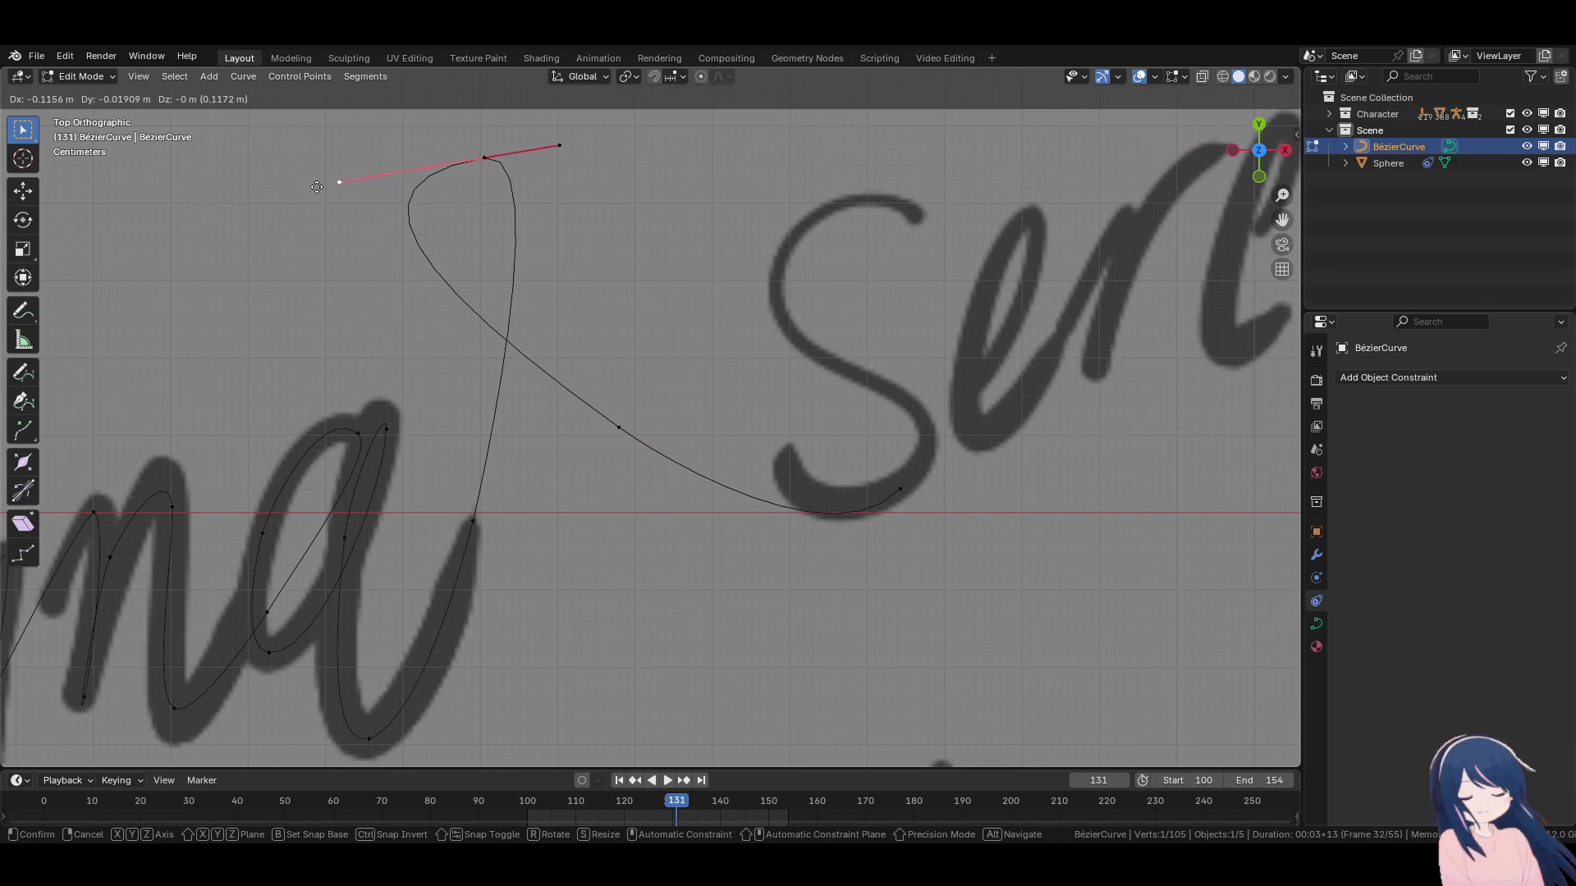
left_click(357, 181)
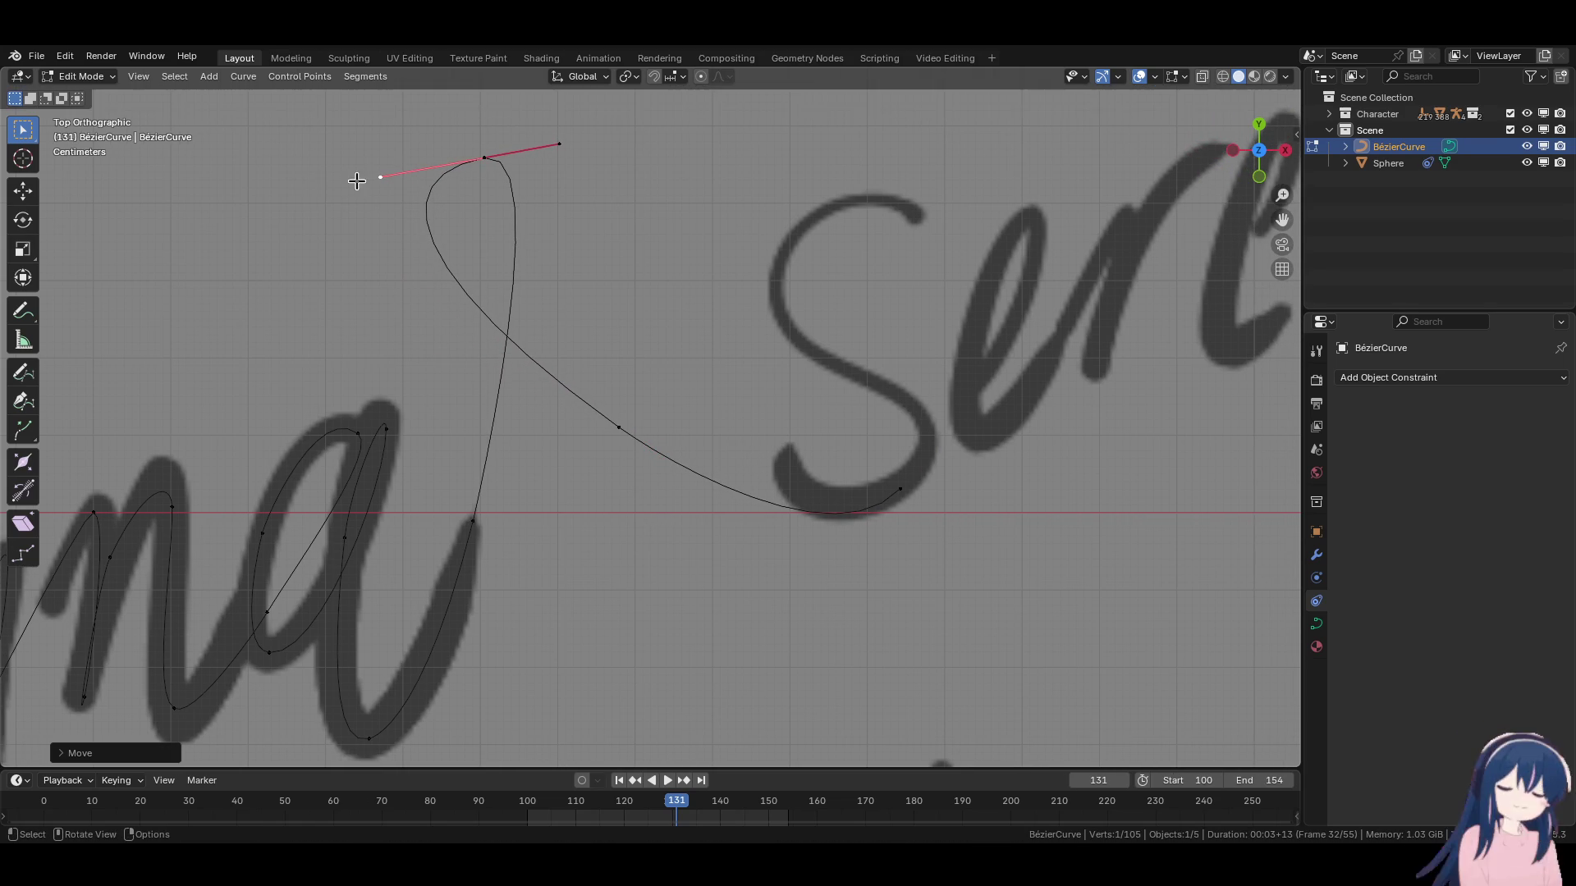
scroll(721, 373, "up", 1)
Extrude a new point from the curve's end into the base of the S and angle its handles.
left_click(854, 427)
middle_click_drag(774, 517, 884, 591, "shift")
key("e")
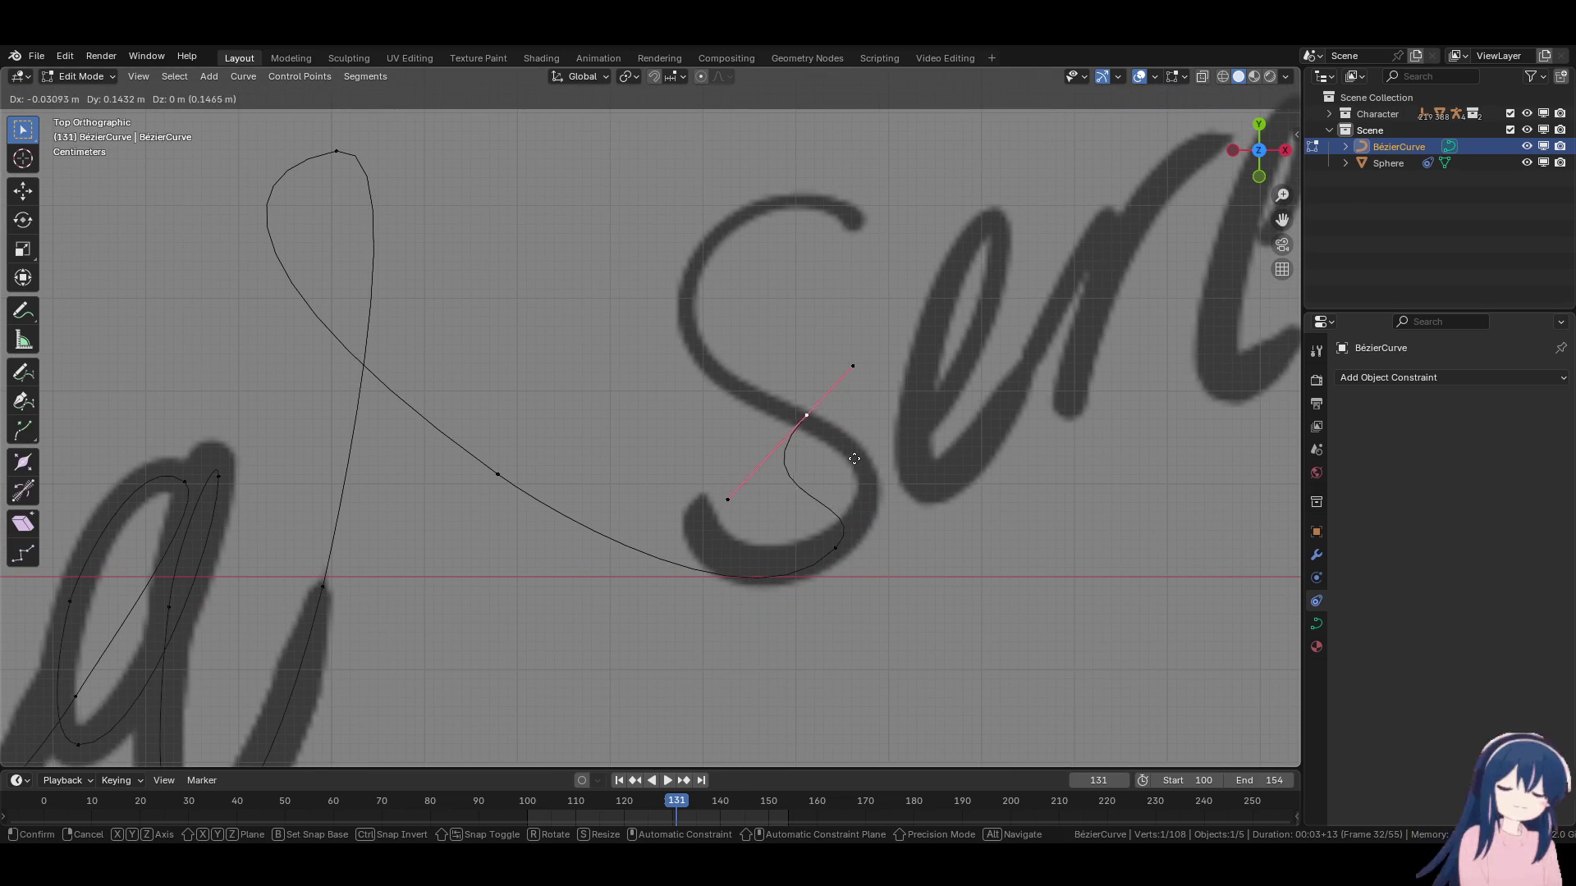
left_click(896, 467)
key("r")
left_click(808, 293)
Attempt to shorten the new point's handles, cancelling each scale.
key("s")
right_click(907, 464)
key("s")
right_click(908, 450)
key("s")
right_click(911, 452)
key("s")
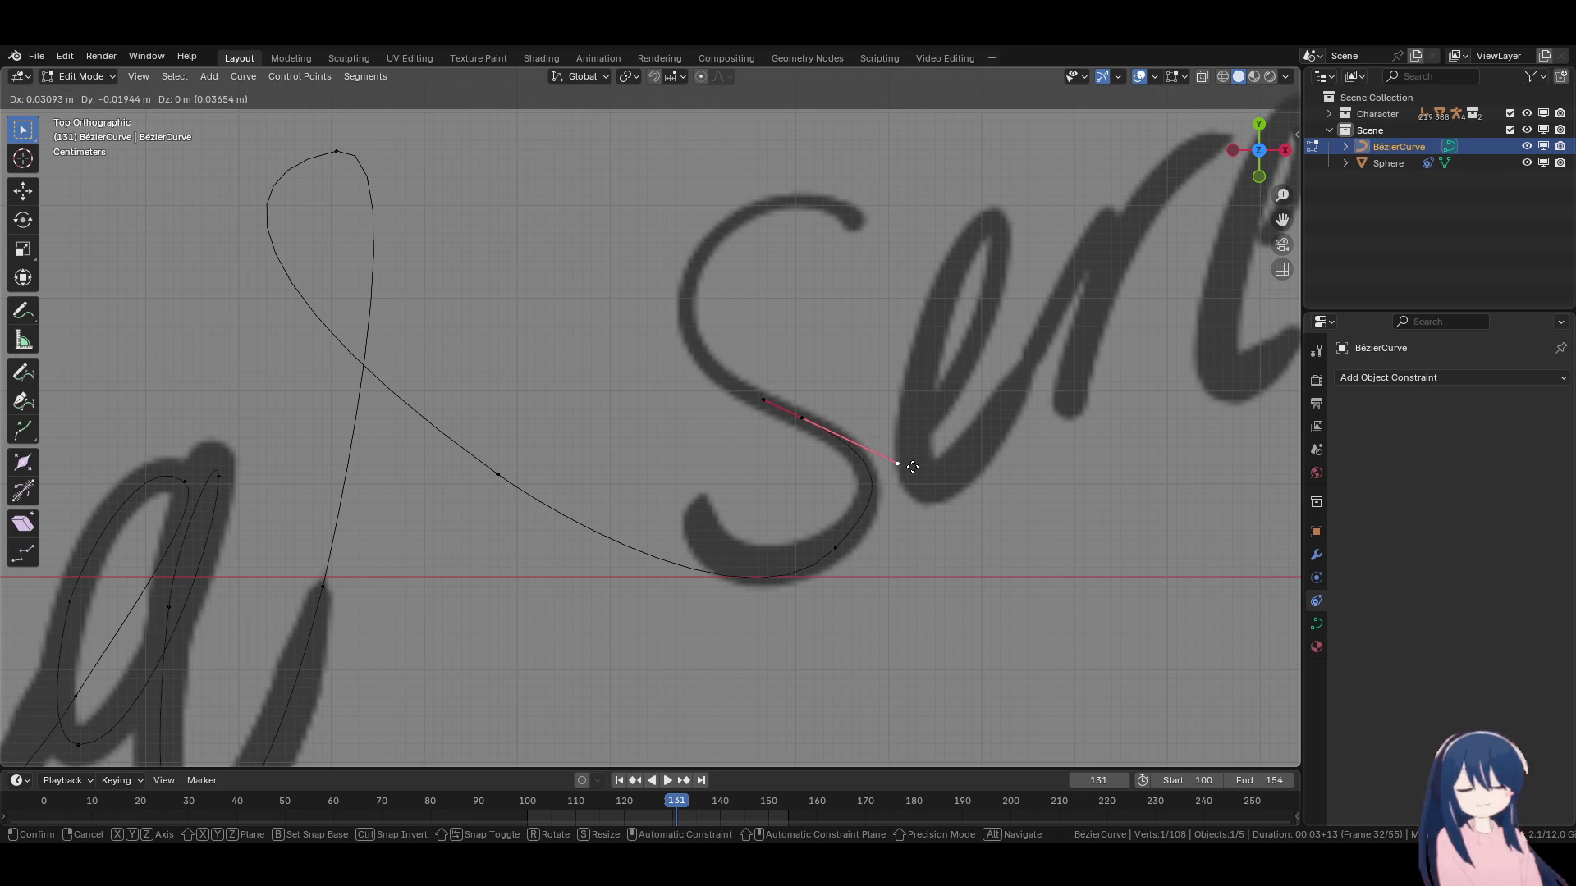
right_click(899, 457)
Try resizing and rotating handles on neighbouring points along the S, cancelling the changes.
left_click(834, 571)
key("s")
right_click(820, 553)
key("s")
right_click(989, 580)
key("s")
right_click(952, 574)
middle_click_drag(899, 493, 920, 587, "shift")
left_click(821, 510)
key("r")
right_click(919, 525)
Extrude another point up the S with near-vertical, shorter handles and raise it.
key("e")
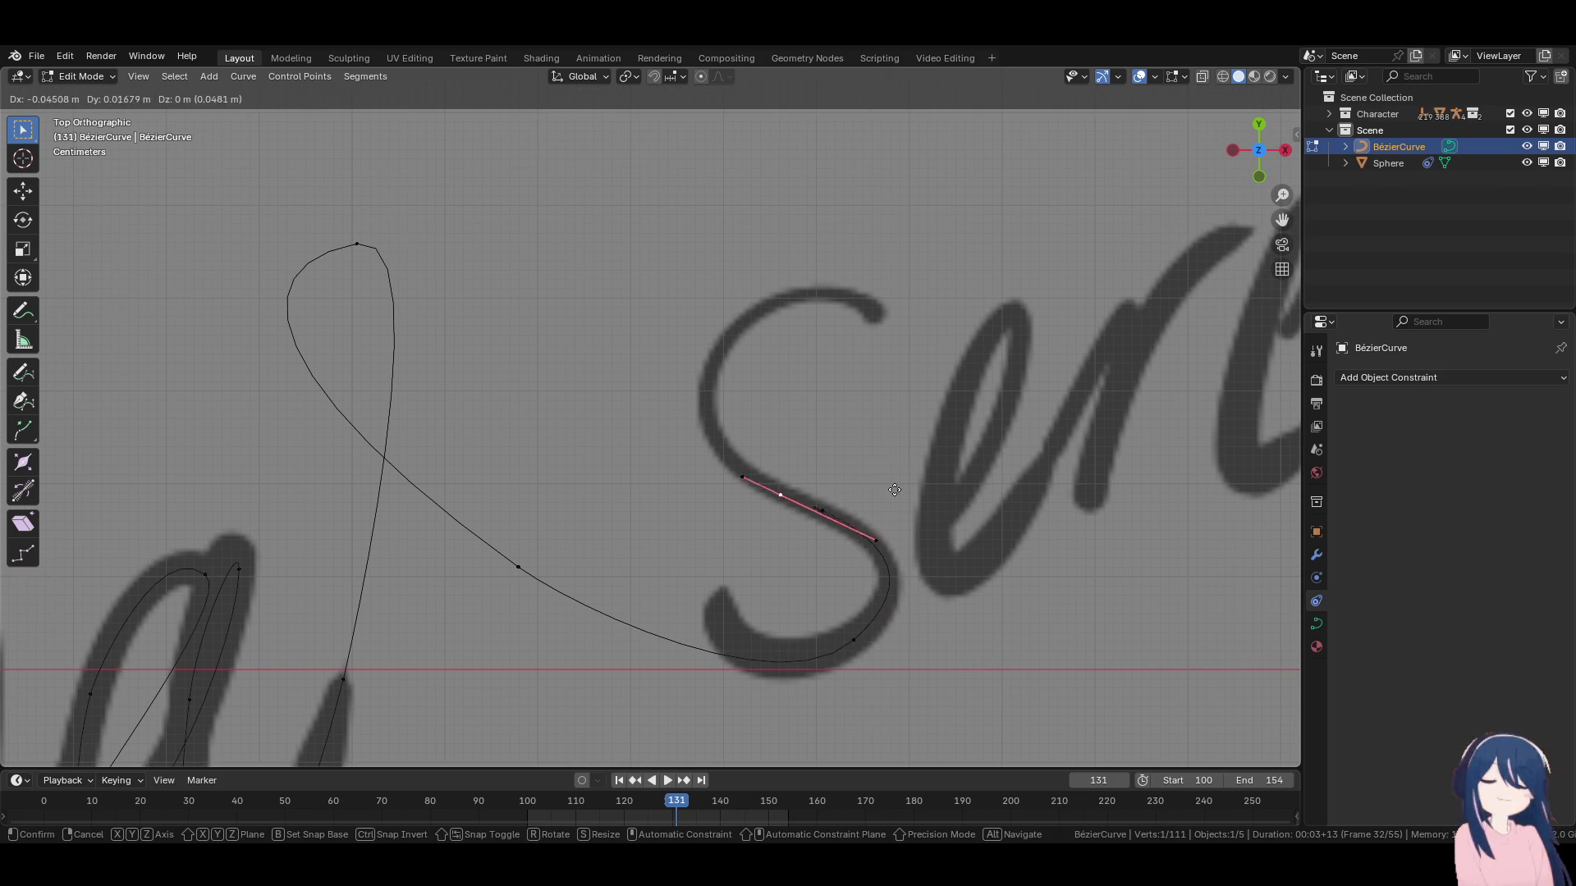
left_click(879, 419)
key("r")
left_click(722, 535)
key("s")
left_click(916, 572)
key("g")
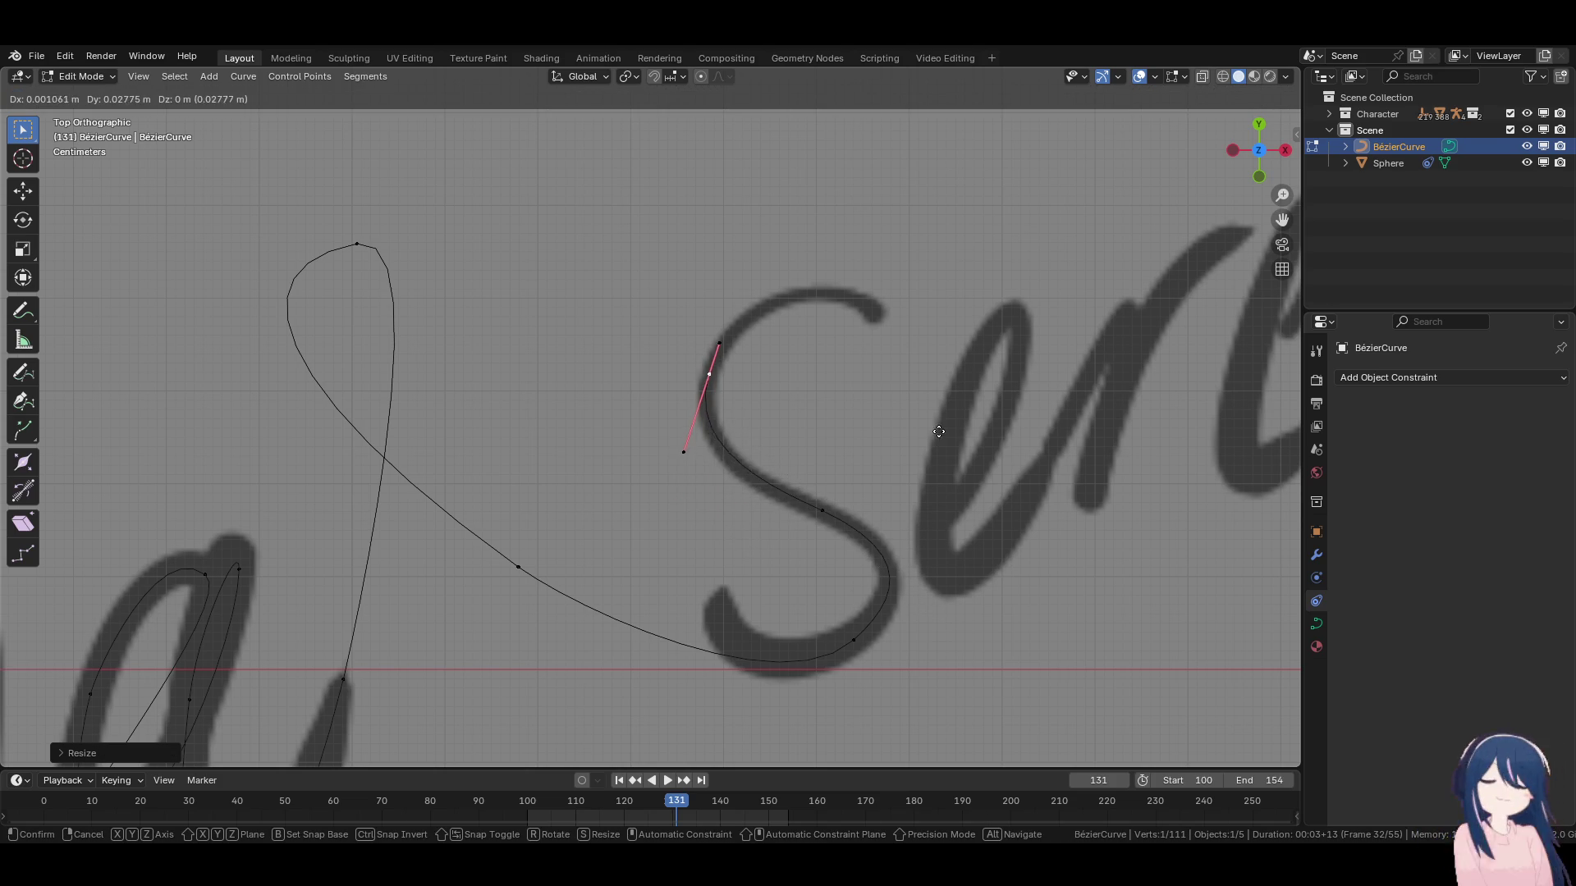
left_click(916, 431)
key("r")
right_click(1008, 485)
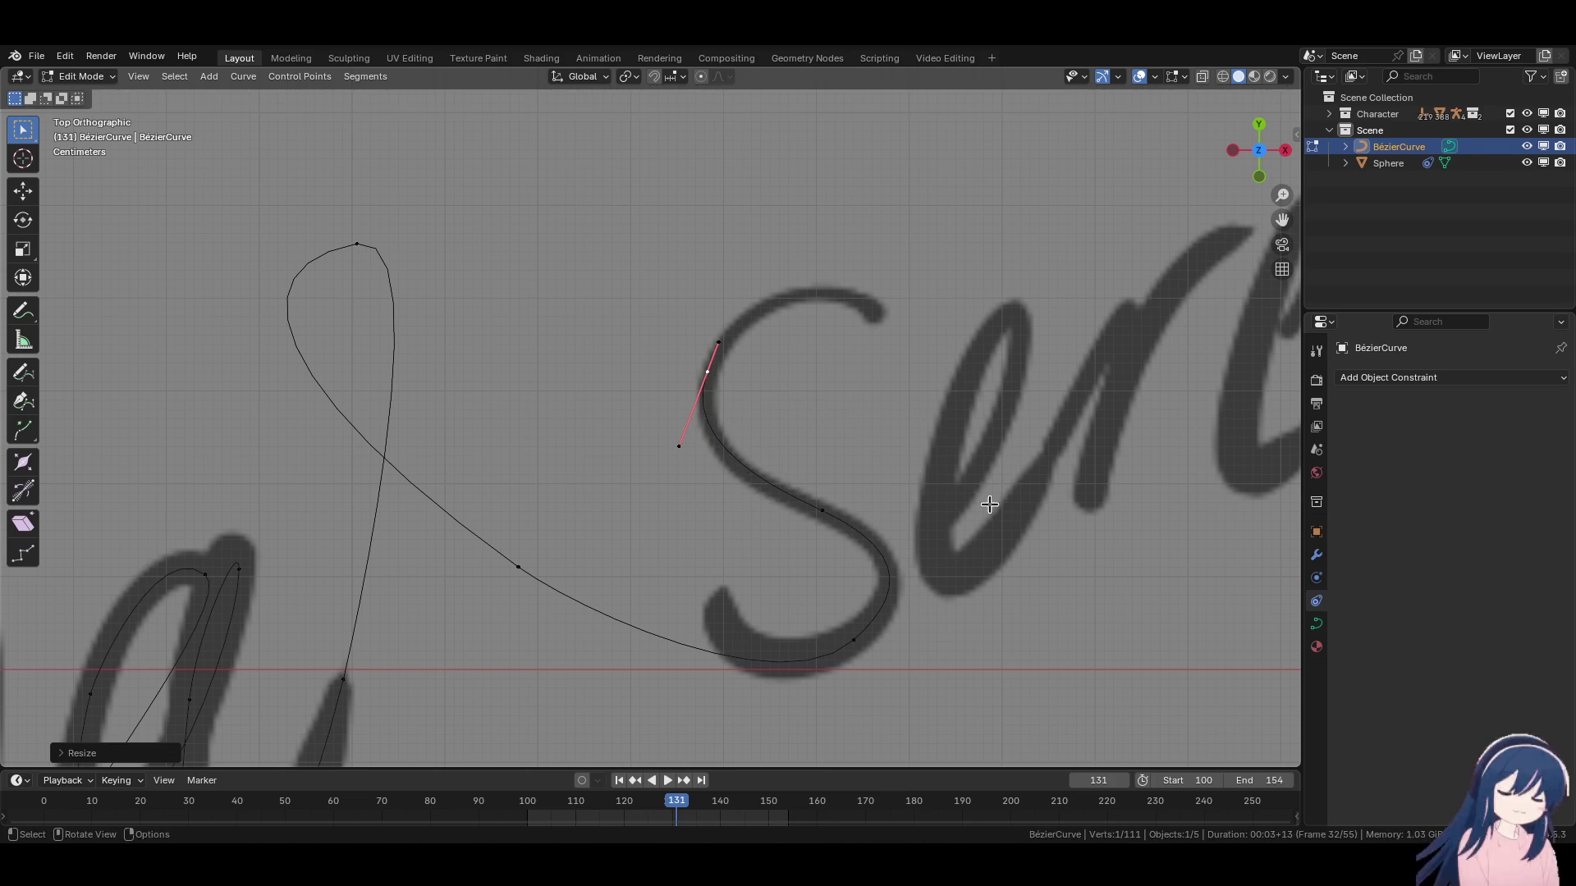
Try moving the point toward the S's top, then select the point at the S's bottom.
middle_click_drag(901, 501, 869, 523, "shift")
key("g")
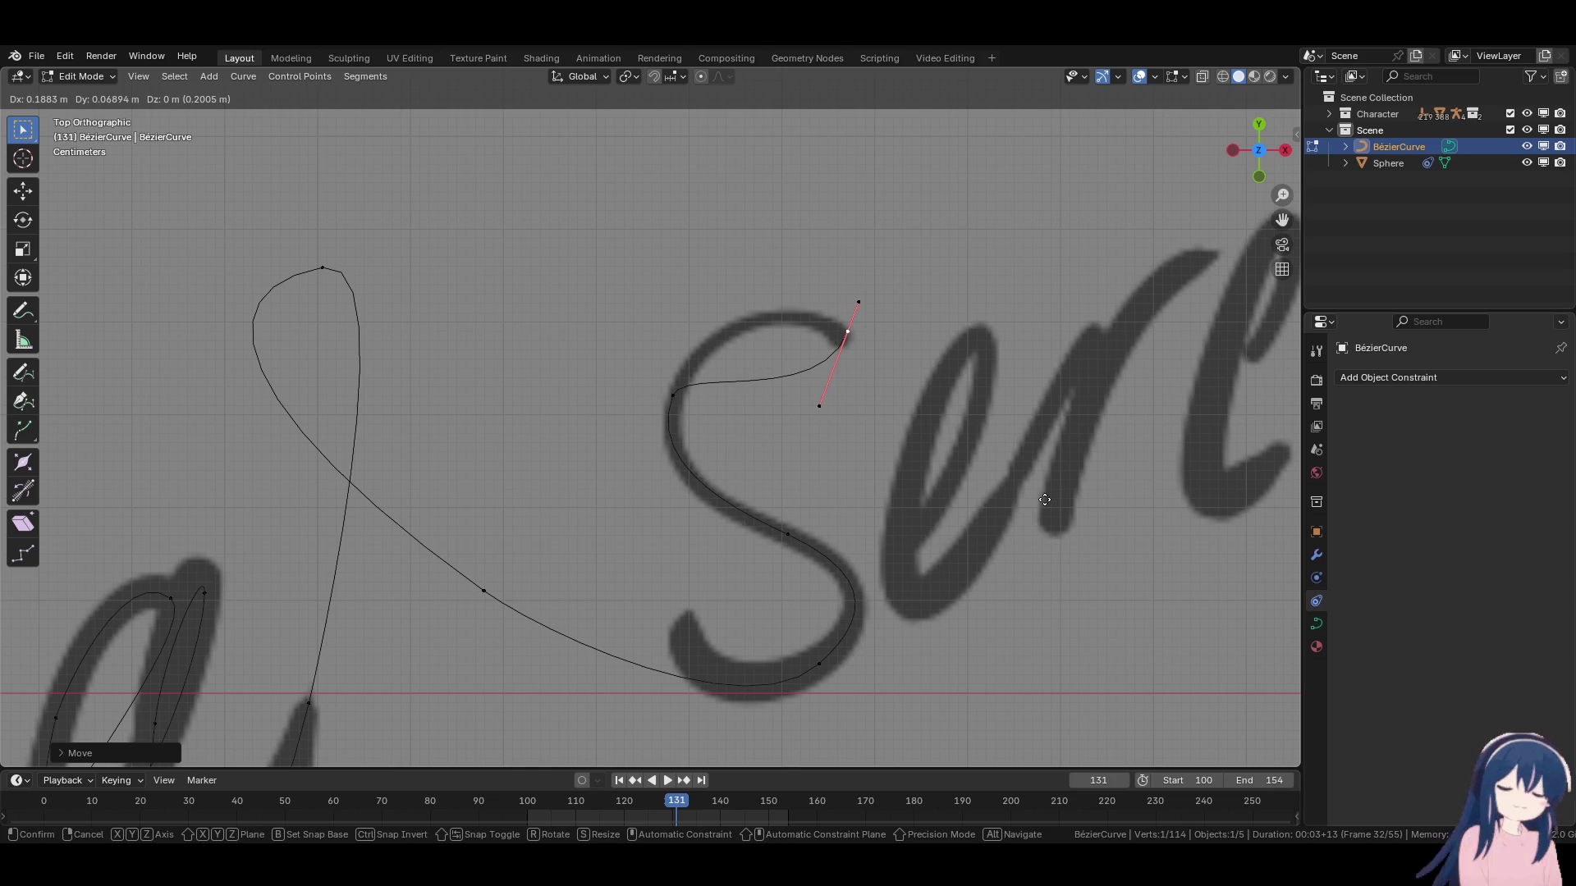
right_click(1045, 500)
left_click(813, 668)
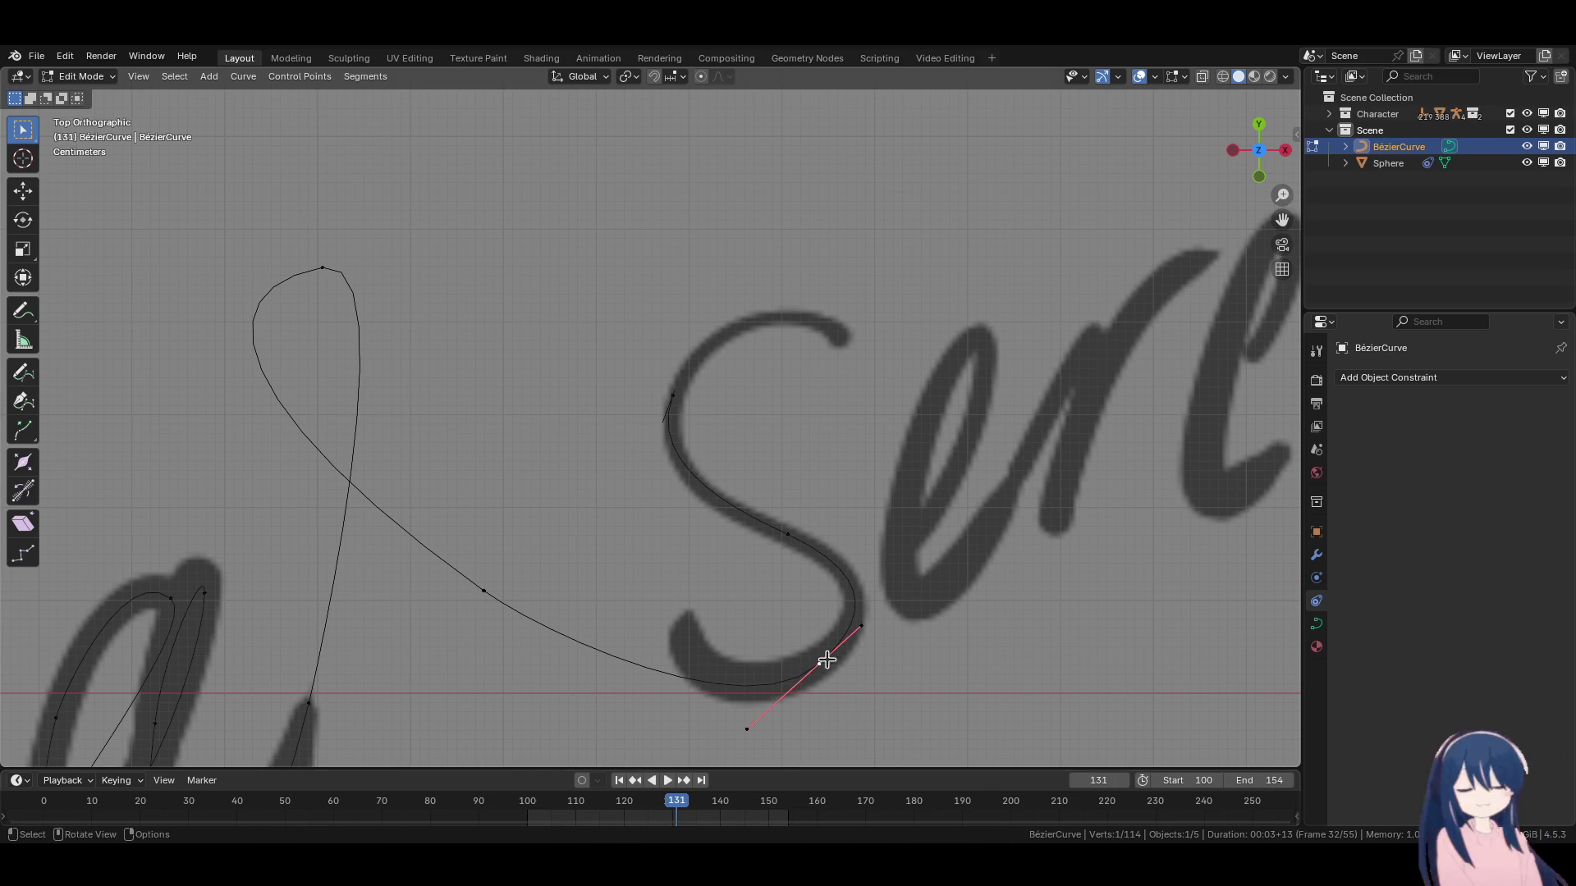
Move the S's lower point onto the stroke and rotate and shorten its handle.
key("g")
left_click(892, 542)
left_click(483, 591)
key("g")
left_click(695, 605)
key("r")
left_click(806, 398)
key("s")
left_click(866, 579)
Raise the curve's end point to the S's top arc and nudge the neighbouring point.
left_click(790, 535)
key("g")
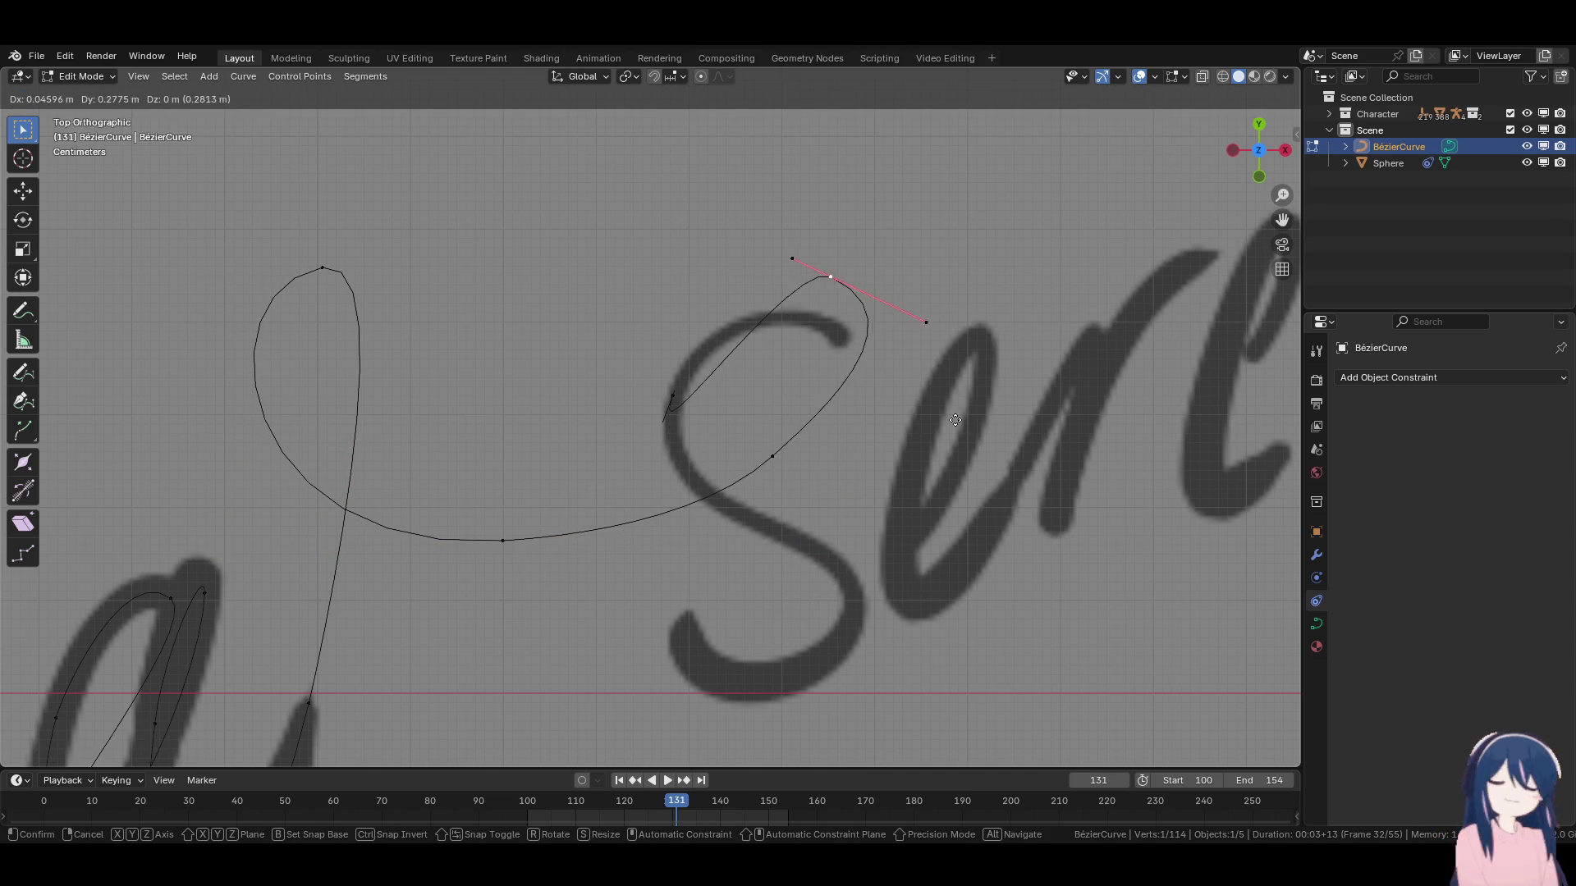
left_click(927, 427)
left_click(776, 455)
key("g")
left_click(790, 464)
Place a point on the S's diagonal middle stroke with handles running along it.
left_click(672, 396)
key("r")
left_click(563, 362)
key("g")
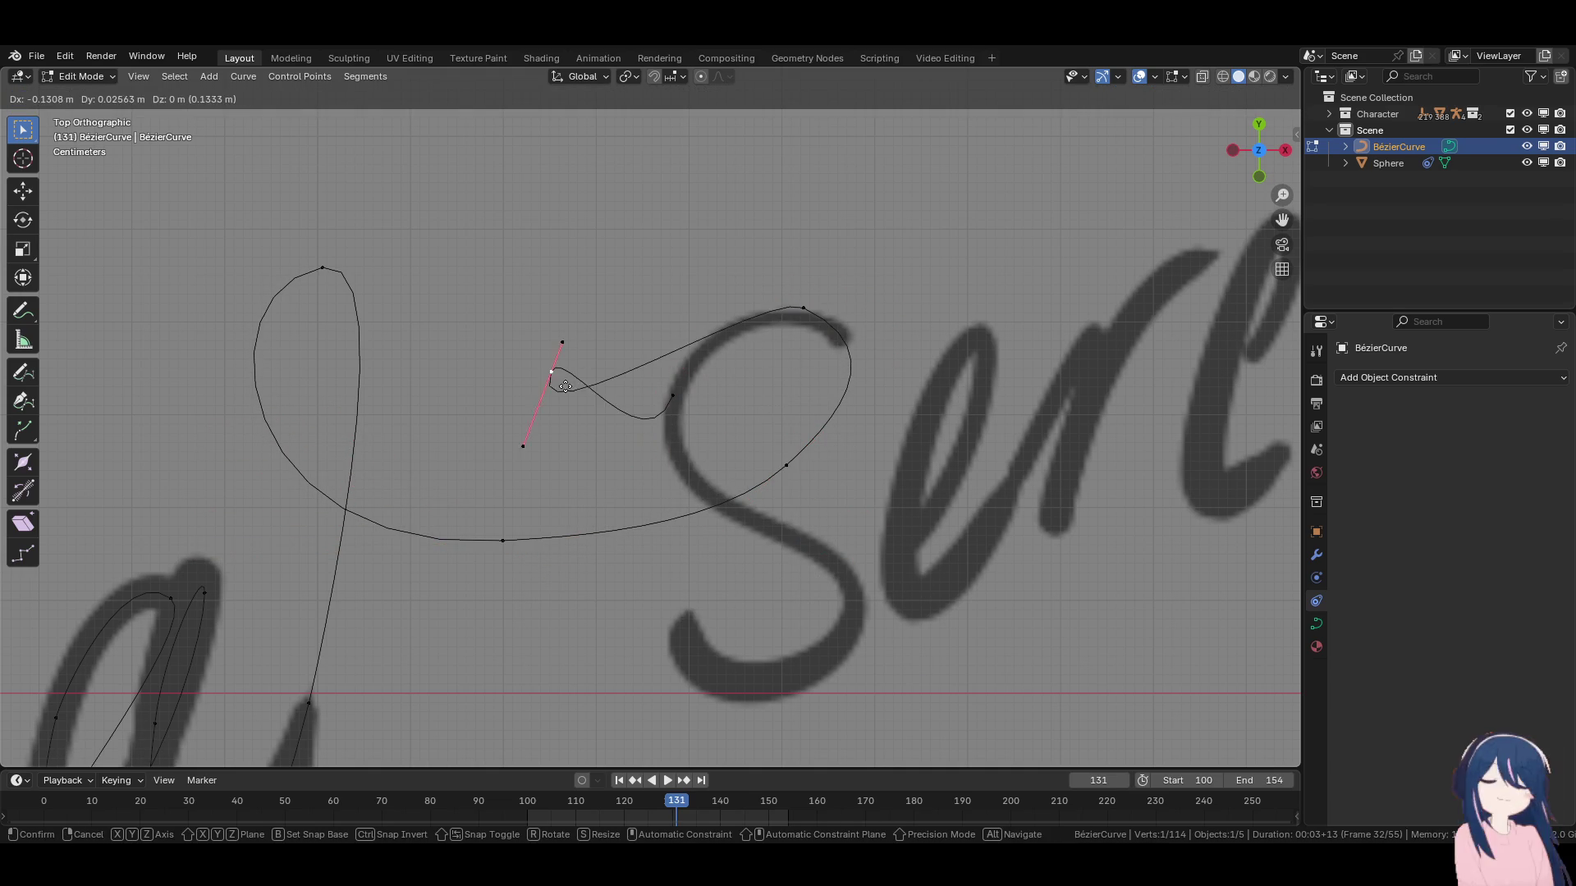
left_click(602, 378)
left_click(673, 395)
key("g")
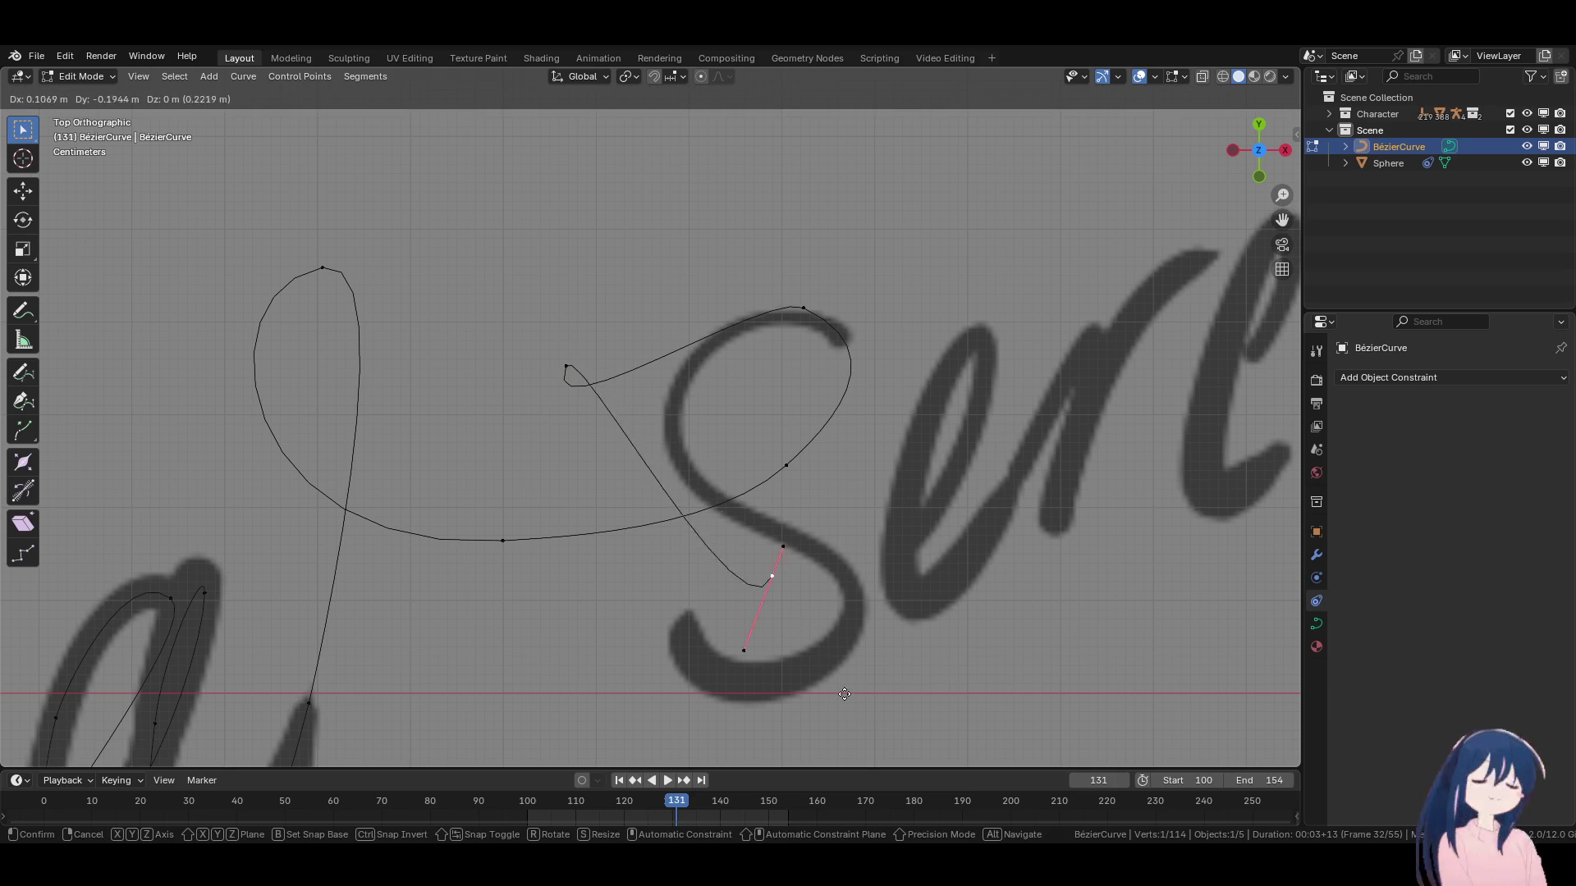
left_click(788, 535)
key("r")
left_click(784, 645)
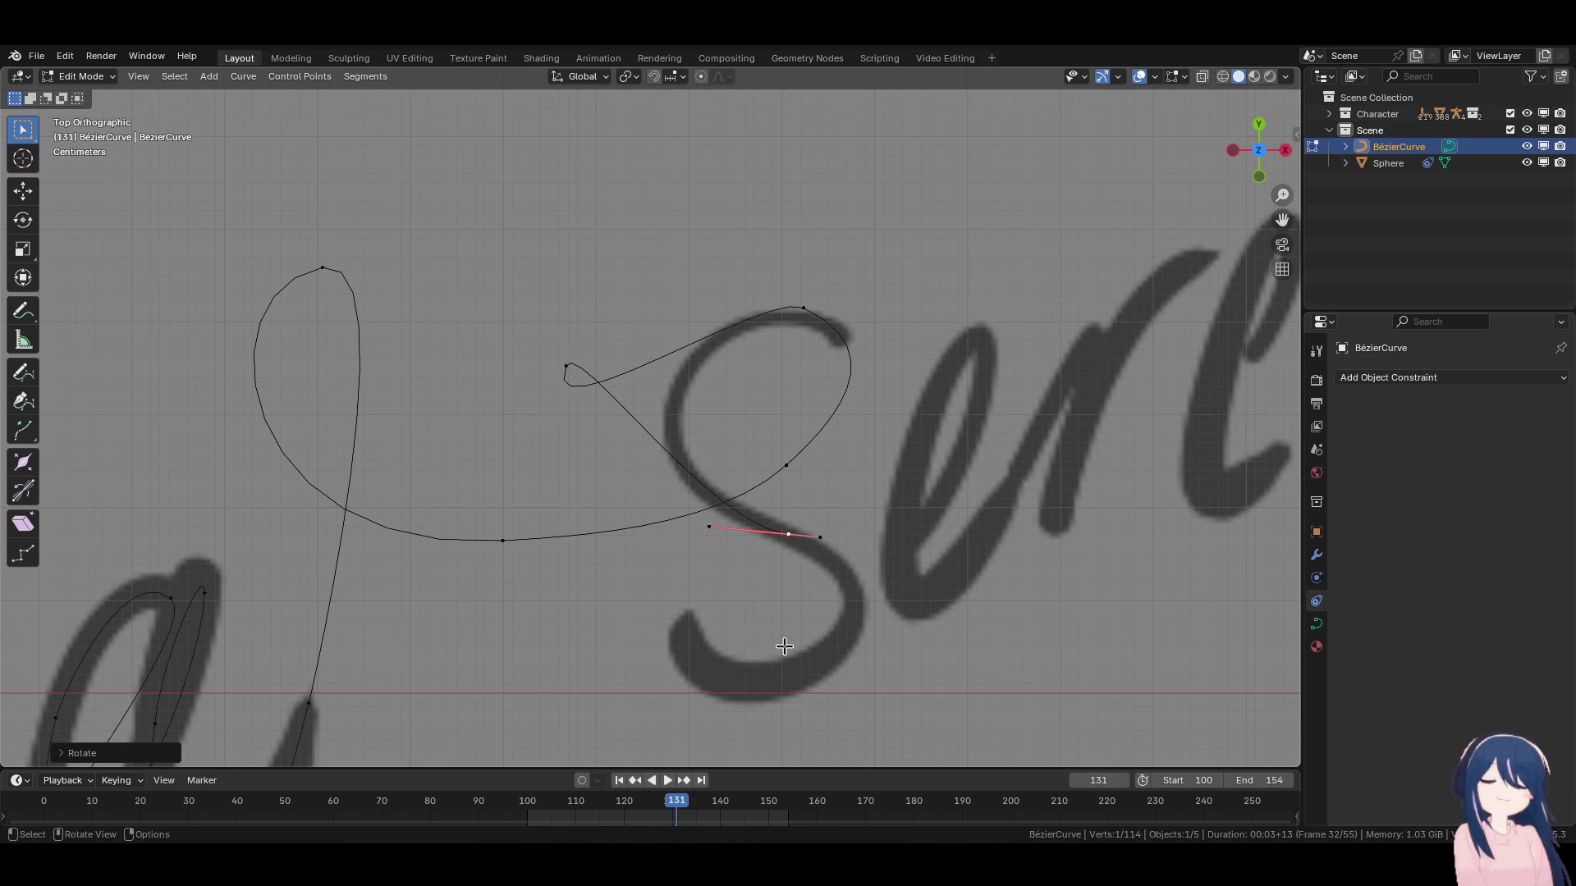
Rotate the left-side point's handles and move it onto the S's left curve.
left_click(566, 366)
key("r")
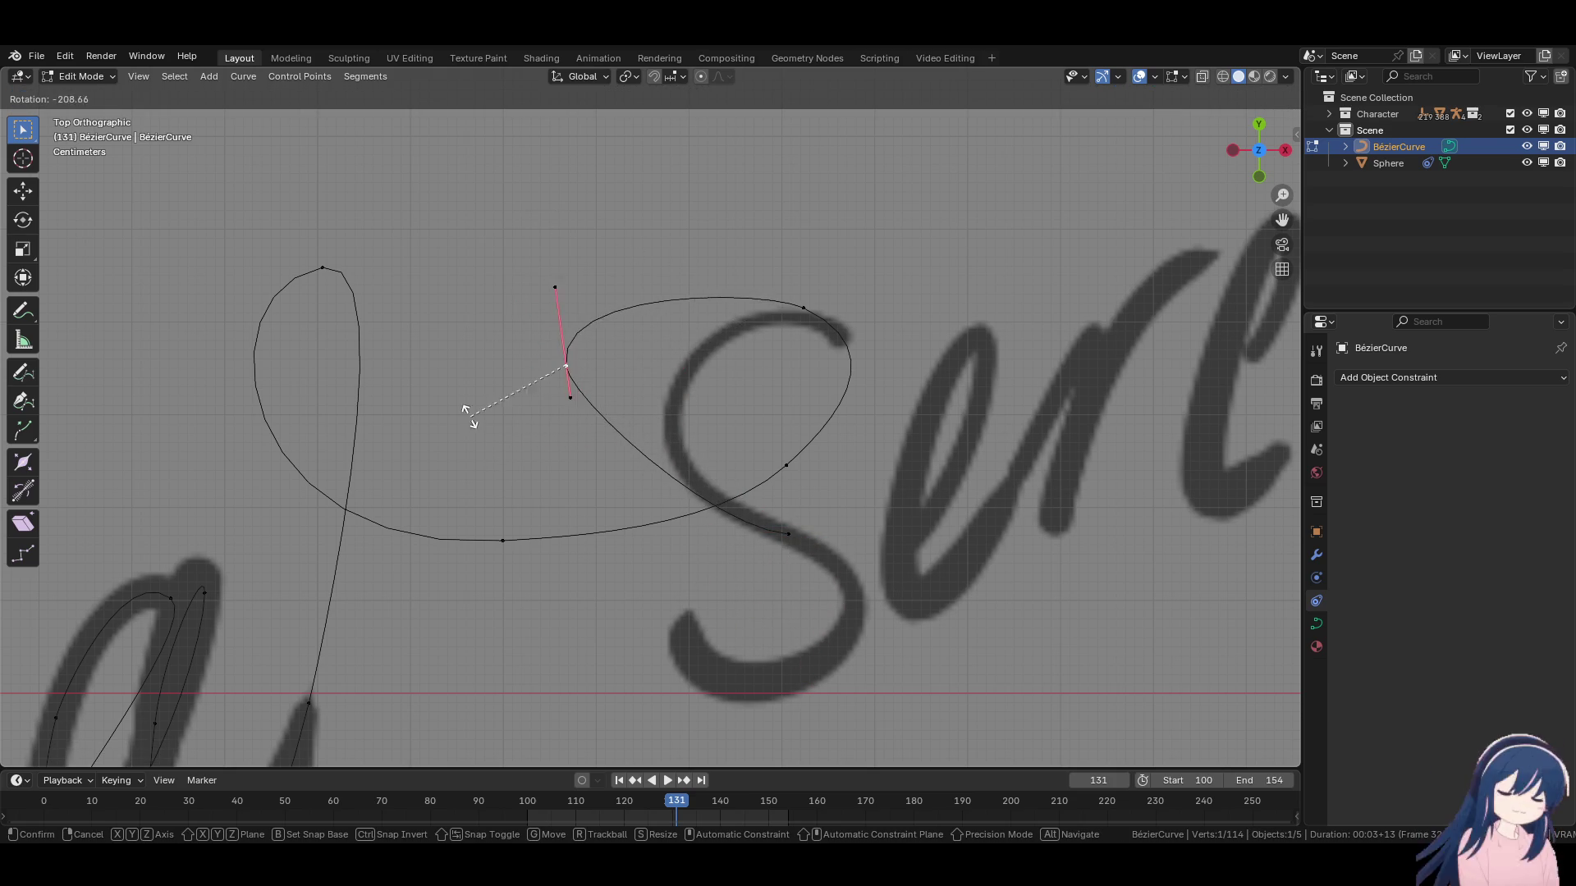
left_click(454, 366)
key("g")
left_click(673, 463)
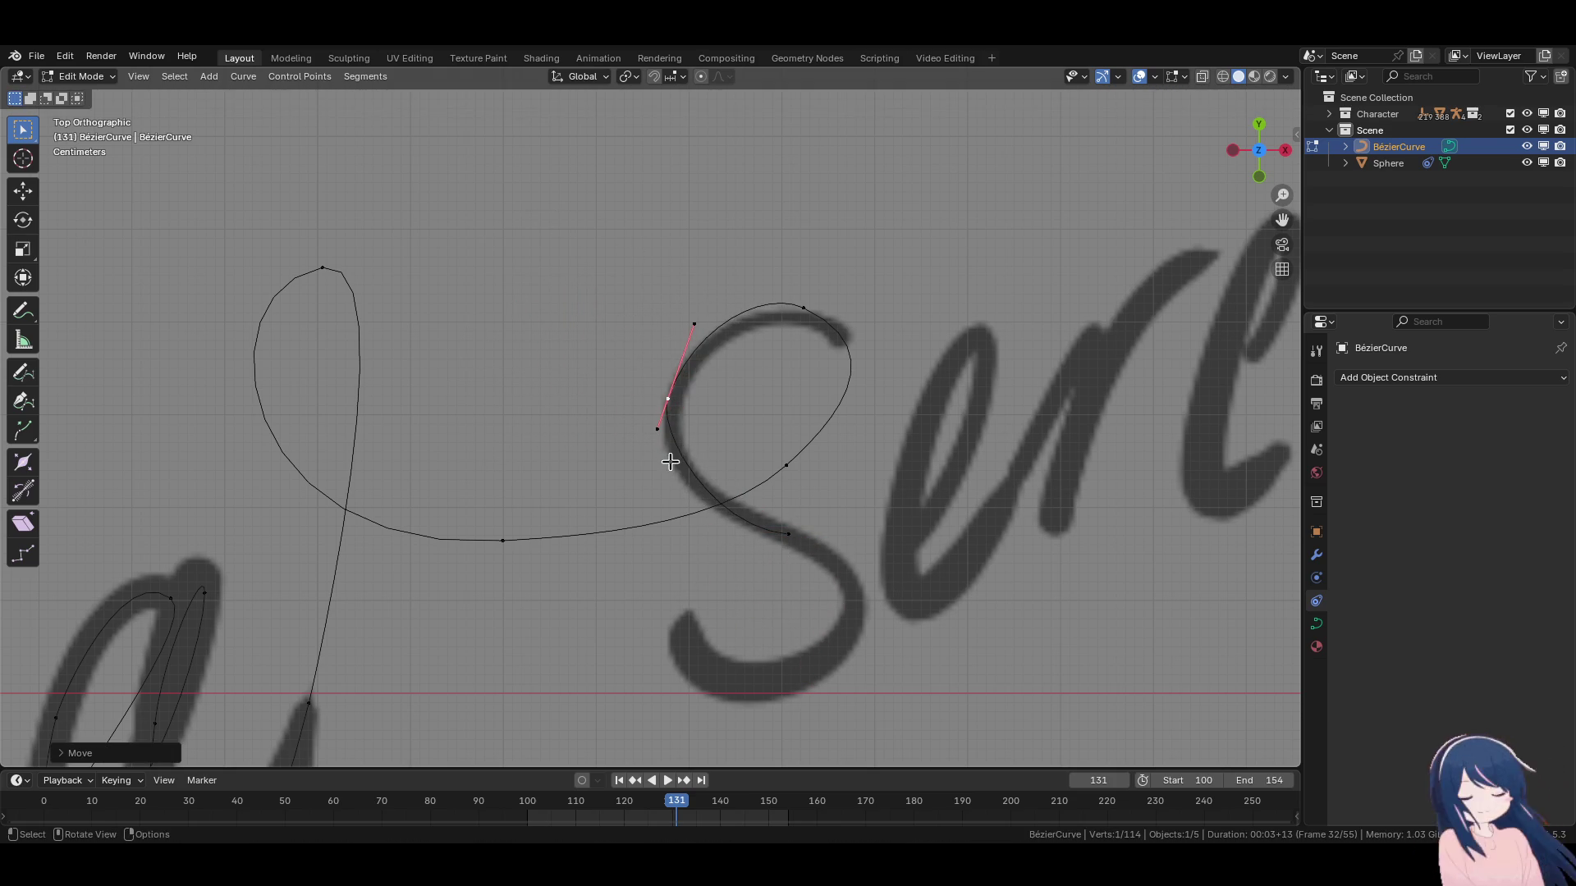
Re-angle the top point's handles and adjust its left handle to round the top arc.
left_click(802, 319)
key("r")
left_click(805, 325)
key("r")
left_click(941, 371)
left_click(763, 308)
key("g")
left_click(750, 302)
Swing the middle-stroke point's handle to follow the diagonal, then select the stroke's end.
left_click(665, 398)
left_click(787, 536)
left_click(707, 532)
key("g")
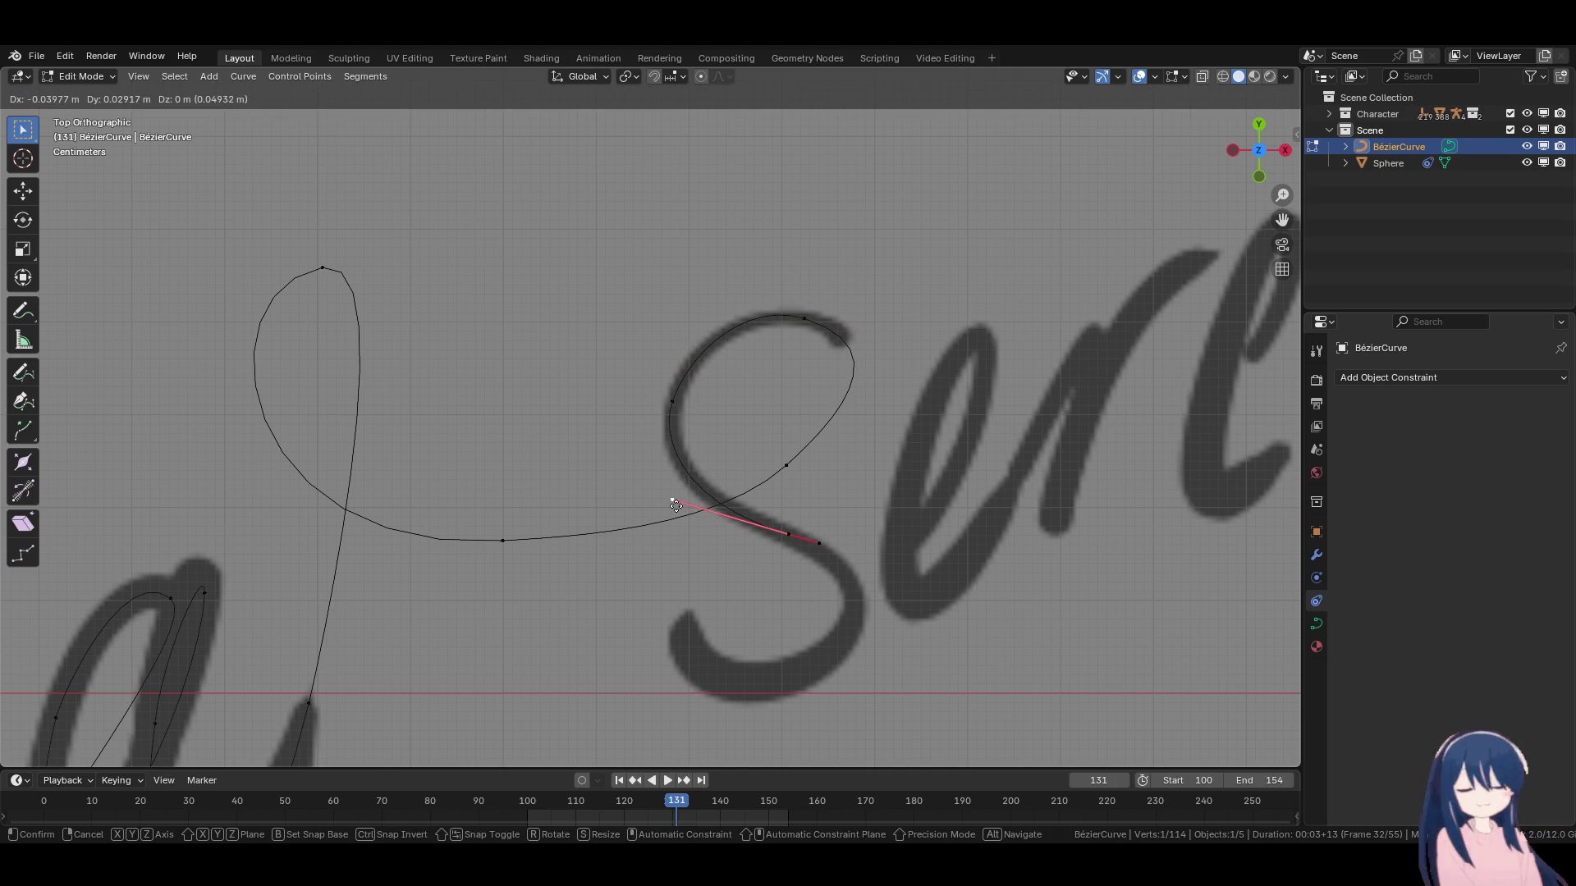
left_click(673, 501)
left_click(787, 533, "shift")
middle_click_drag(804, 564, 768, 517, "shift")
key("g")
left_click(779, 530)
Extrude a point down to the S's lower bowl and shape its handles to the curve.
key("e")
left_click(831, 646)
key("r")
left_click(790, 701)
key("g")
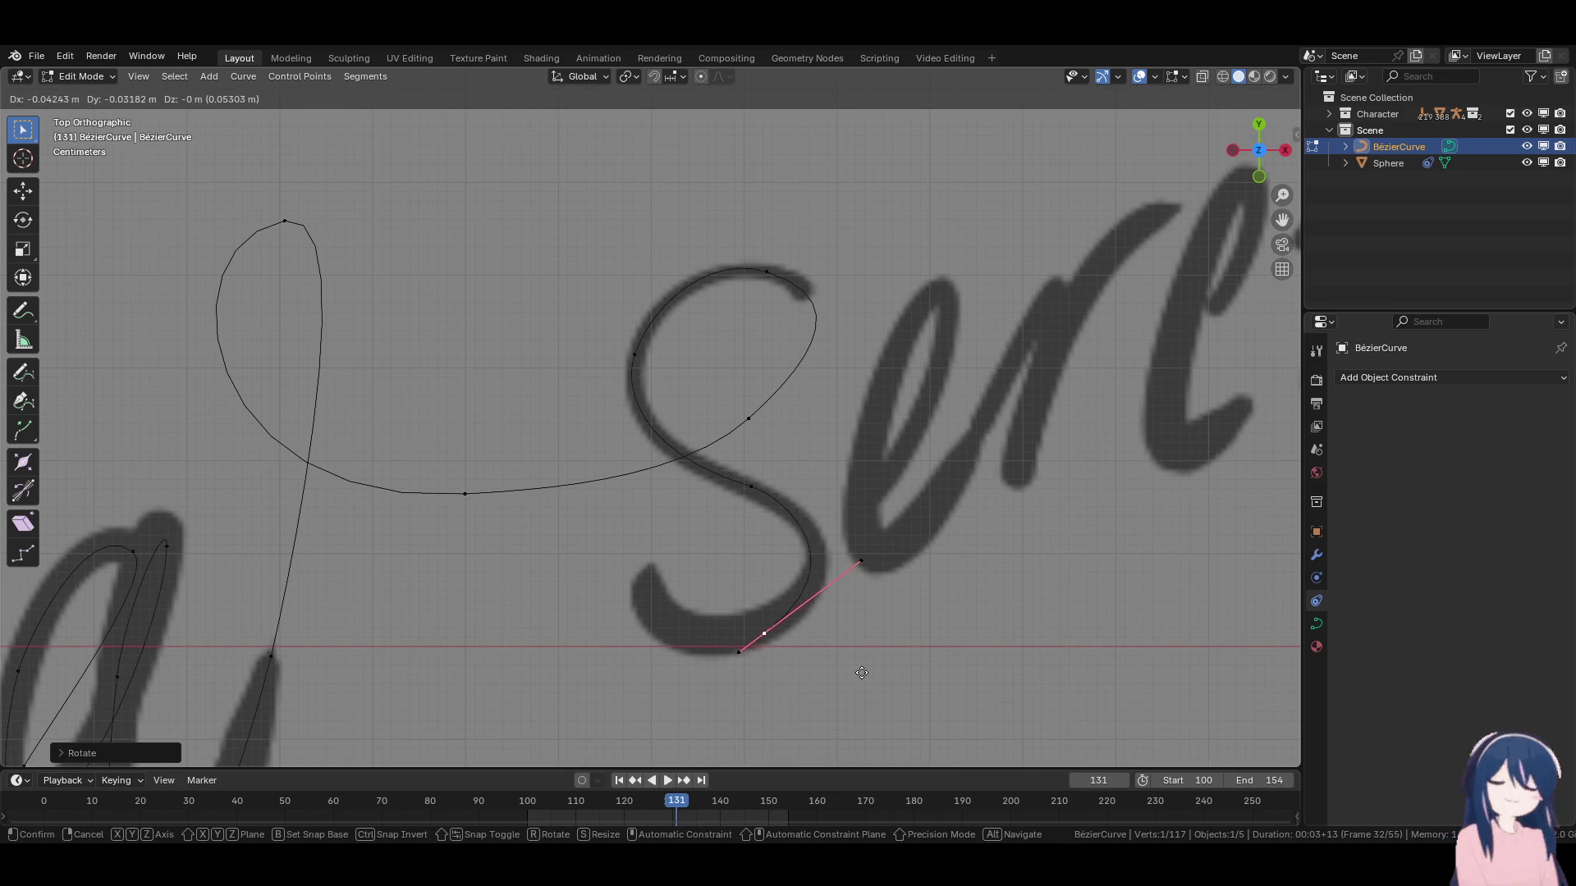
left_click(866, 671)
left_click(746, 653)
key("g")
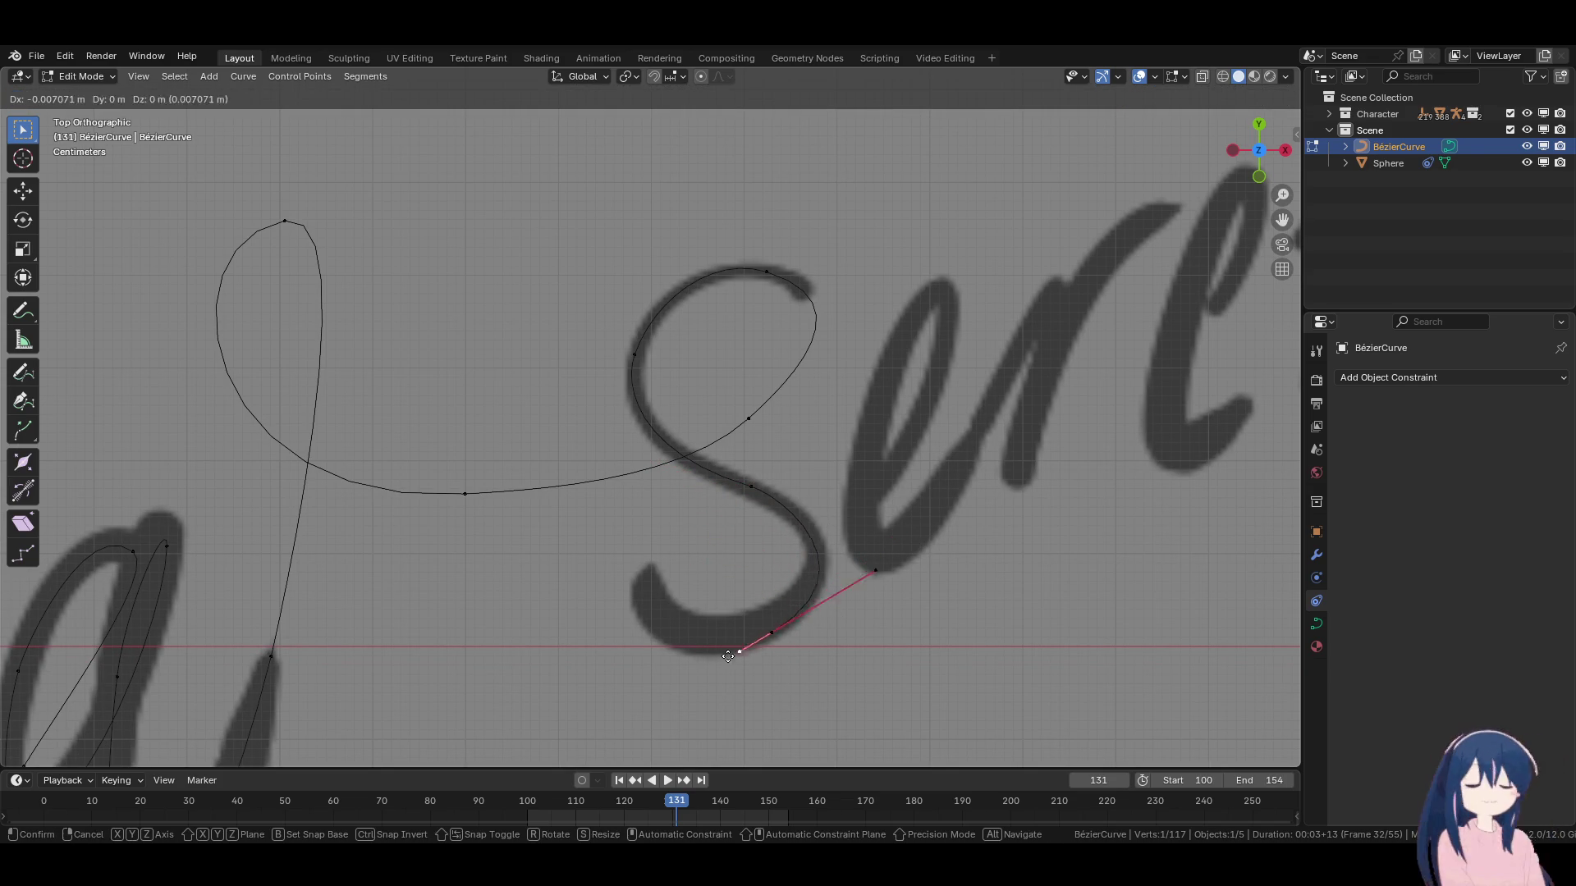
left_click(702, 672)
left_click(880, 578)
key("g")
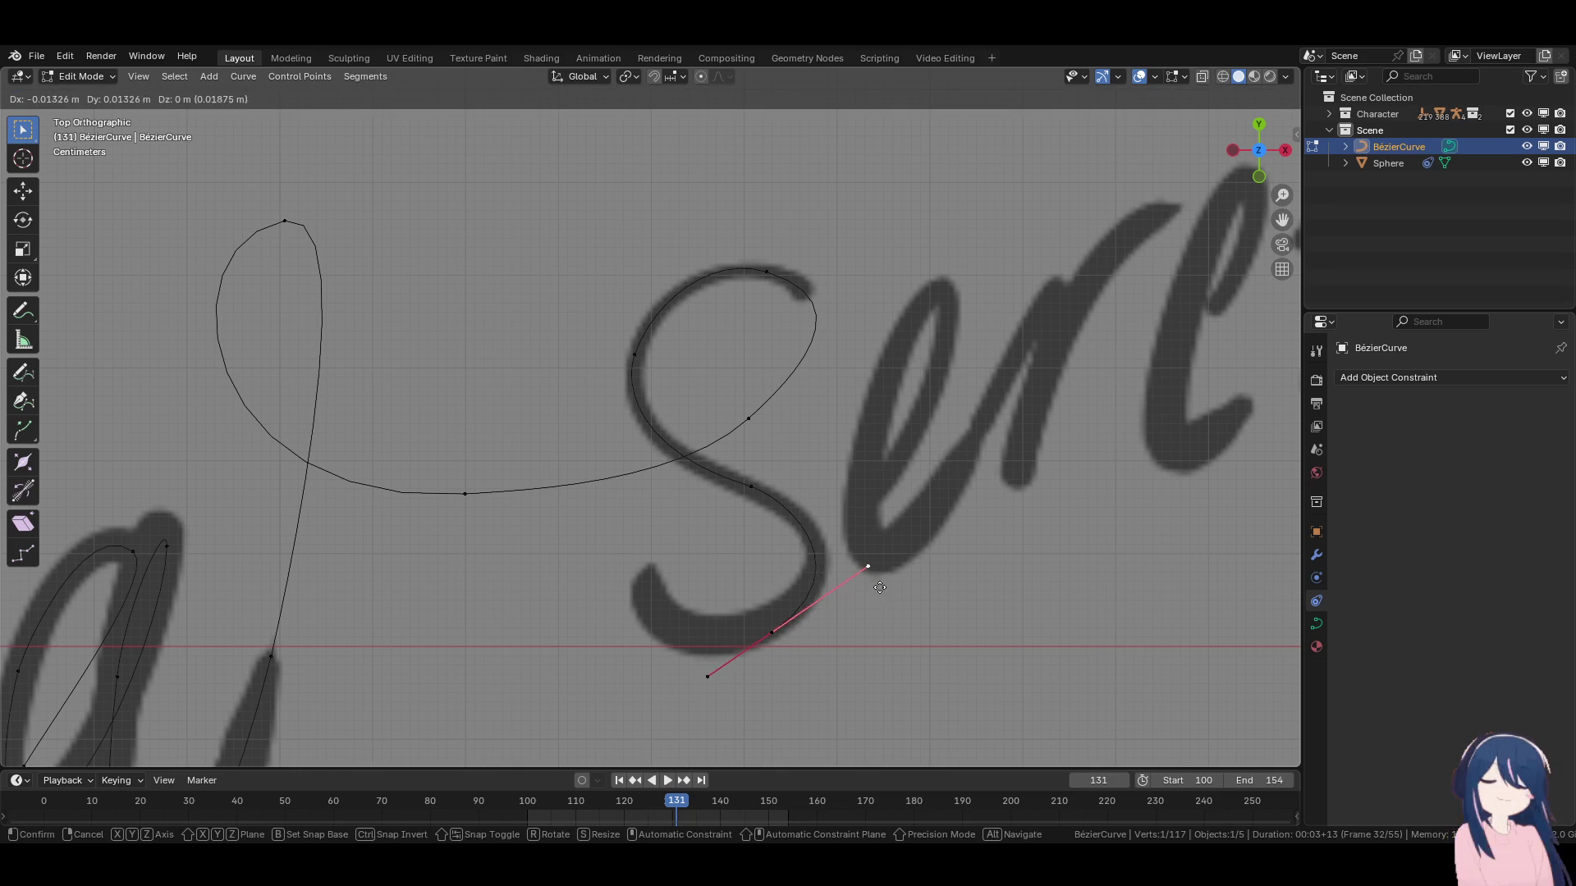
left_click(873, 566)
Nudge the bottom point and the middle point of the S slightly.
left_click(772, 632)
key("g")
left_click(774, 626)
left_click(762, 495)
key("g")
left_click(753, 508)
Extrude a tail point from the bottom, rotating and shortening its handles to fit.
left_click(776, 644)
key("e")
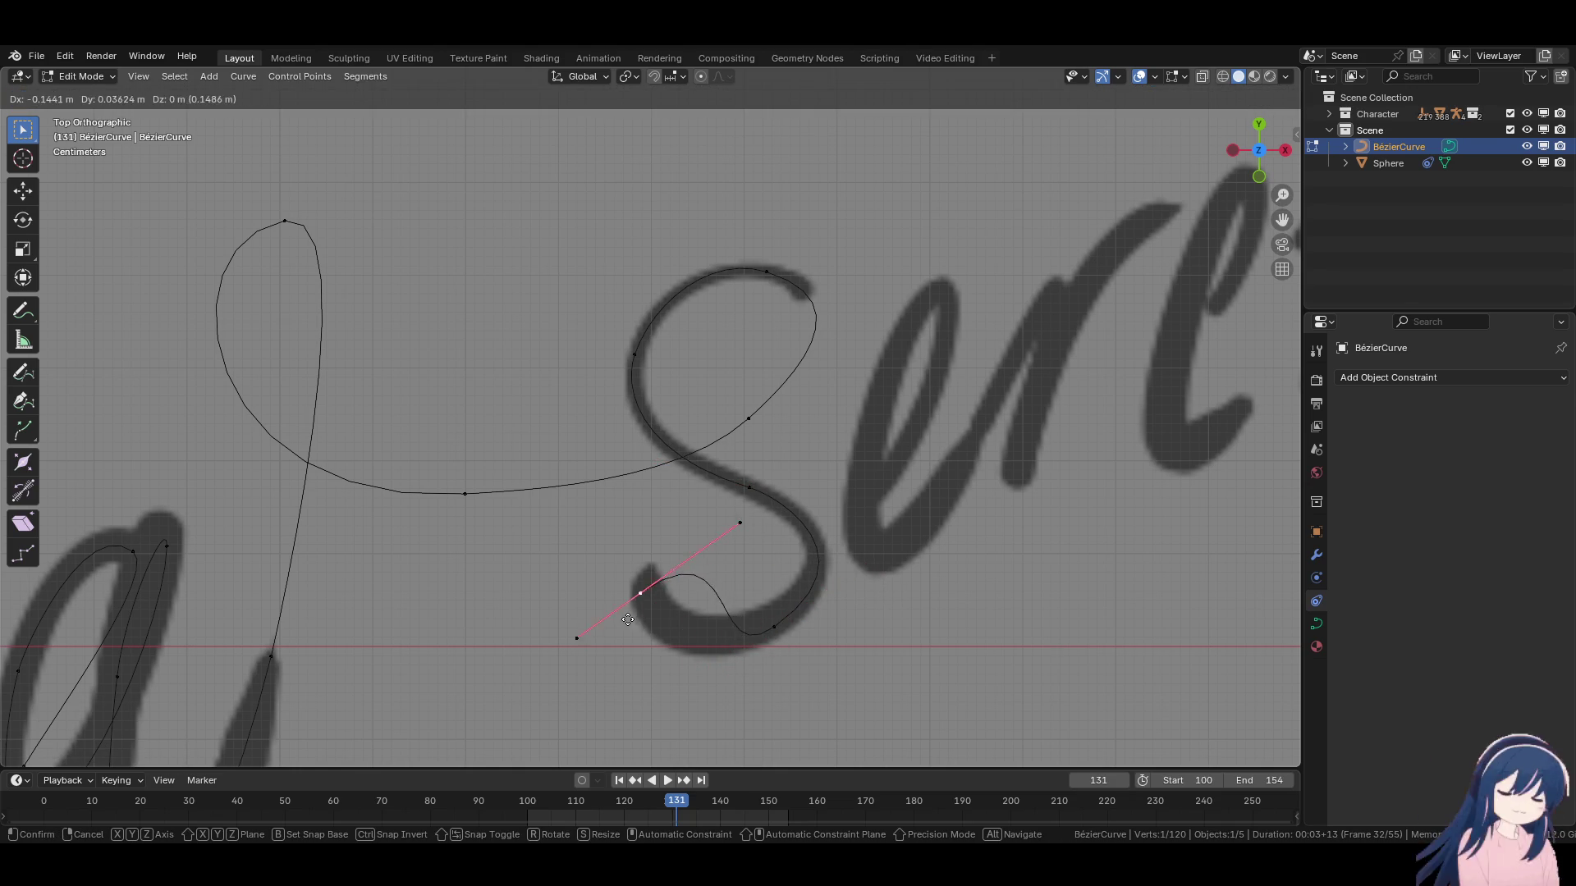
left_click(647, 592)
key("r")
left_click(562, 662)
key("g")
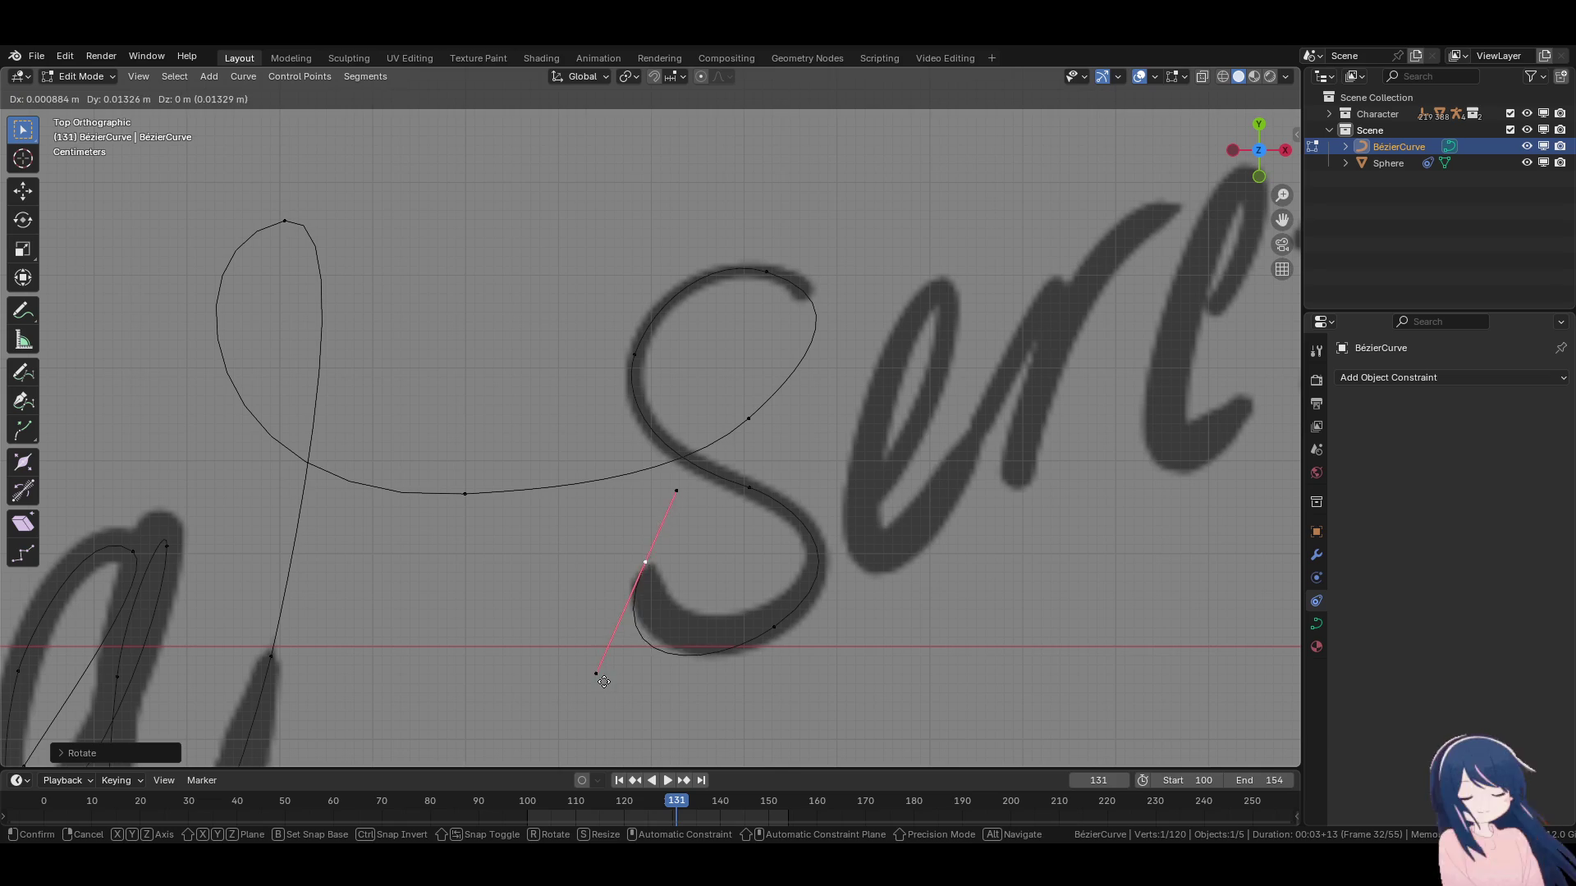
left_click(620, 652)
key("s")
left_click(756, 623)
key("g")
left_click(790, 640)
Rotate and shorten the bottom point's handles, then nudge the tail point.
left_click(774, 627)
key("r")
left_click(880, 640)
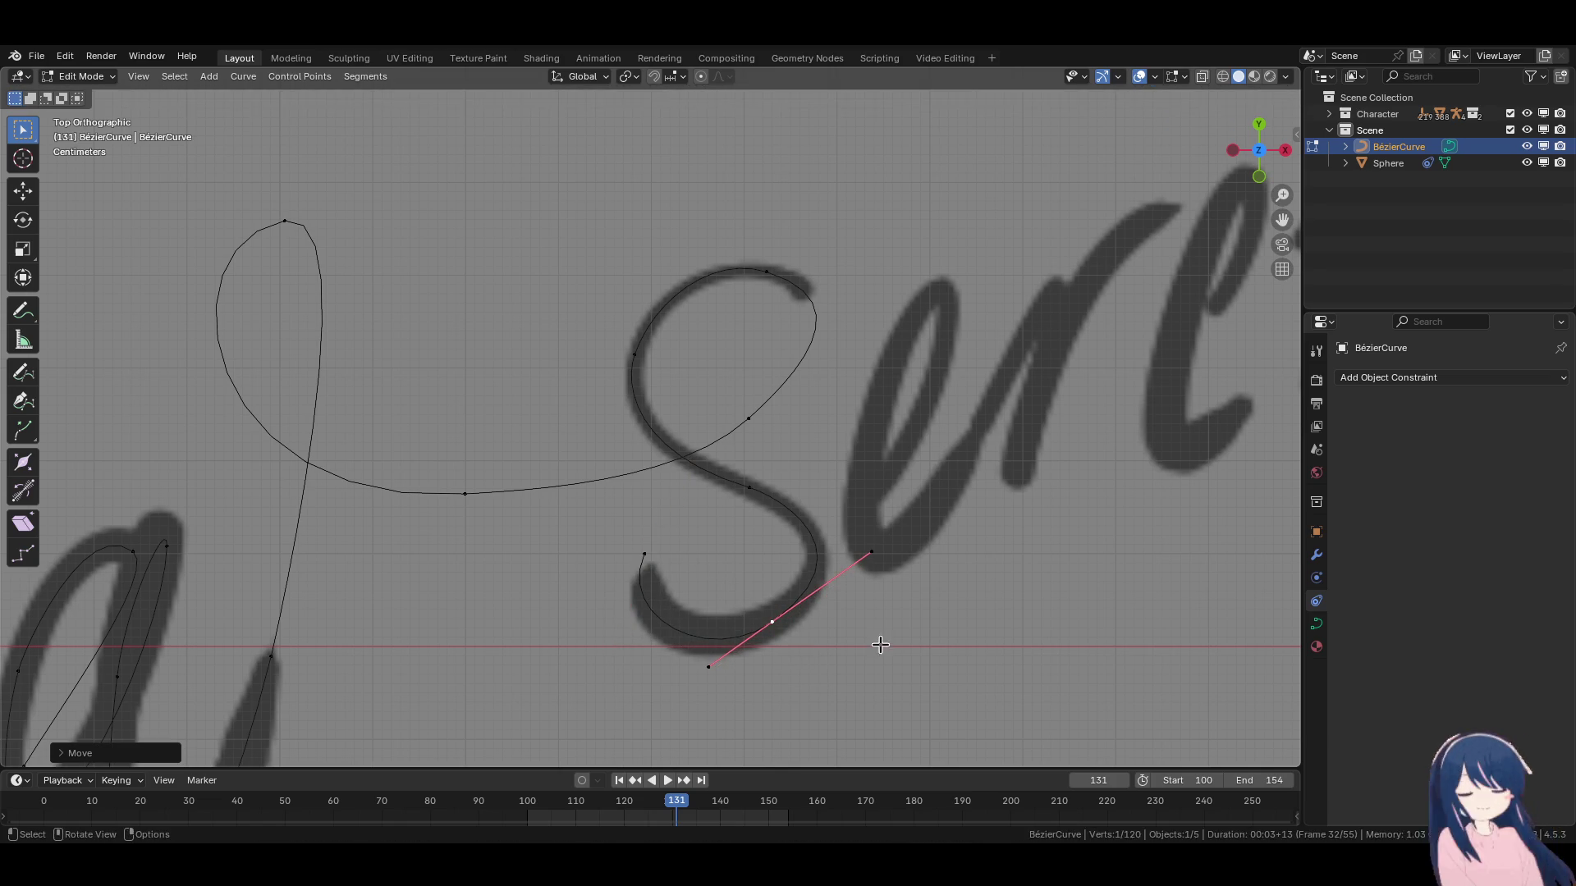
key("s")
left_click(879, 651)
left_click(645, 558)
key("g")
left_click(649, 589)
Move the S's top point to reshape its top loop, then clear the selection.
left_click(869, 655)
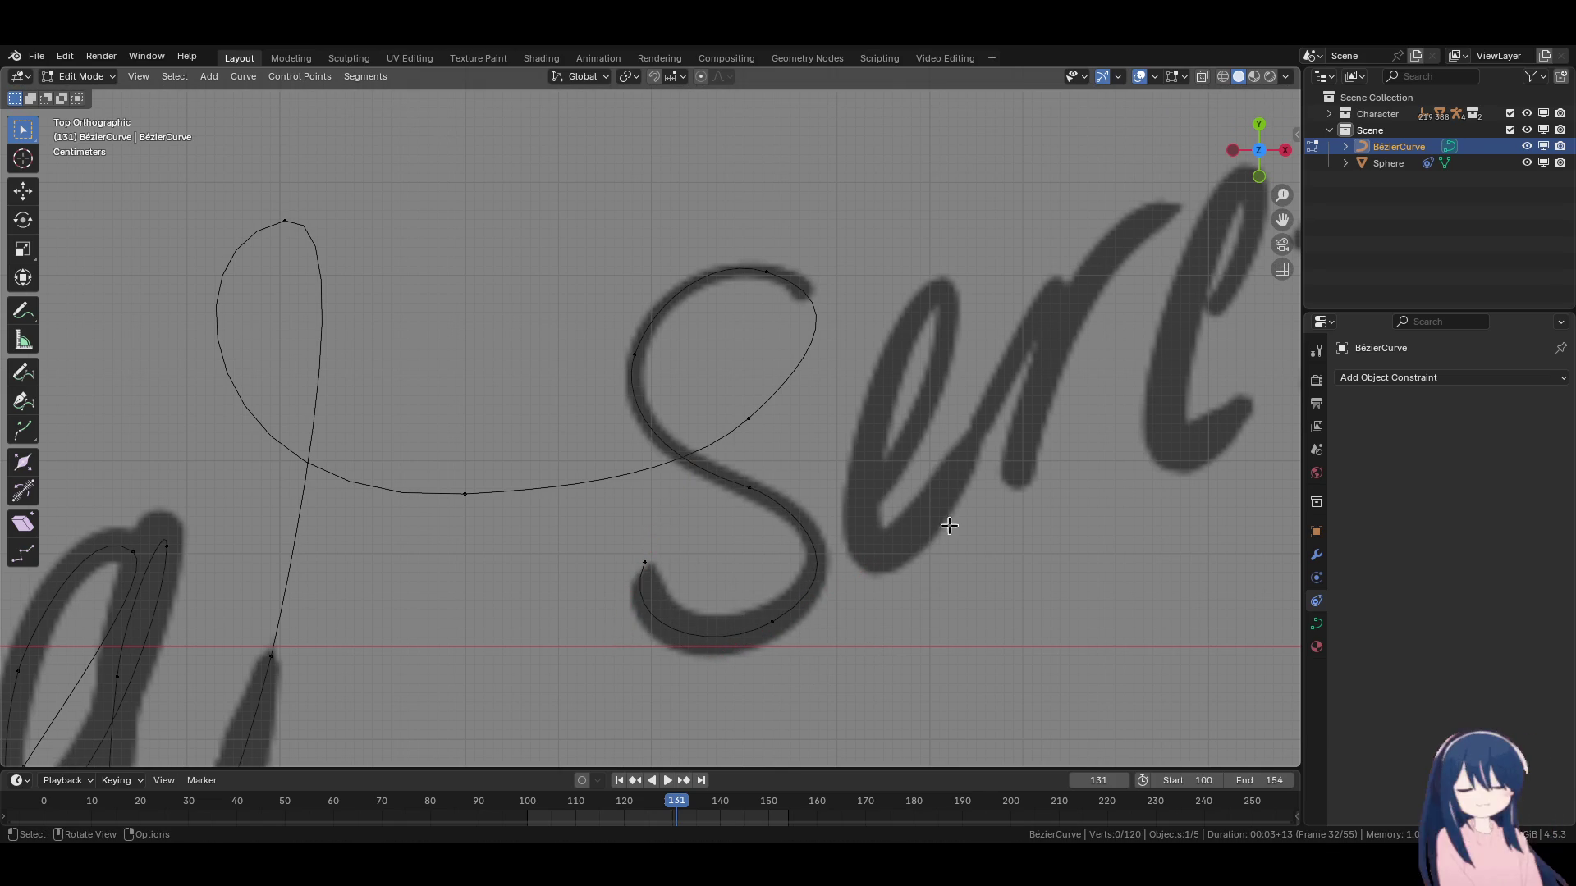
left_click(788, 283)
key("g")
left_click(835, 325)
left_click(631, 354)
left_click(714, 377)
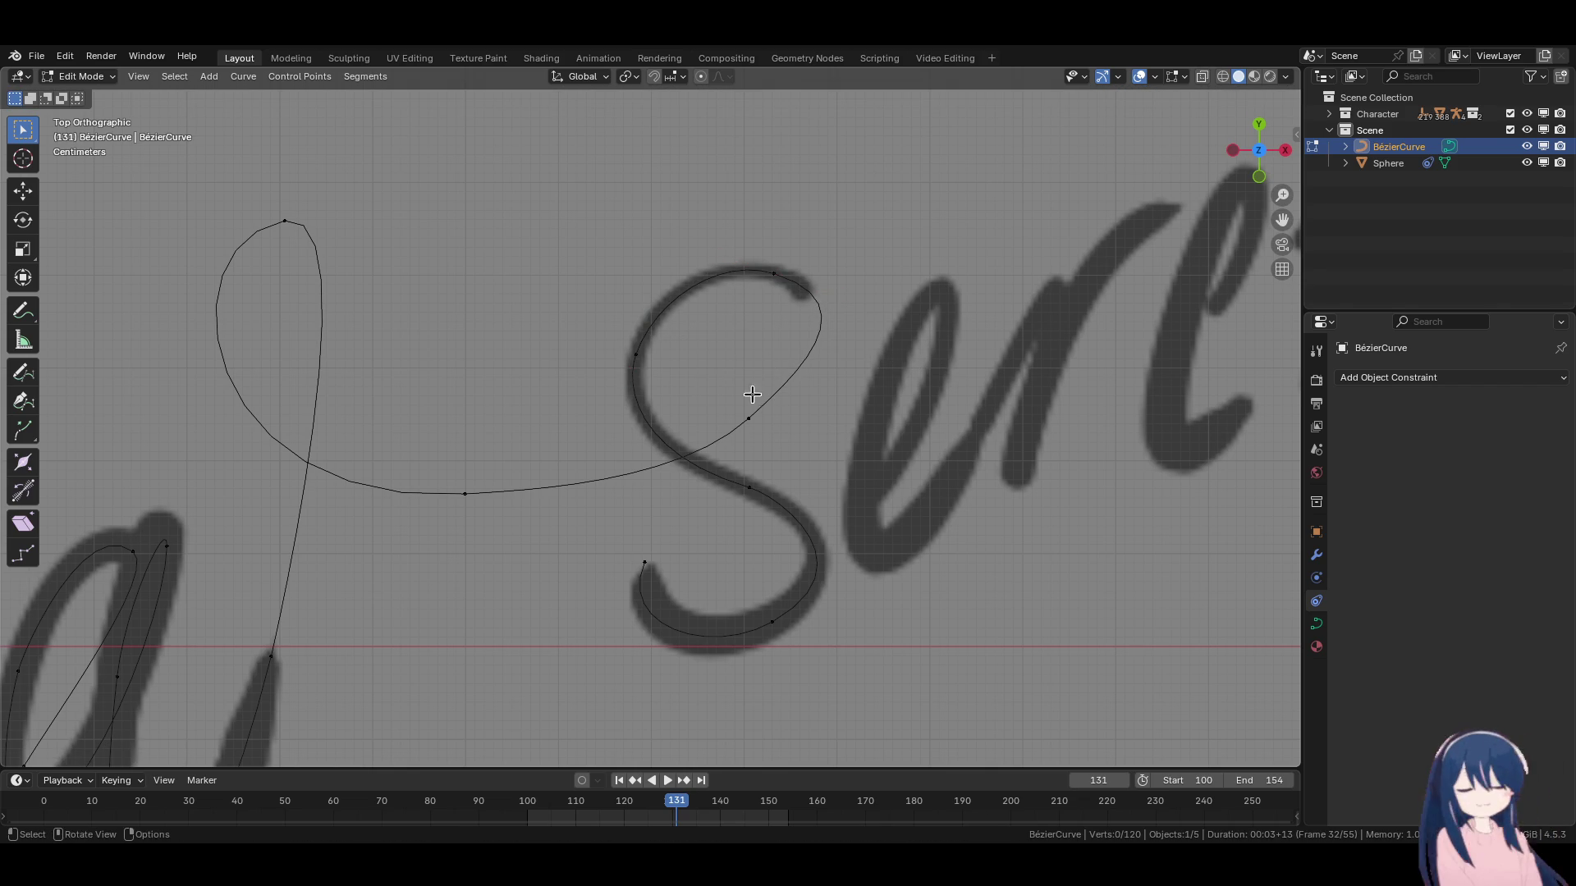
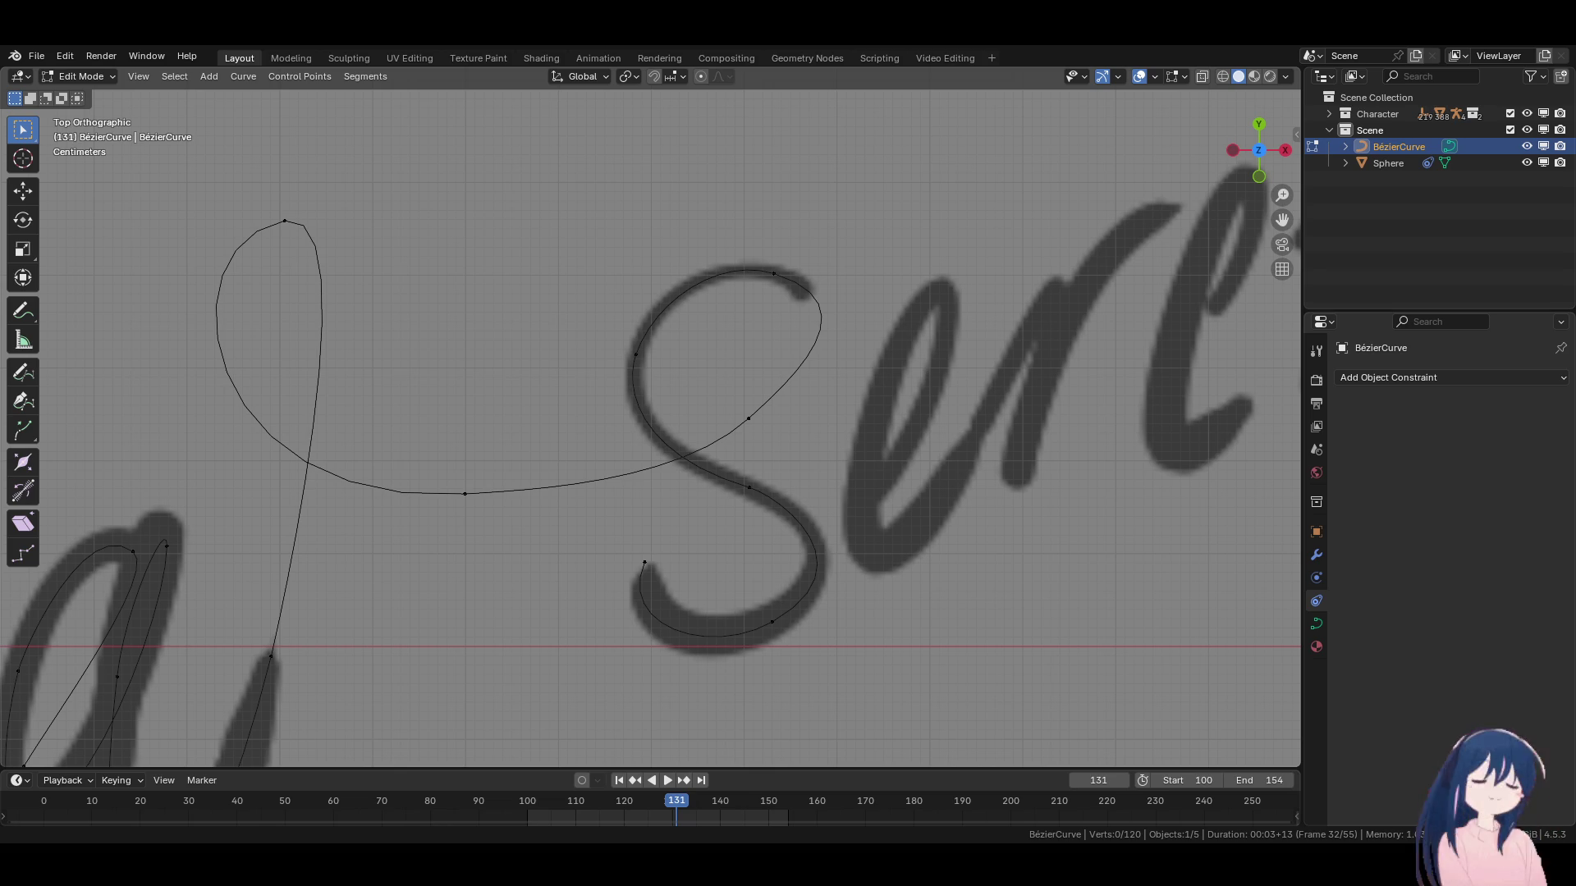
From the S's bottom end, add a new curve point angled toward the e.
left_click(644, 563)
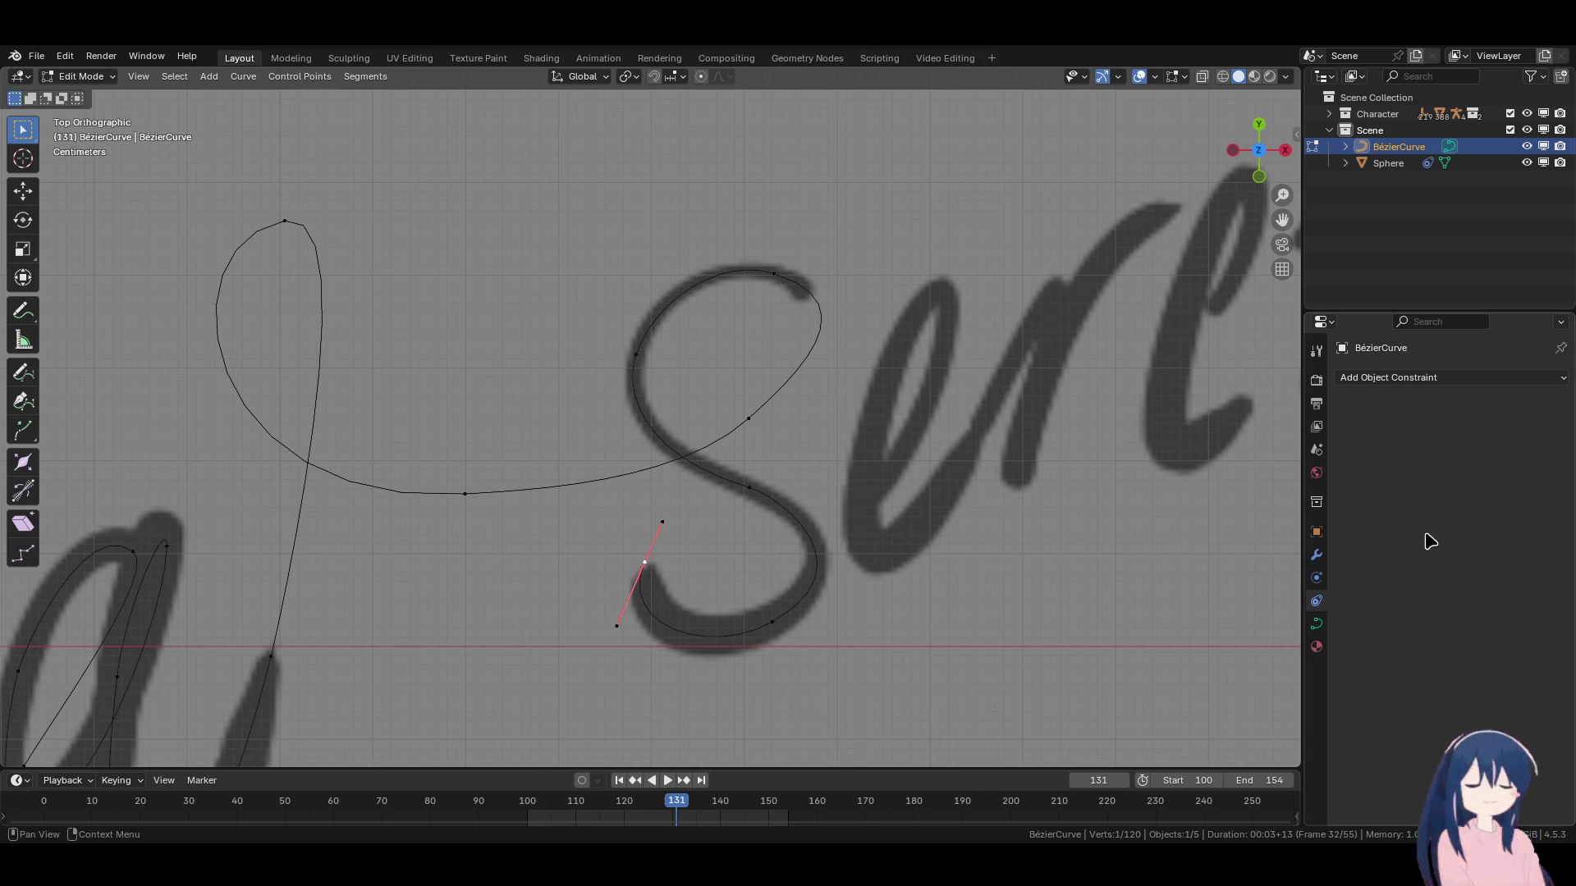
middle_click_drag(627, 572, 607, 569, "shift")
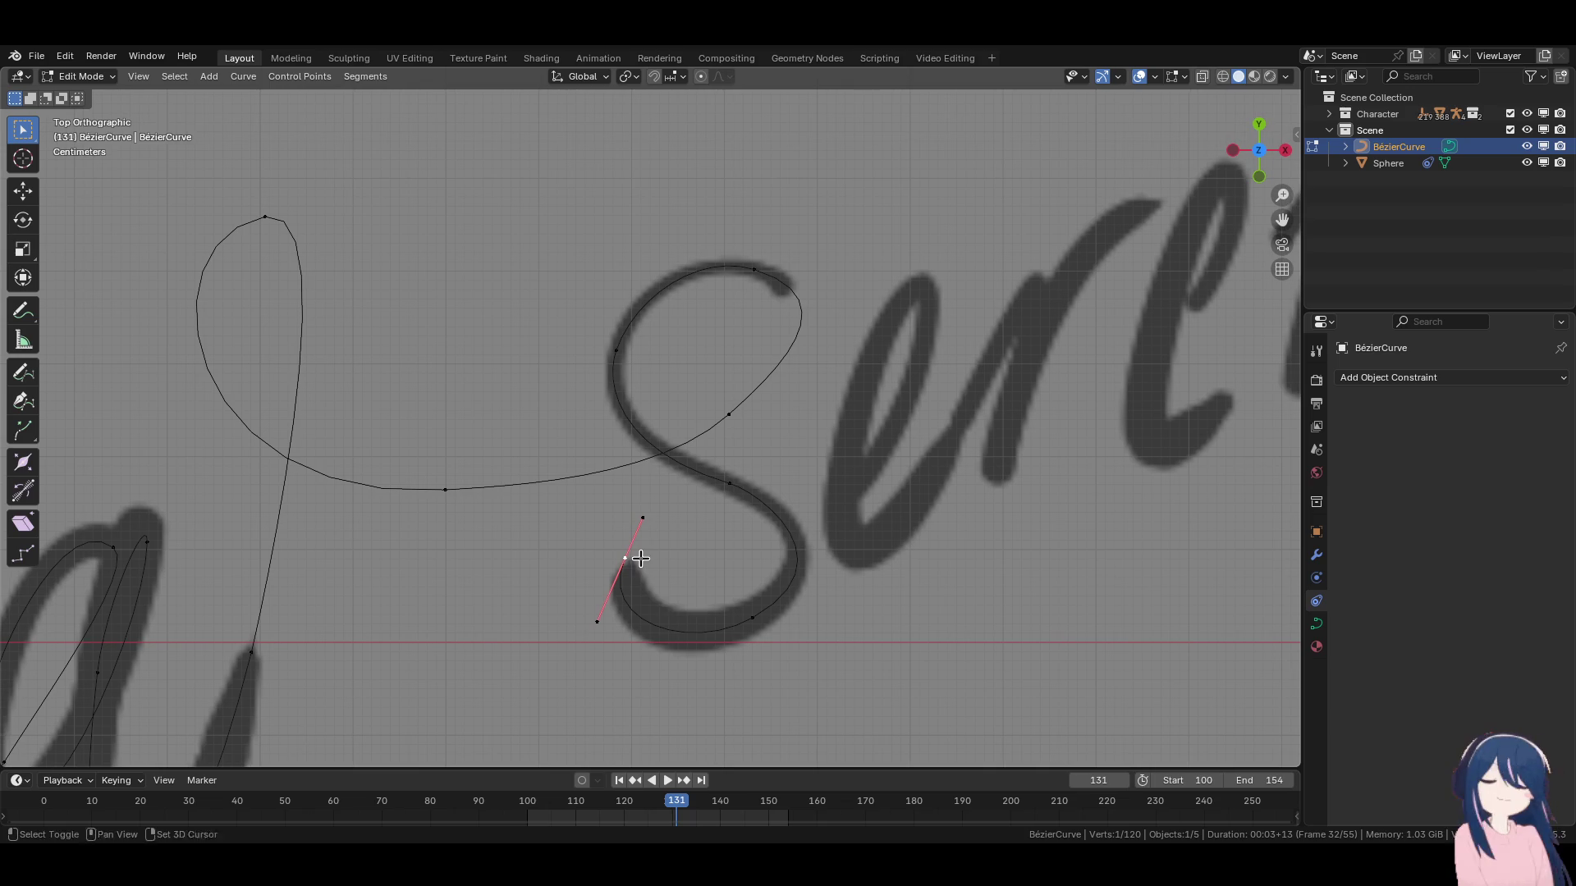
key("g")
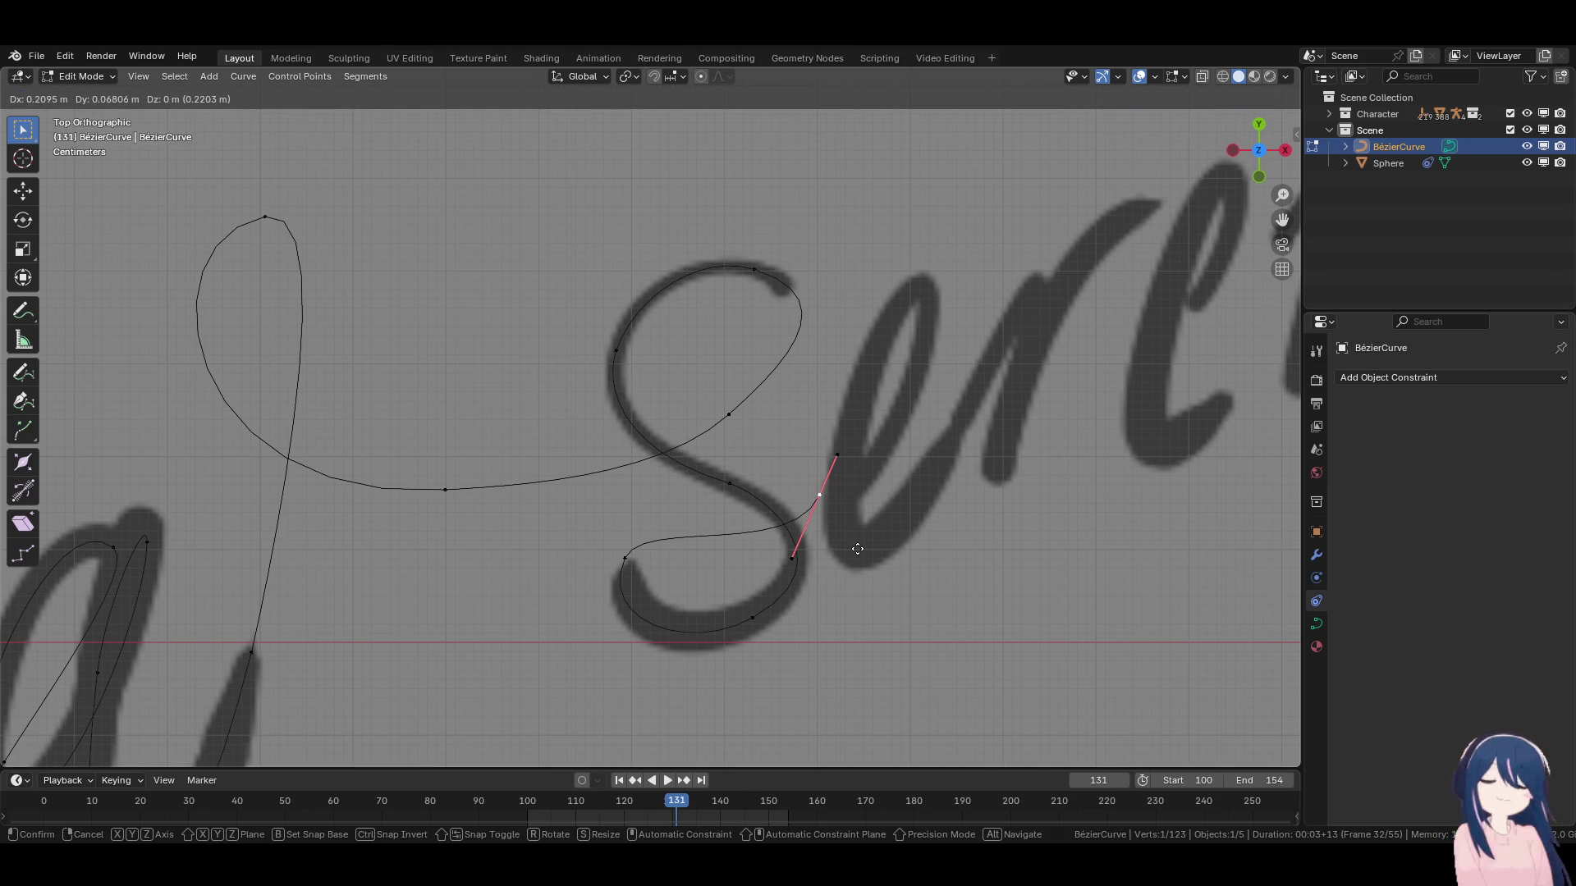
left_click(901, 517)
key("r")
left_click(890, 566)
key("g")
middle_click_drag(788, 582, 714, 598, "alt+shift")
left_click(732, 574)
Add a point at the top of the e's loop, adjusting its handle's angle and length.
key("e")
left_click(832, 418)
key("r")
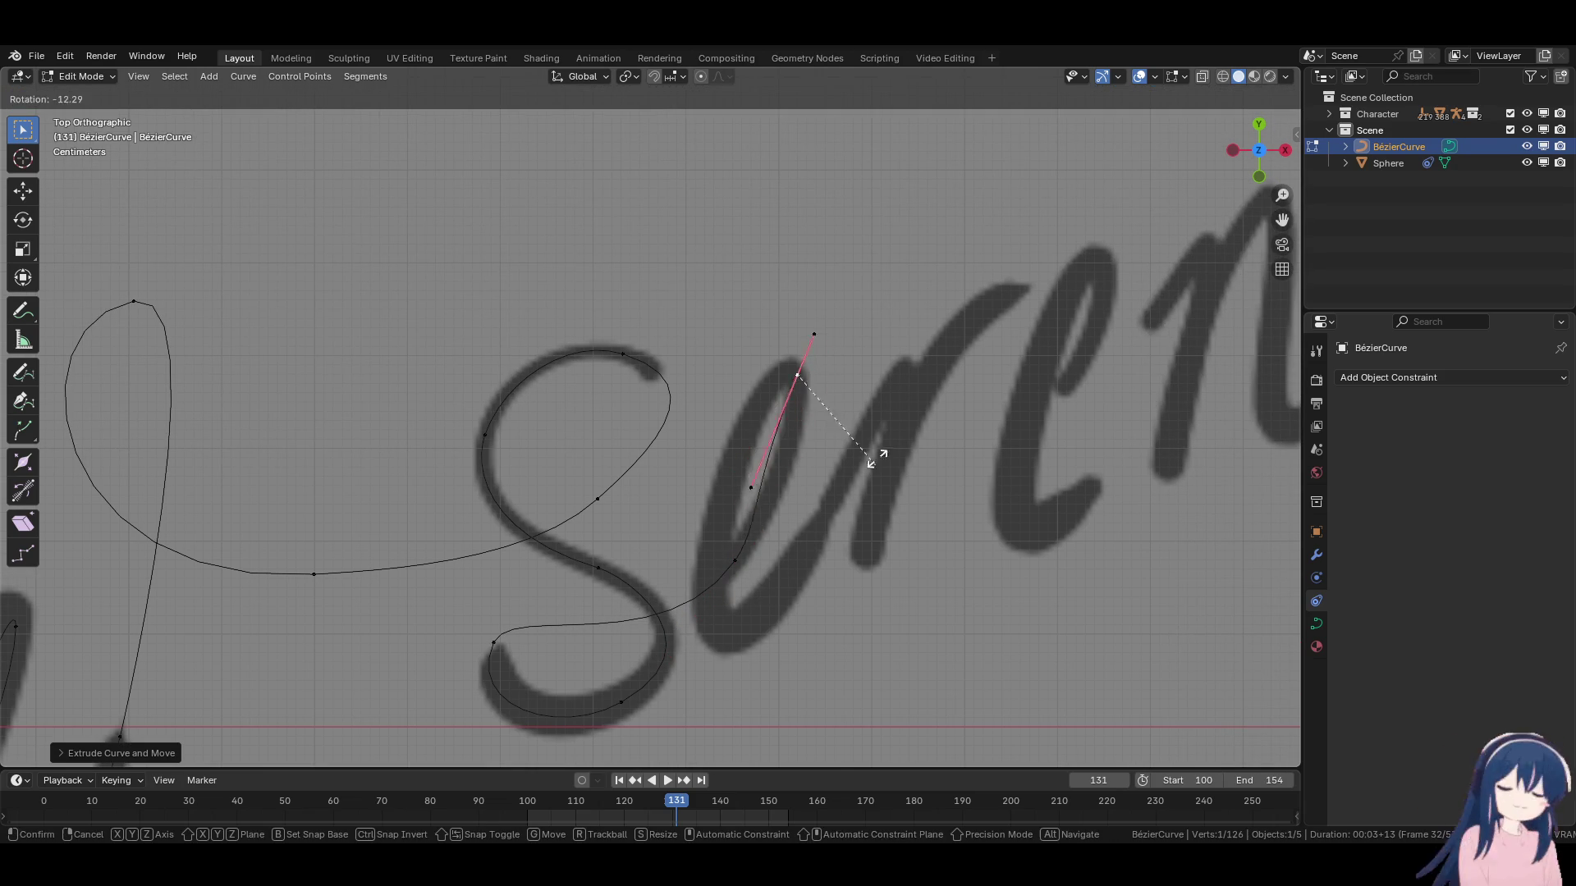
left_click(875, 359)
key("s")
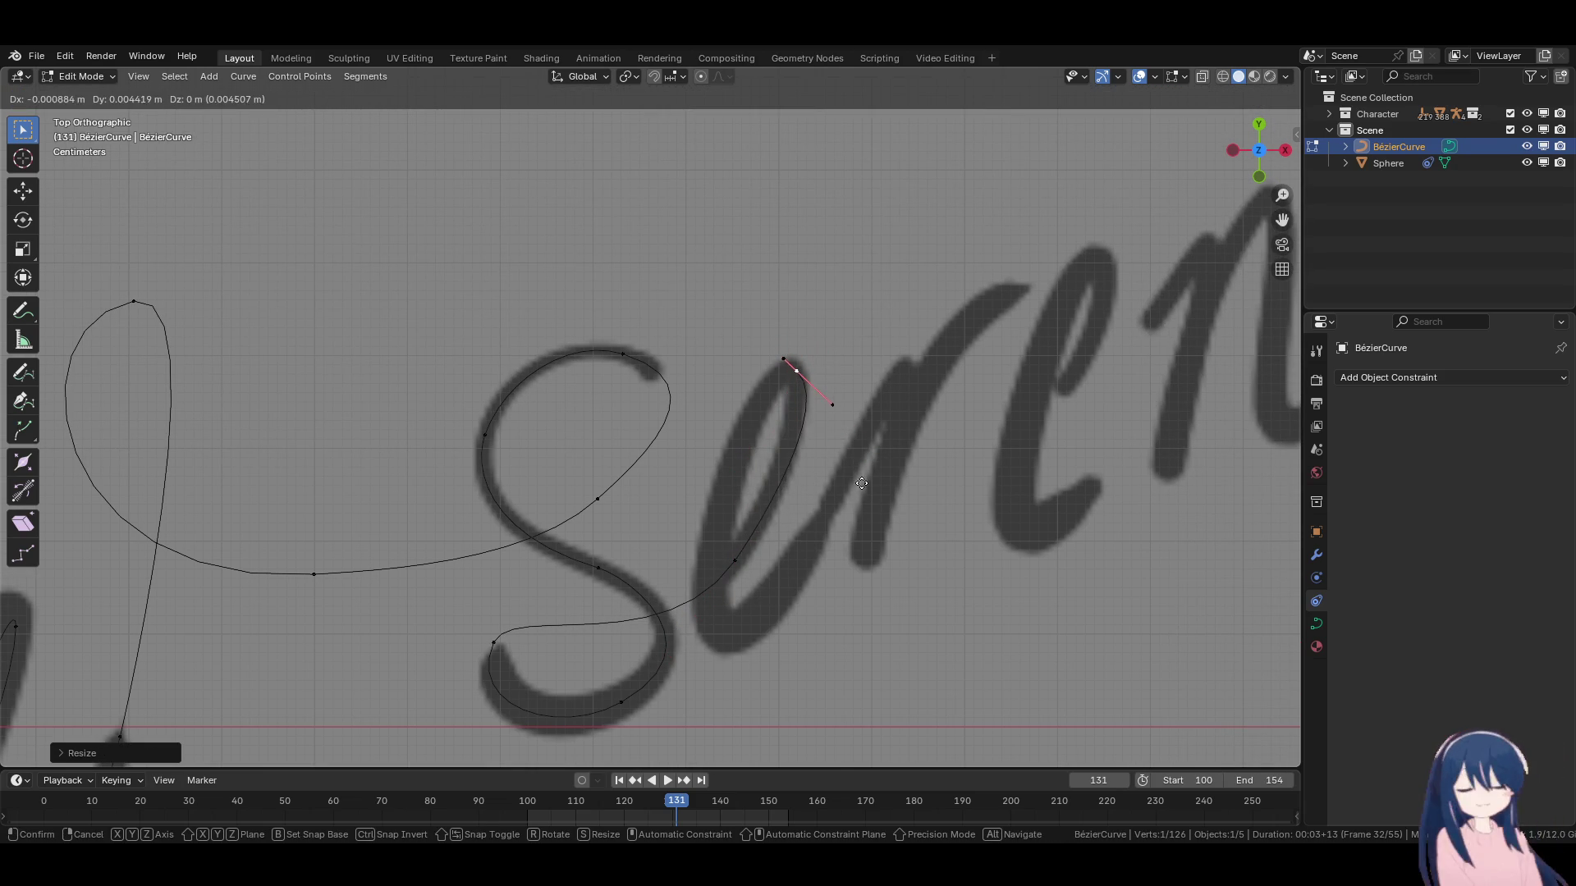
left_click(790, 374)
key("g")
left_click(886, 518)
key("g")
left_click(884, 510)
key("r")
left_click(789, 373)
Place a new point near the base of the e with a vertical handle.
key("e")
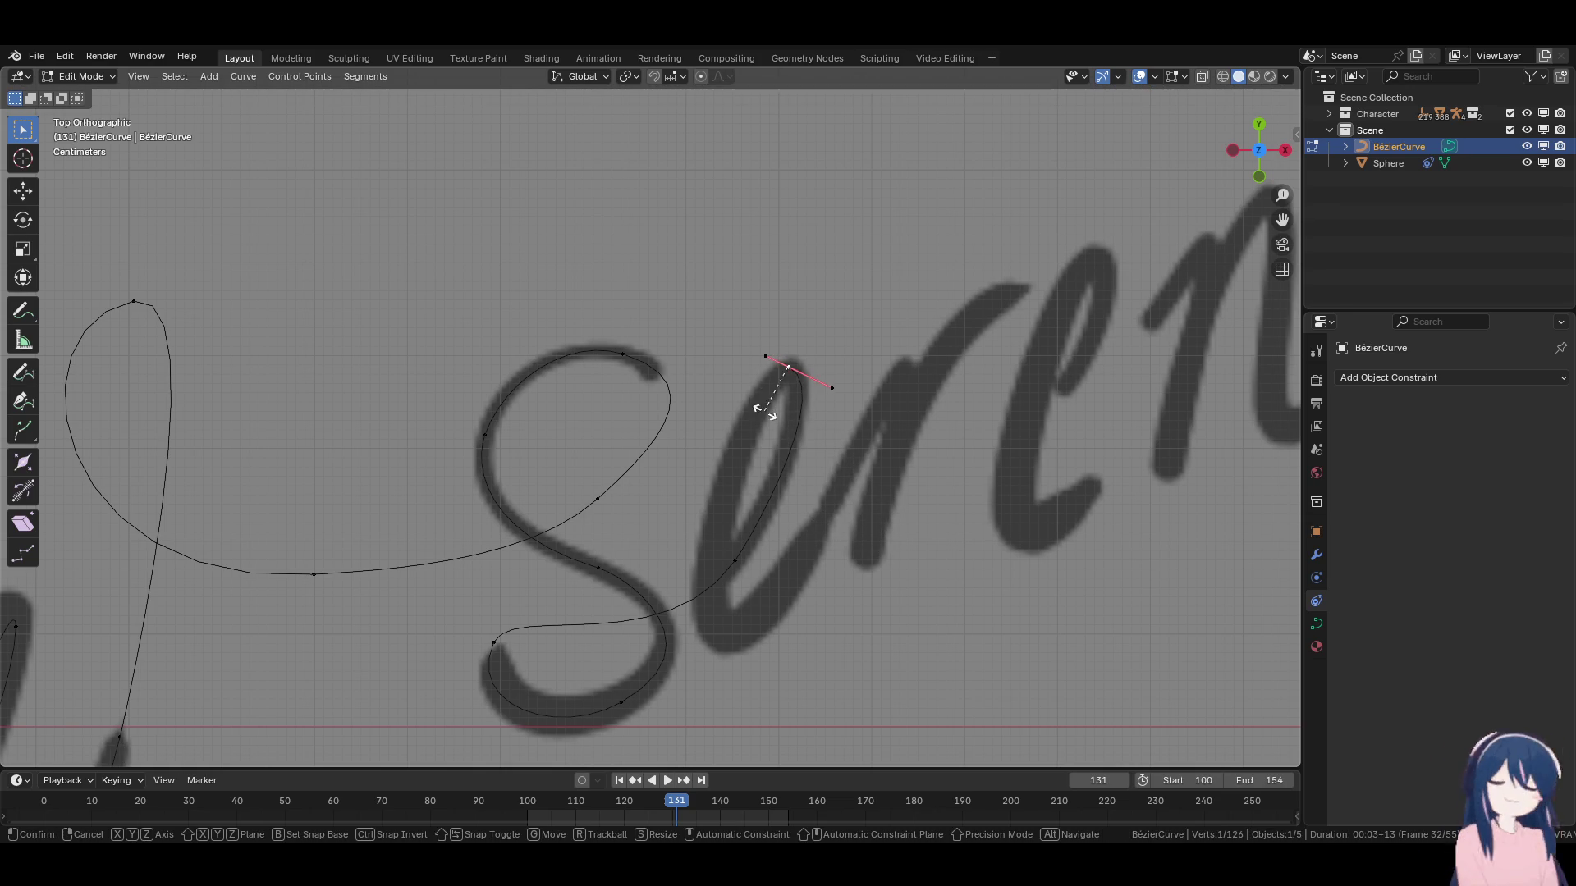
right_click(704, 601)
key("g")
left_click(706, 601)
key("r")
left_click(662, 307)
Lower that point along the e's stroke and lengthen its handle to follow the curve.
key("g")
left_click(731, 458)
key("r")
left_click(816, 476)
key("s")
left_click(841, 534)
key("g")
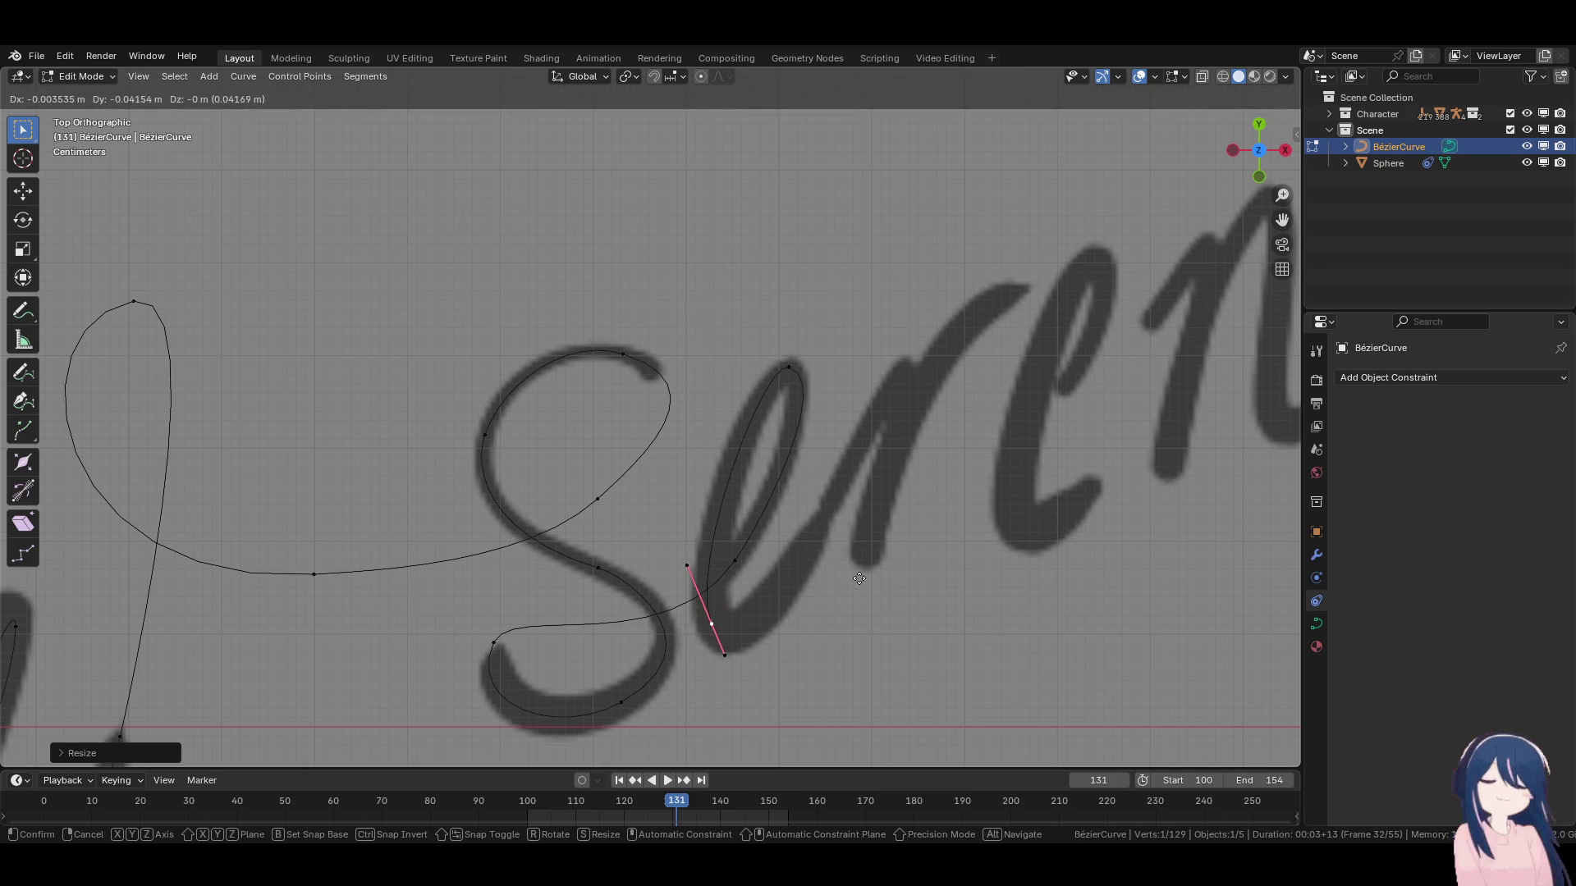
left_click(854, 599)
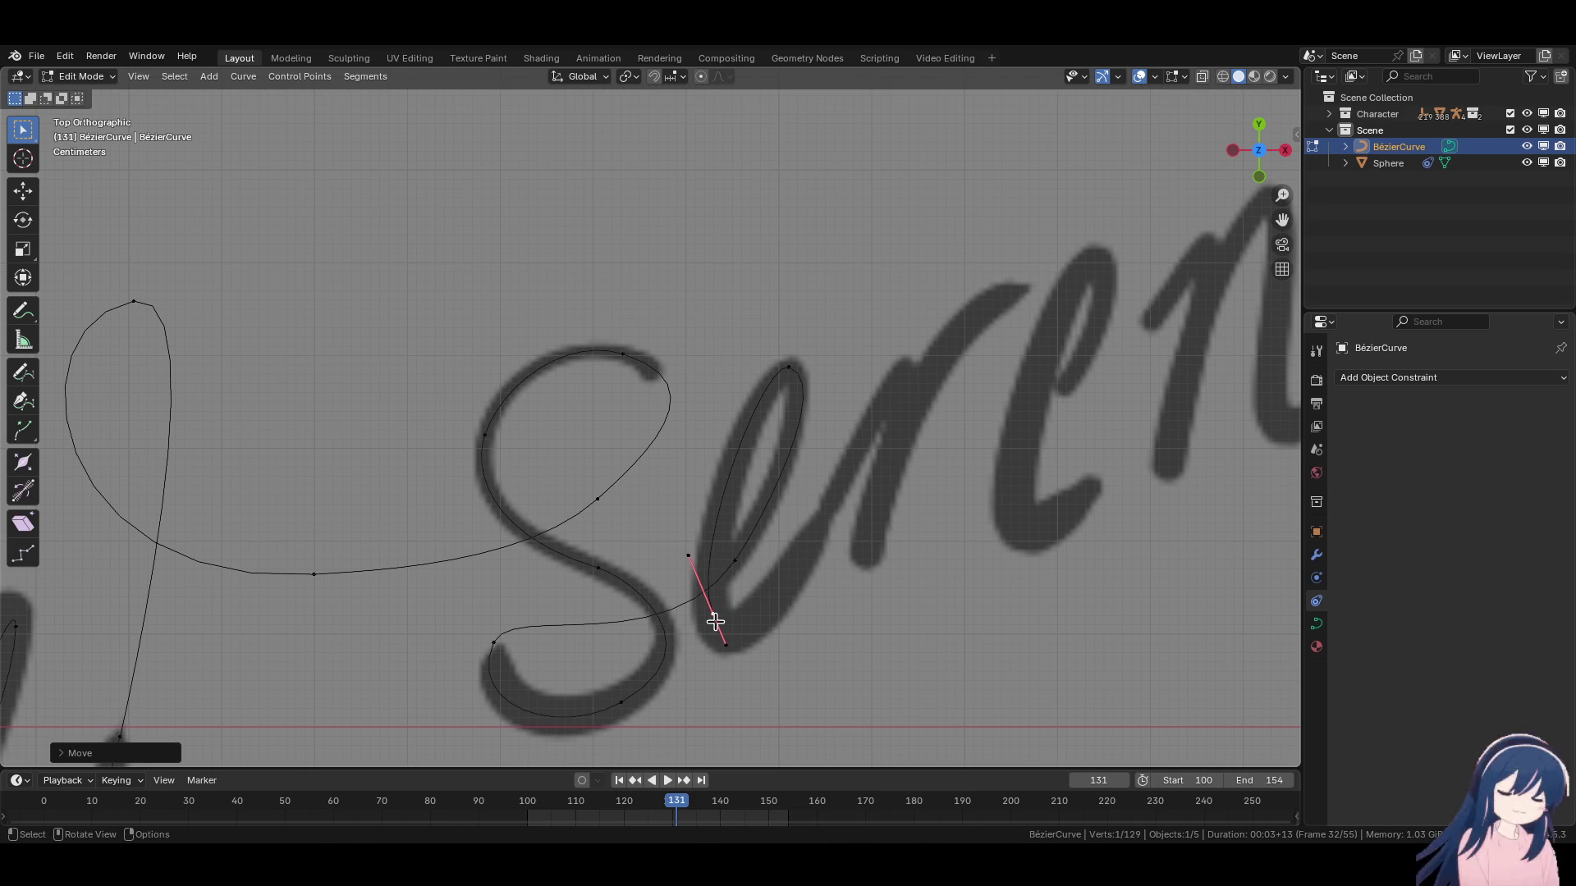
Shift the end point right and realign its handle with the e's stroke.
key("g")
left_click(820, 627)
key("r")
left_click(800, 359)
key("g")
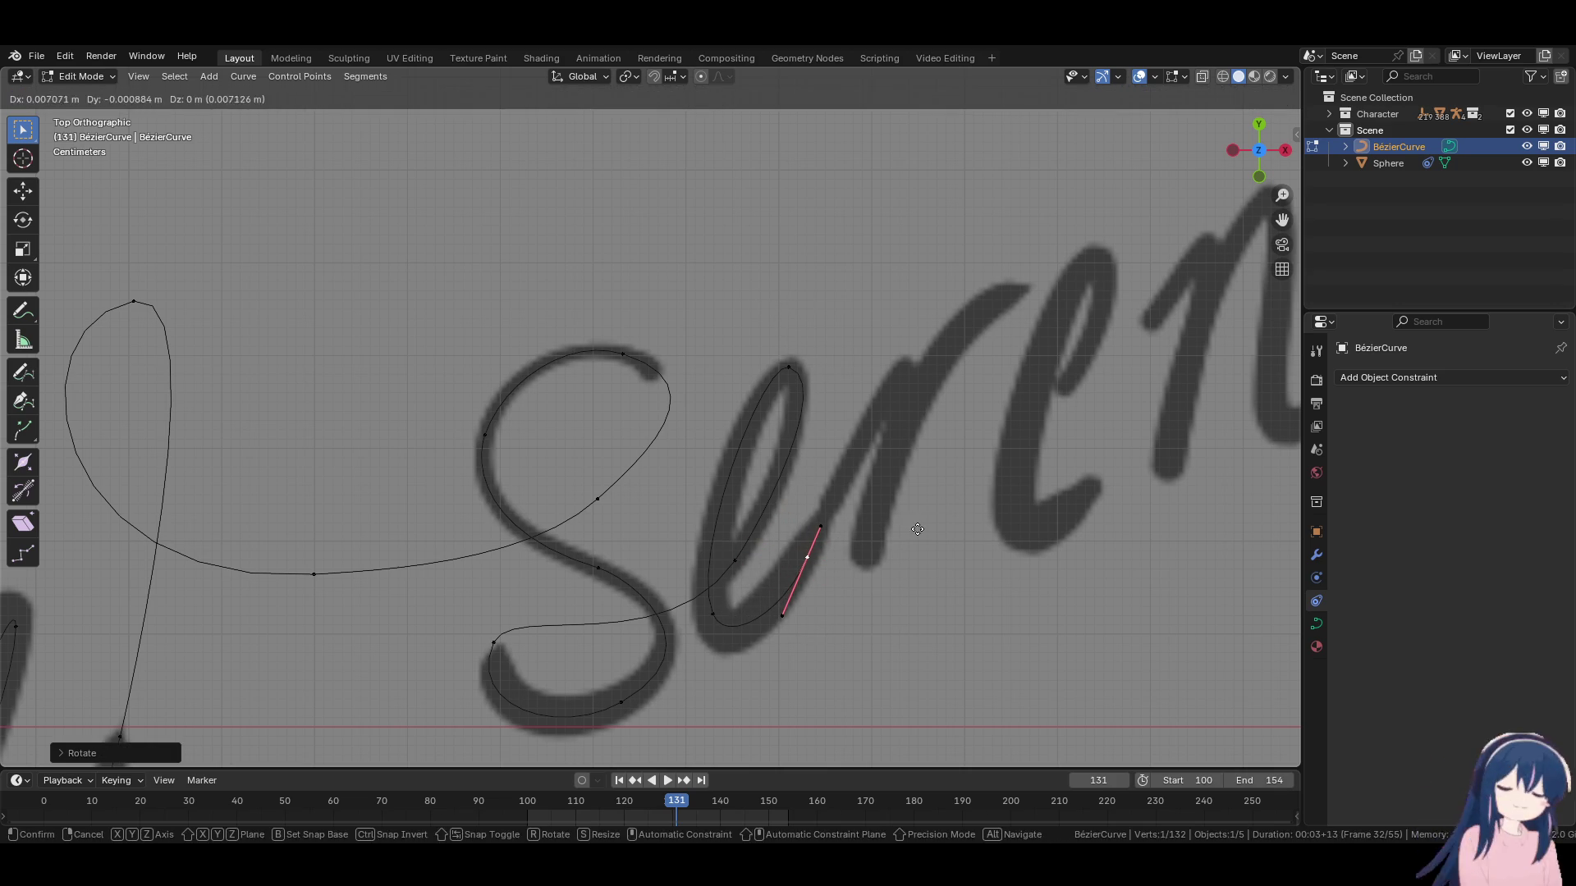
left_click(933, 528)
key("g")
key("Escape")
key("g")
left_click(834, 567)
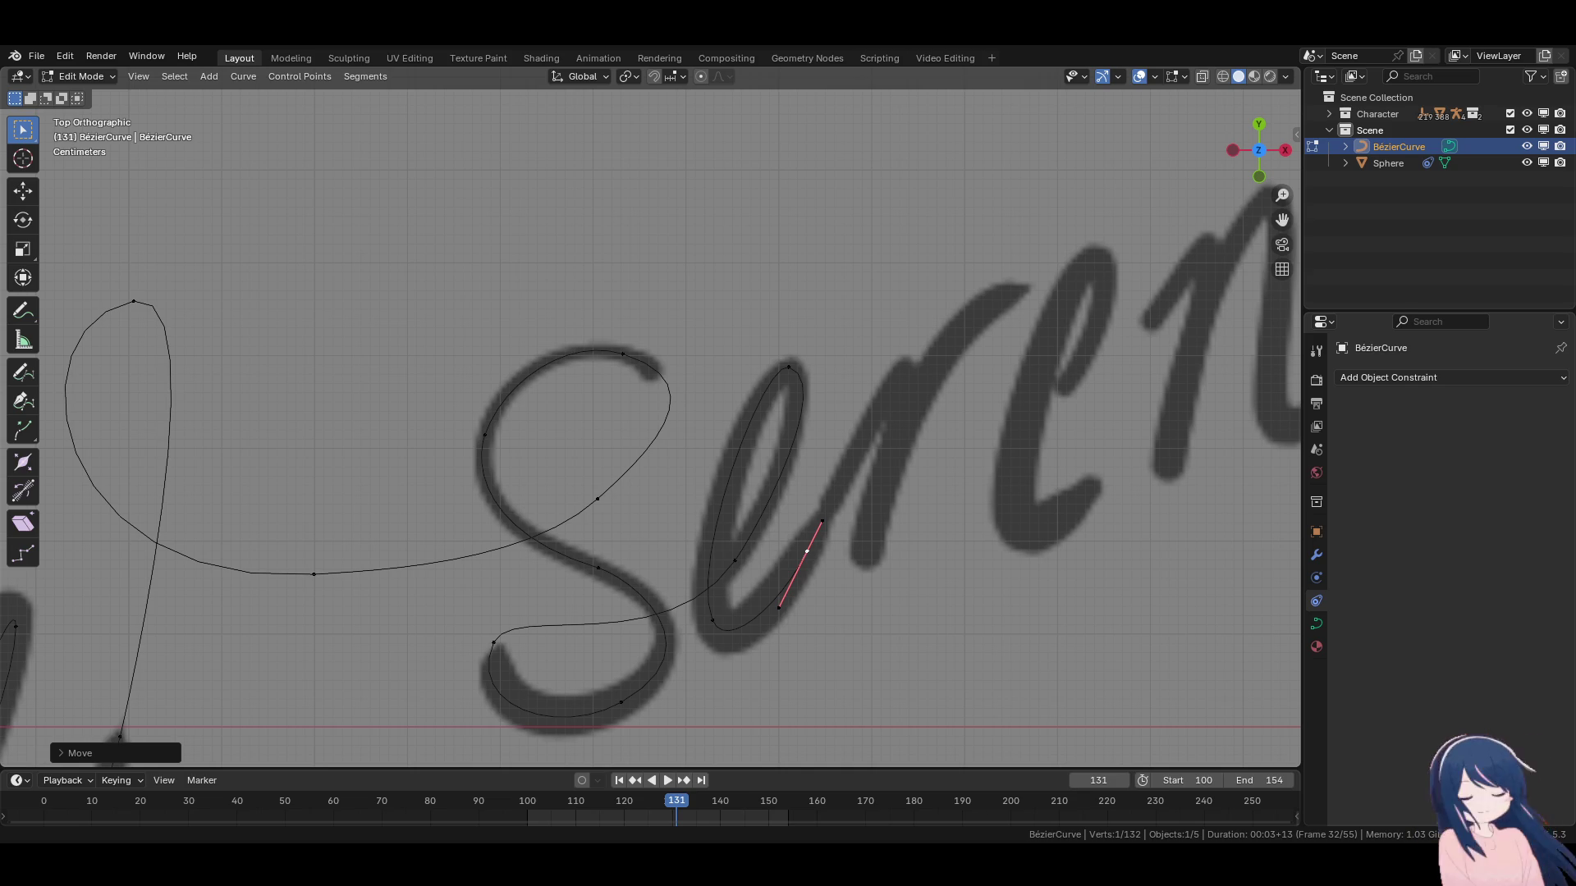
left_click_drag(807, 552, 809, 551)
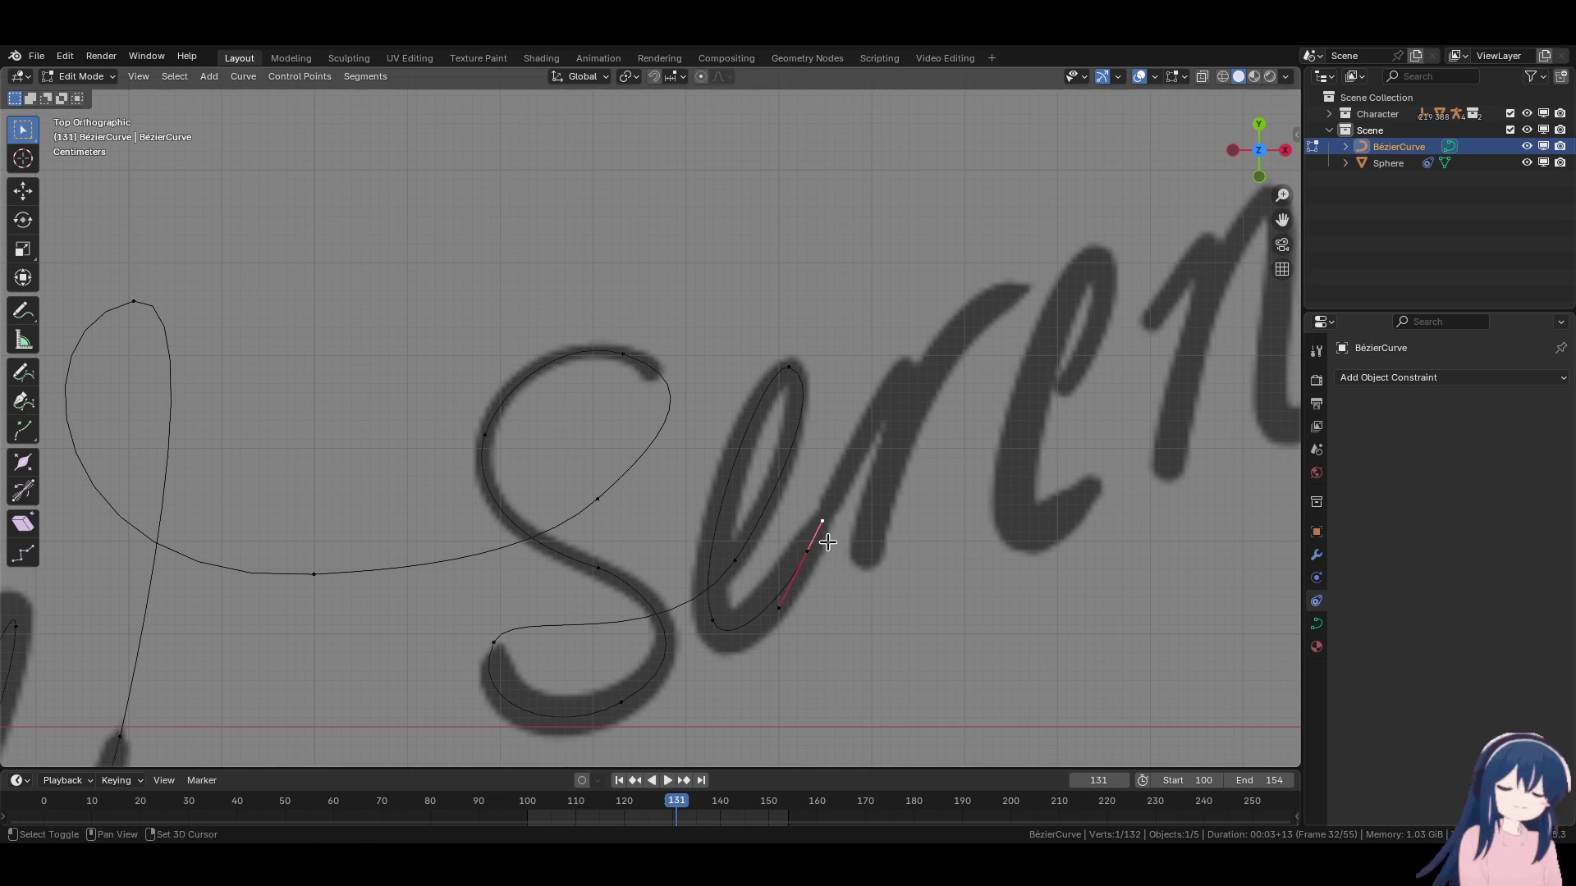
Tweak the end handle, then add a new point at the top of the r.
key("r")
left_click(959, 557)
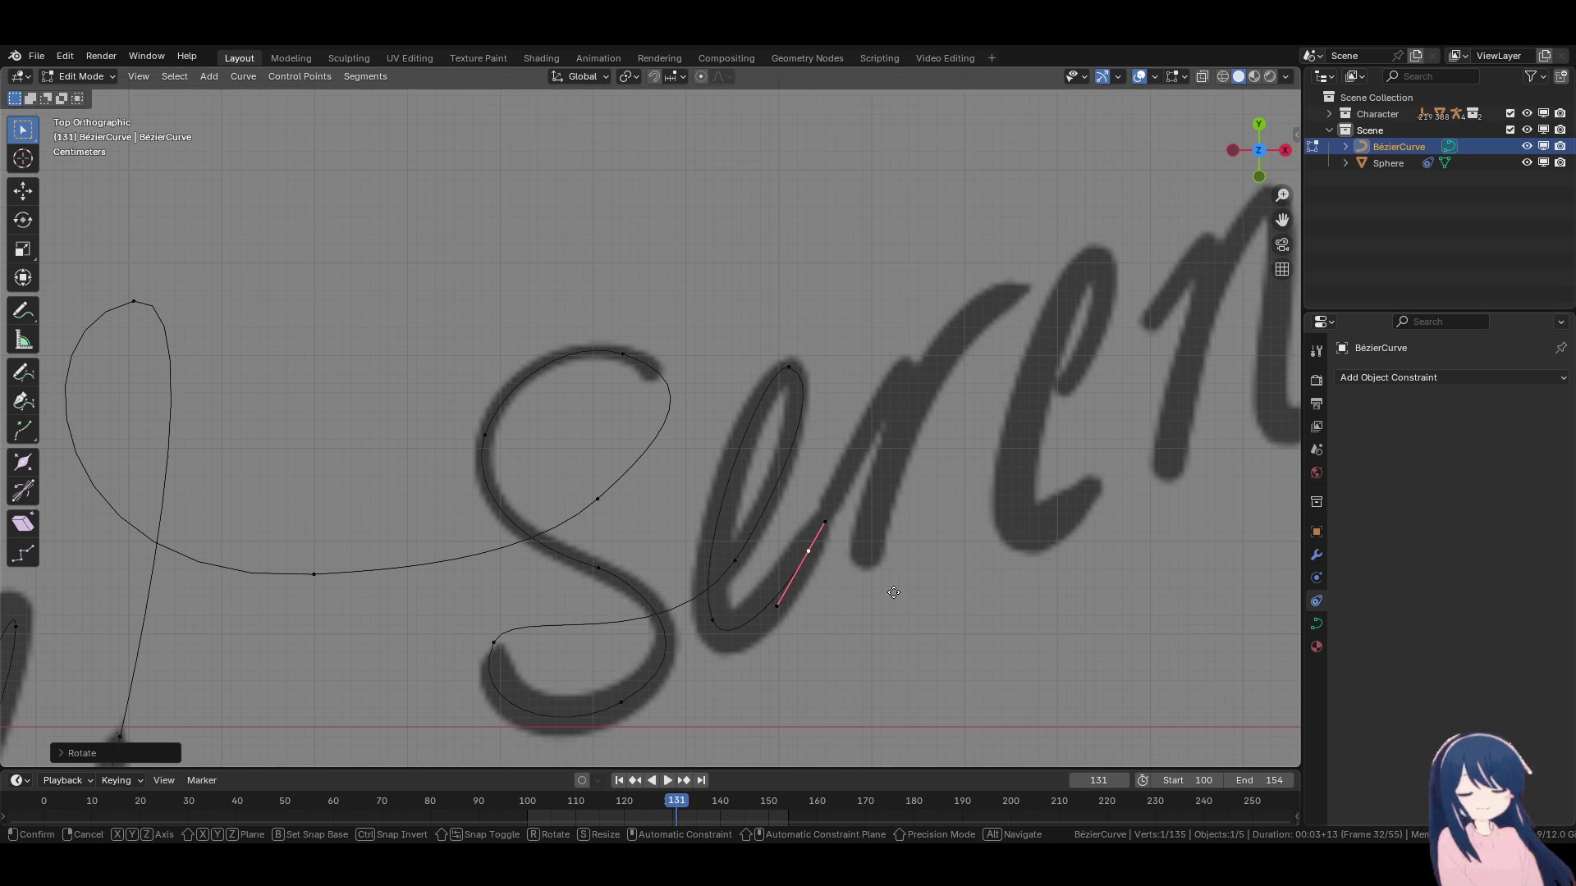
key("e")
left_click(986, 413)
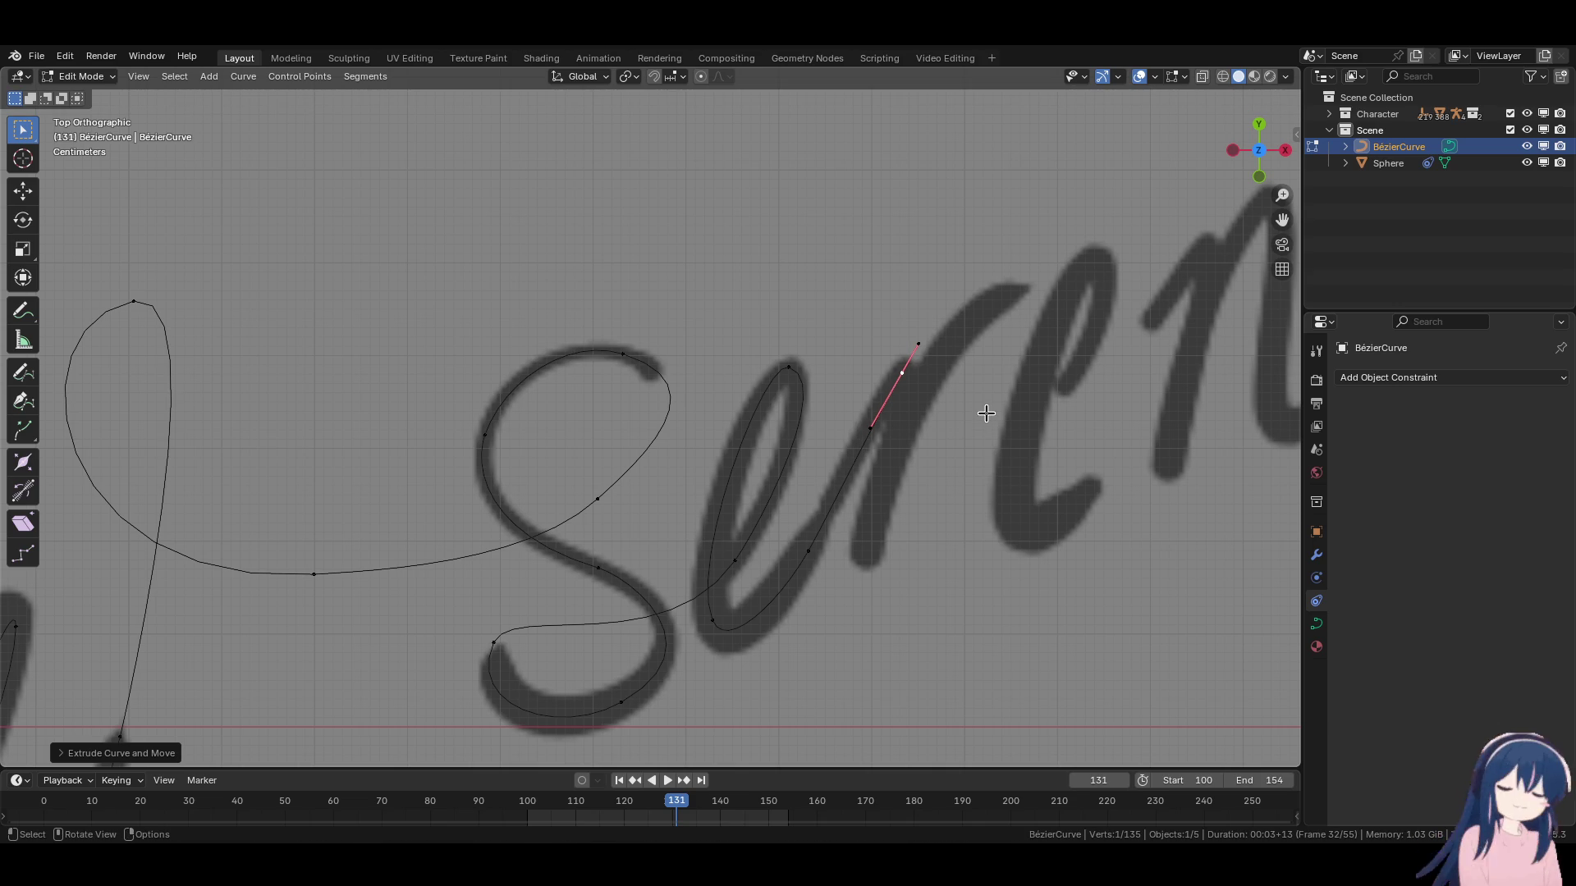
key("g")
left_click(986, 413)
Rotate, shorten and reposition the handle at the top of the r.
key("r")
key("Escape")
key("r")
left_click(1014, 432)
key("s")
left_click(961, 430)
key("g")
left_click(891, 393)
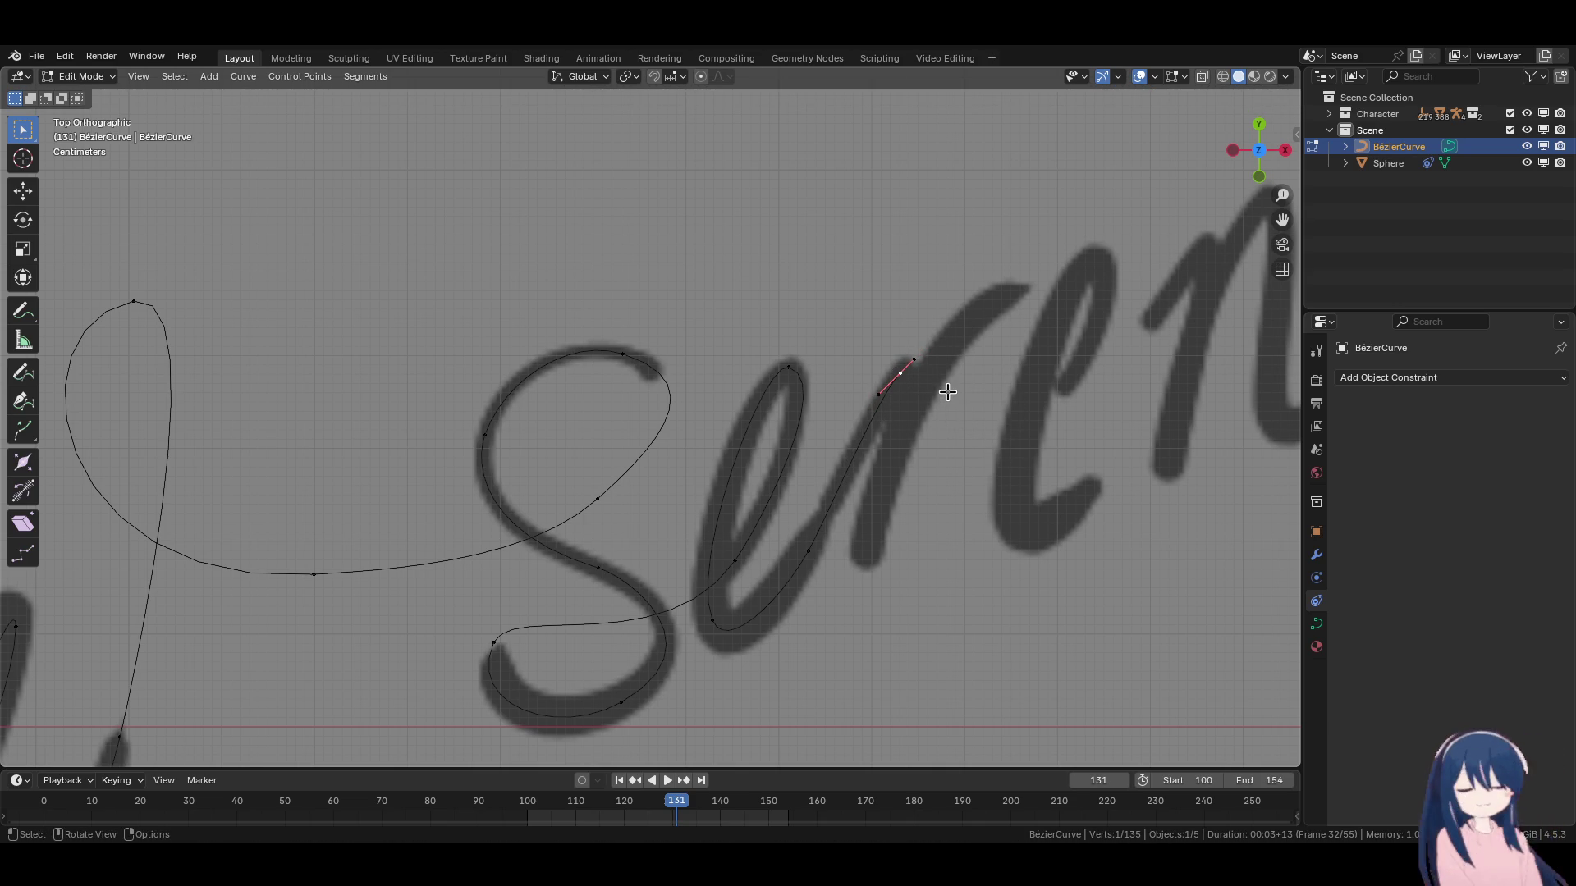
Add a point at the base of the r's stem and angle its handle.
key("e")
left_click(936, 515)
key("r")
left_click(768, 599)
key("g")
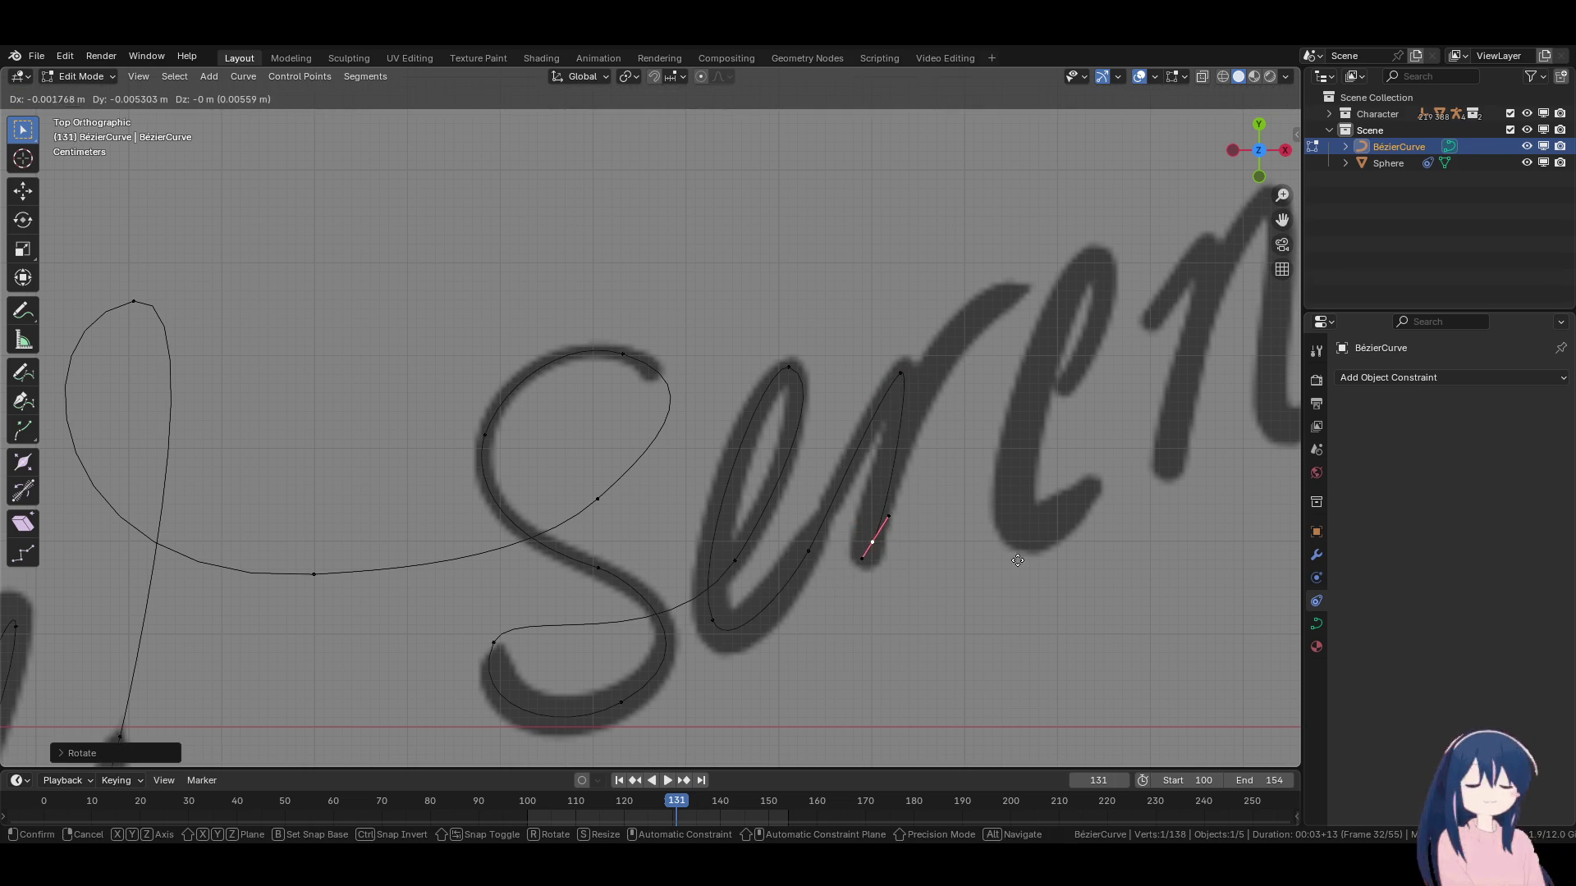
left_click(1009, 572)
middle_click_drag(965, 512, 877, 535, "shift")
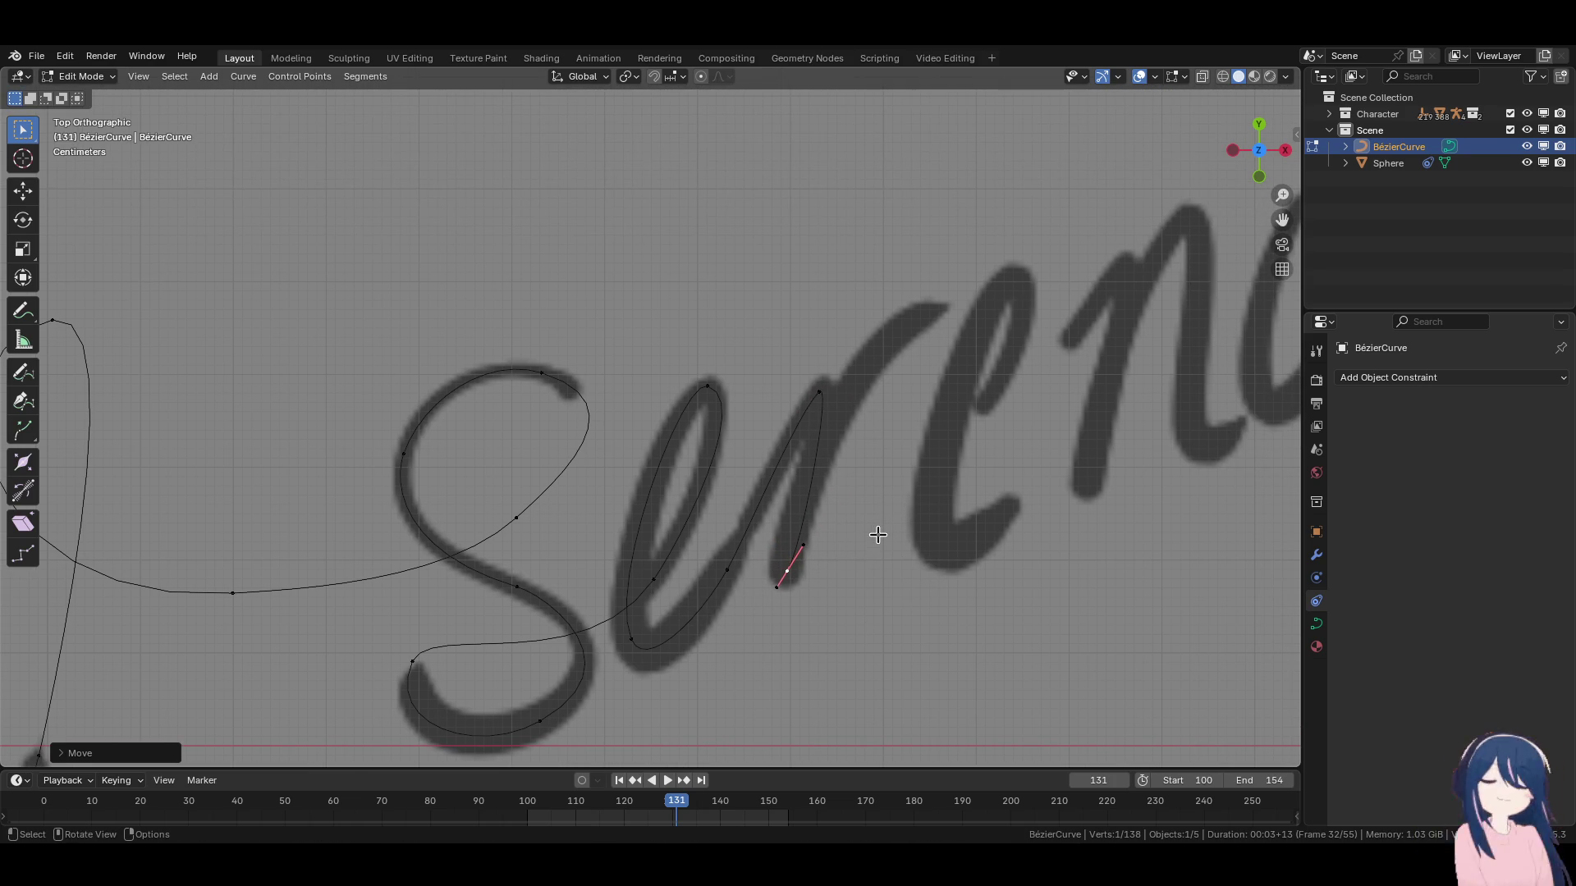
Lengthen and reposition the handle where the e joins the r.
left_click(727, 570)
key("s")
left_click(828, 624)
key("g")
left_click(796, 488)
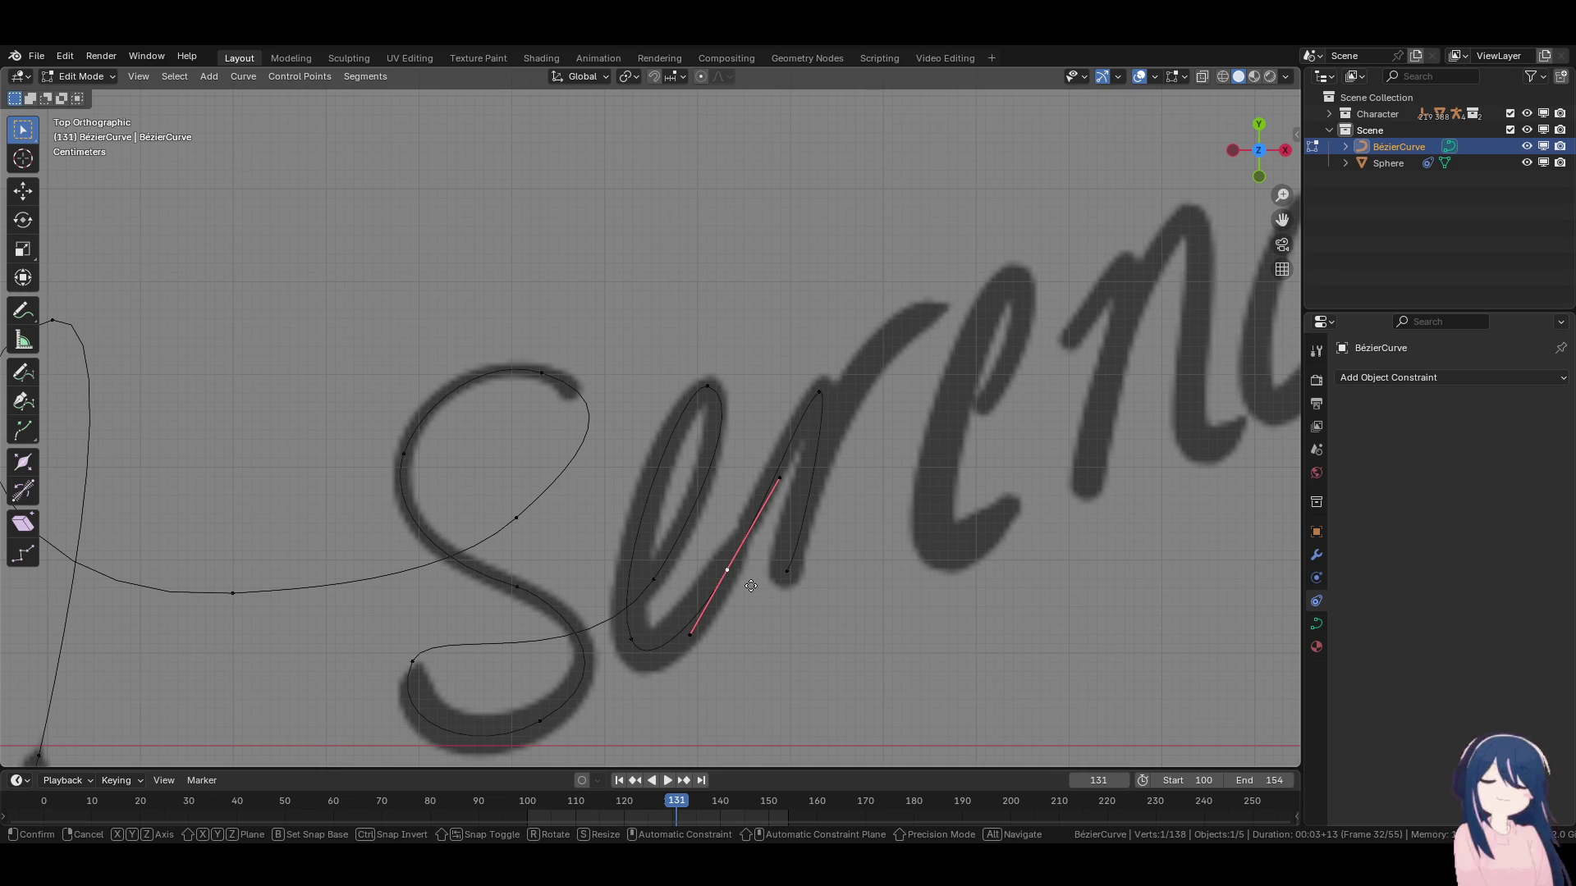
left_click(857, 614)
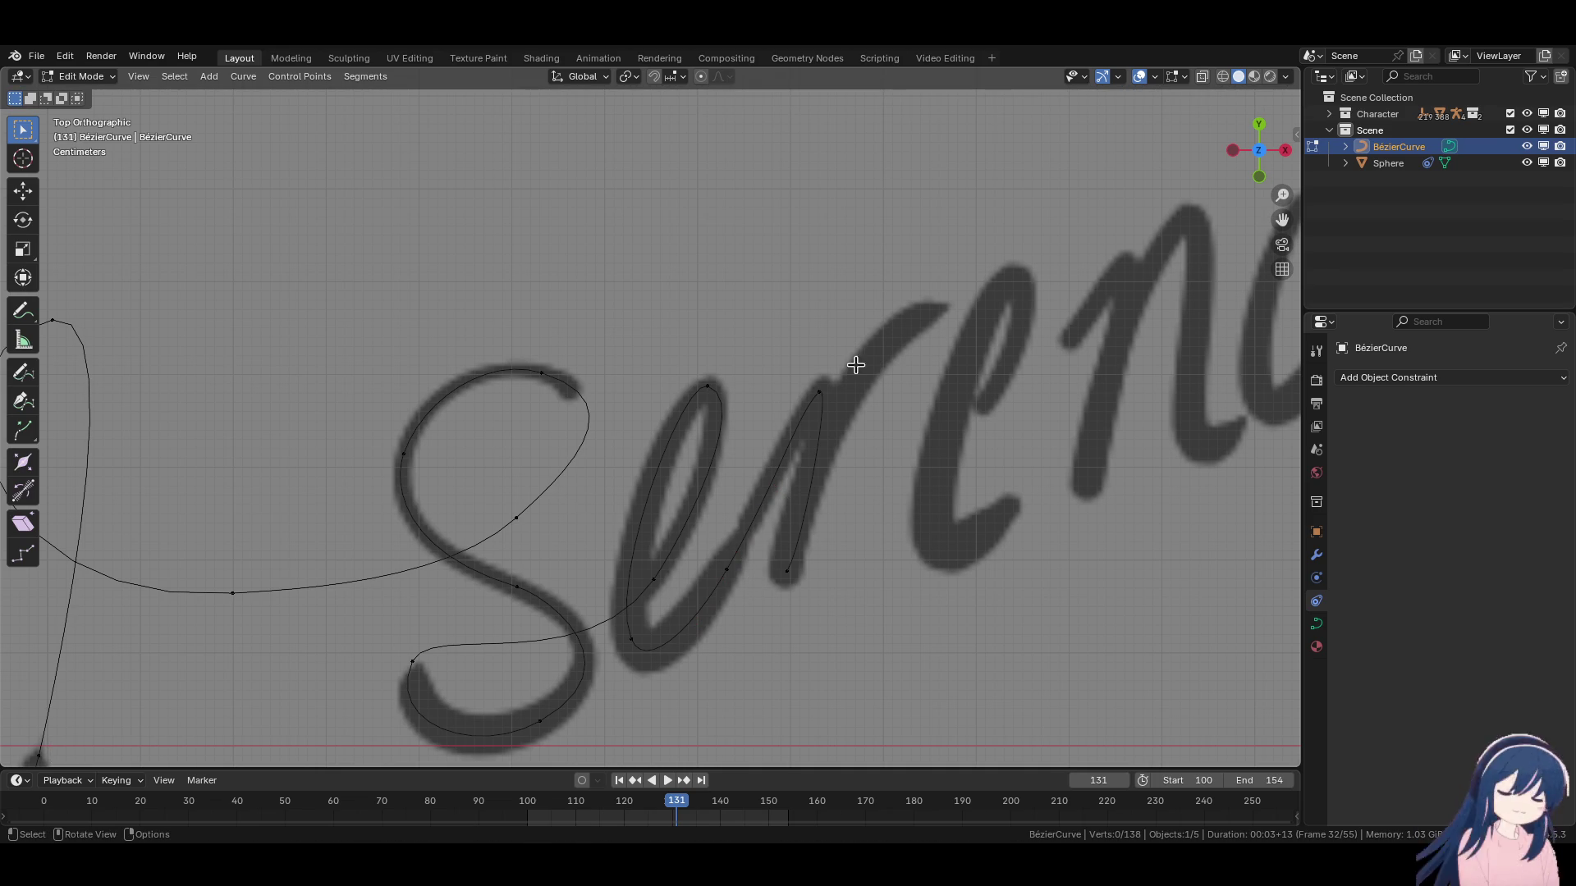
Add a new end point up toward the next e and shape its handle.
key("e")
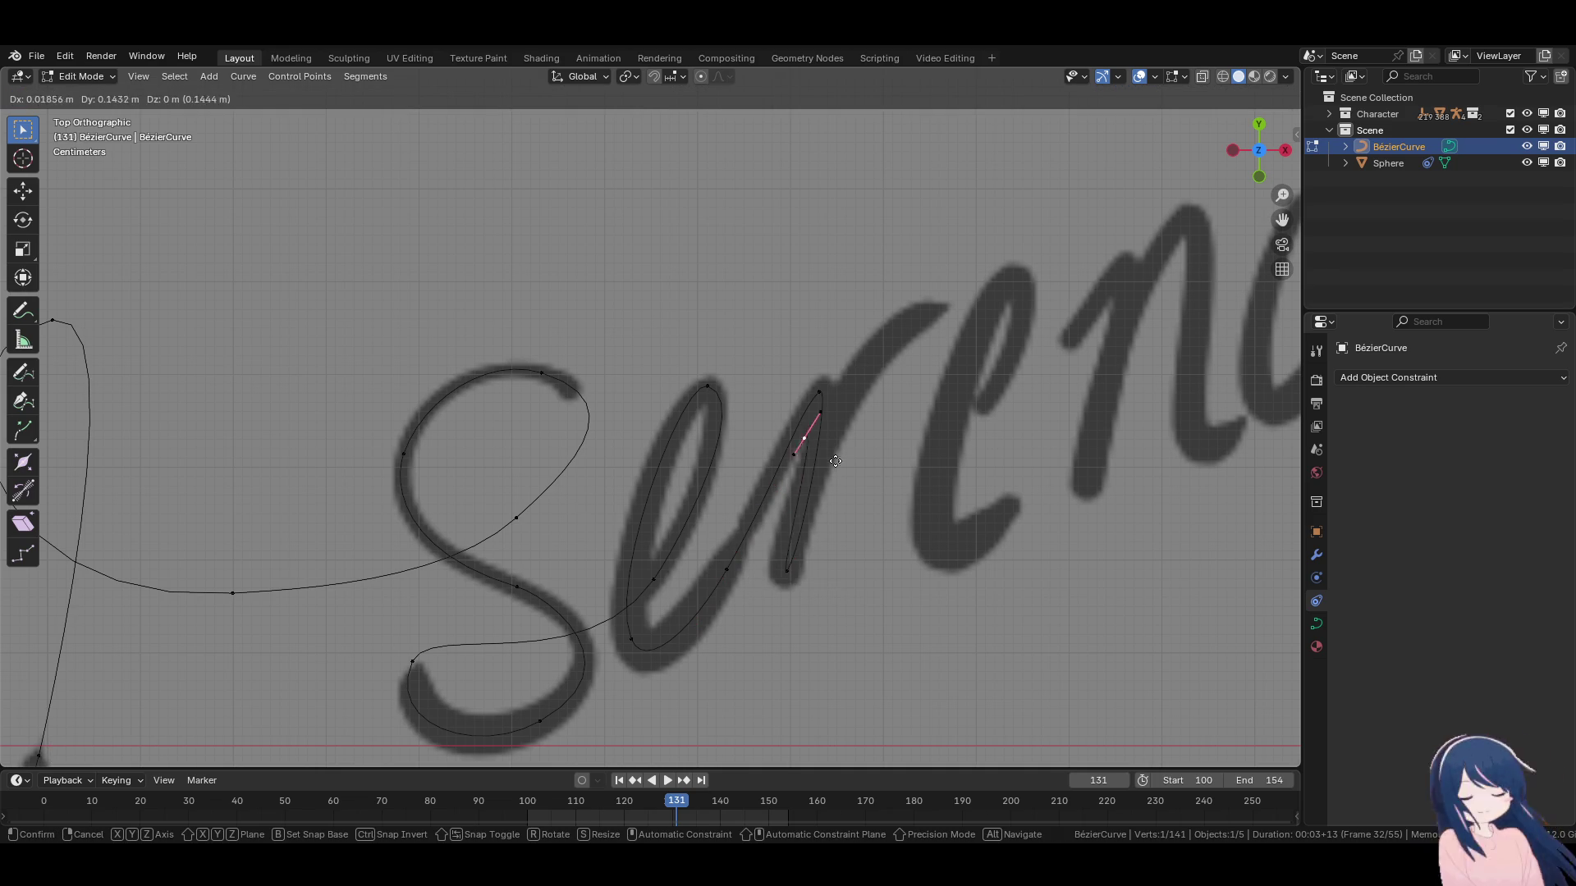
left_click(940, 343)
key("r")
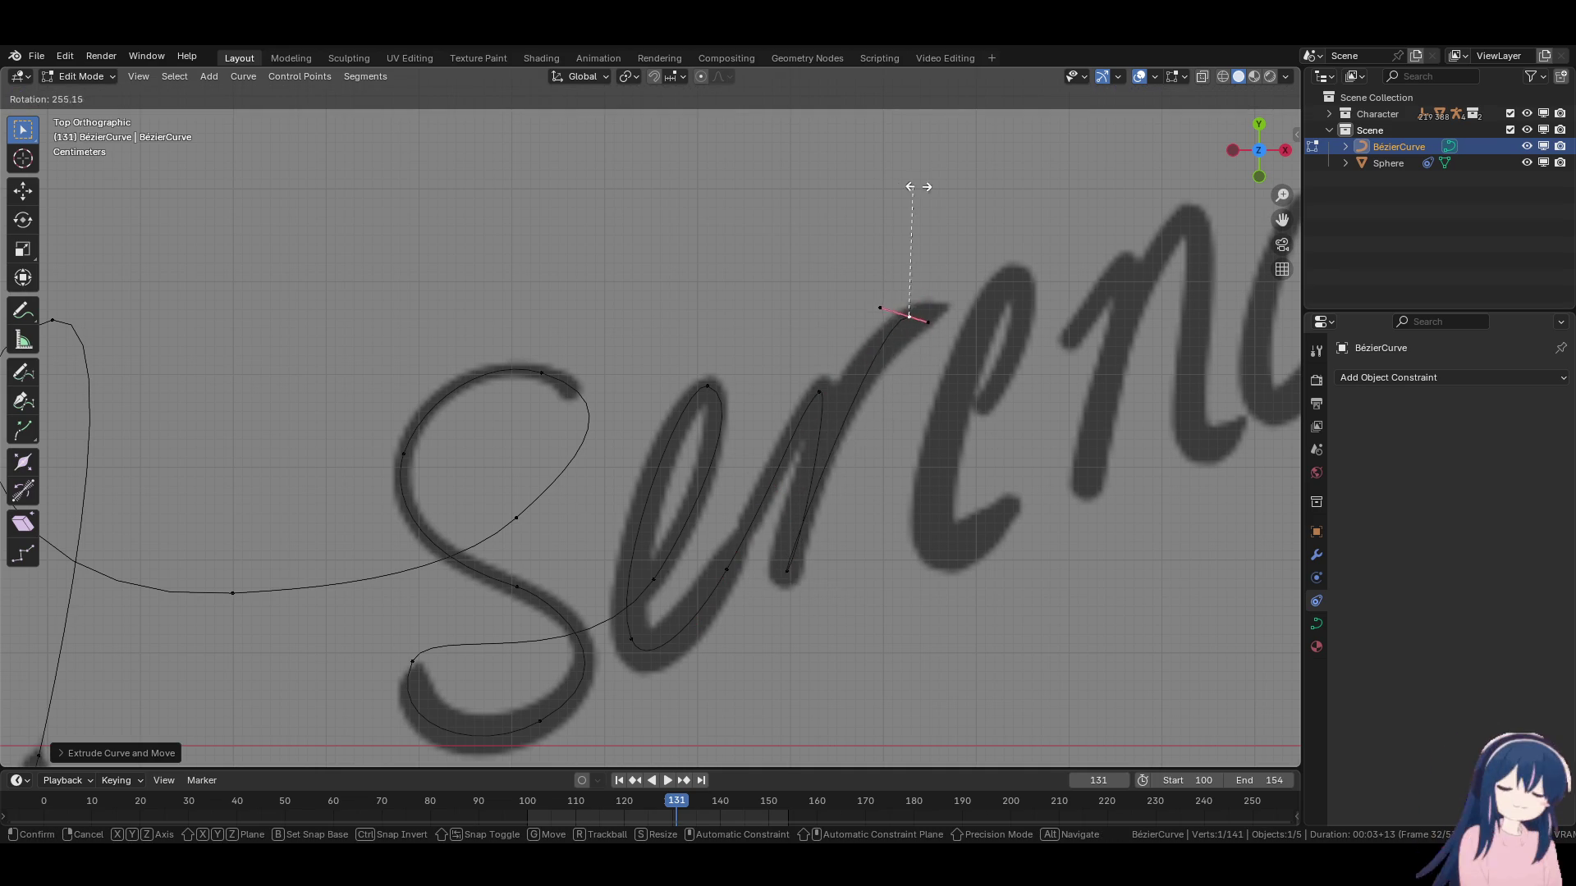
left_click(837, 306)
key("g")
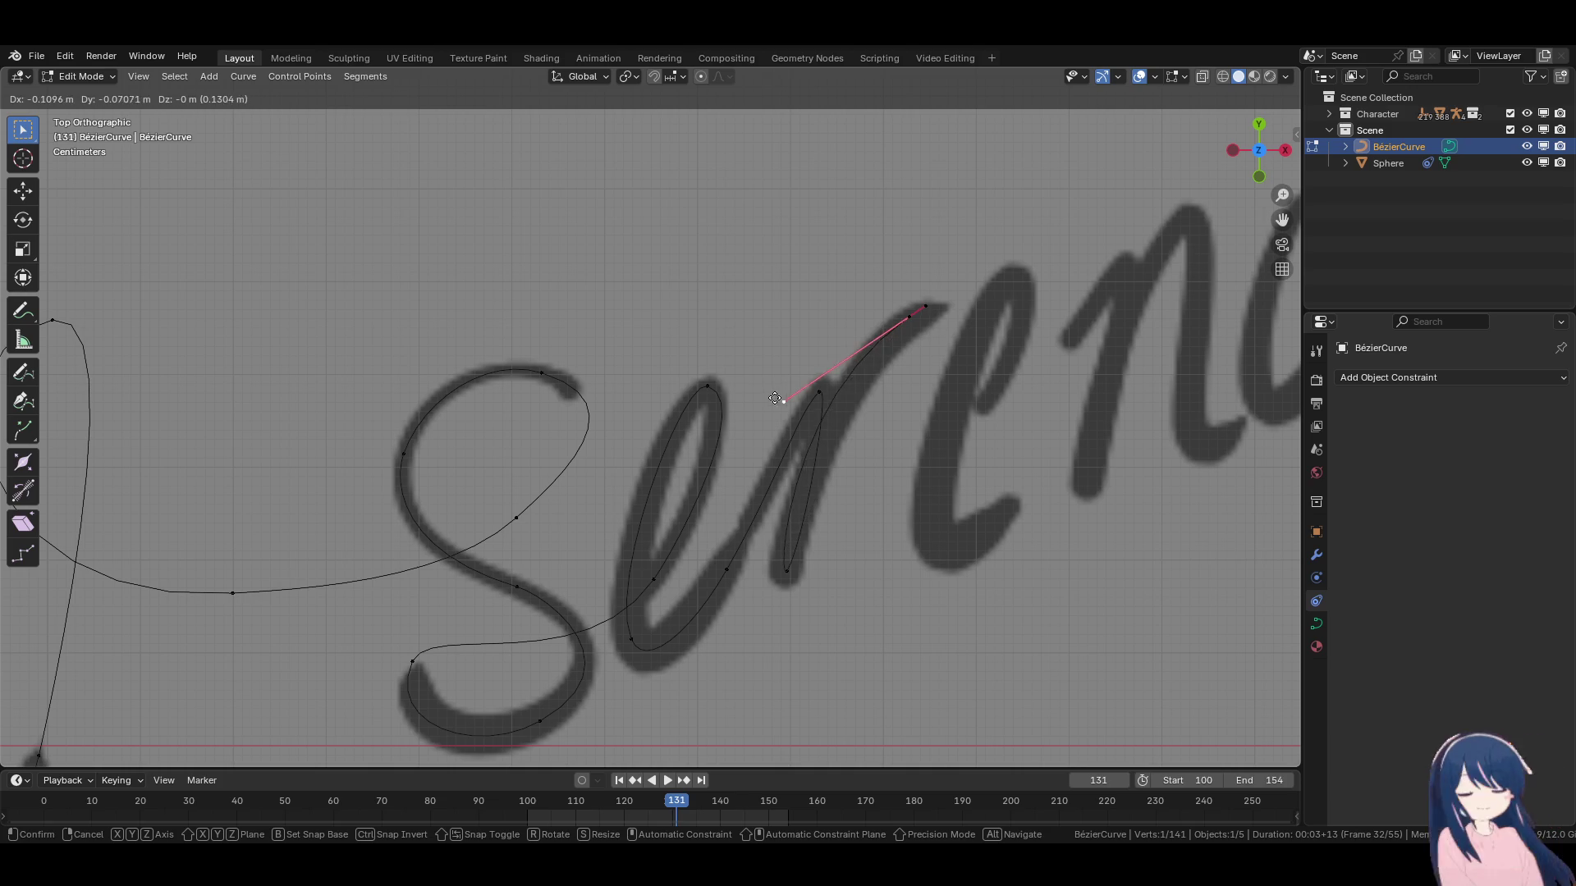
left_click(793, 403)
Fine-tune the position of the new end point.
left_click(906, 323)
key("g")
left_click(930, 318)
key("g")
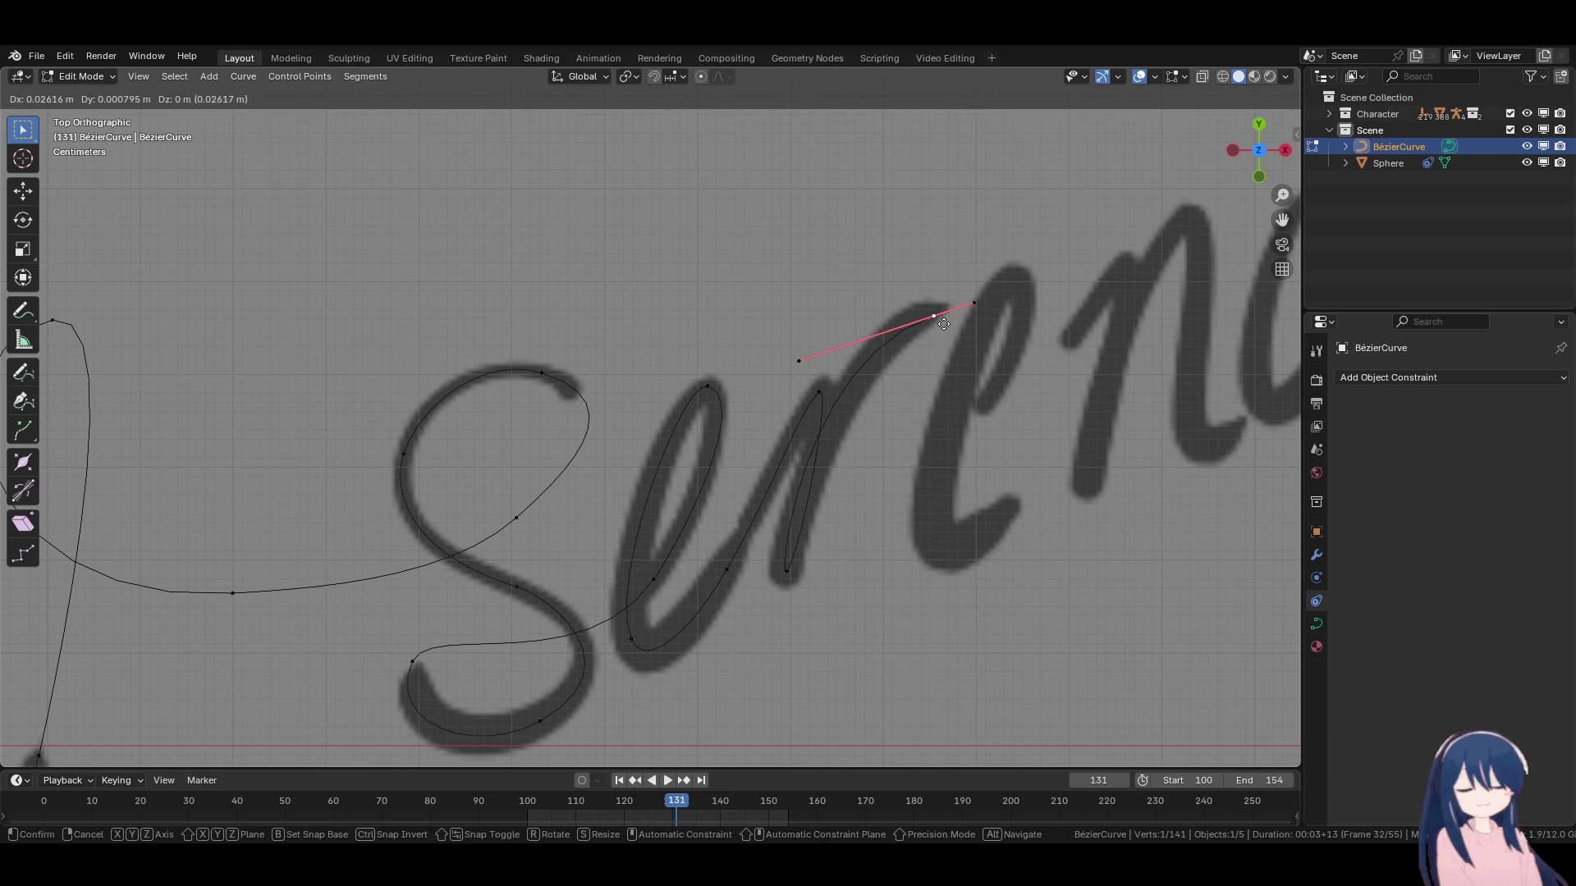
left_click(936, 319)
left_click(803, 361)
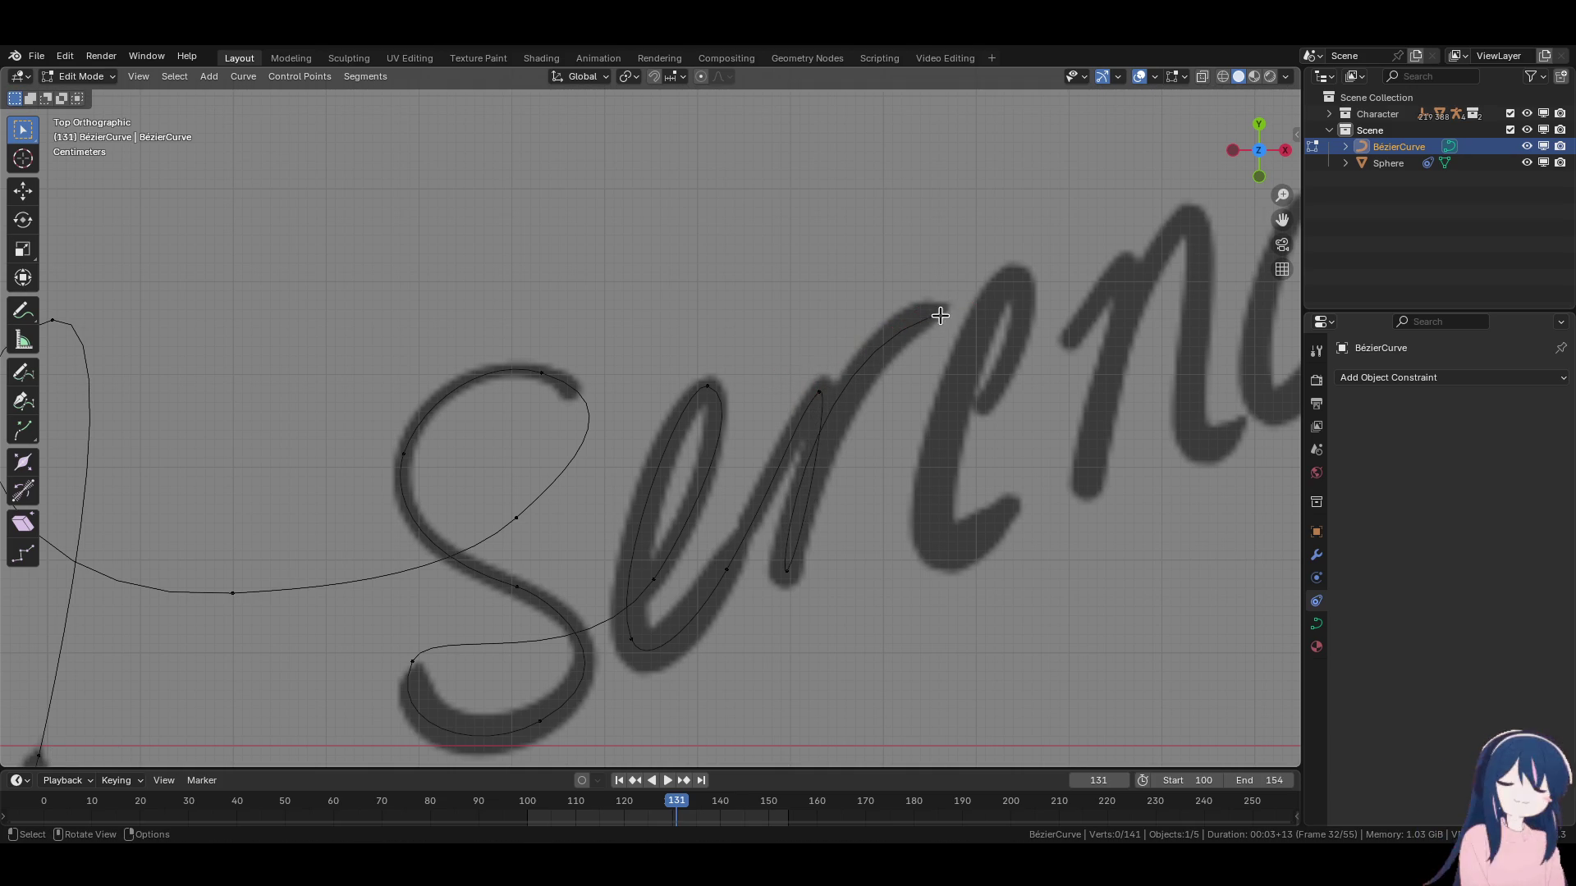
Adjust the near handle and settle the end point atop the next stroke.
key("g")
left_click(801, 374)
left_click(897, 338)
key("g")
left_click(864, 354)
key("g")
left_click(864, 355)
left_click(862, 448)
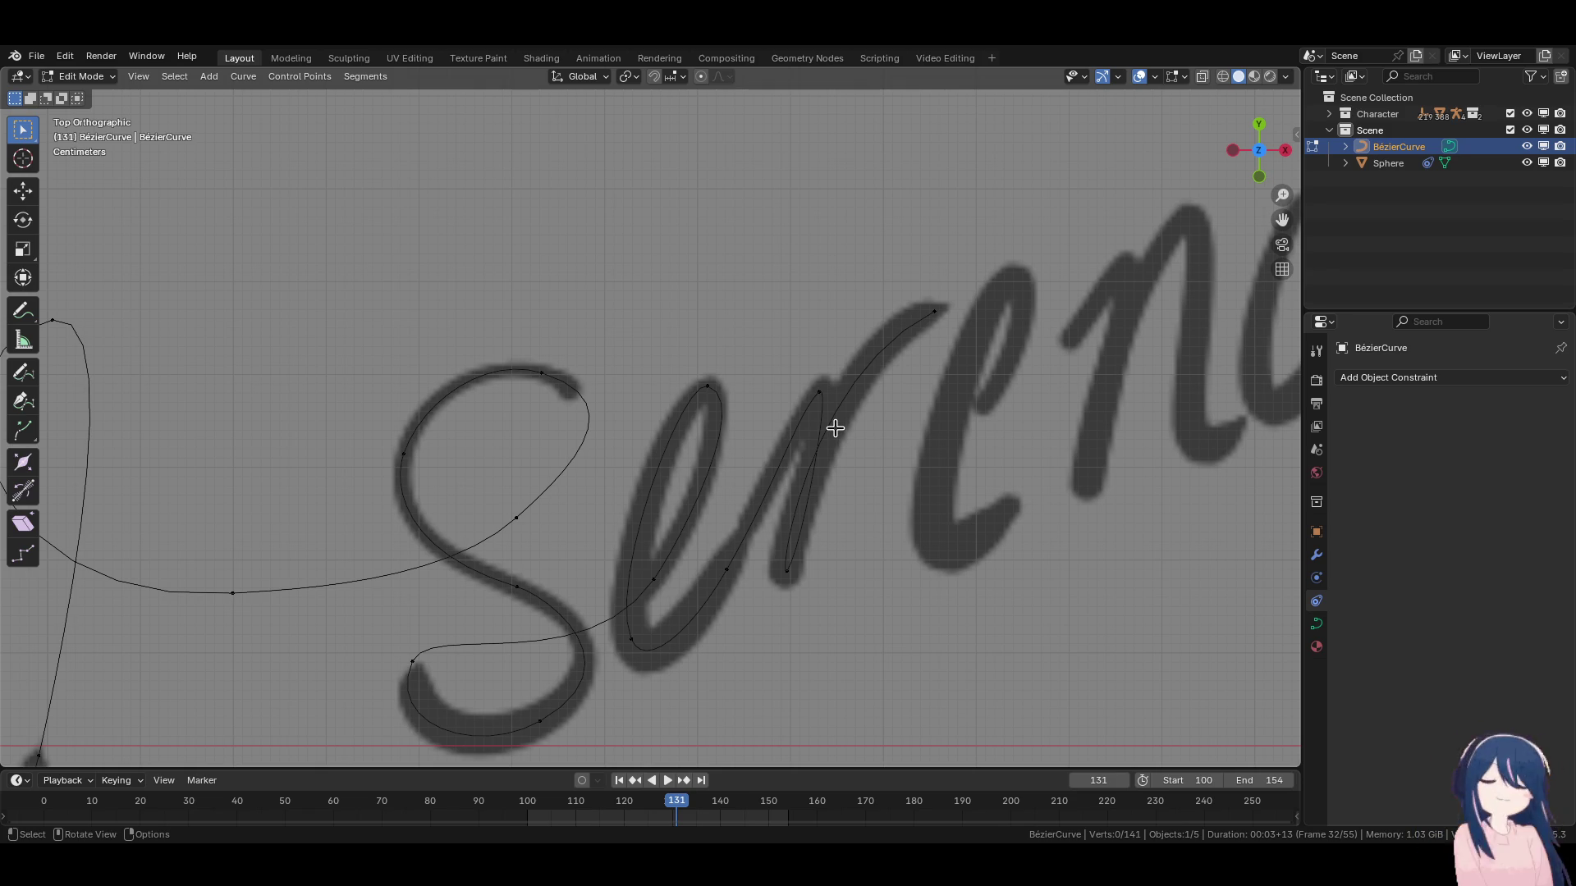
Extrude a new Bézier point from the curve's end into the start of the second 'e'.
left_click(935, 313)
middle_click_drag(930, 373, 827, 396, "shift")
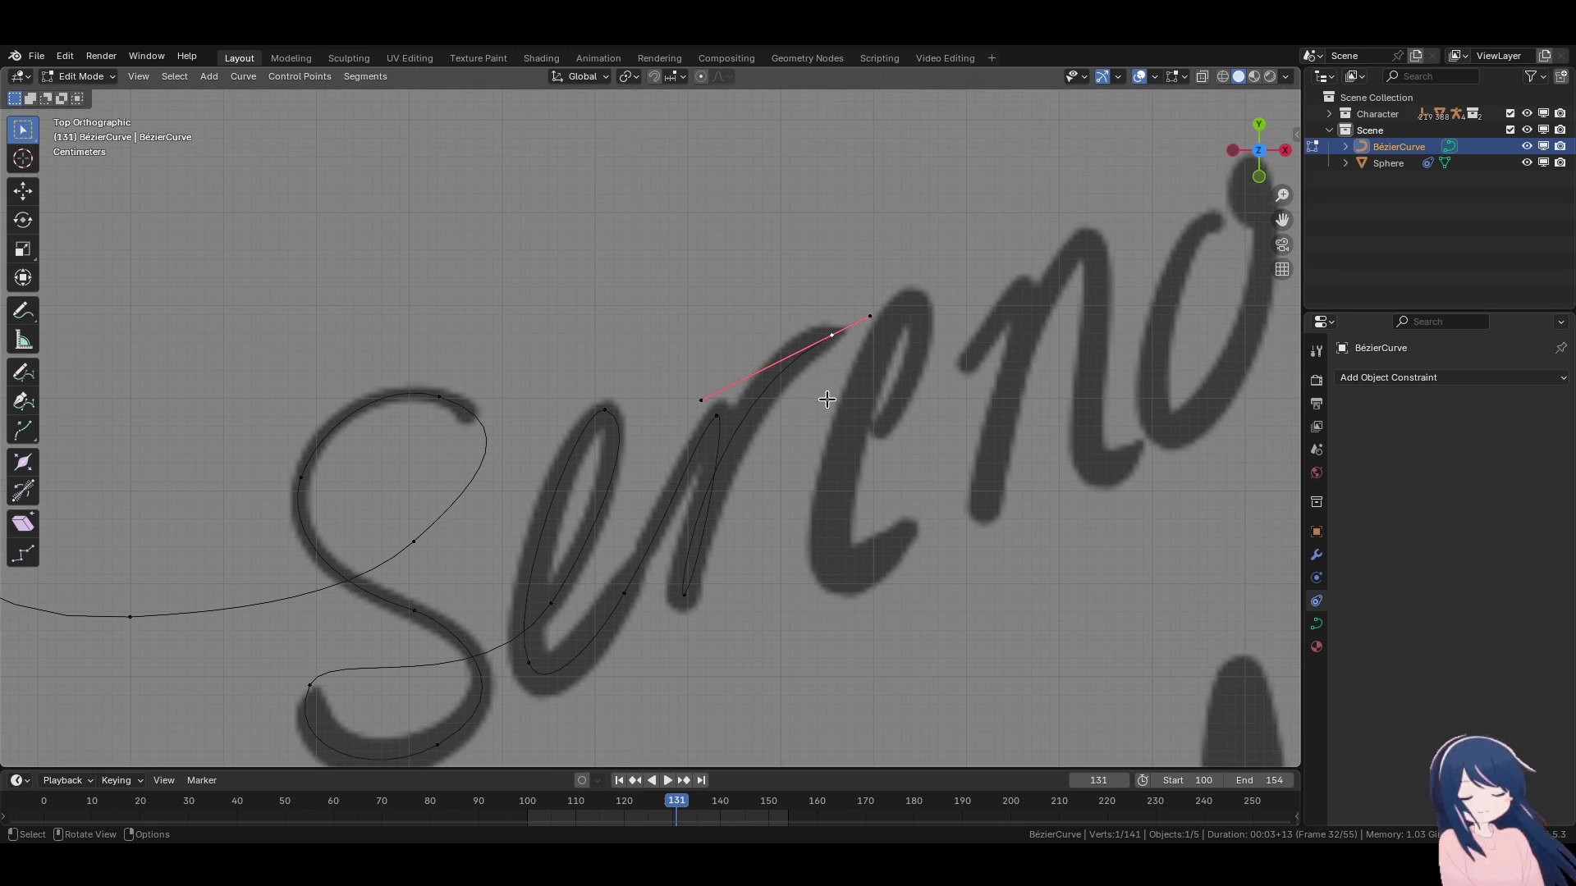
key("e")
left_click(878, 404)
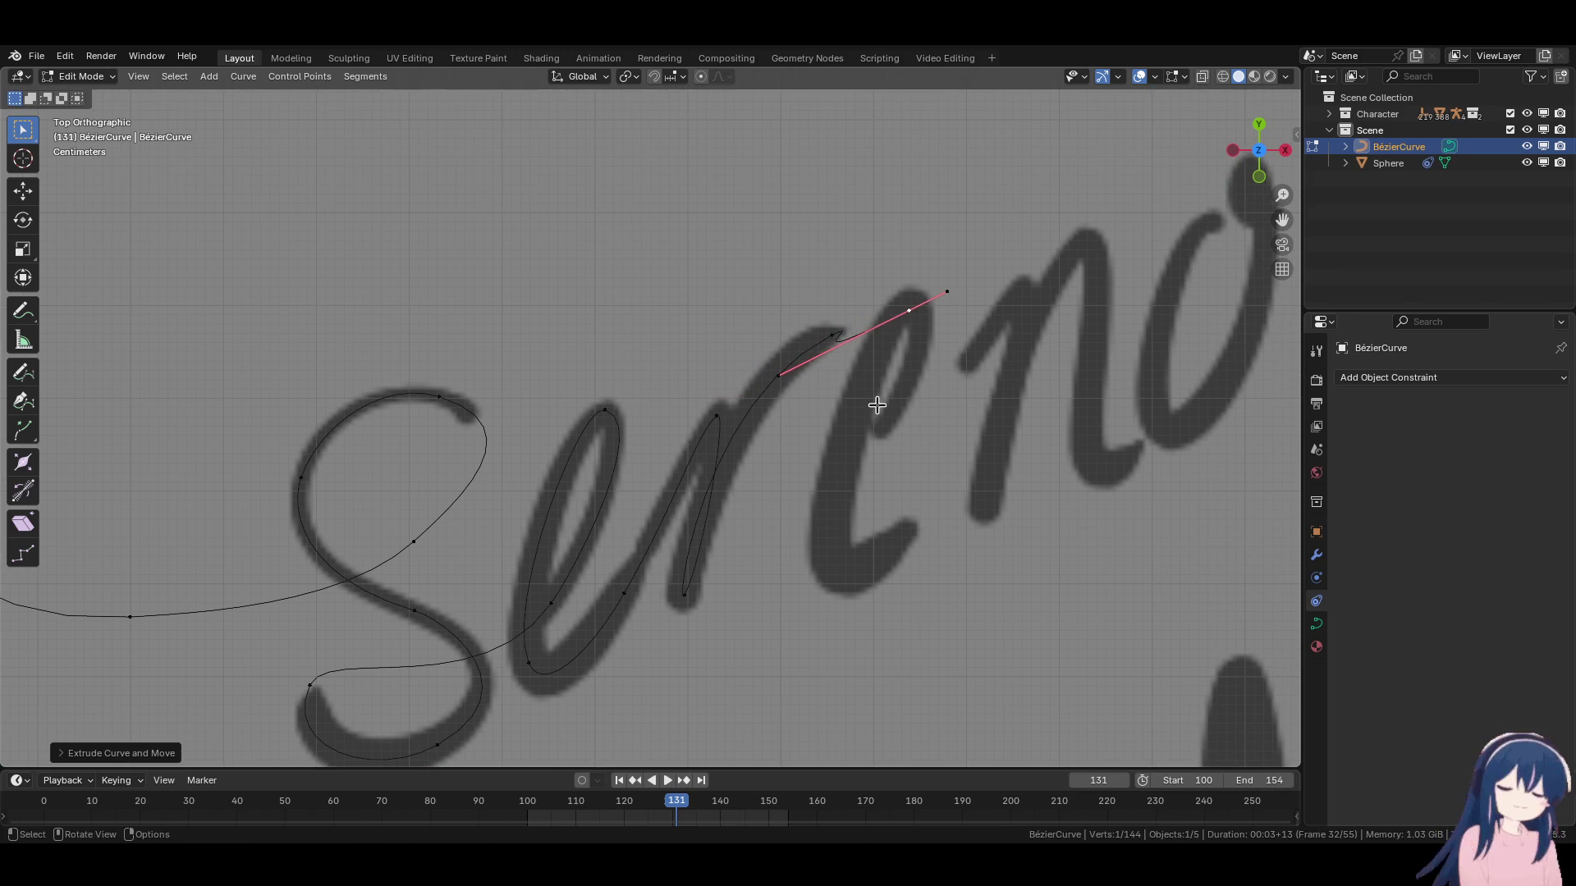
key("s")
left_click(943, 380)
key("r")
left_click(911, 324)
Refine that point's position and handle angle so the stroke enters the 'e' smoothly.
key("g")
left_click(951, 347)
key("r")
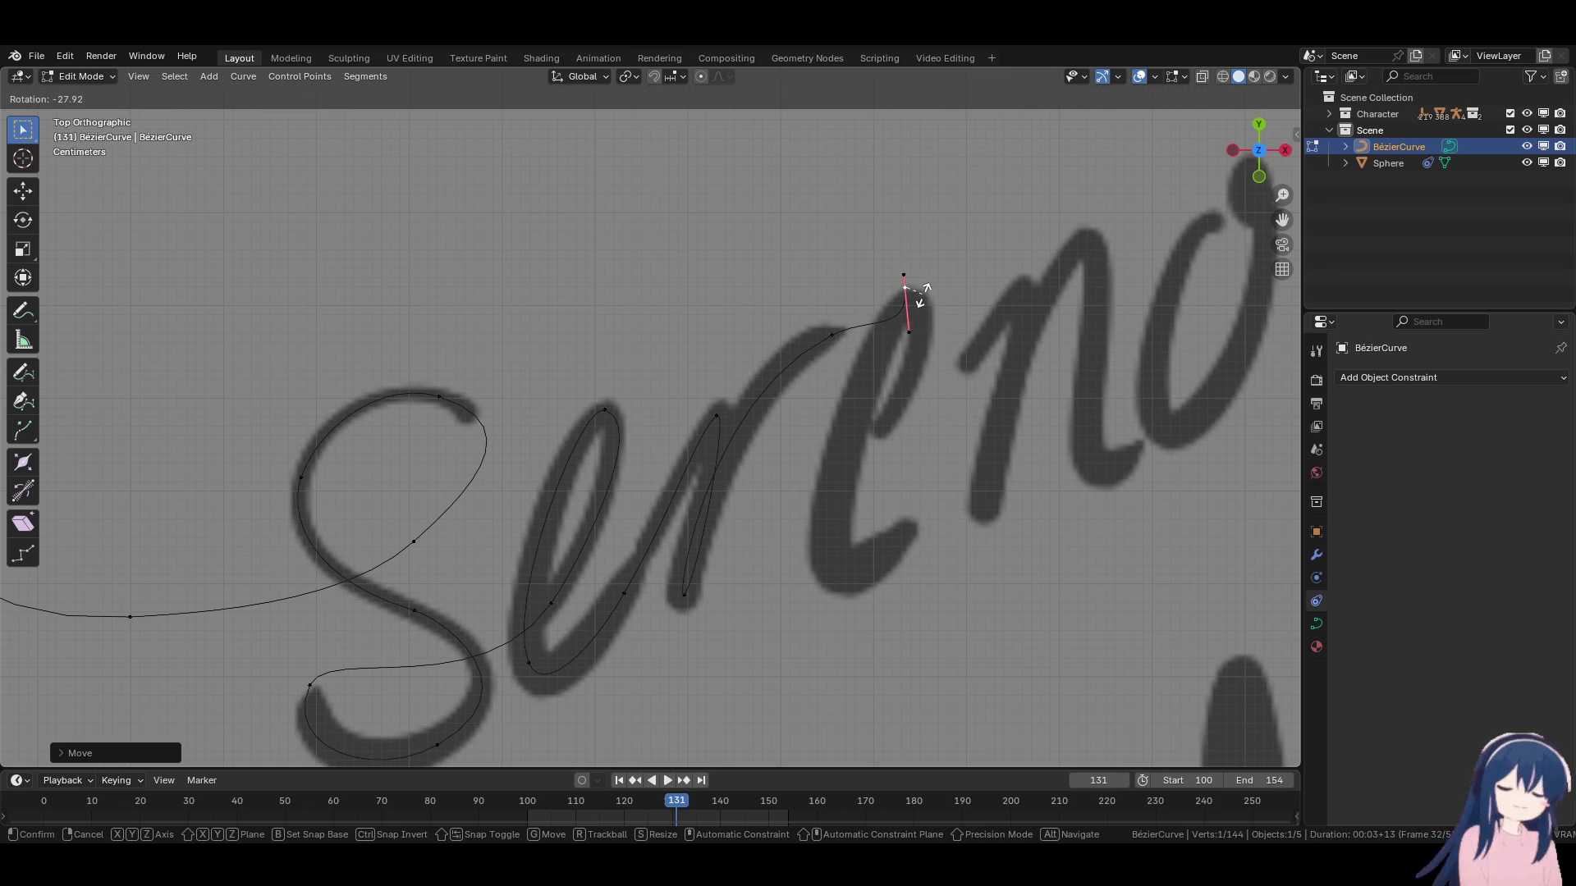
left_click(922, 295)
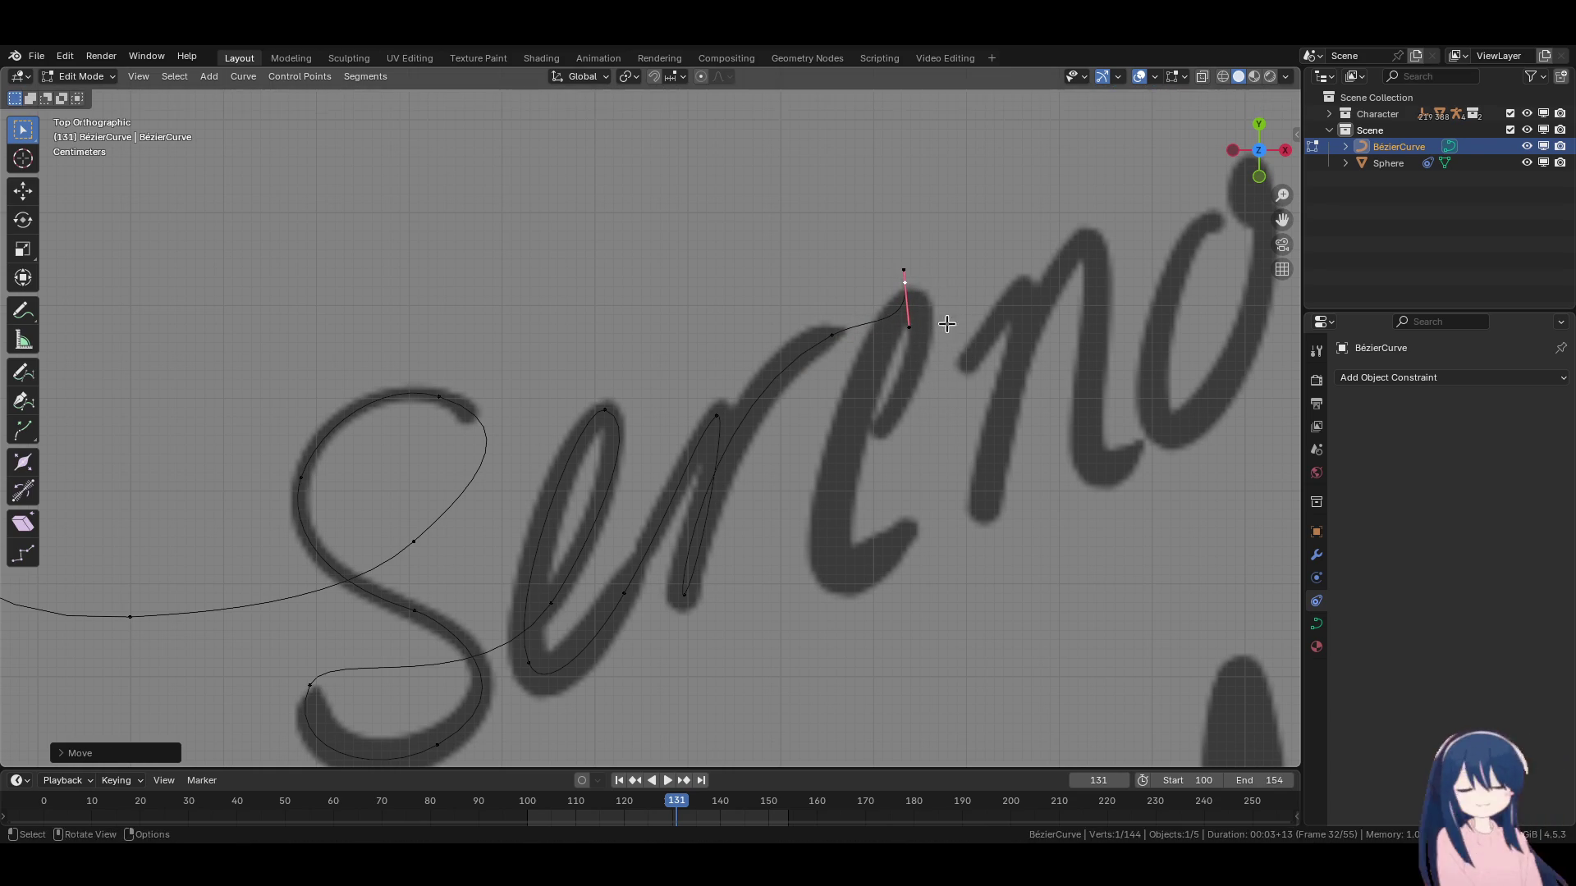
key("g")
left_click(891, 265)
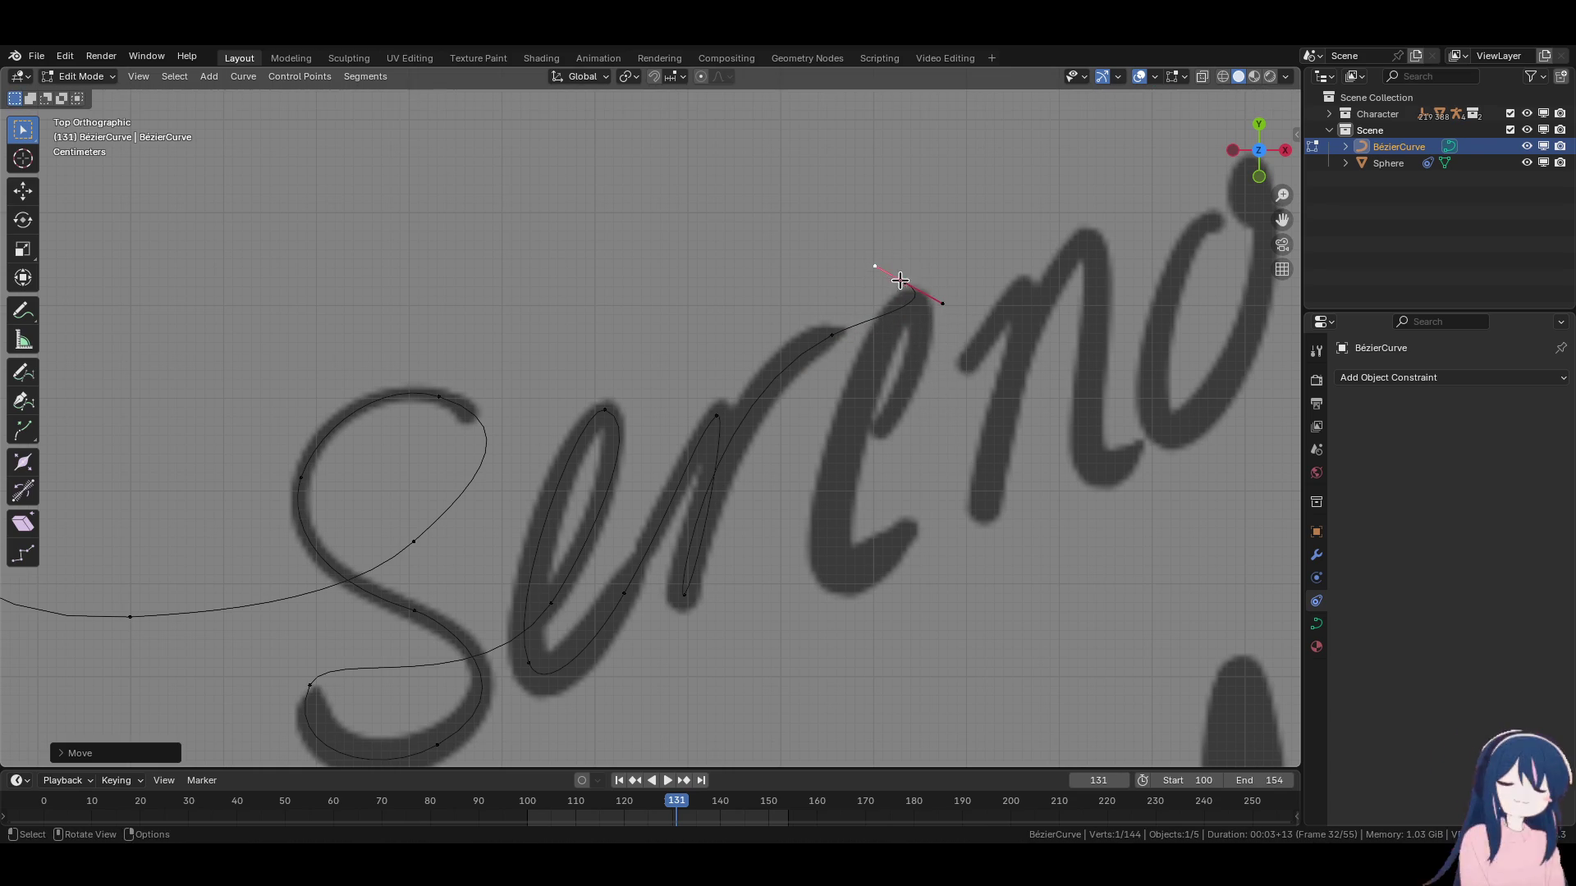
key("g")
left_click(899, 337)
Extend the curve with a point down the 'e' loop, its handle following the stroke.
left_click(894, 309)
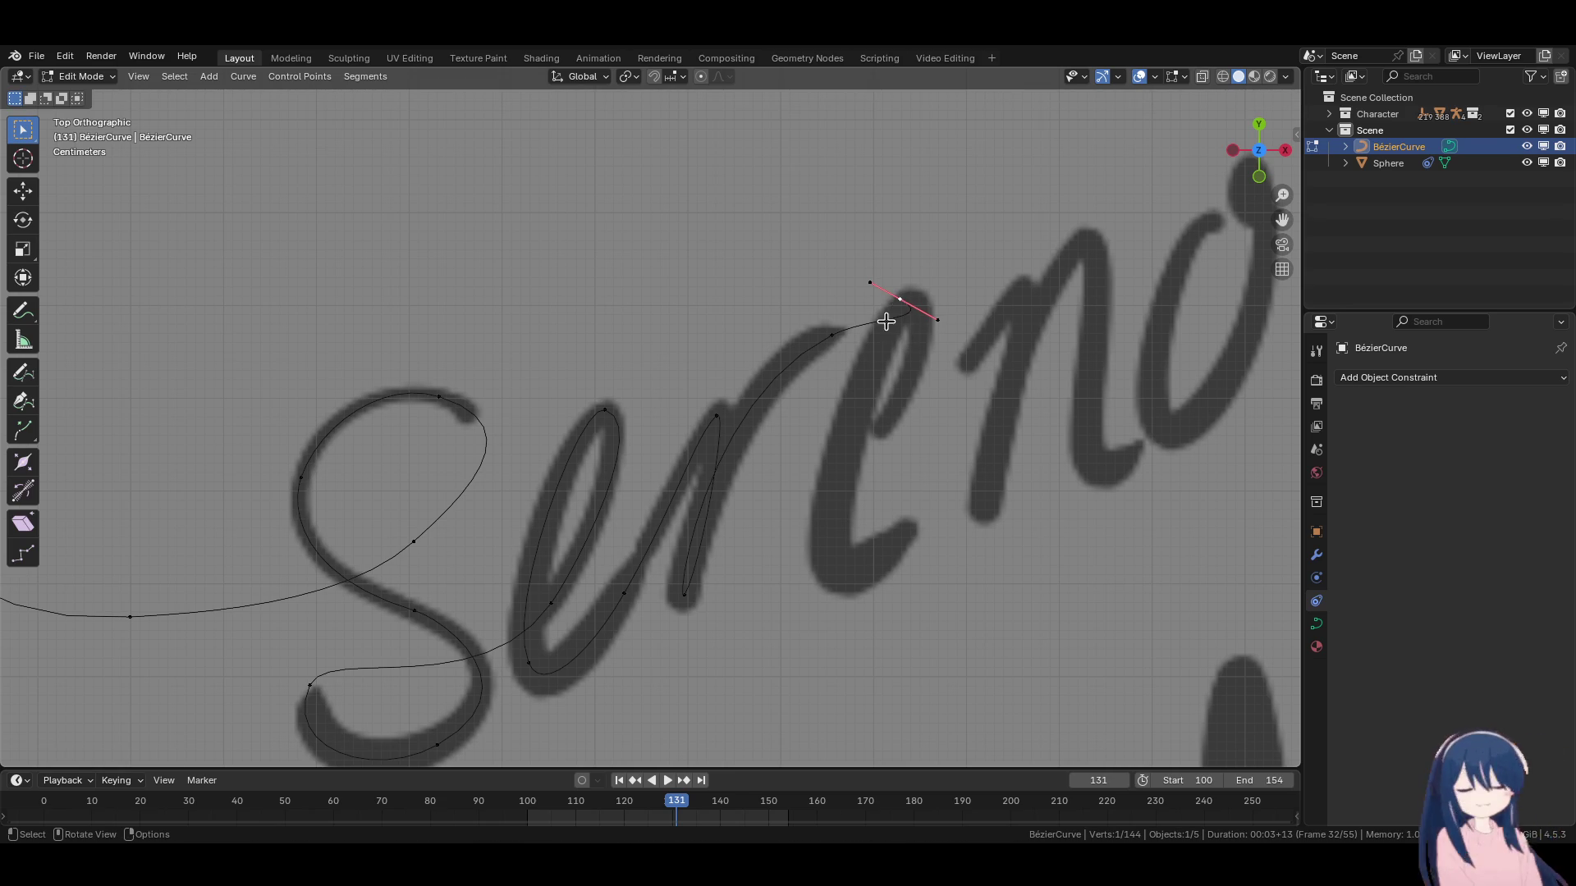
key("e")
left_click(873, 397)
key("r")
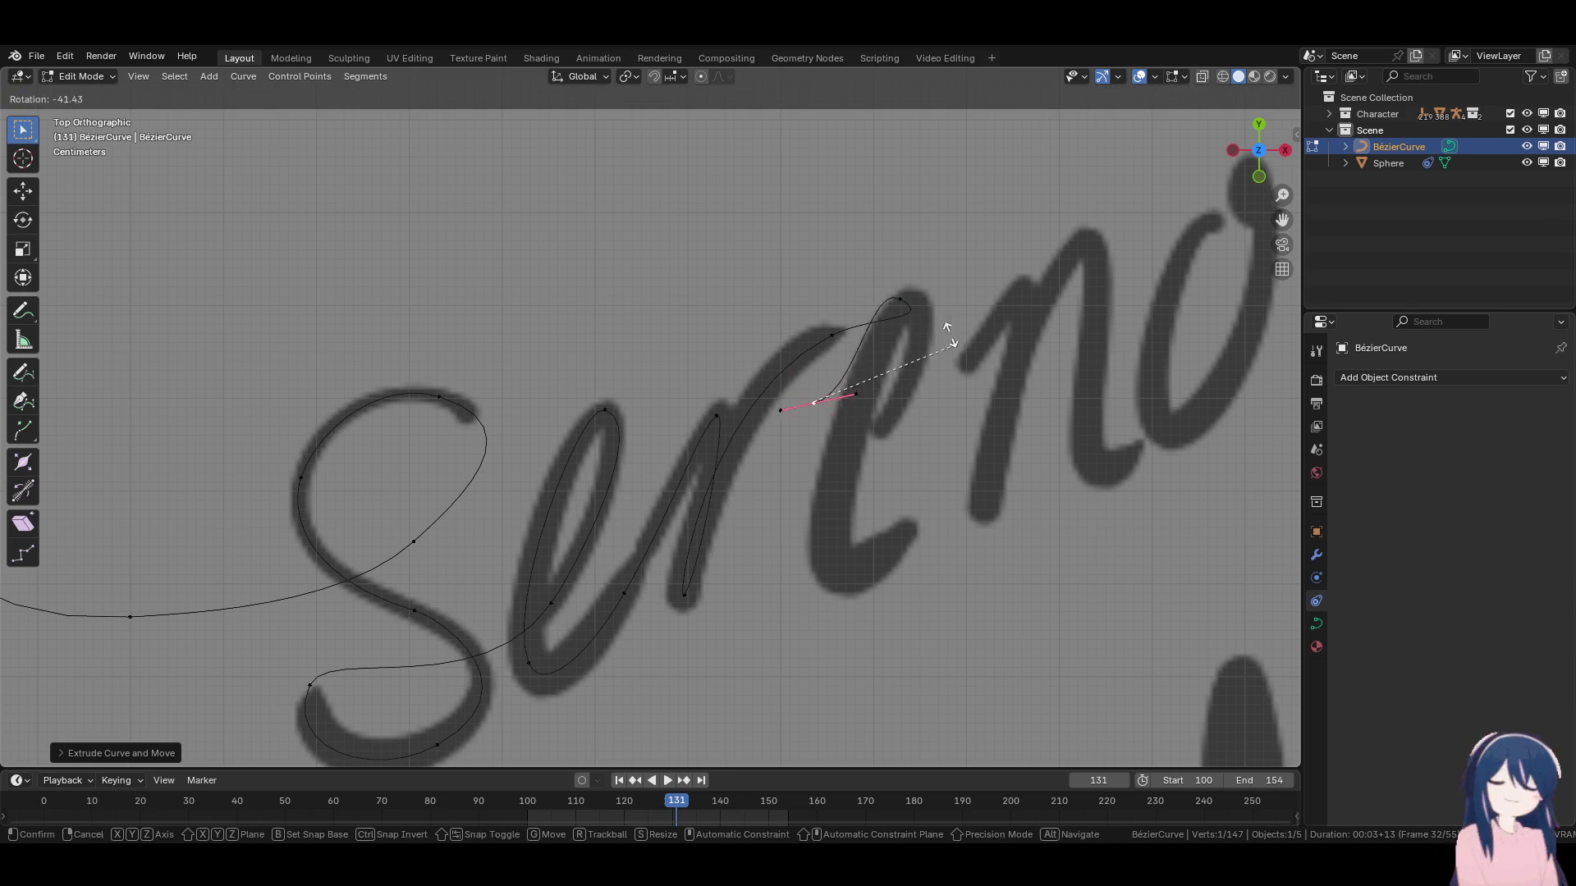
left_click(664, 263)
key("r")
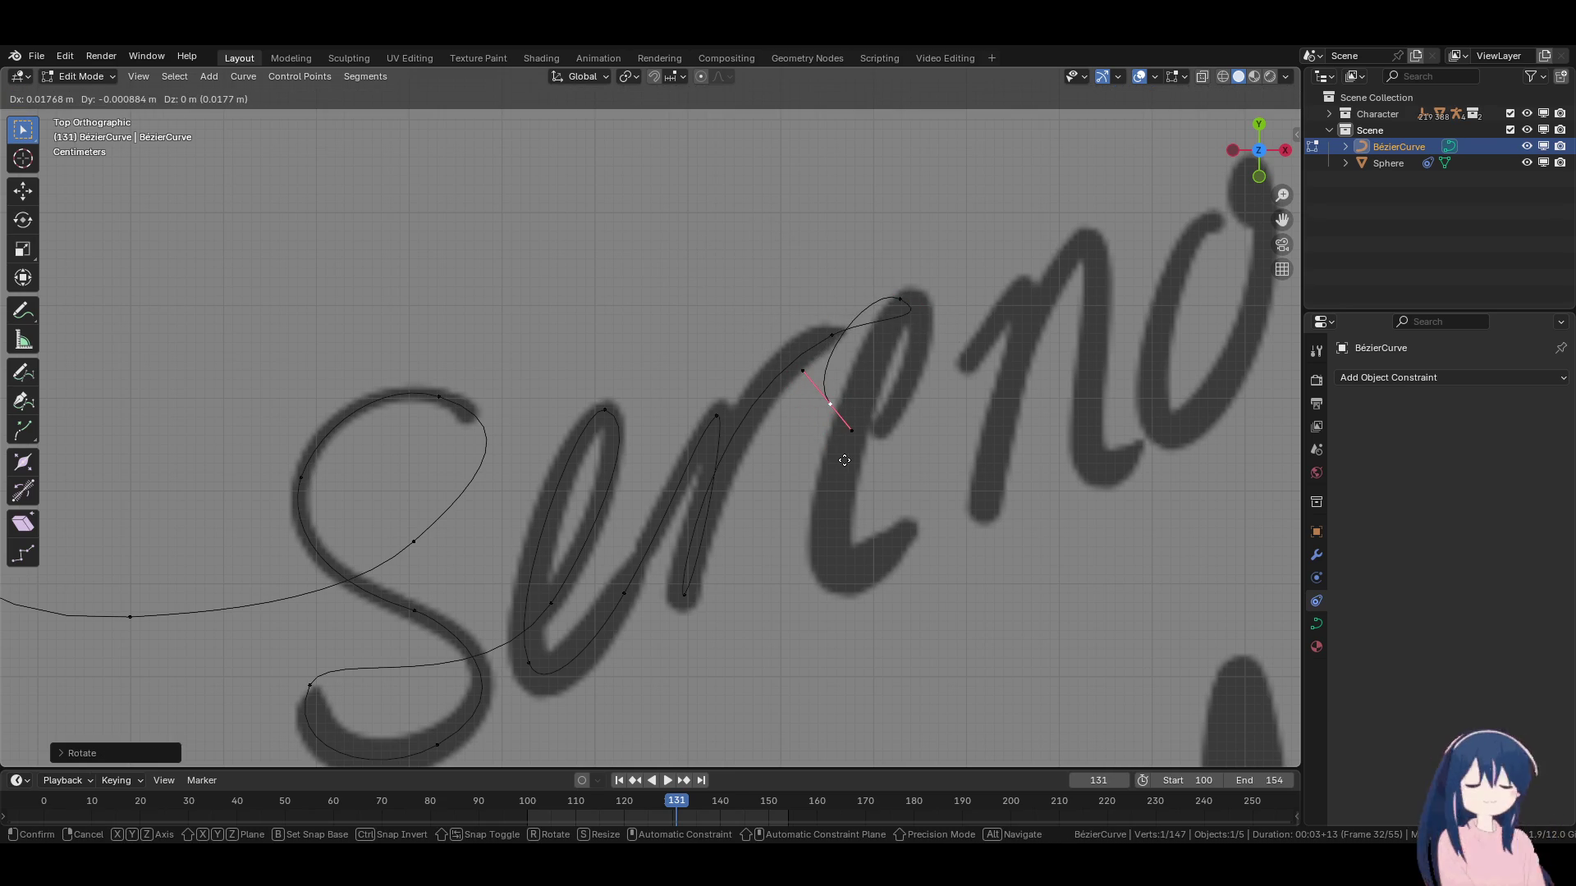
left_click(873, 464)
Add a point at the bottom of the 'e' loop and flatten its handle.
key("e")
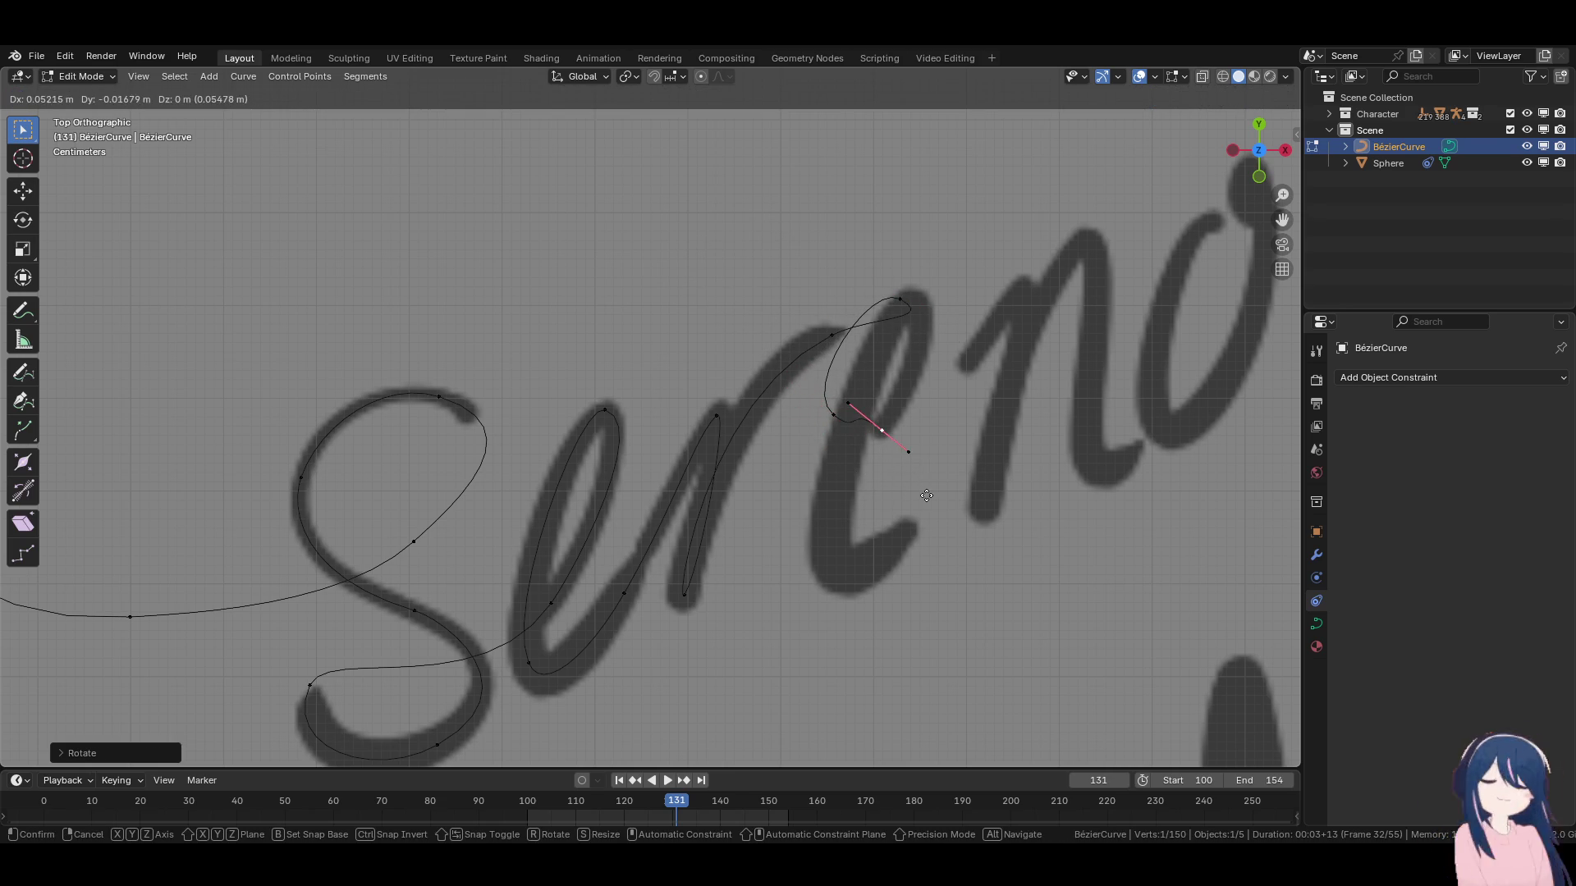
left_click(1028, 358)
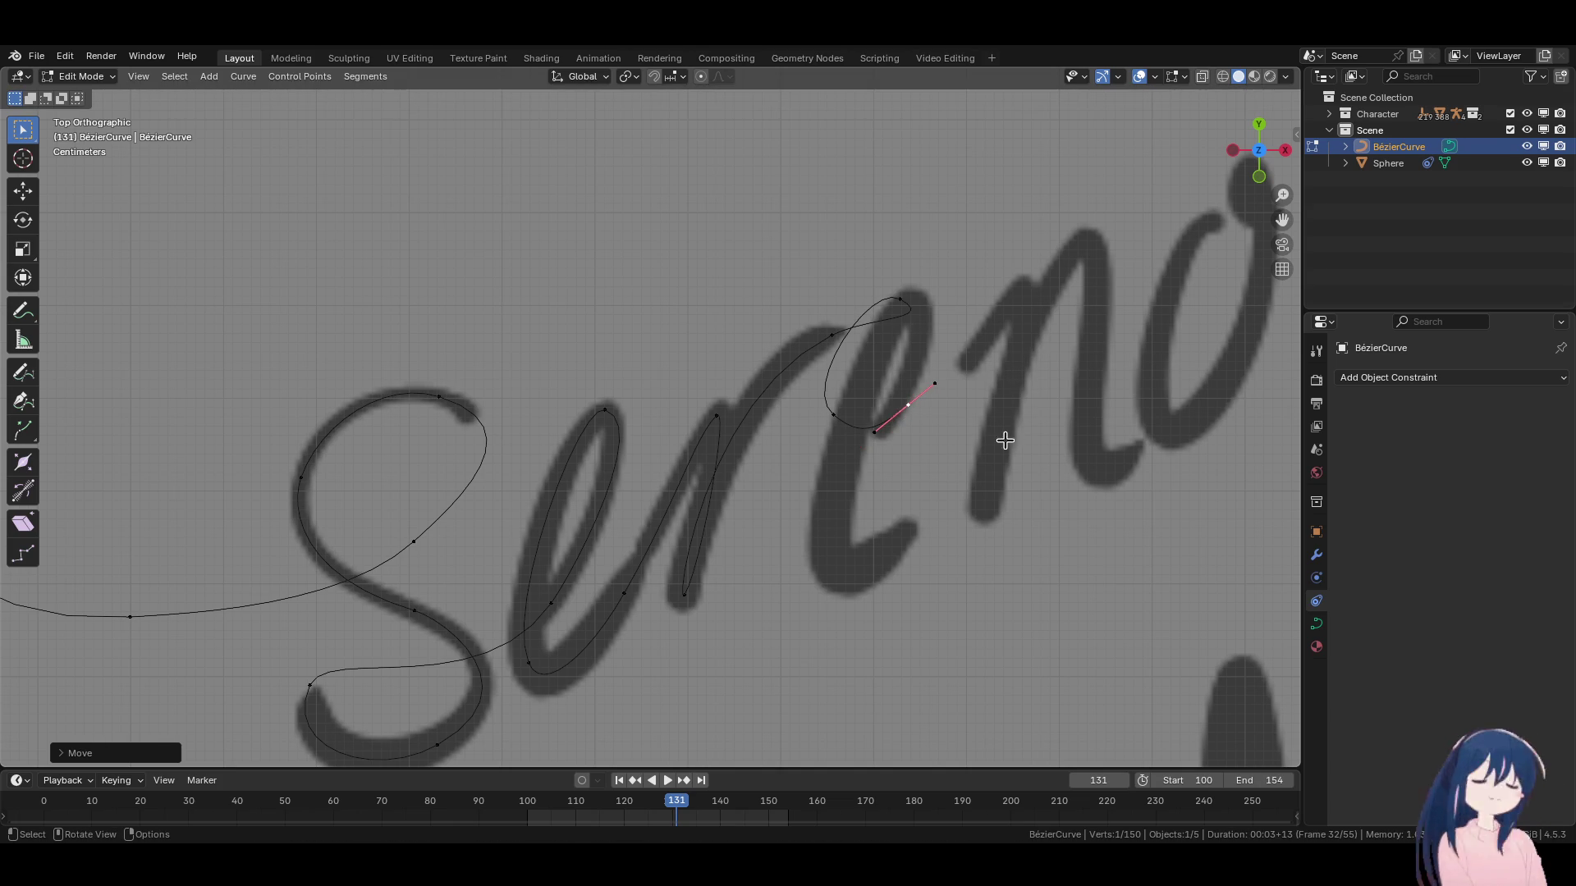
key("g")
left_click(910, 416)
key("r")
left_click(906, 416)
key("g")
left_click(895, 417)
Shorten the loop-bottom point's handles and settle it onto the stroke.
key("g")
left_click(880, 429)
key("g")
left_click(828, 425)
key("s")
left_click(868, 469)
key("g")
left_click(903, 443)
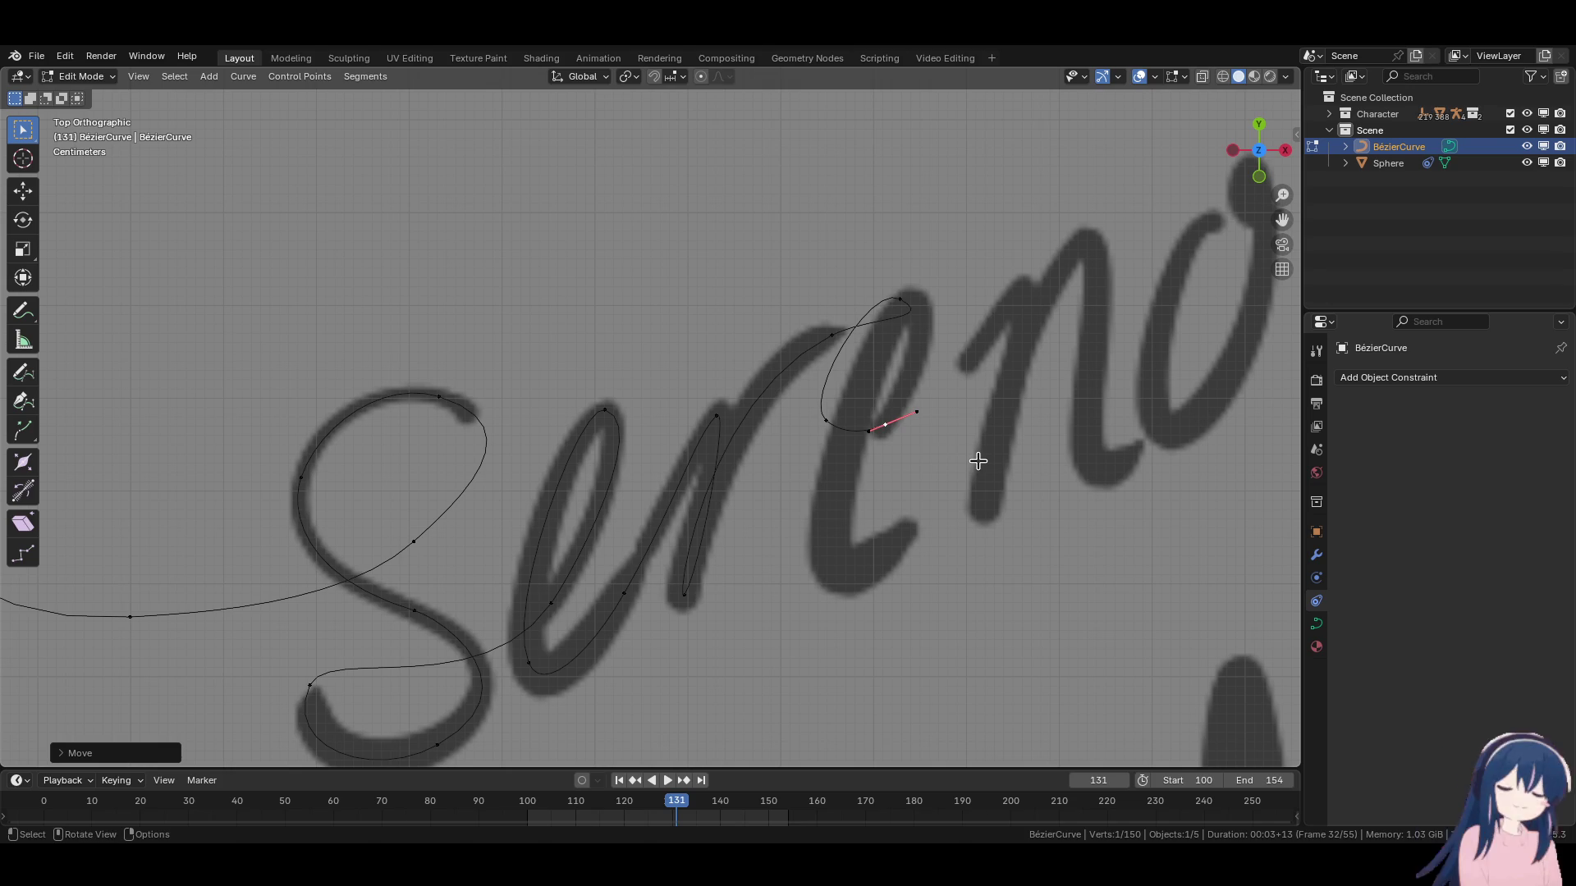
Add a near-horizontal point at the top of the 'e' loop and nudge the lower loop point.
key("e")
left_click(979, 374)
key("r")
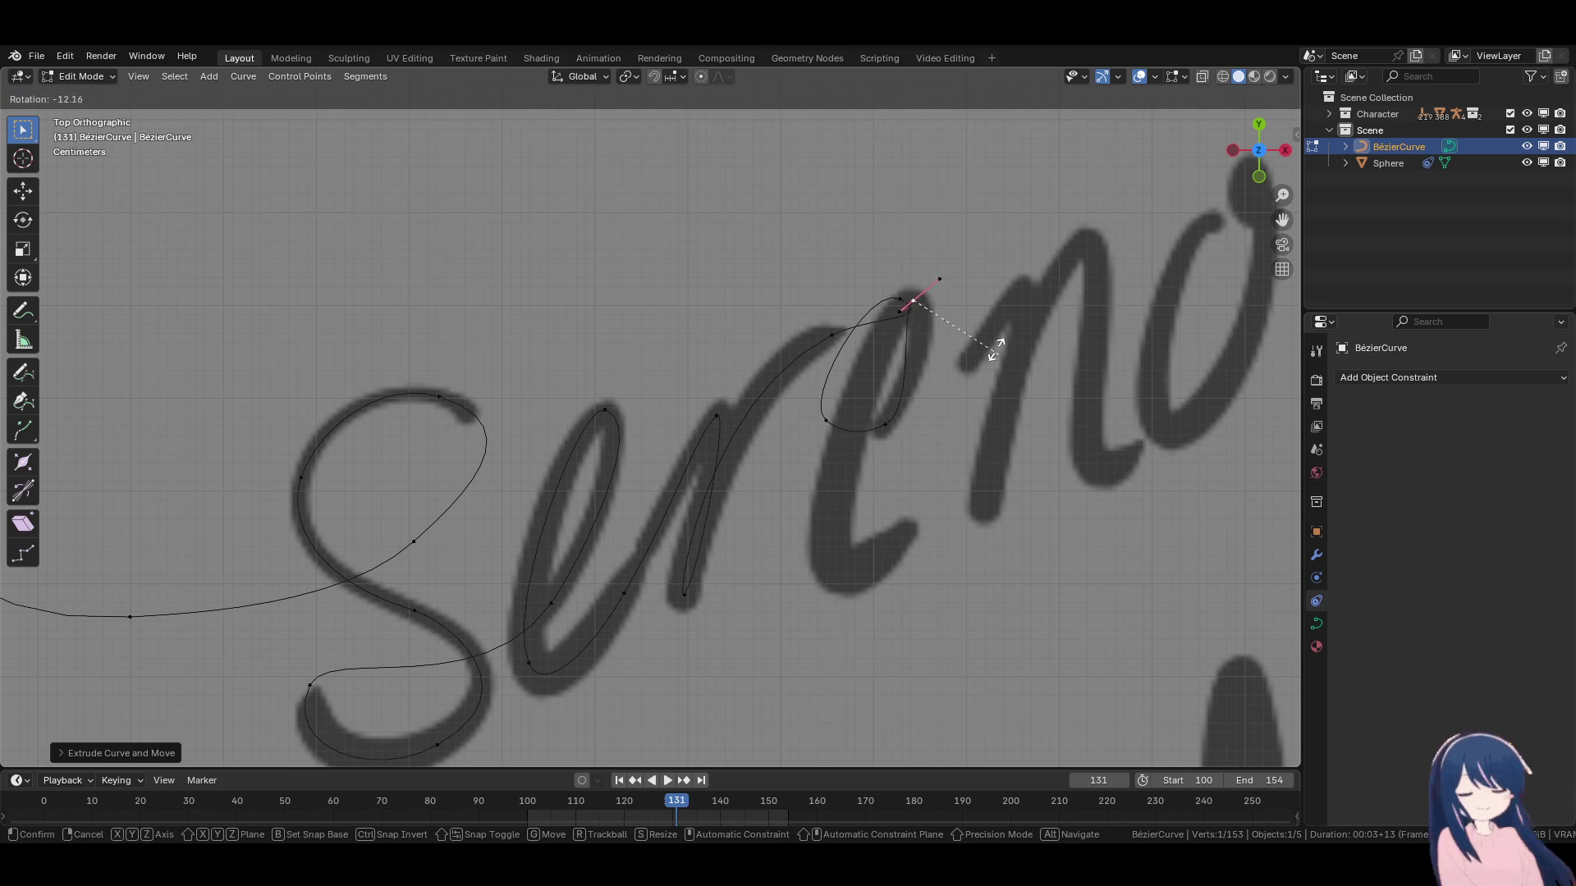
left_click(903, 255)
key("g")
left_click(948, 323)
left_click(886, 426)
key("g")
left_click(894, 420)
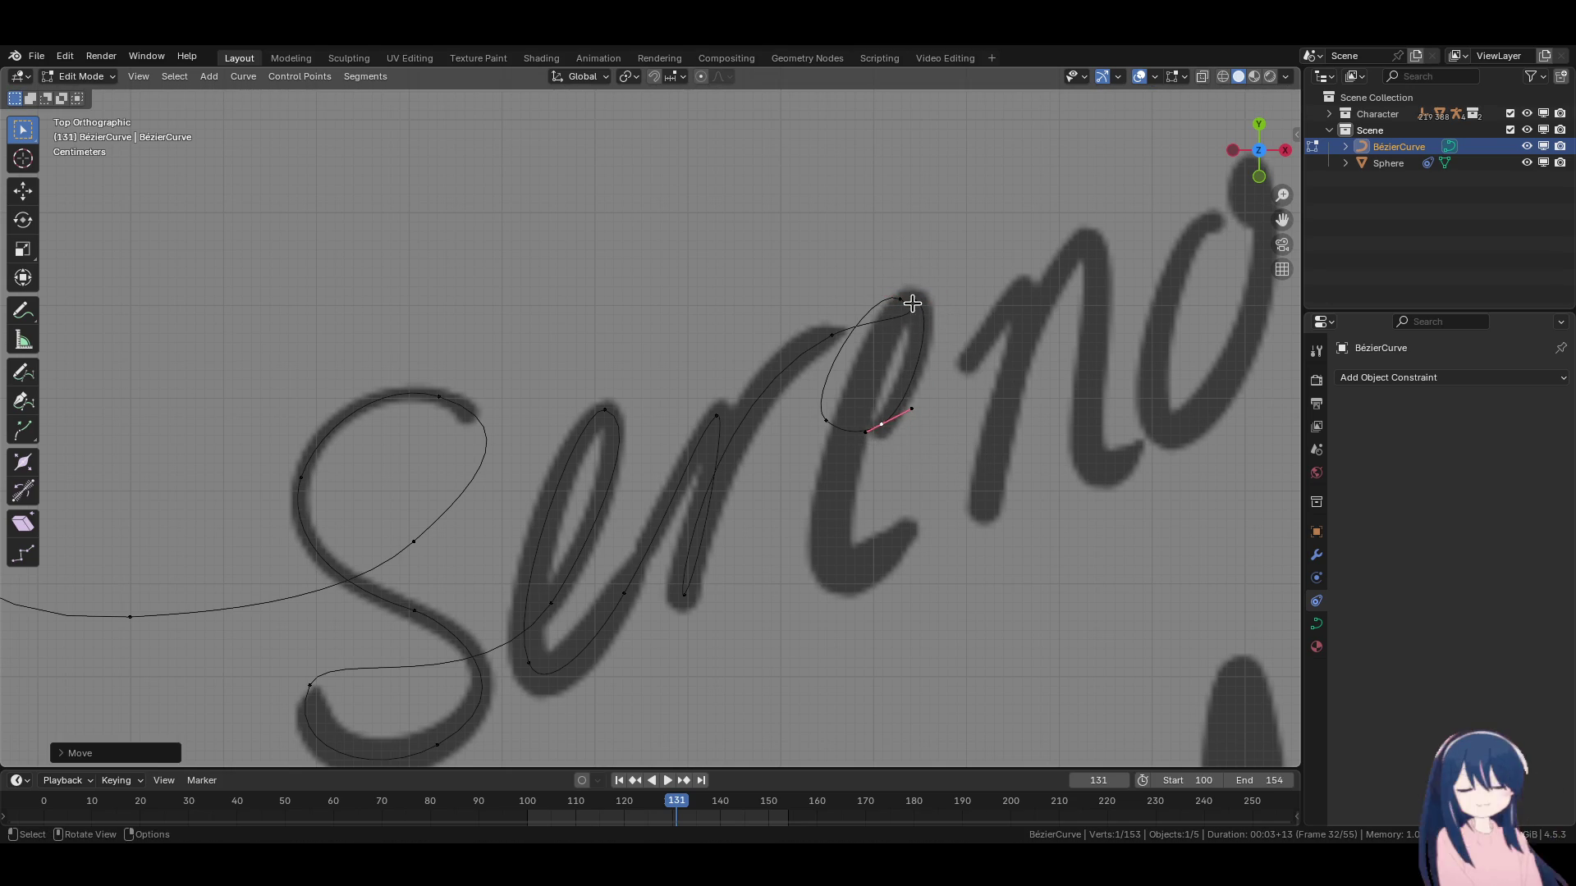
Extend the curve down the 'e' stem with vertical handles aligned to the stroke.
key("e")
left_click(826, 574)
left_click_drag(854, 497, 845, 394)
left_click_drag(830, 468, 863, 367)
mouse_move(919, 302)
left_mouse_down()
mouse_move(932, 309)
mouse_move(900, 298)
left_mouse_up()
left_click(843, 509)
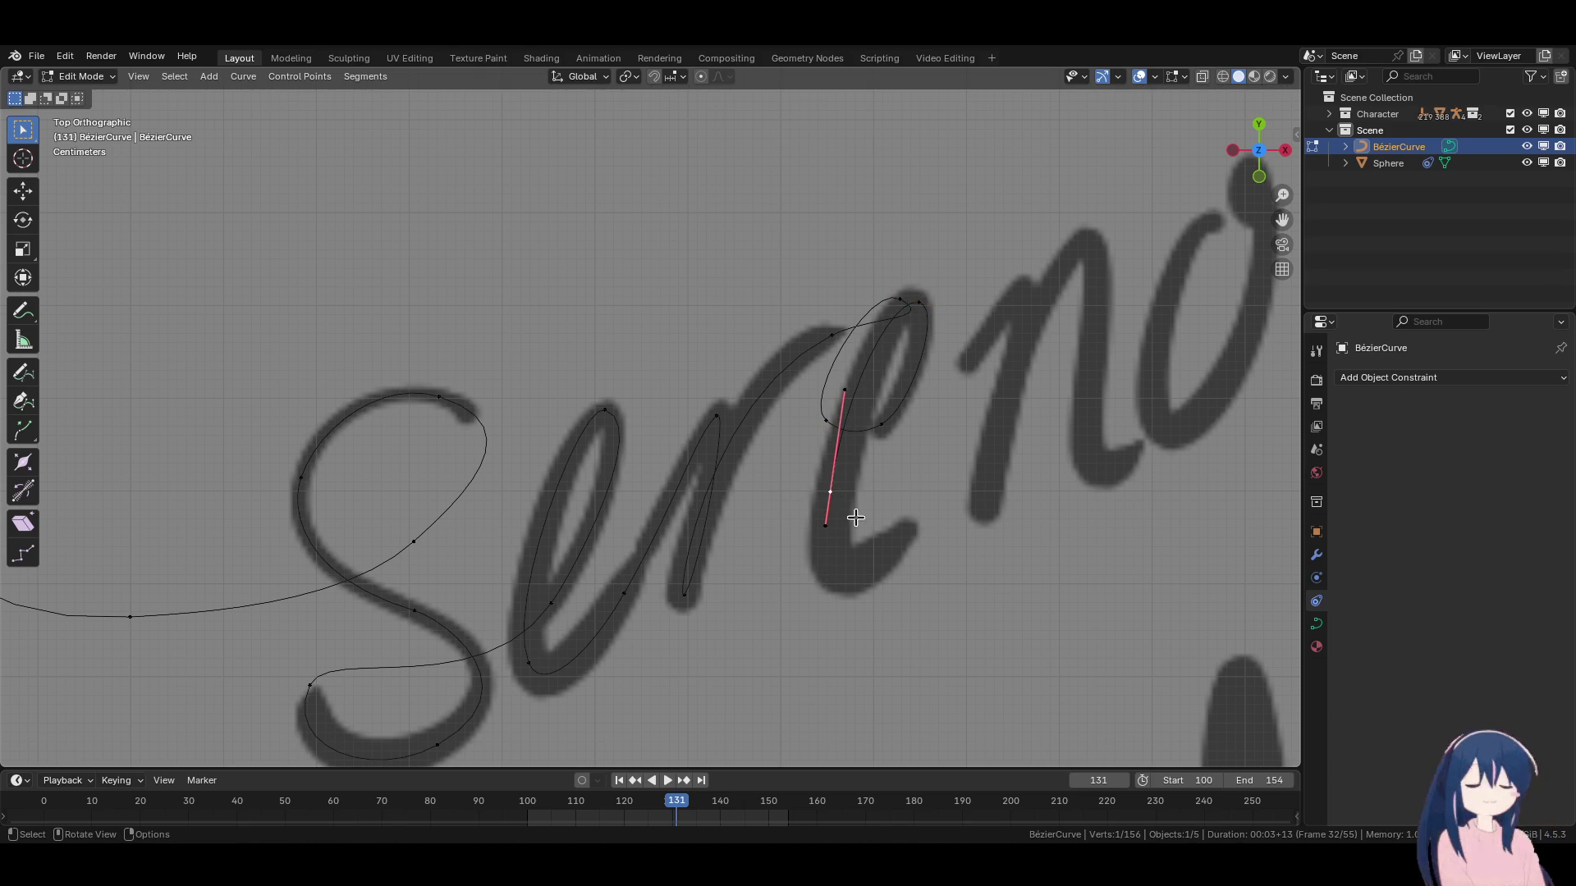
left_click_drag(844, 392, 830, 430)
left_click_drag(848, 532, 844, 505)
Add a point at the bottom of the 'e' tail with diagonal handles, tweaking the stem handle.
key("e")
left_click(931, 600)
mouse_move(912, 590)
left_mouse_down()
mouse_move(878, 588)
mouse_move(902, 534)
left_mouse_up()
mouse_move(892, 603)
left_mouse_down()
mouse_move(810, 619)
mouse_move(845, 556)
left_mouse_up()
left_click_drag(836, 490, 837, 491)
key("r")
left_click(926, 509)
key("g")
right_click(923, 507)
left_click(905, 533)
left_click_drag(843, 601, 843, 608)
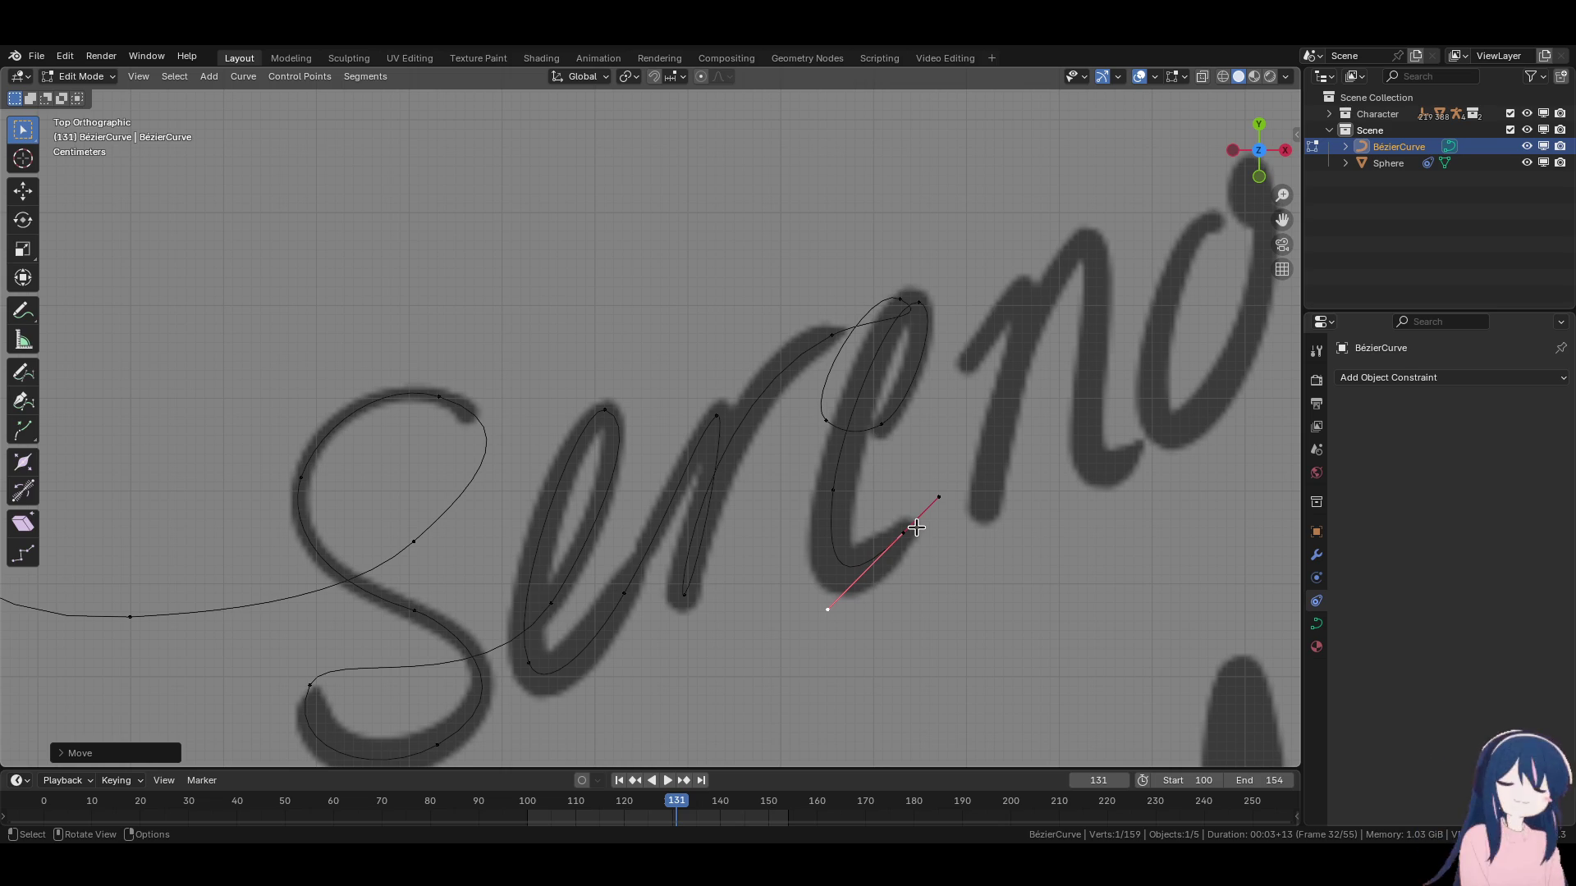
Bring more of 'Sereno' into view and reselect the tail's end point.
middle_click_drag(908, 527, 829, 545, "shift")
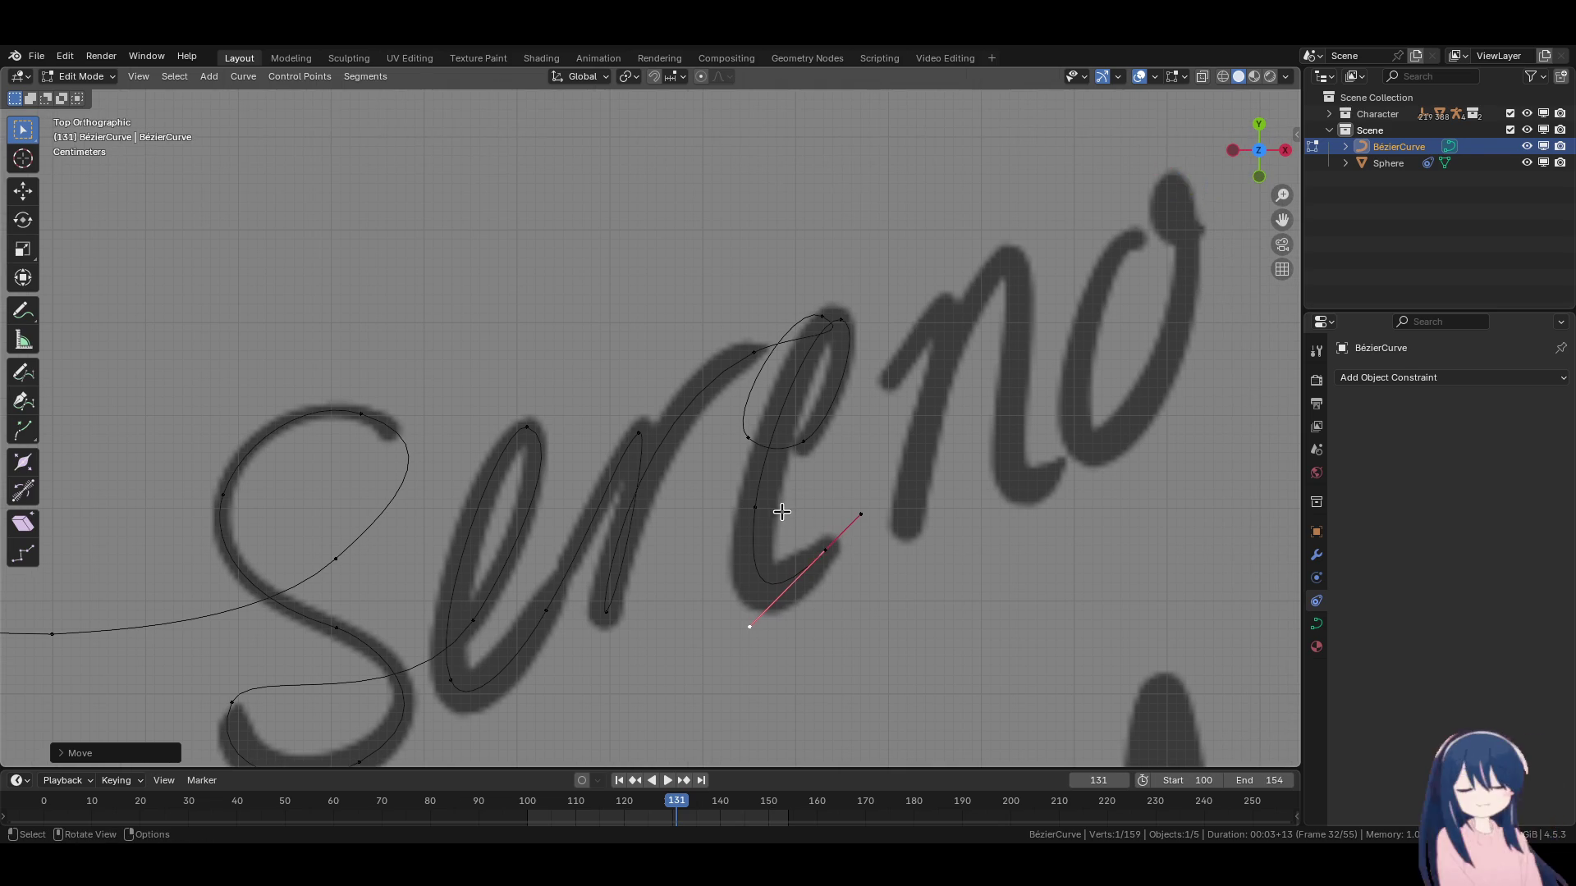
left_click(772, 514)
key("g")
left_click(772, 514)
left_click(823, 552)
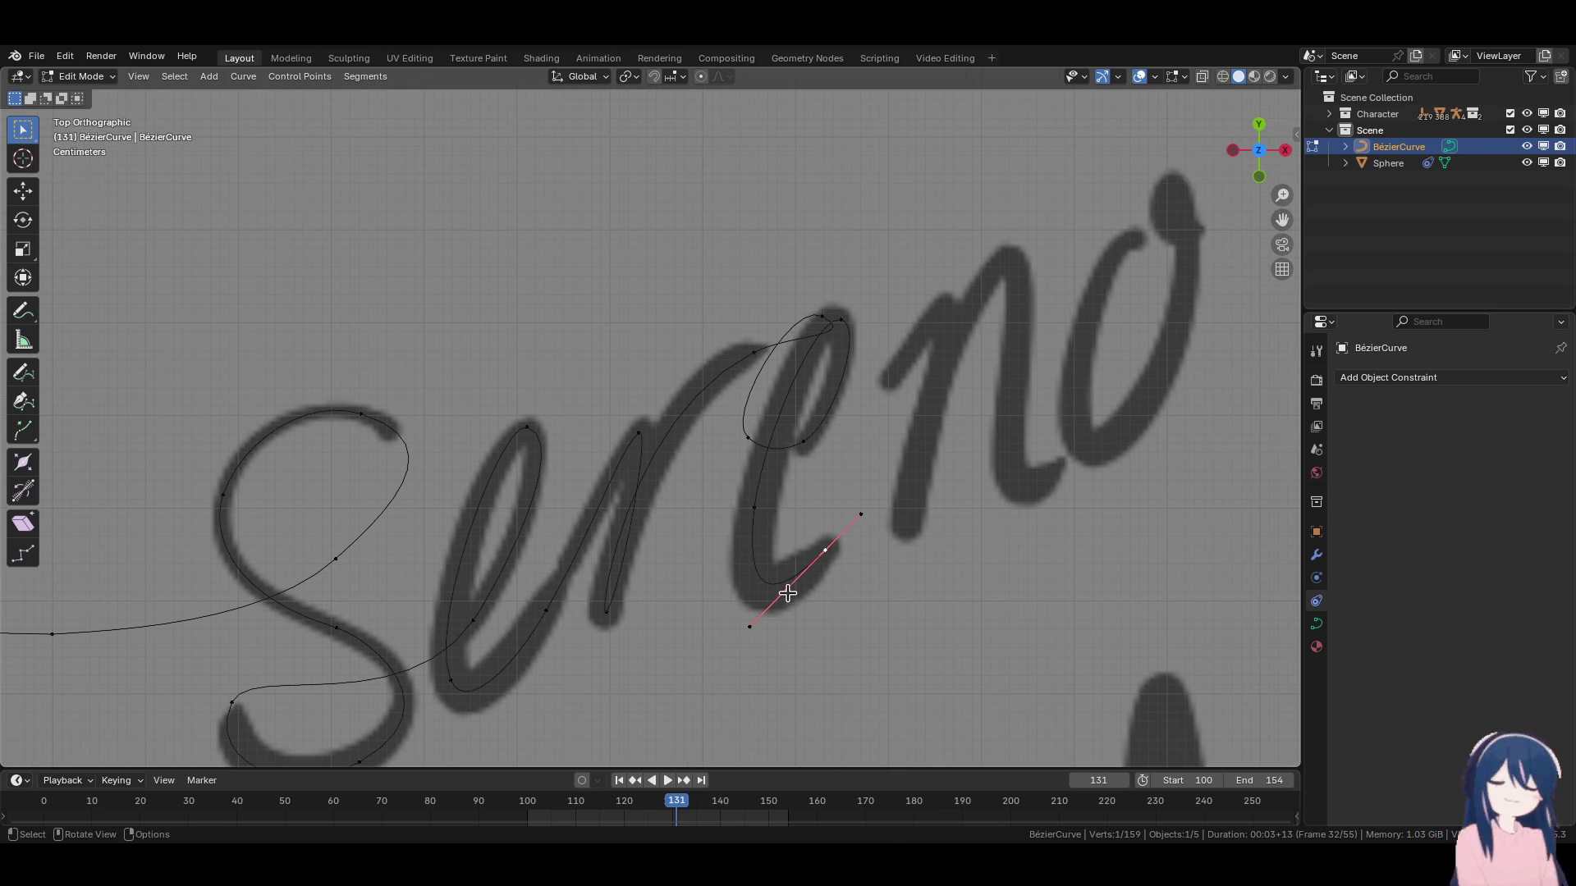
middle_click_drag(877, 518, 857, 527, "shift")
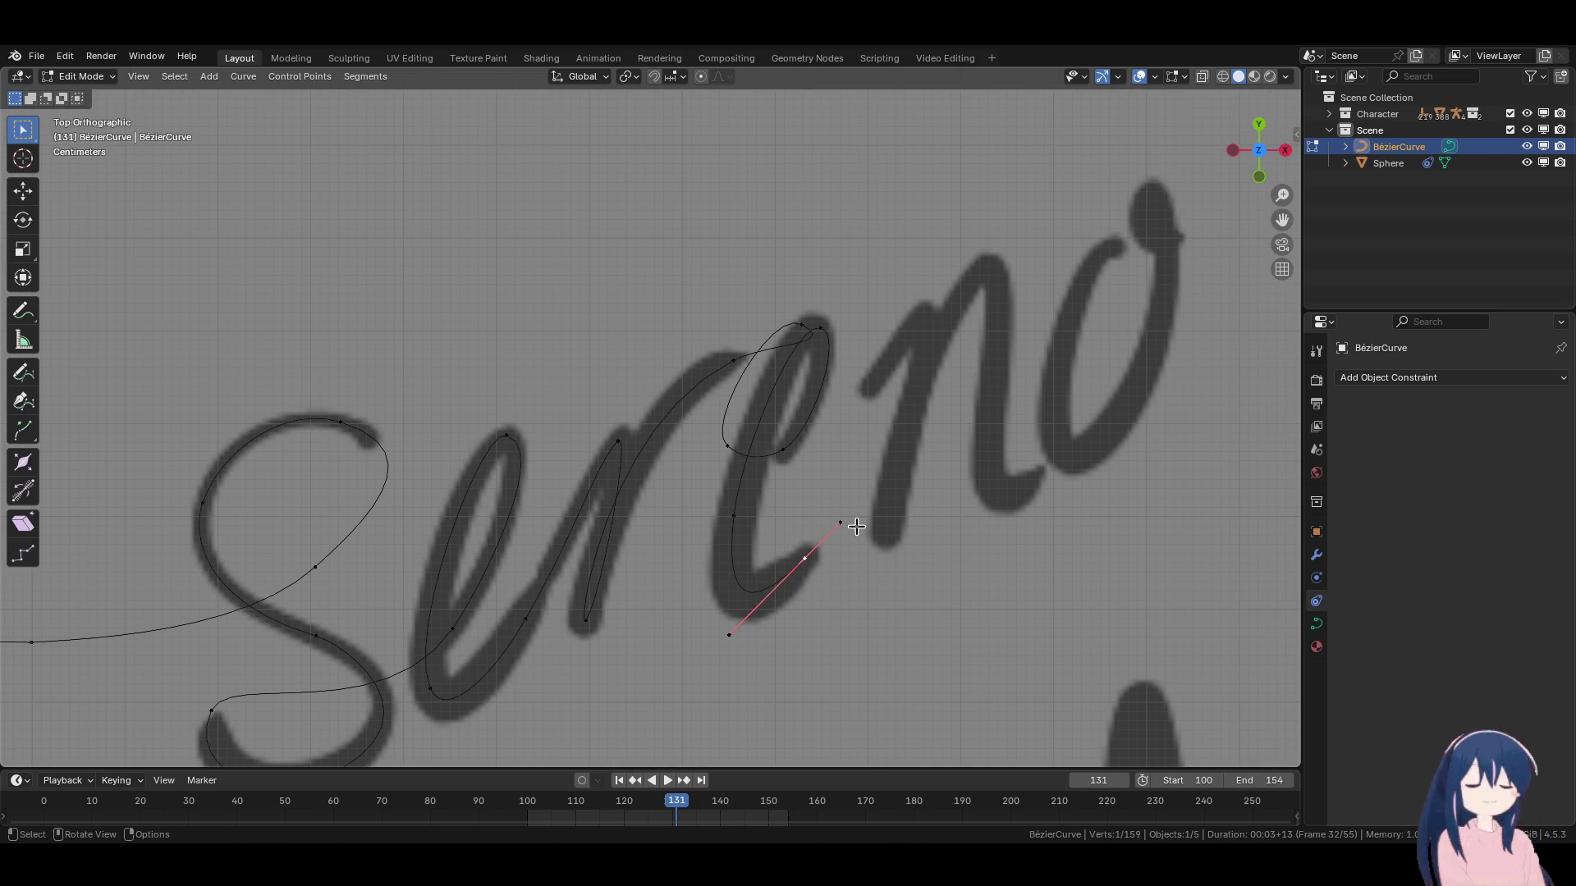
Extend the curve up to a new point at the start of the 'n'.
key("e")
left_click(929, 376)
key("r")
left_click(957, 411)
key("g")
left_click(945, 433)
Adjust the handles of the tail-bottom and 'e' stem points to smooth the tail.
left_click(804, 568)
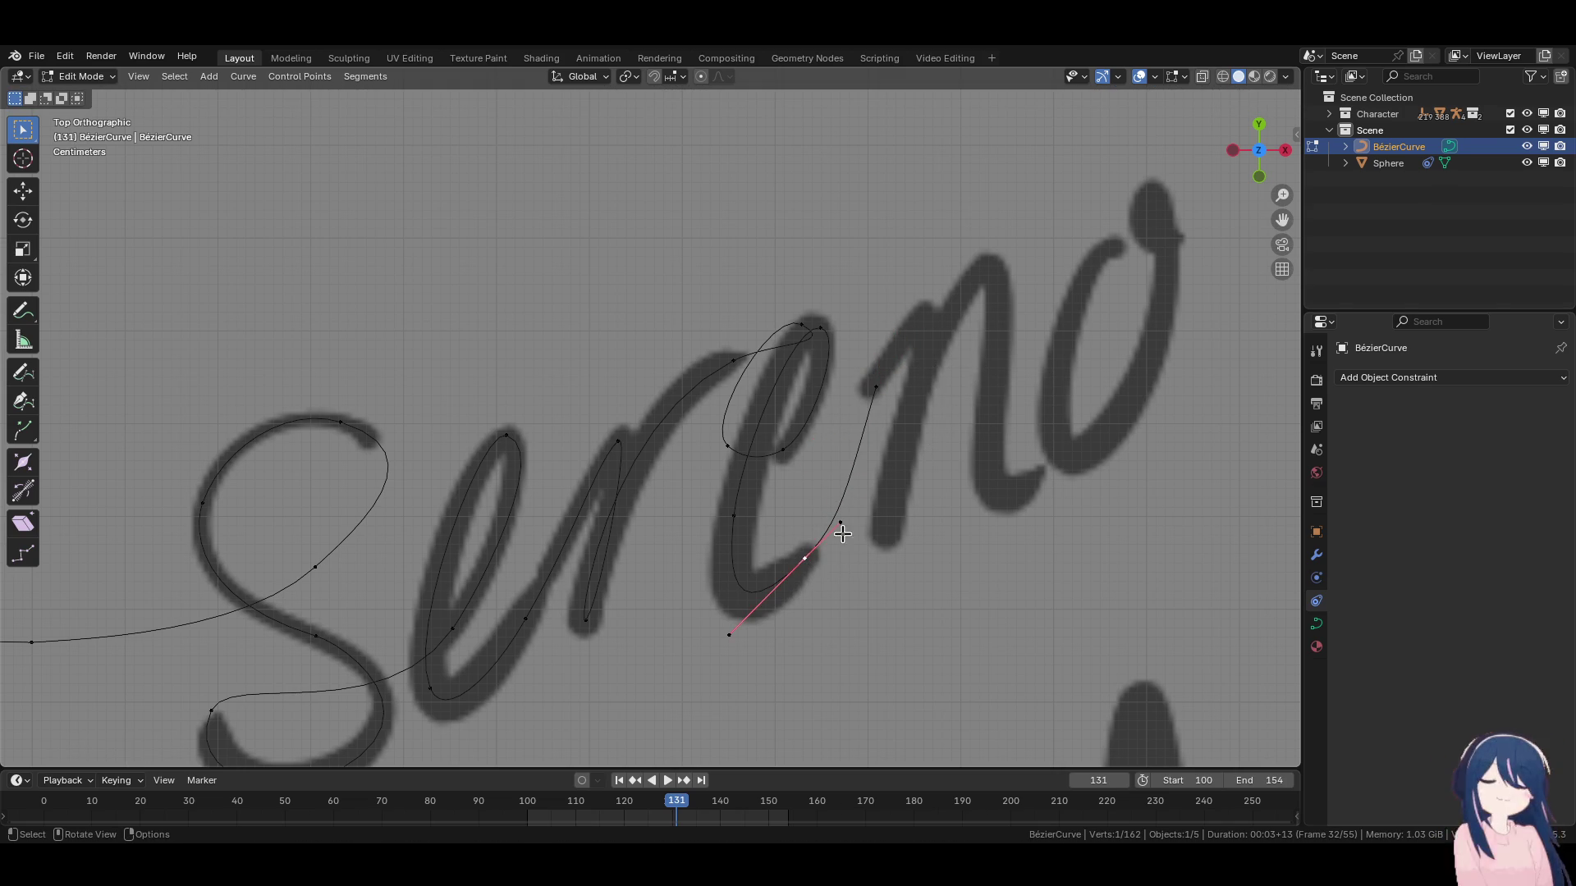
key("g")
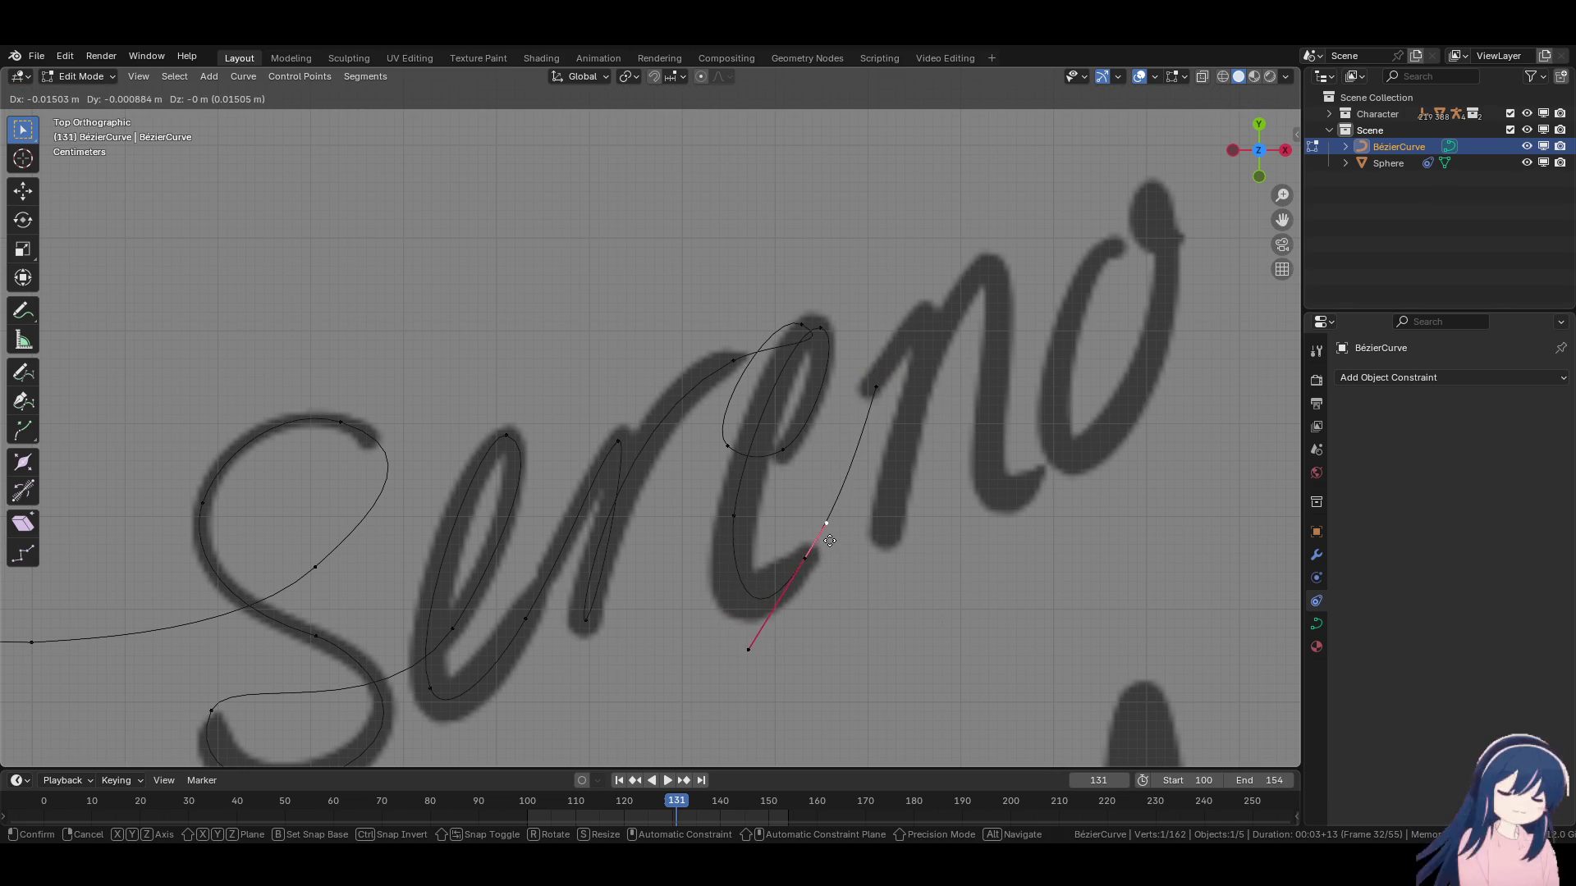
left_click(832, 558)
key("g")
left_click(723, 554)
key("g")
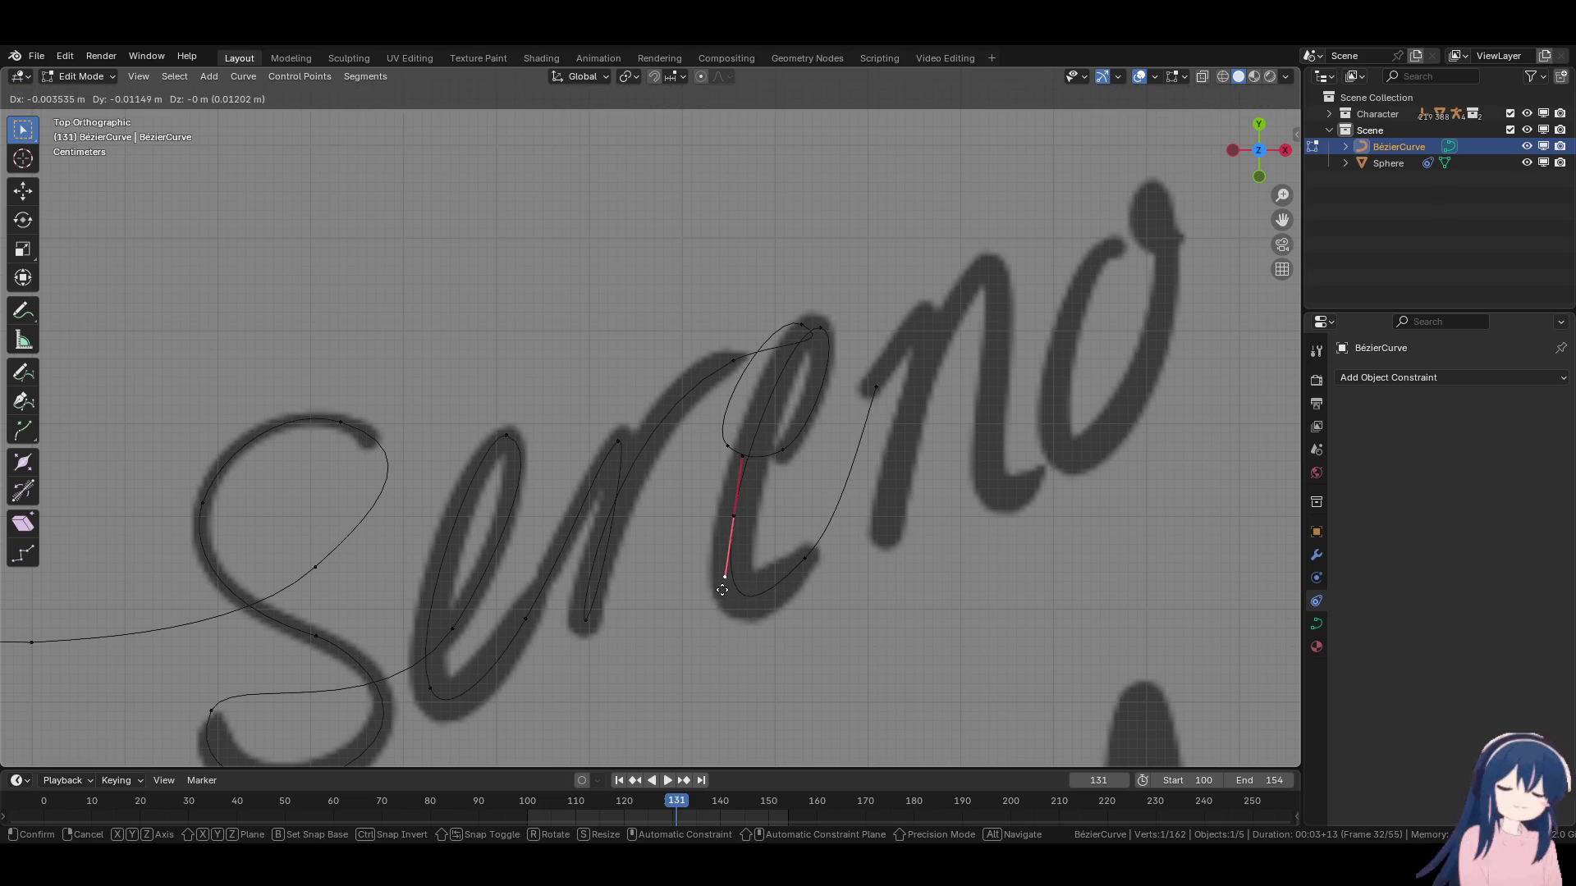
left_click(723, 590)
left_click(810, 580)
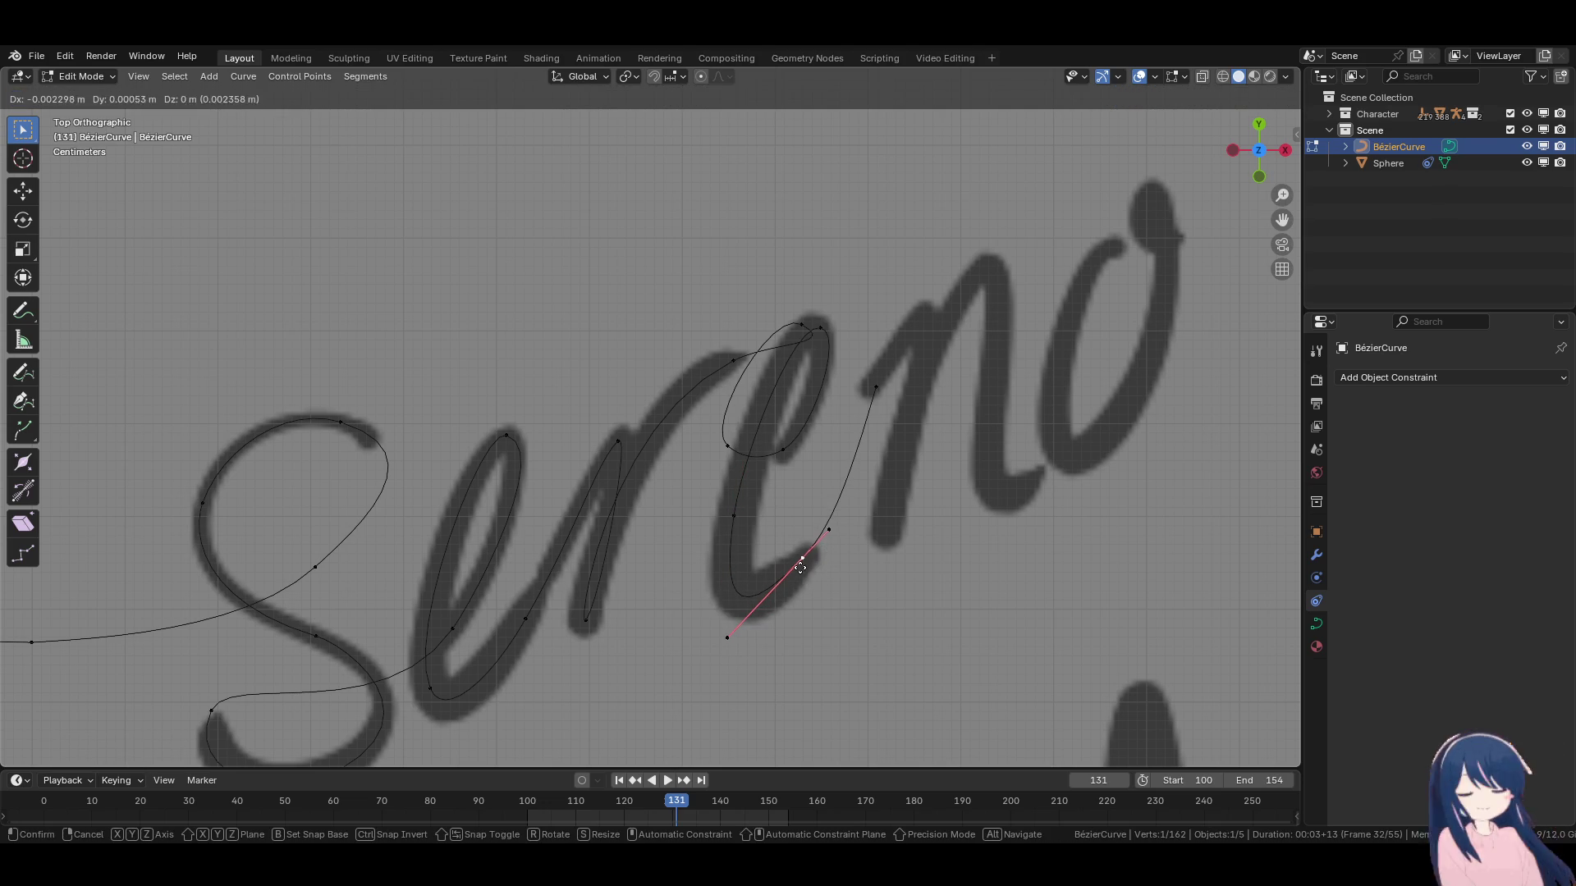
key("g")
left_click(825, 563)
Reposition the 'n' start point, rotate the tail handle, and straighten the 'n' upstroke handle.
left_click(878, 387)
key("g")
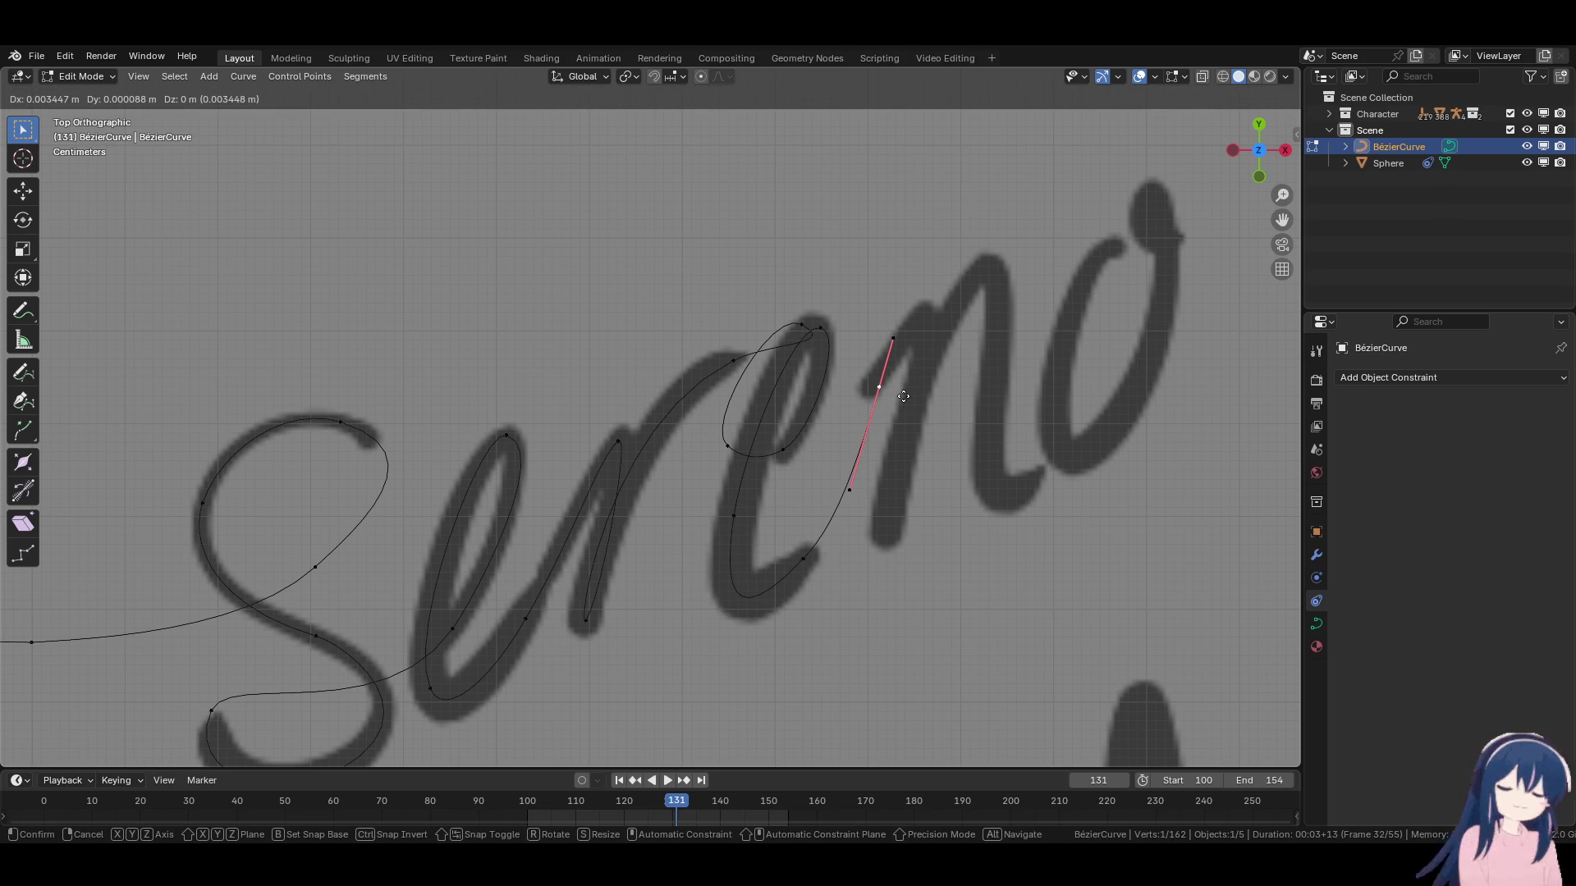
left_click(903, 397)
left_click(825, 574)
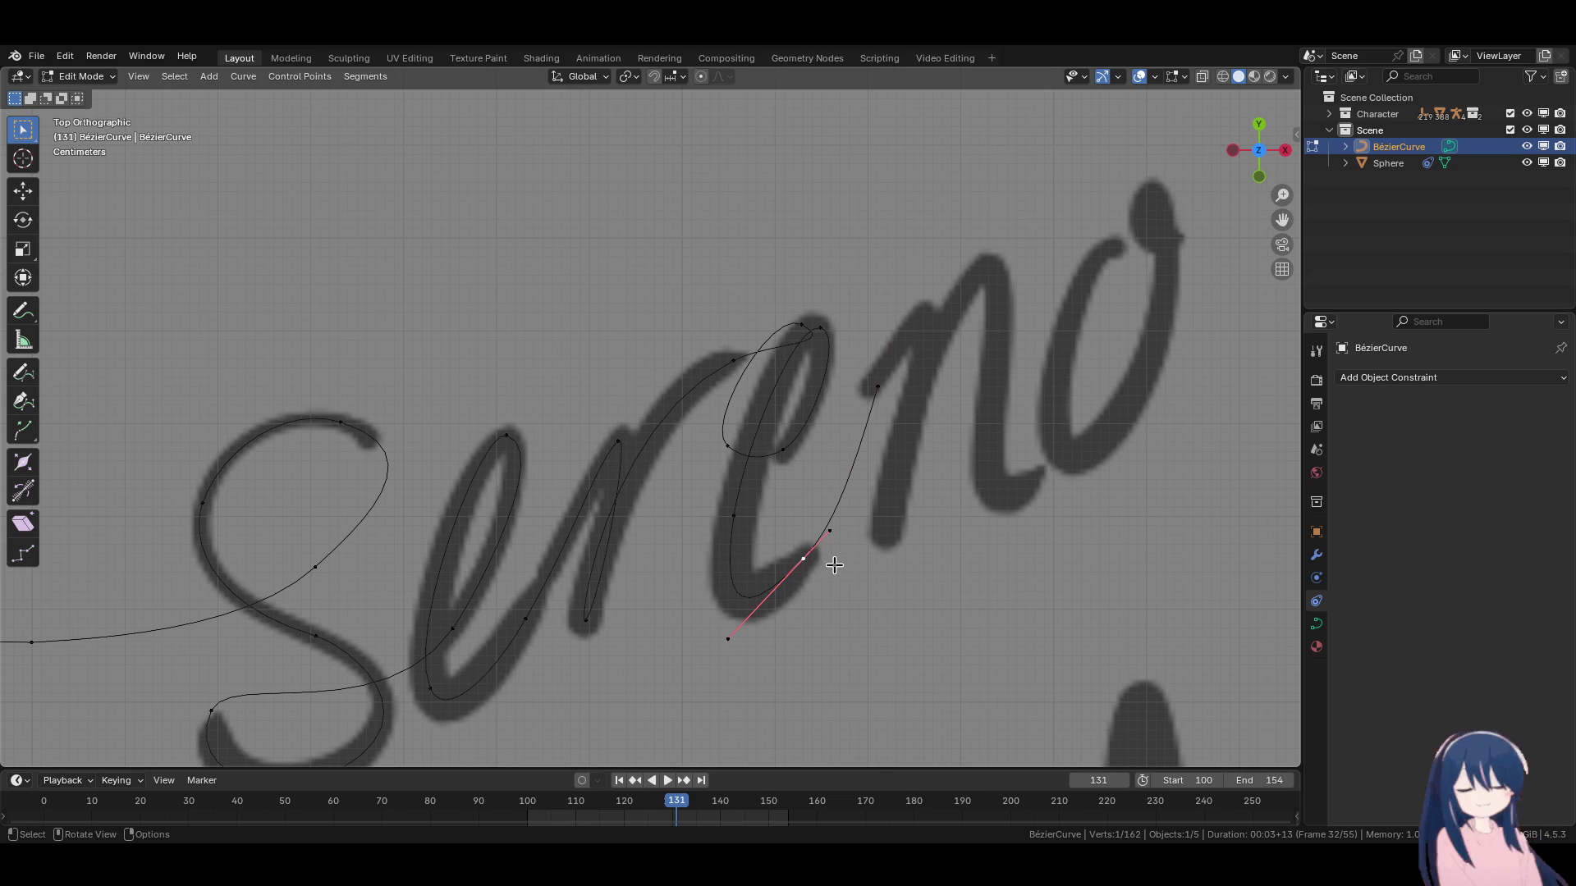
key("r")
left_click(884, 520)
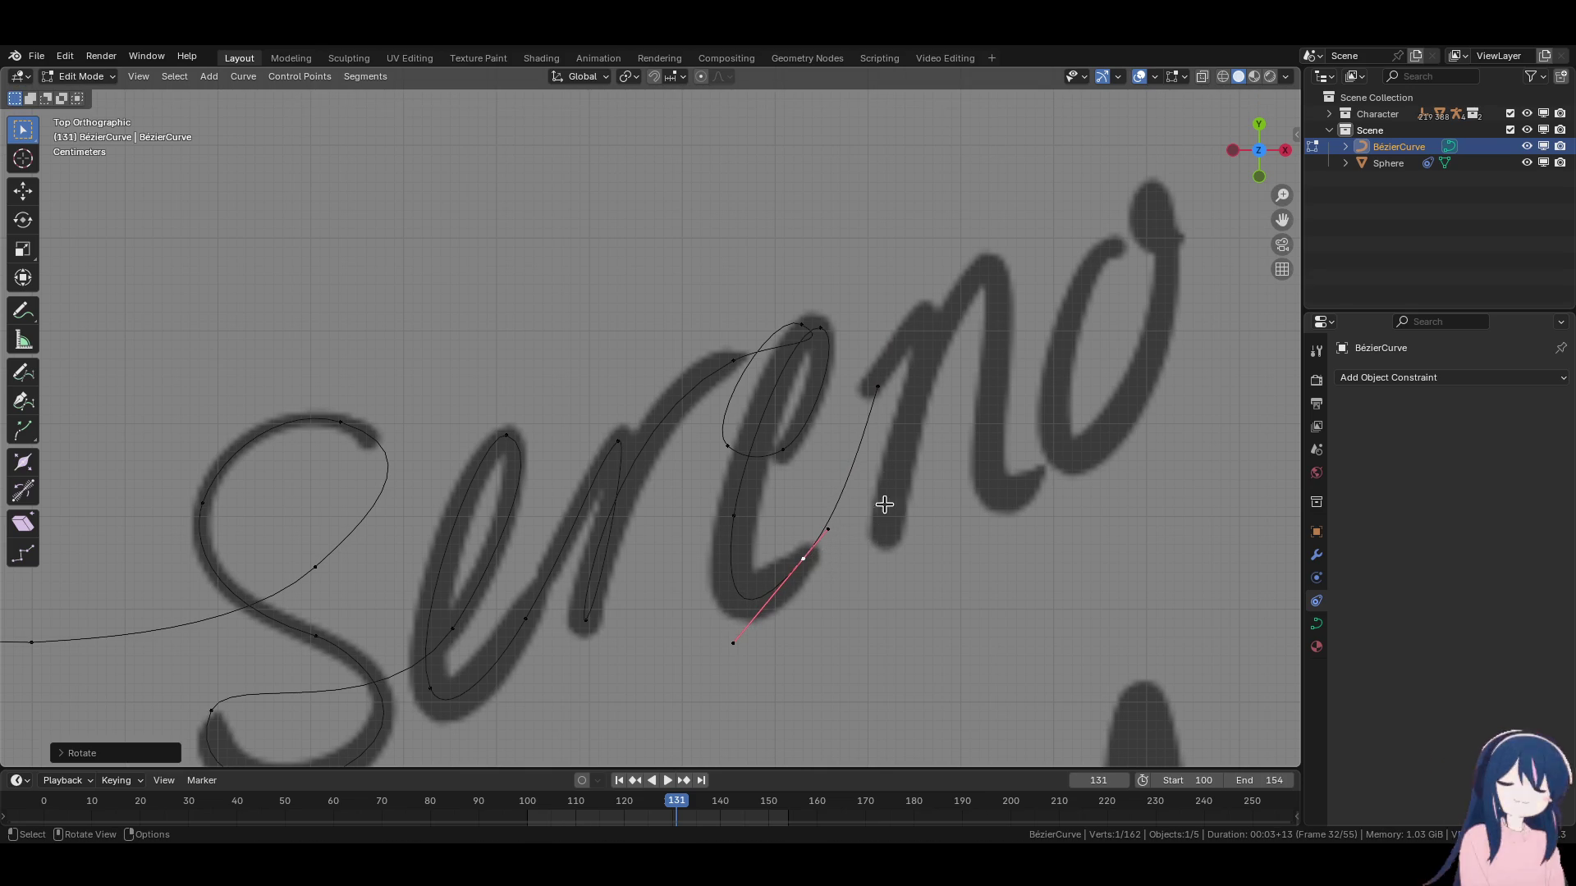
left_click(879, 410)
left_click_drag(847, 493, 866, 439)
Extrude a new curve point at the top of the 'n' and angle its handles along the letter.
key("e")
left_click(949, 403)
key("g")
left_click(830, 475)
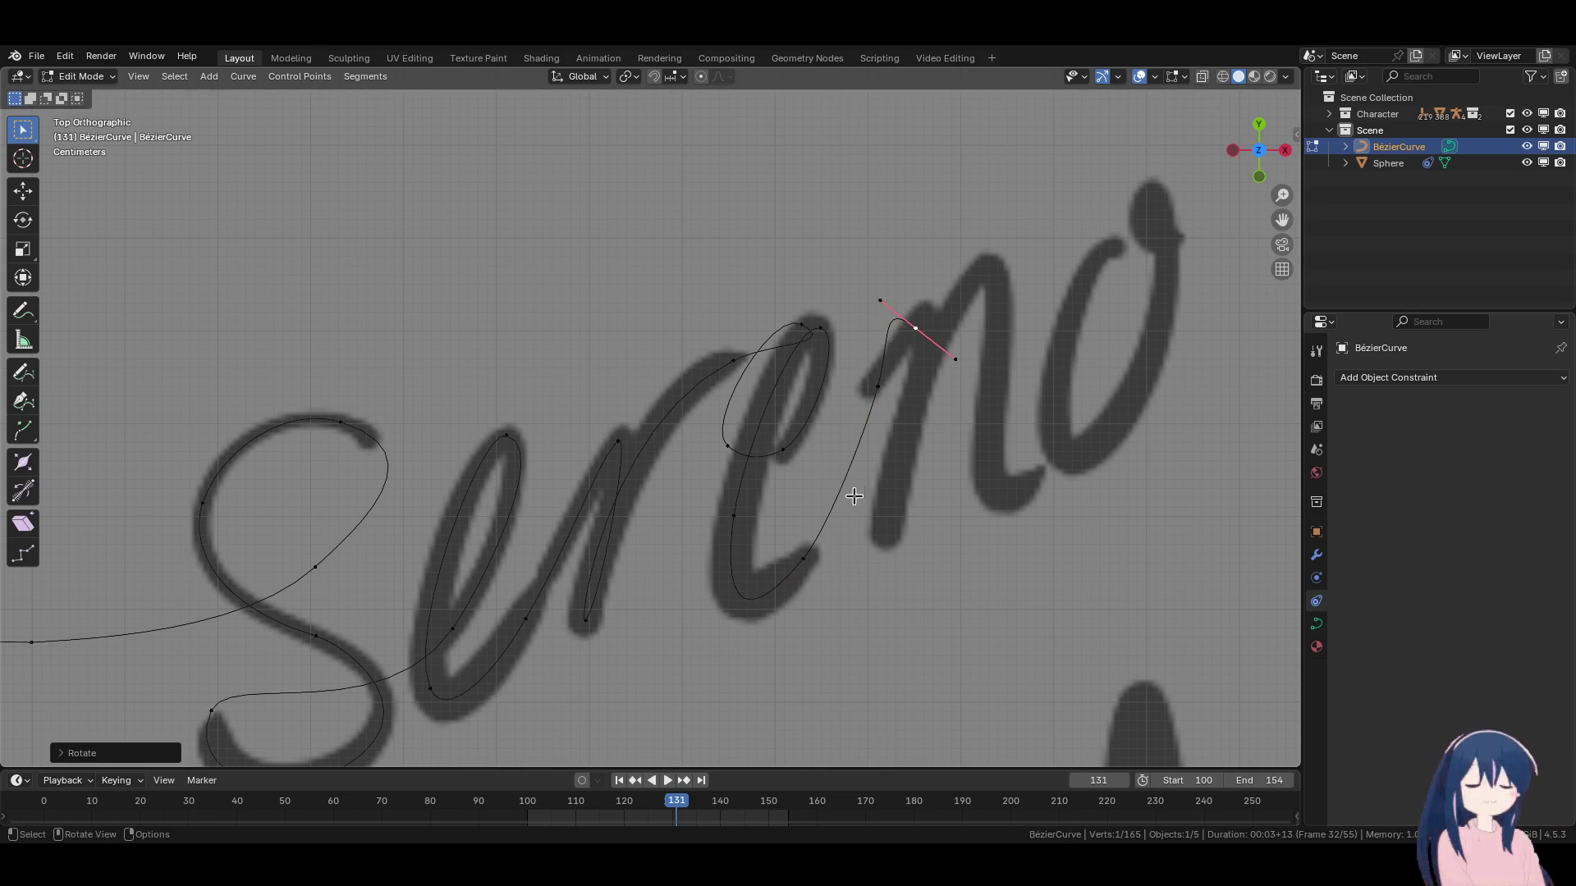
key("r")
left_click(892, 540)
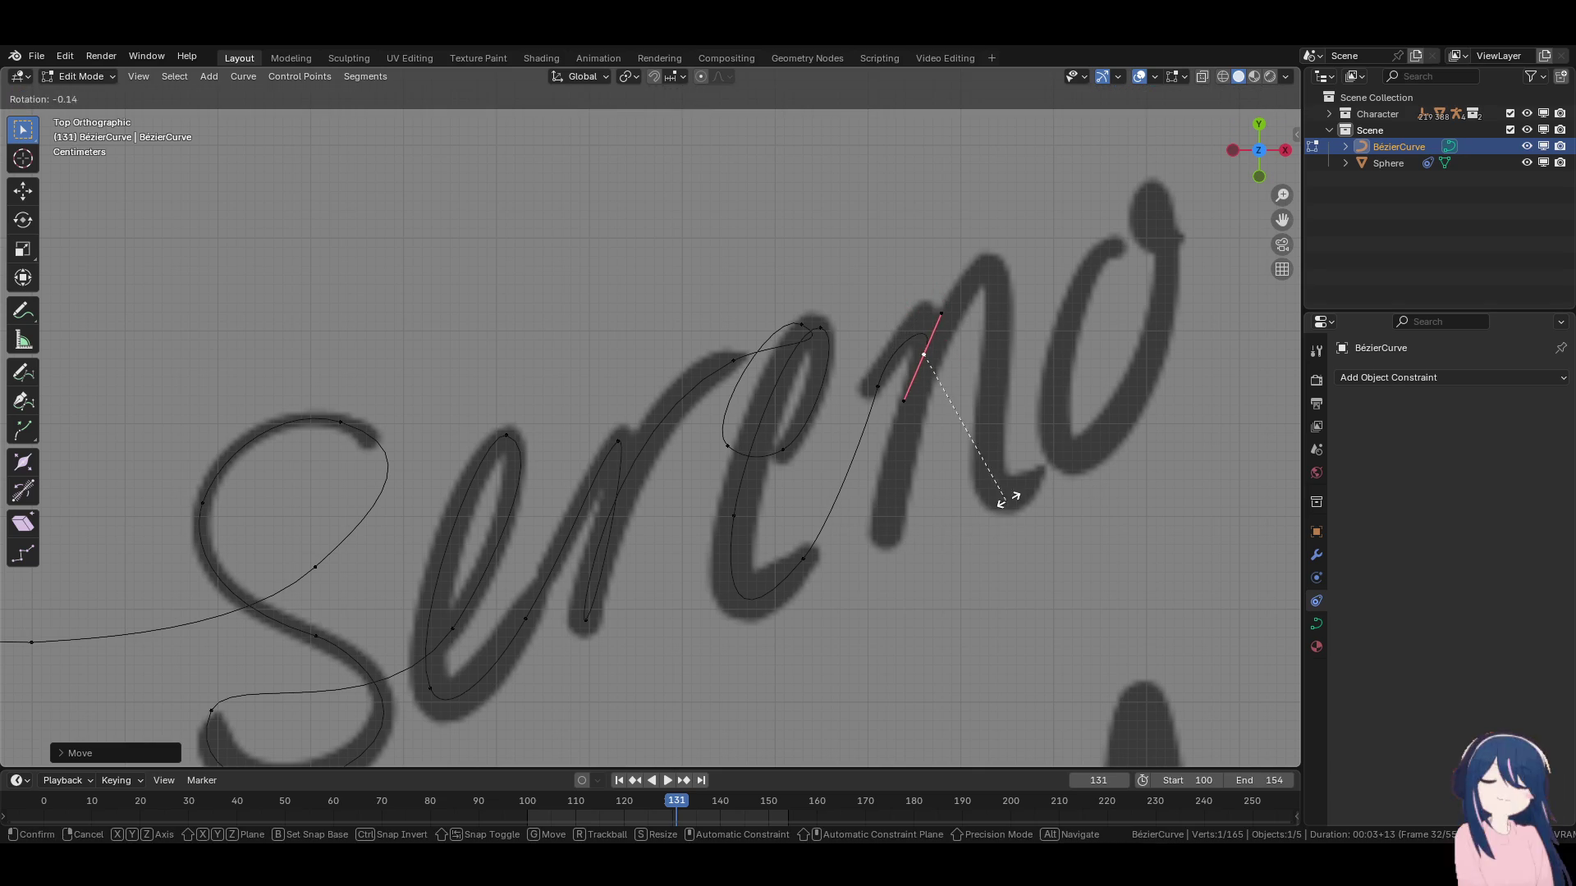
Refine the previous point's handle and raise the top point of the 'n' slightly.
left_click(861, 411)
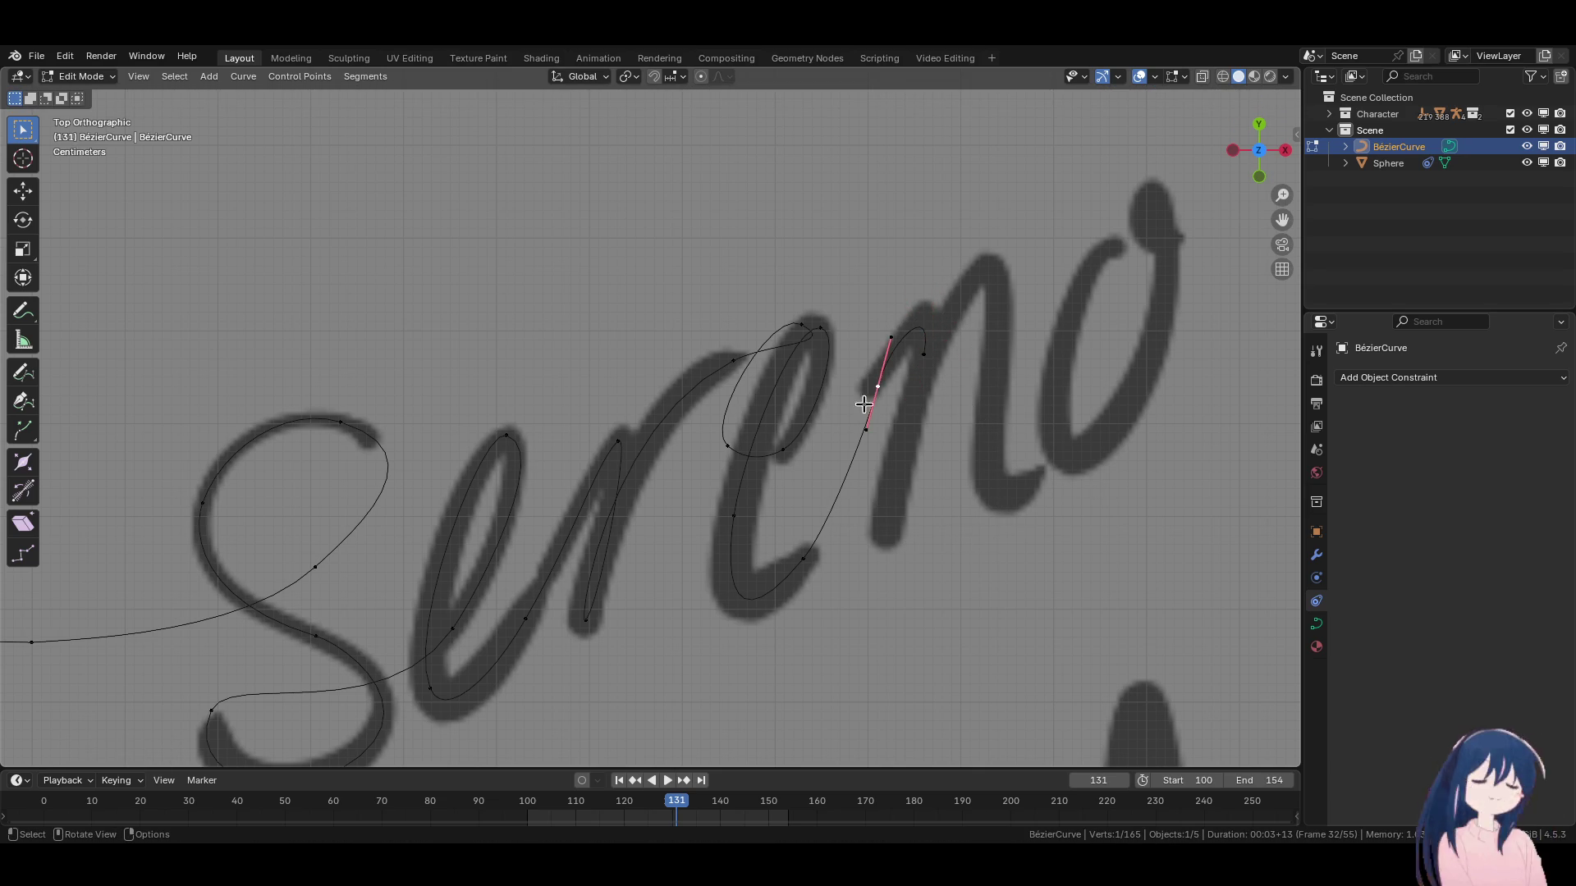
key("g")
left_click(902, 343)
key("g")
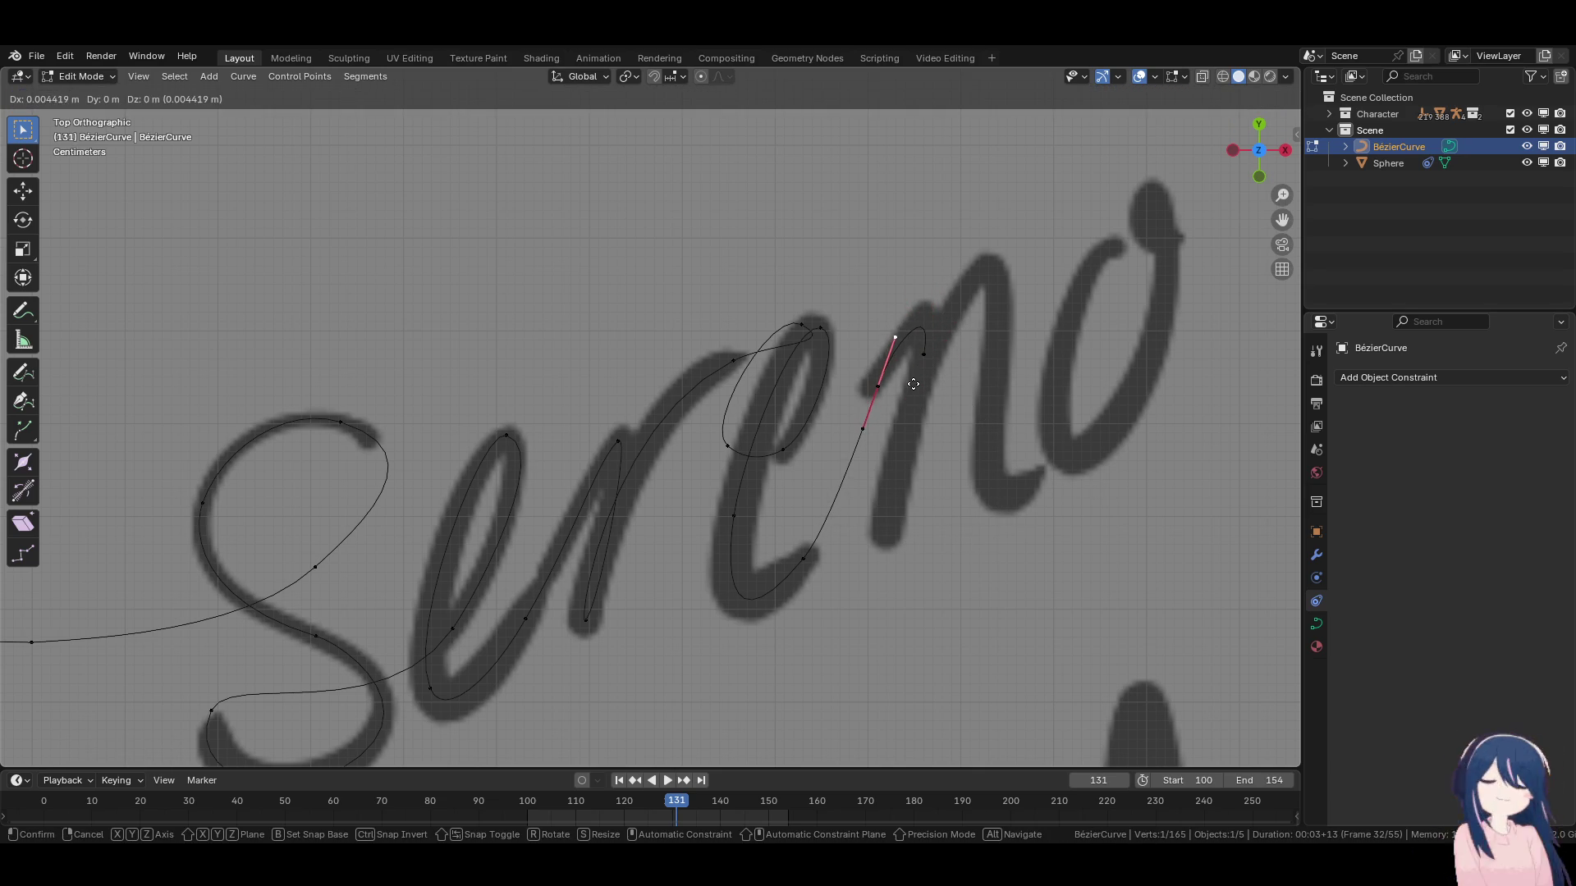
left_click(915, 383)
left_click(912, 366)
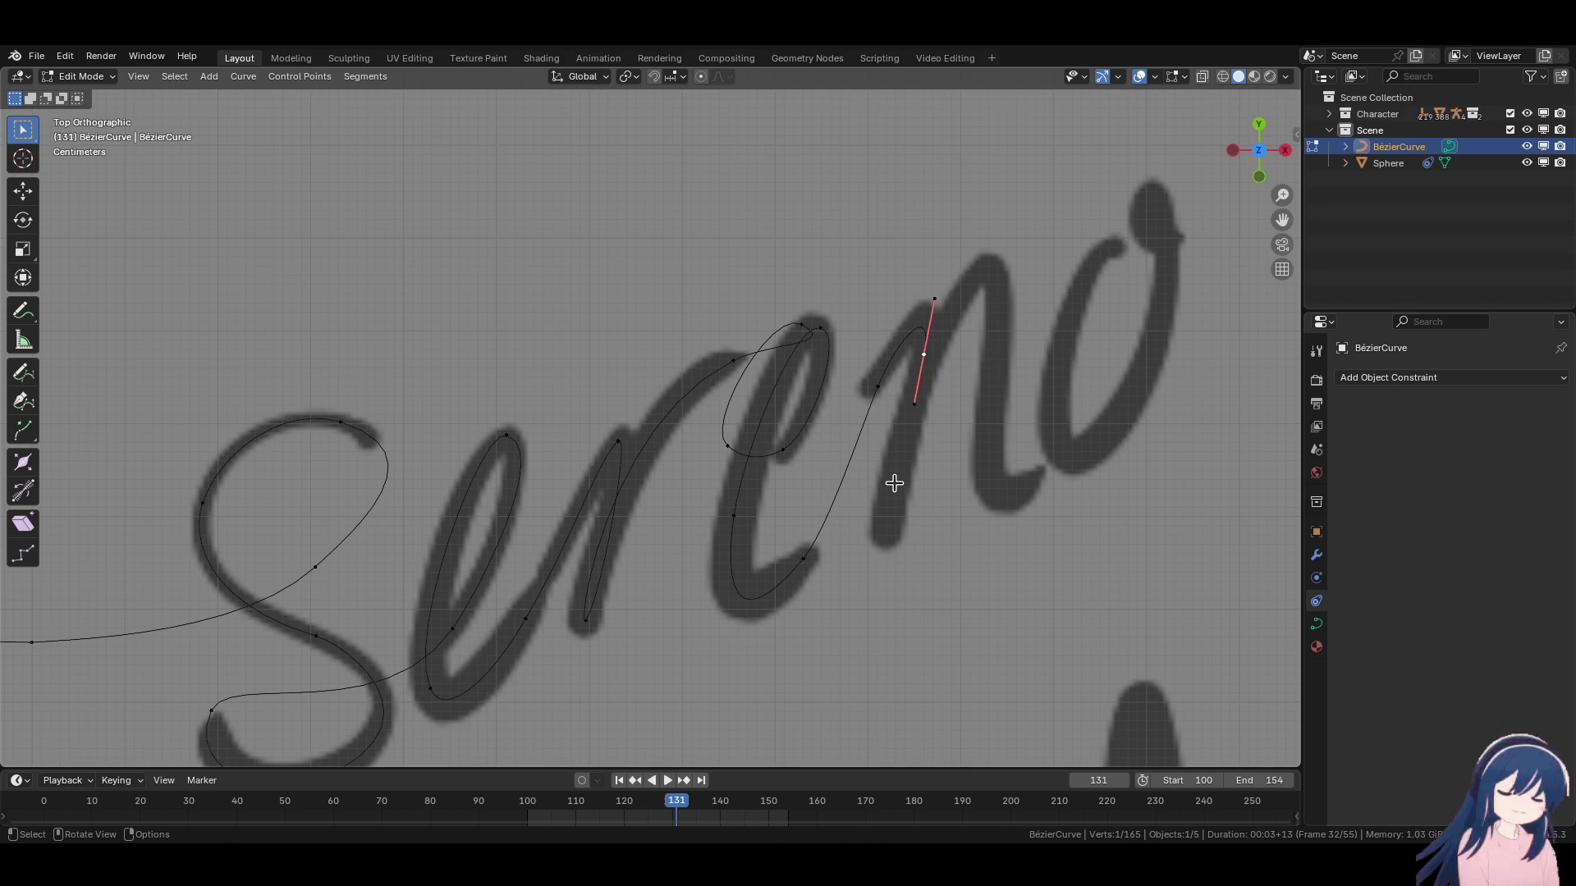
key("g")
left_click(894, 476)
Add a point on the n's downstroke with its handle rotated and shortened.
key("e")
key("Escape")
key("g")
key("Escape")
key("r")
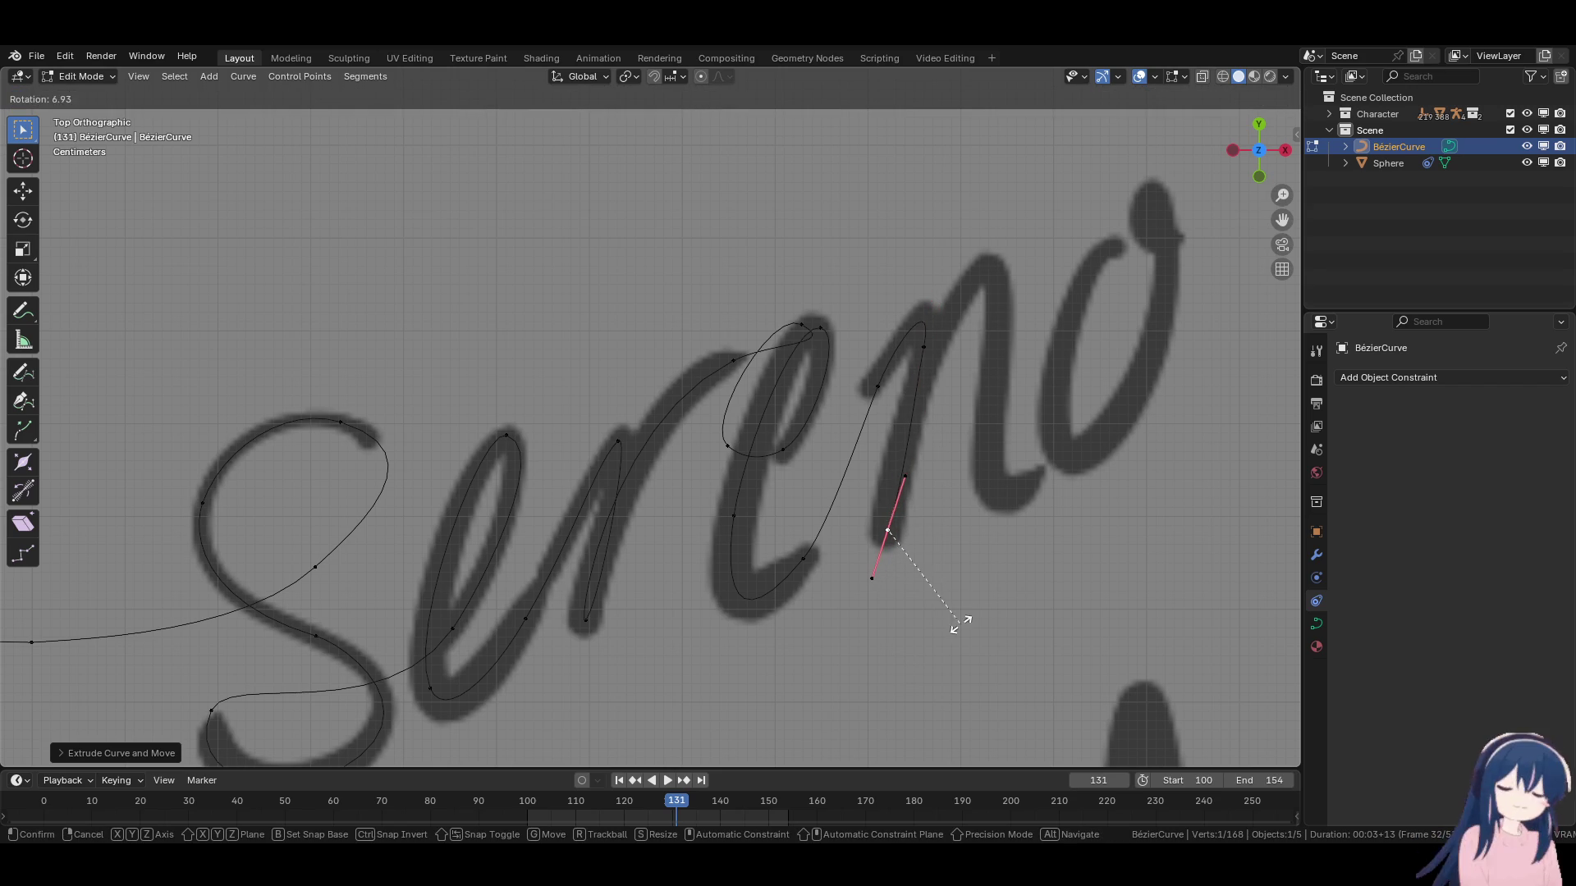
left_click(966, 588)
key("g")
left_click(969, 599)
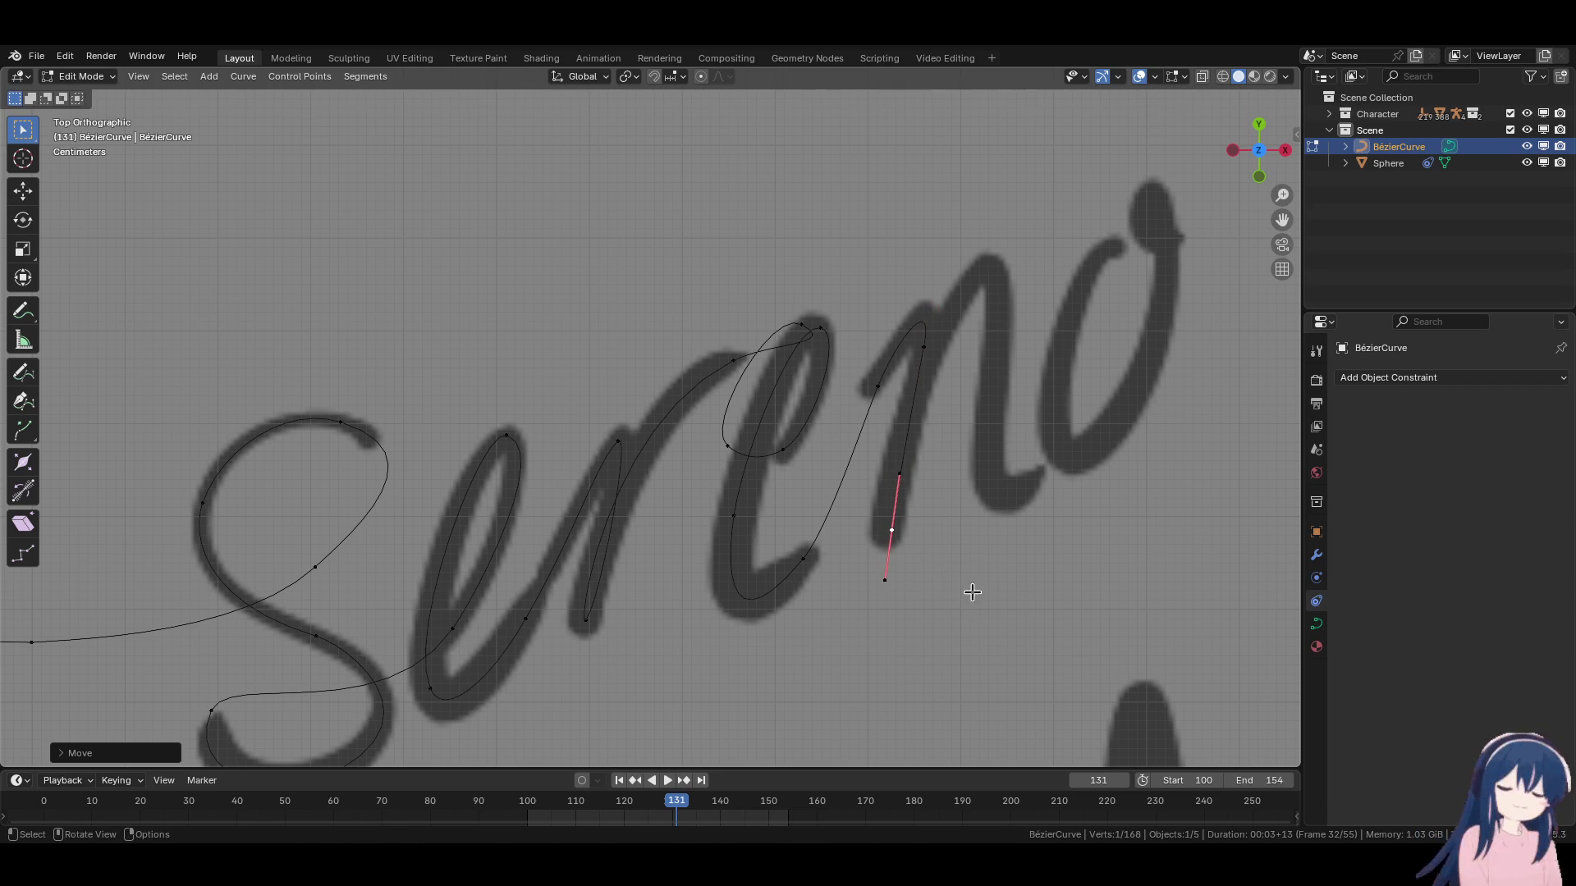
key("s")
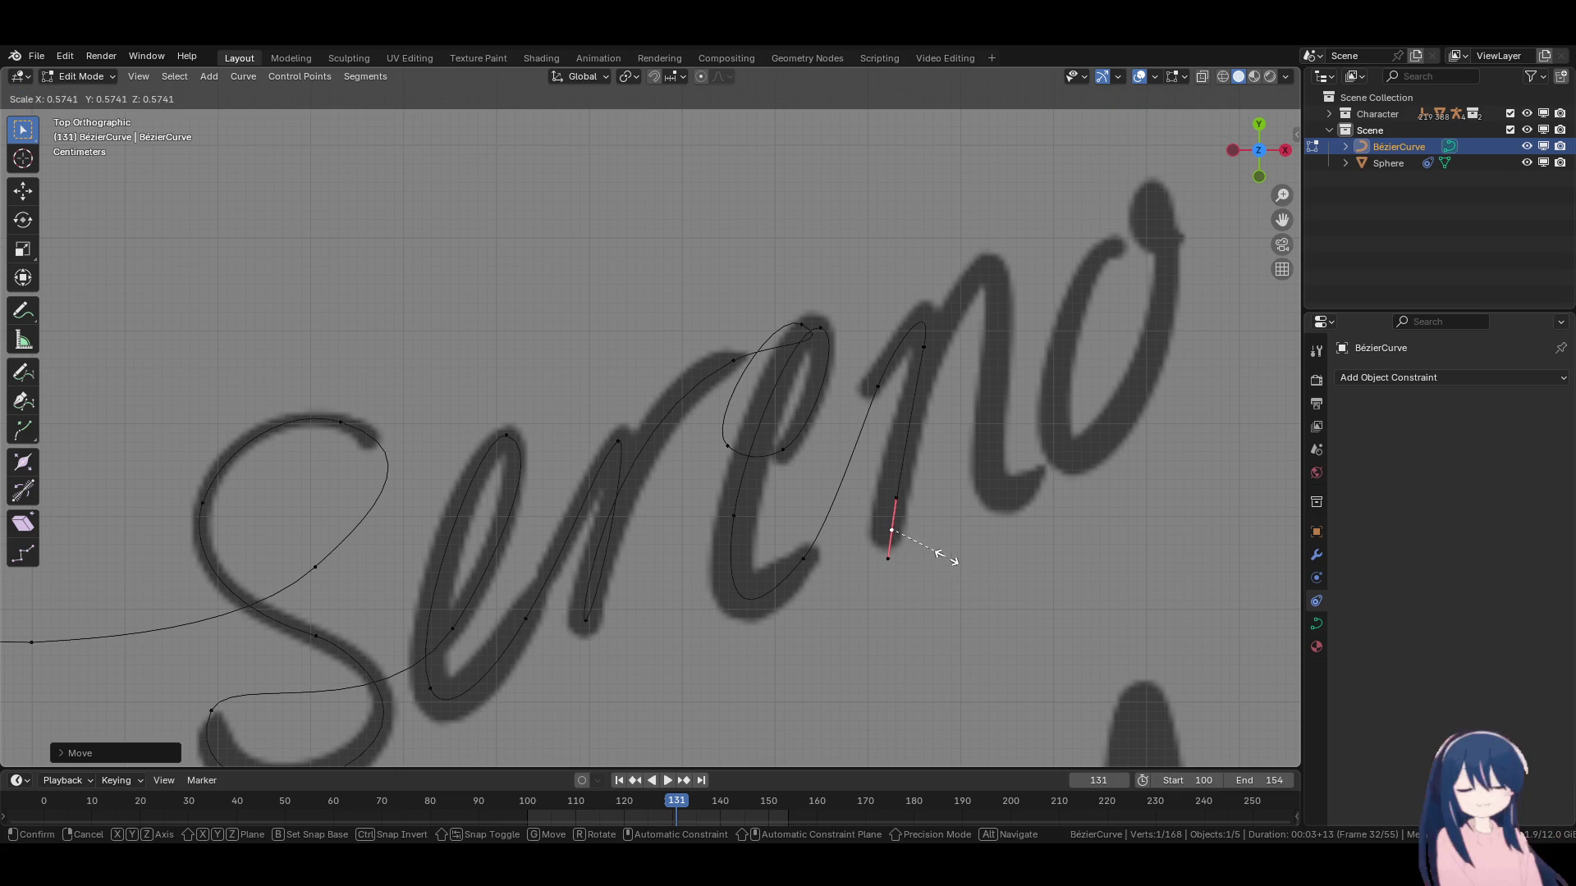
left_click(952, 566)
Extend the curve with another point toward the n's base and fit its handle.
key("e")
left_click(962, 557)
key("r")
left_click(846, 425)
key("g")
left_click(973, 554)
key("r")
left_click(1003, 465)
key("g")
left_click(1008, 469)
Add a further point sweeping up toward the 'o' and adjust its handle angle.
key("e")
left_click(1057, 308)
key("r")
left_click(1029, 431)
key("g")
left_click(1035, 426)
key("r")
left_click(1056, 395)
Place a new end point on the o's right side with a vertical handle.
middle_click_drag(1055, 395, 1009, 385, "shift")
key("e")
left_click(1056, 398)
key("g")
left_click(1050, 397)
key("r")
left_click(1041, 427)
Resize the top point's handles and shift the downstroke point slightly left.
left_click(940, 260)
key("s")
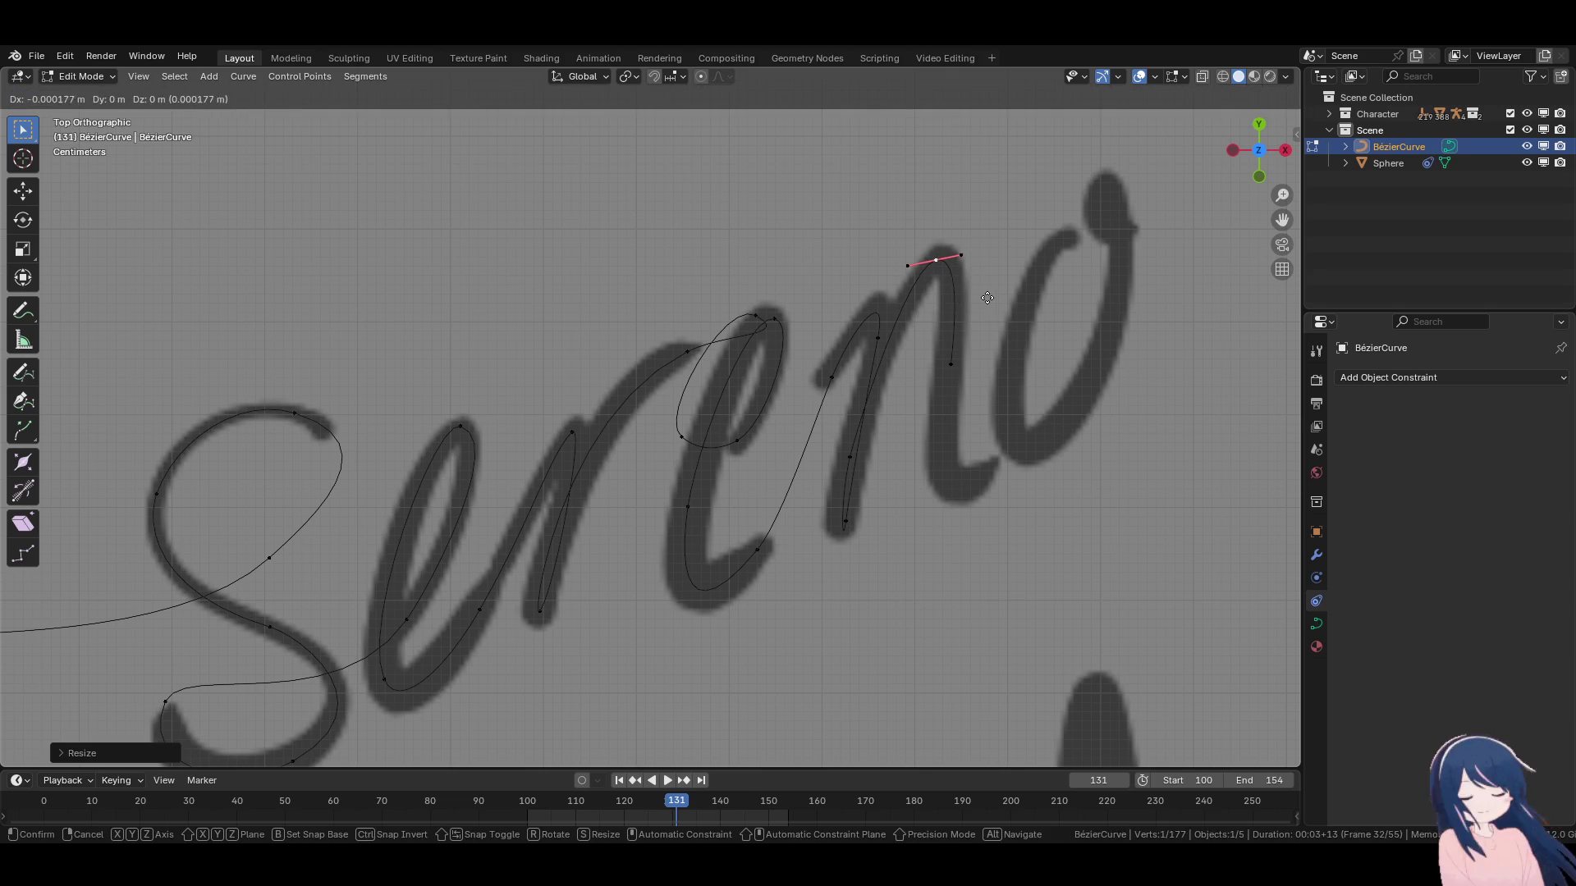
left_click(968, 297)
left_click(978, 397)
key("g")
left_click(977, 394)
key("g")
left_click(979, 391)
Re-angle the downstroke point's handle toward the n's base, then select the higher point.
middle_click_drag(979, 391, 963, 348, "shift")
key("g")
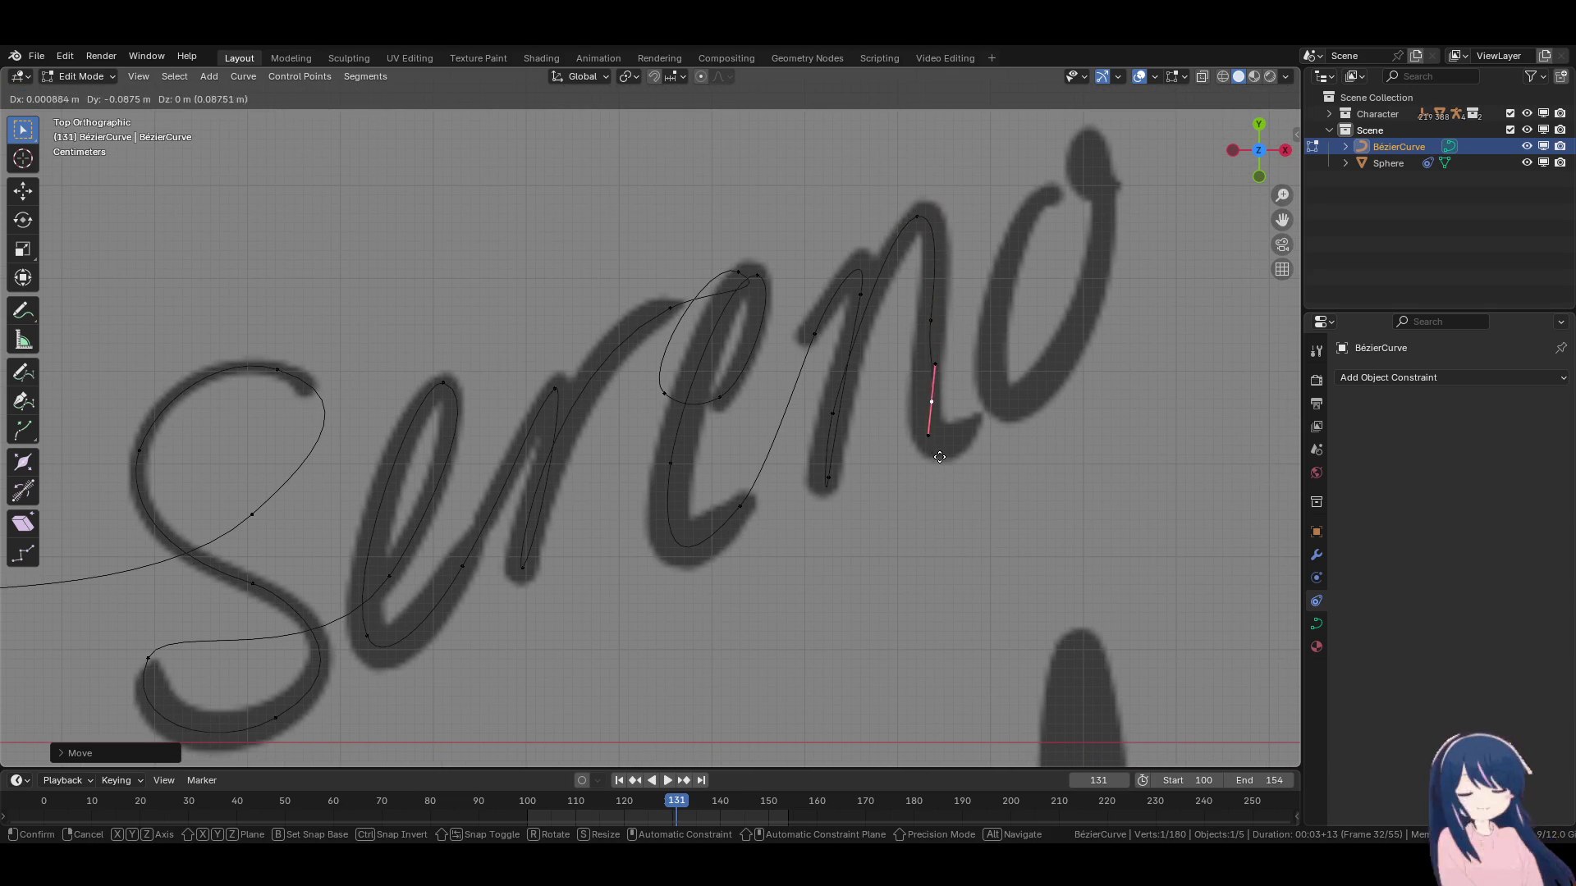
key("r")
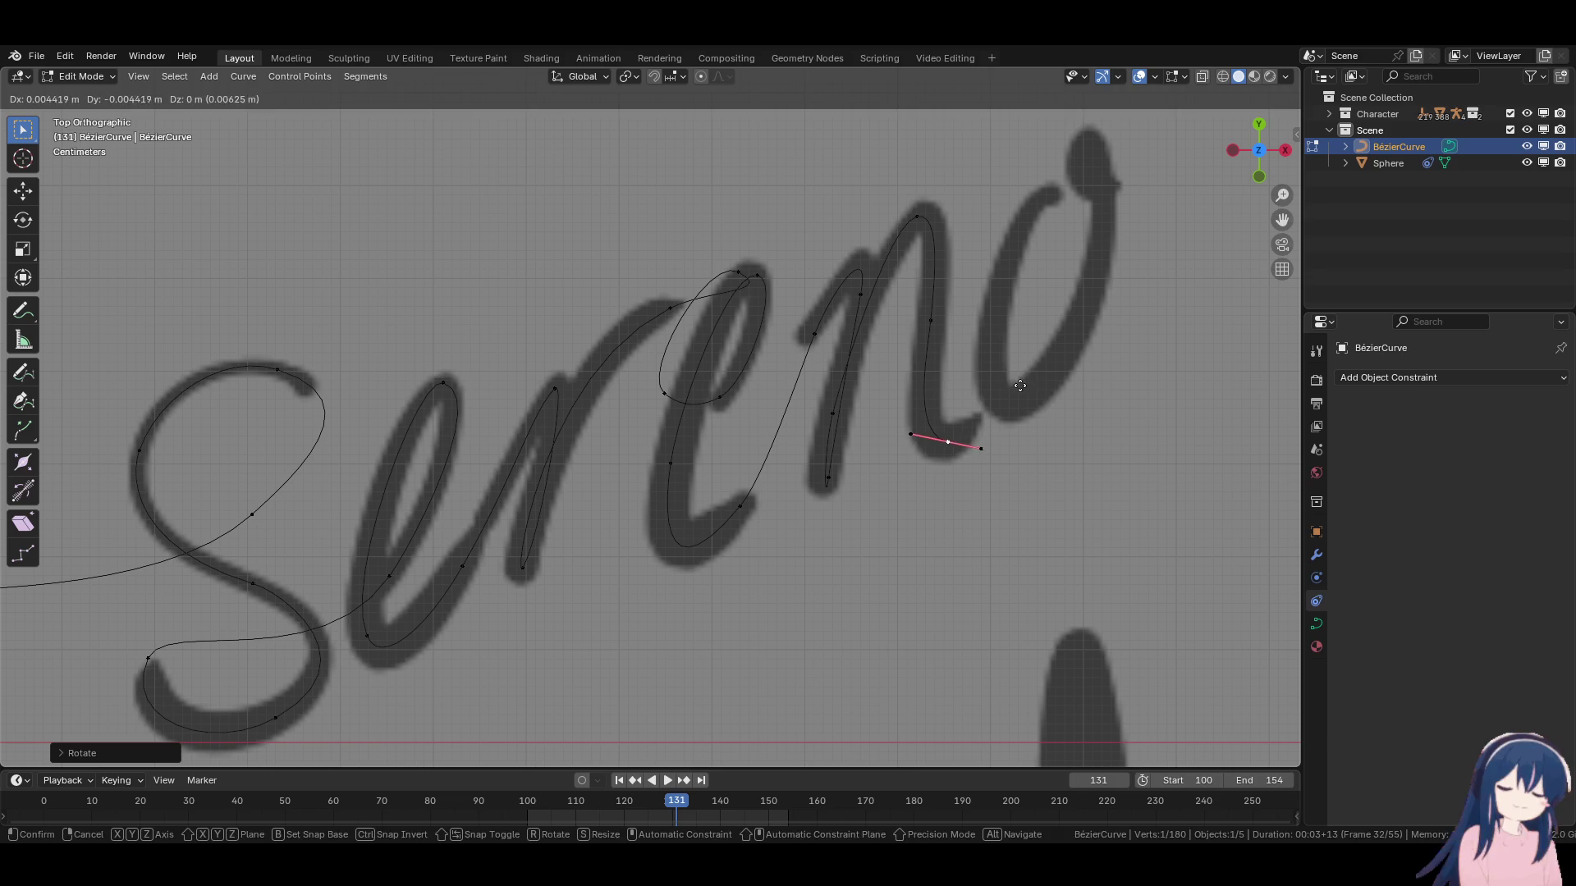
left_click(1027, 382)
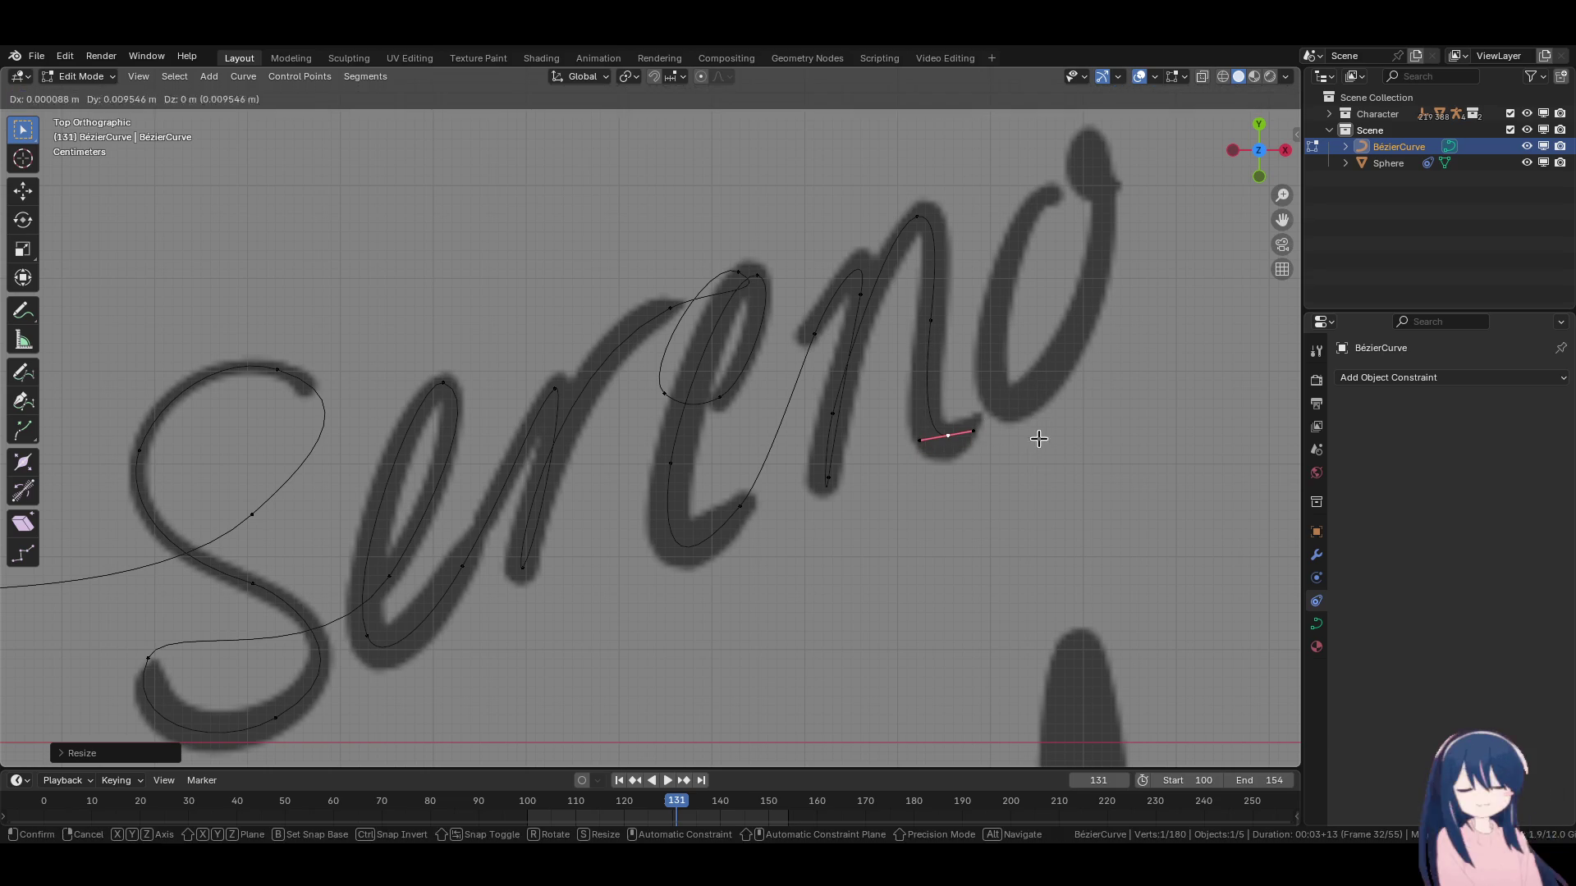
key("Return")
left_click(930, 320)
Rotate the n-base handle and place a new point at the top of the o, its handle up-right.
left_click(948, 439)
key("r")
key("Return")
key("g")
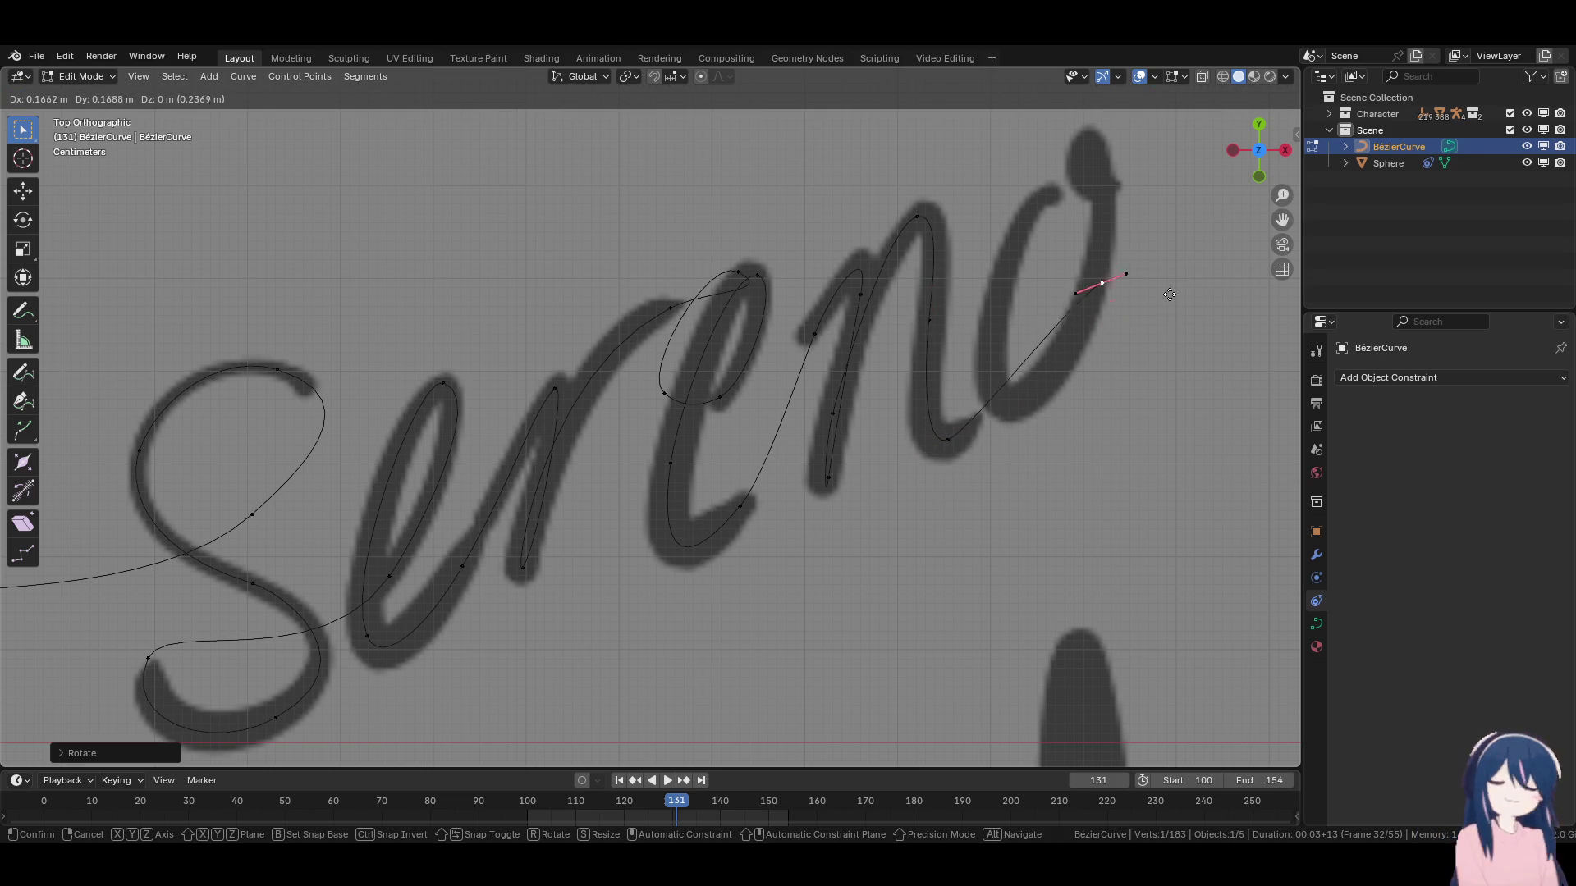
key("Return")
key("r")
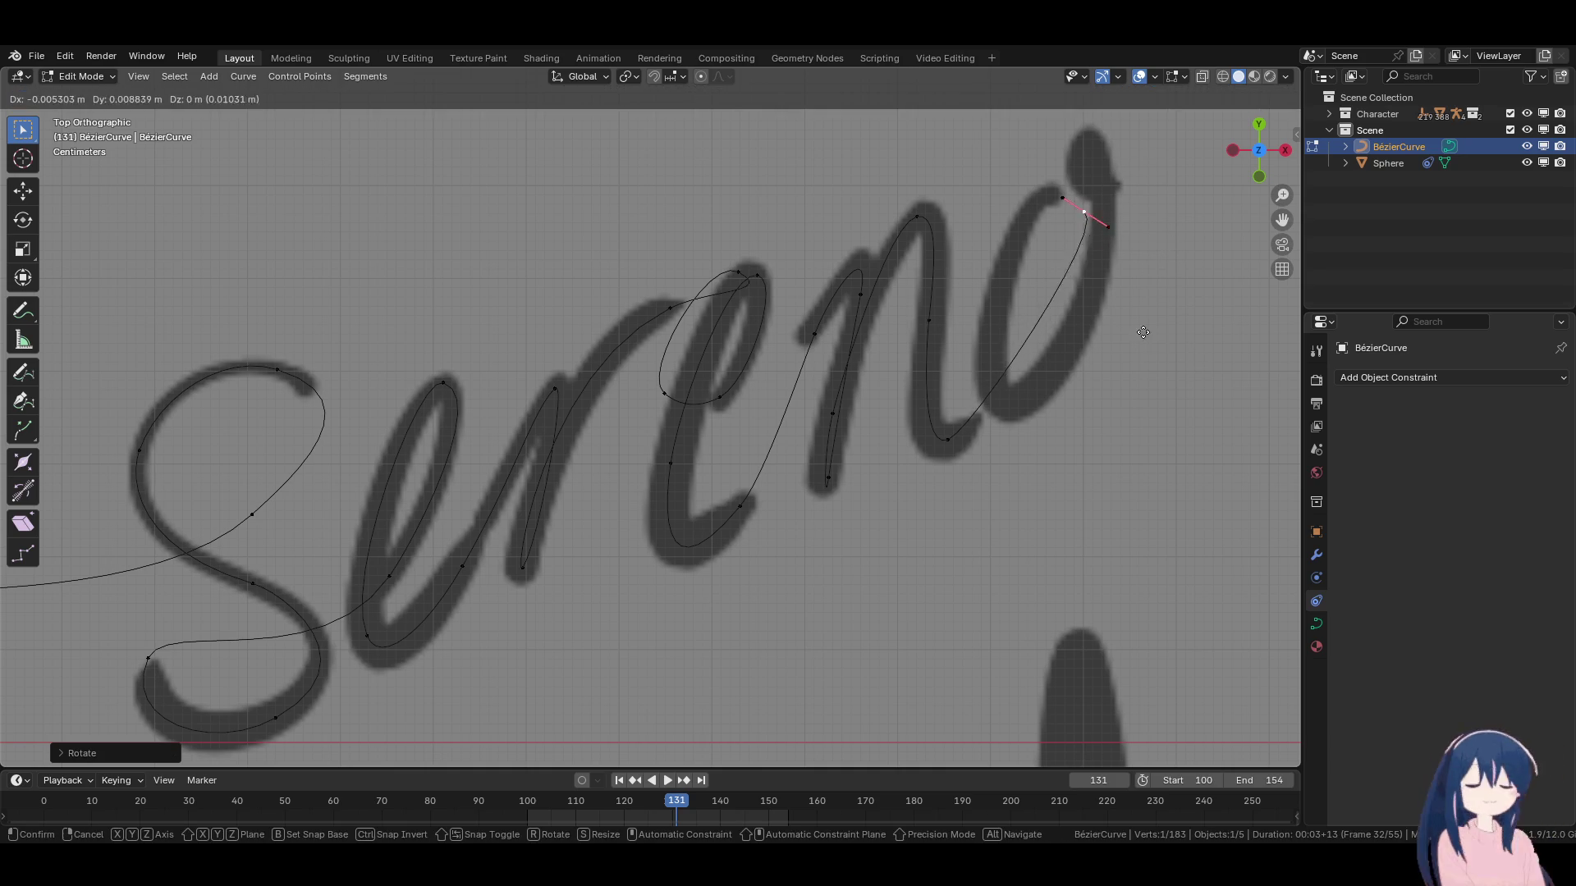
key("Return")
key("g")
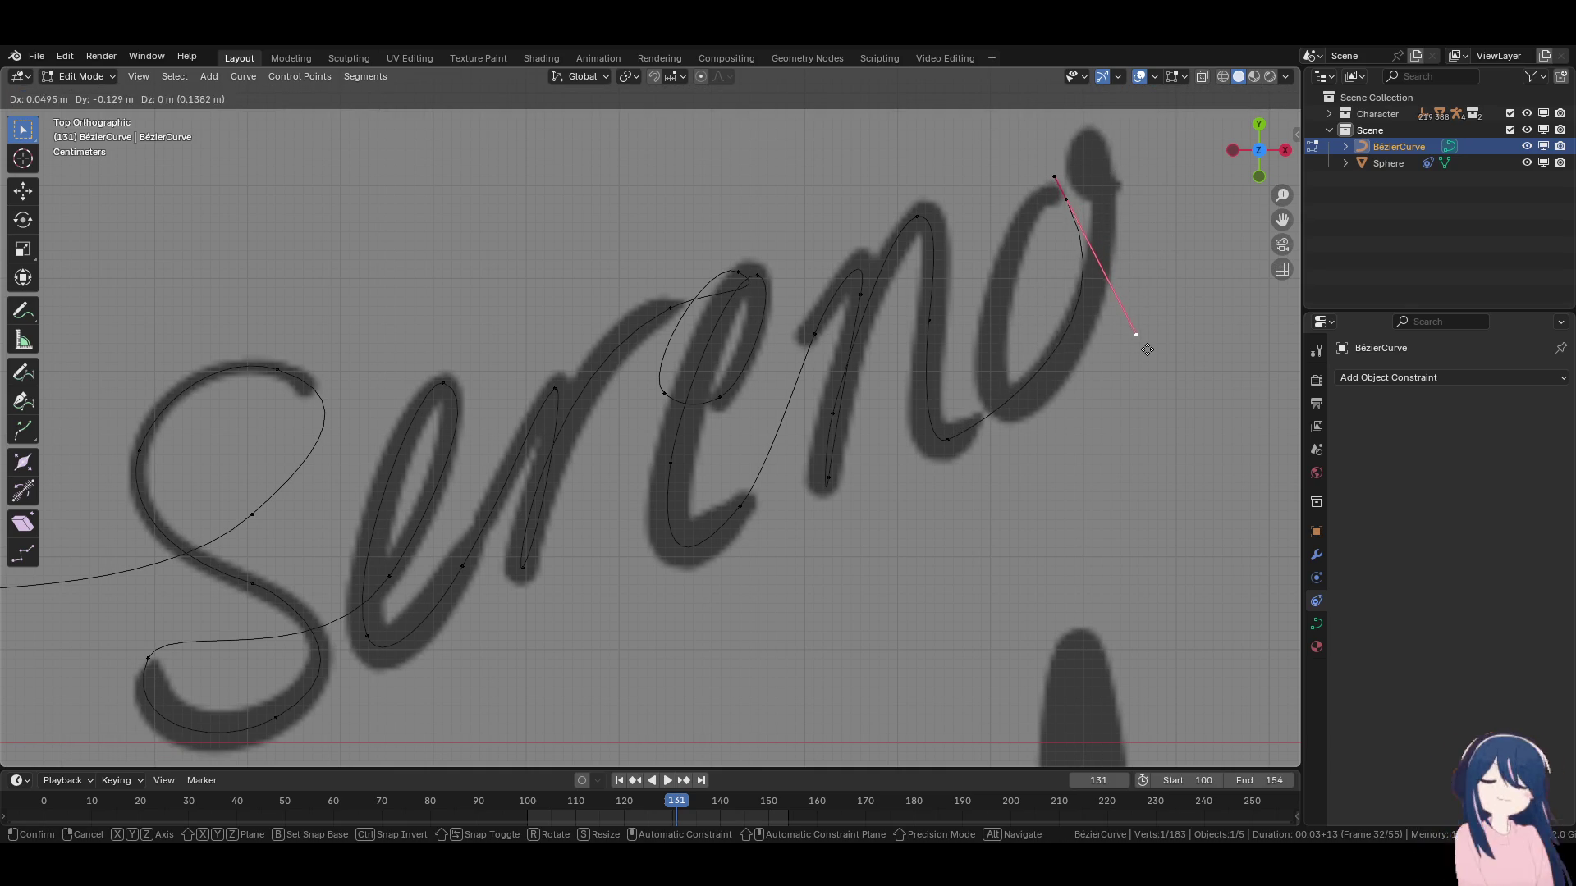
left_click(1140, 285)
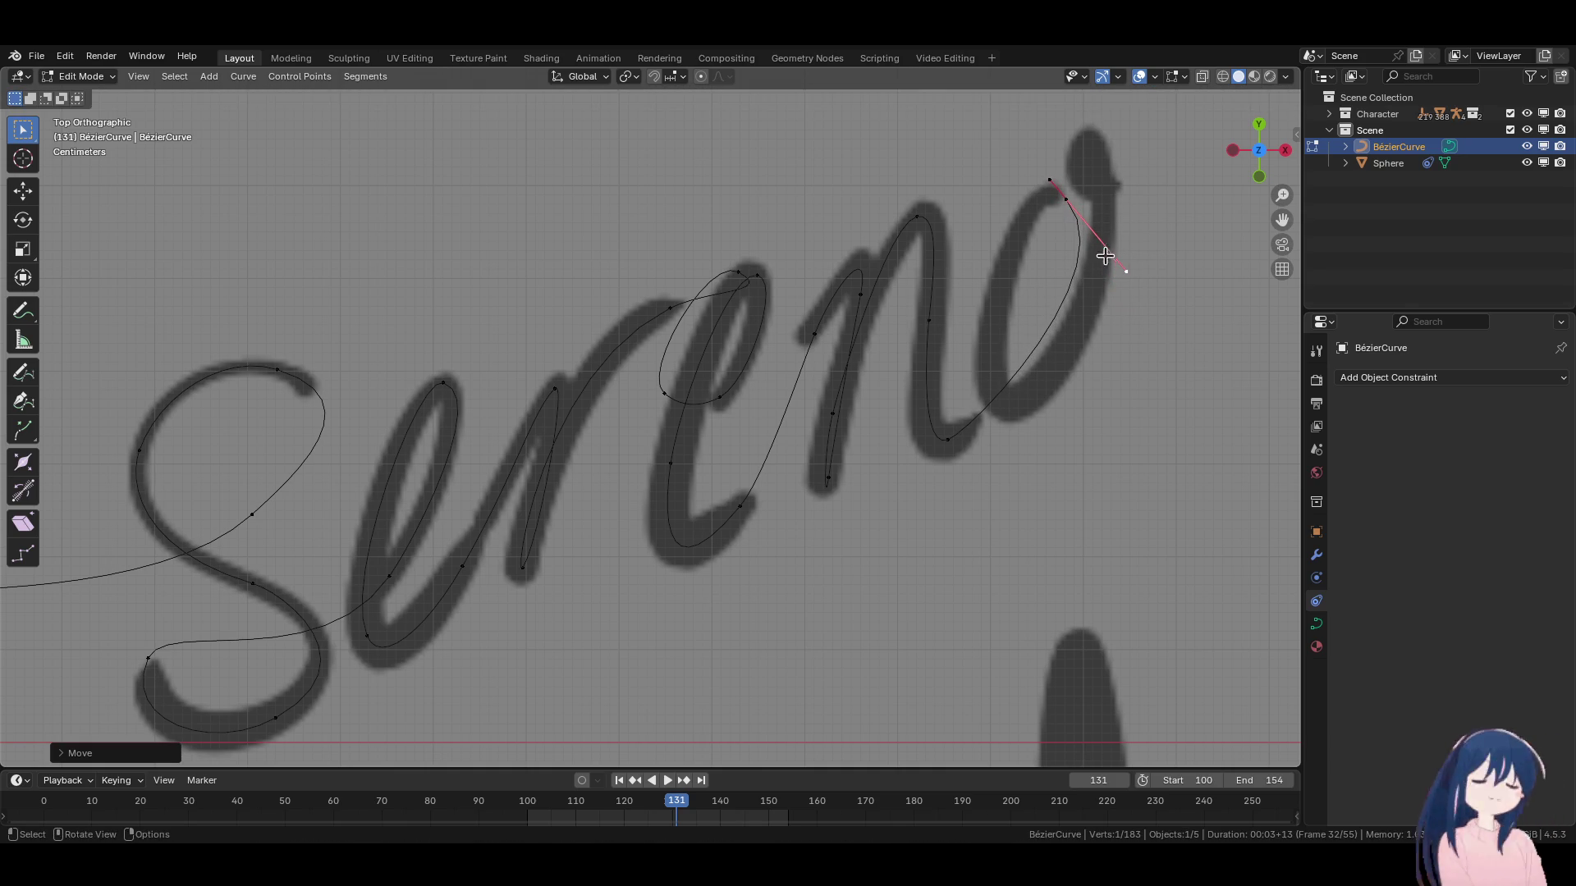
Extrude a point down the o's left side and turn its handle vertical.
key("e")
left_click(1082, 217)
key("g")
left_click(1005, 404)
key("r")
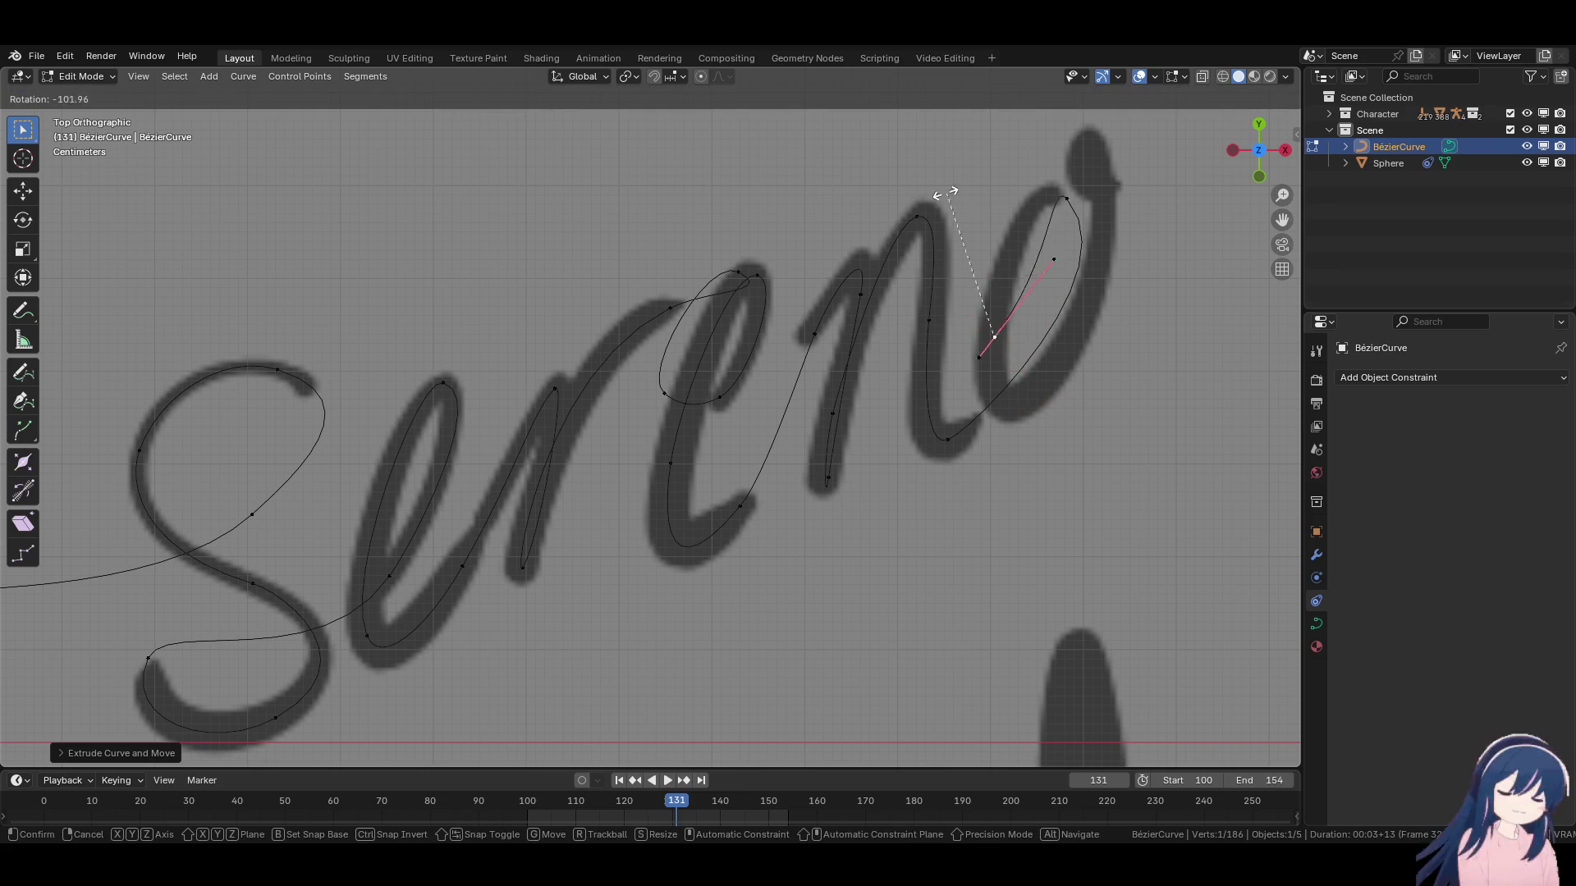
left_click(994, 337)
key("g")
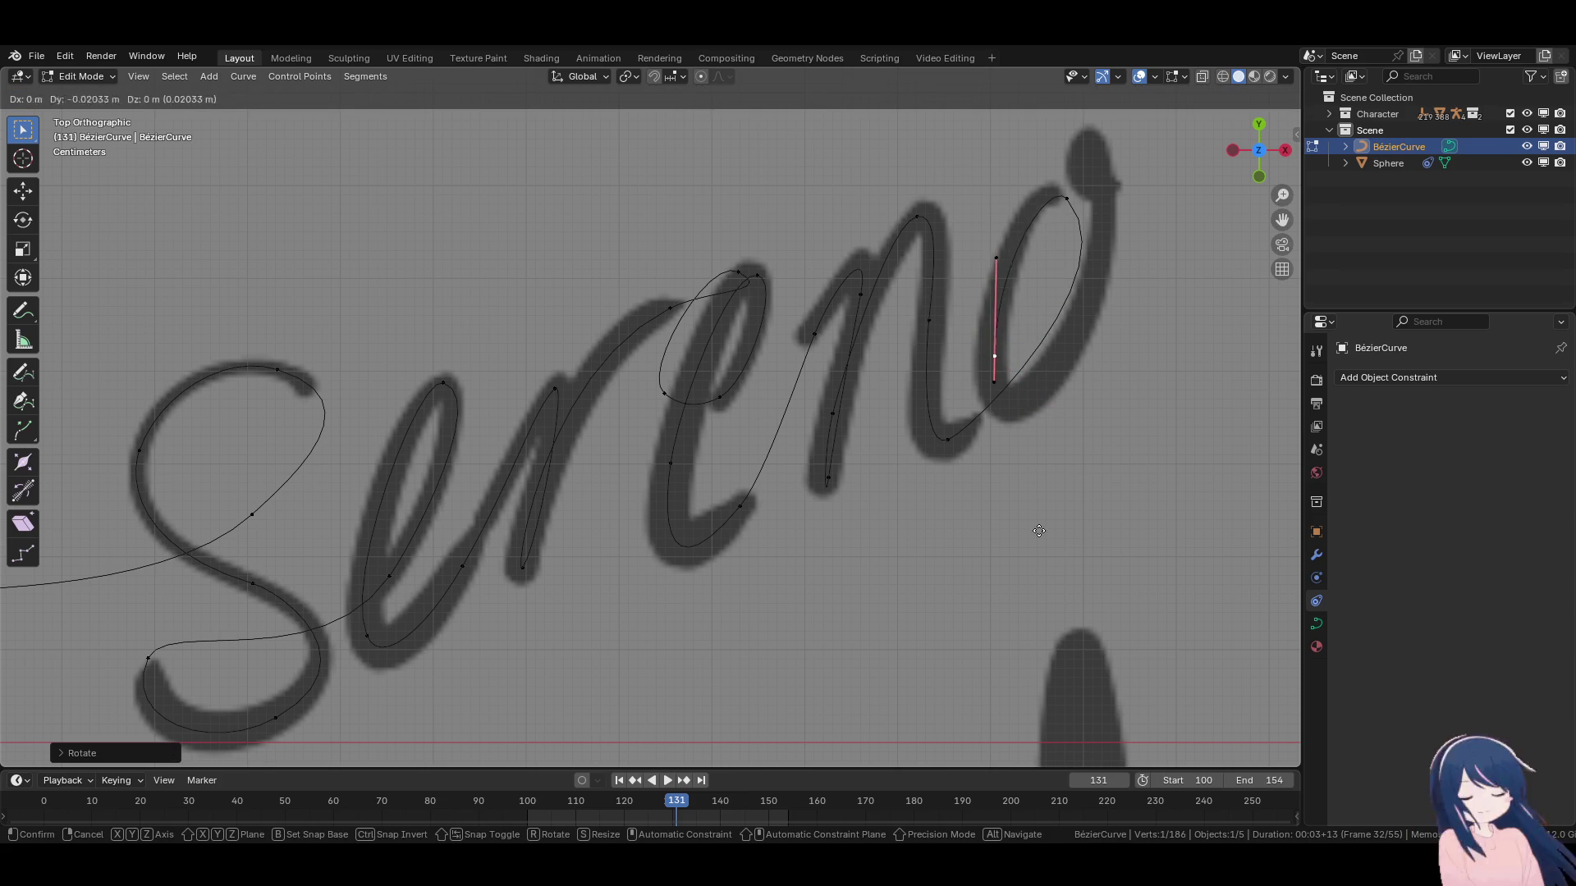
left_click(1044, 429)
key("r")
left_click(1046, 335)
key("g")
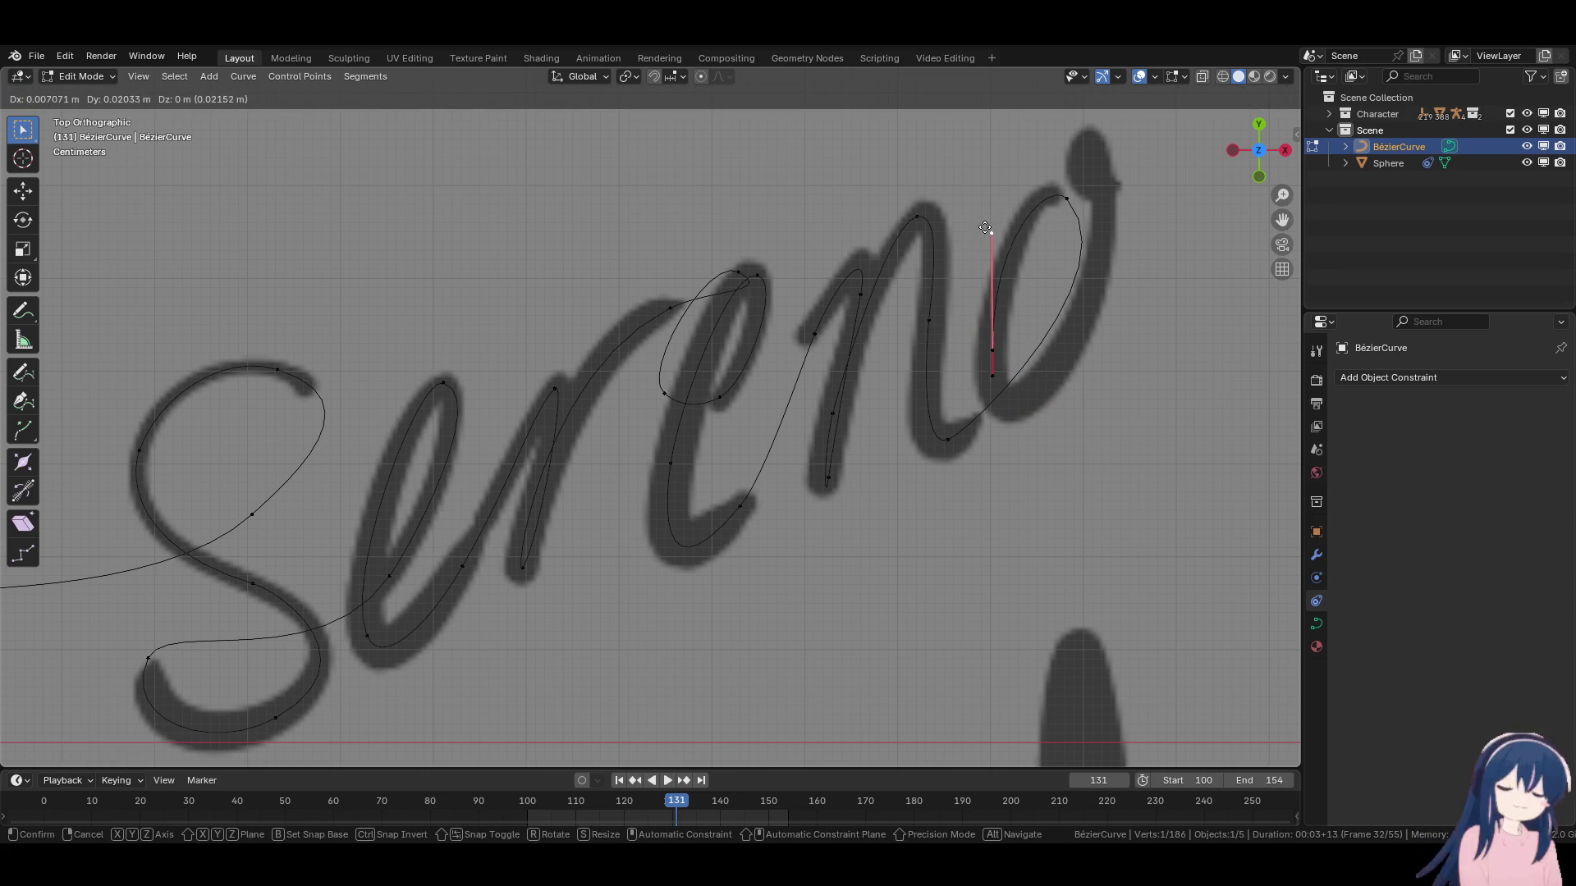
left_click(985, 228)
Add another point on the o and shape its lower and upper handle ends.
key("e")
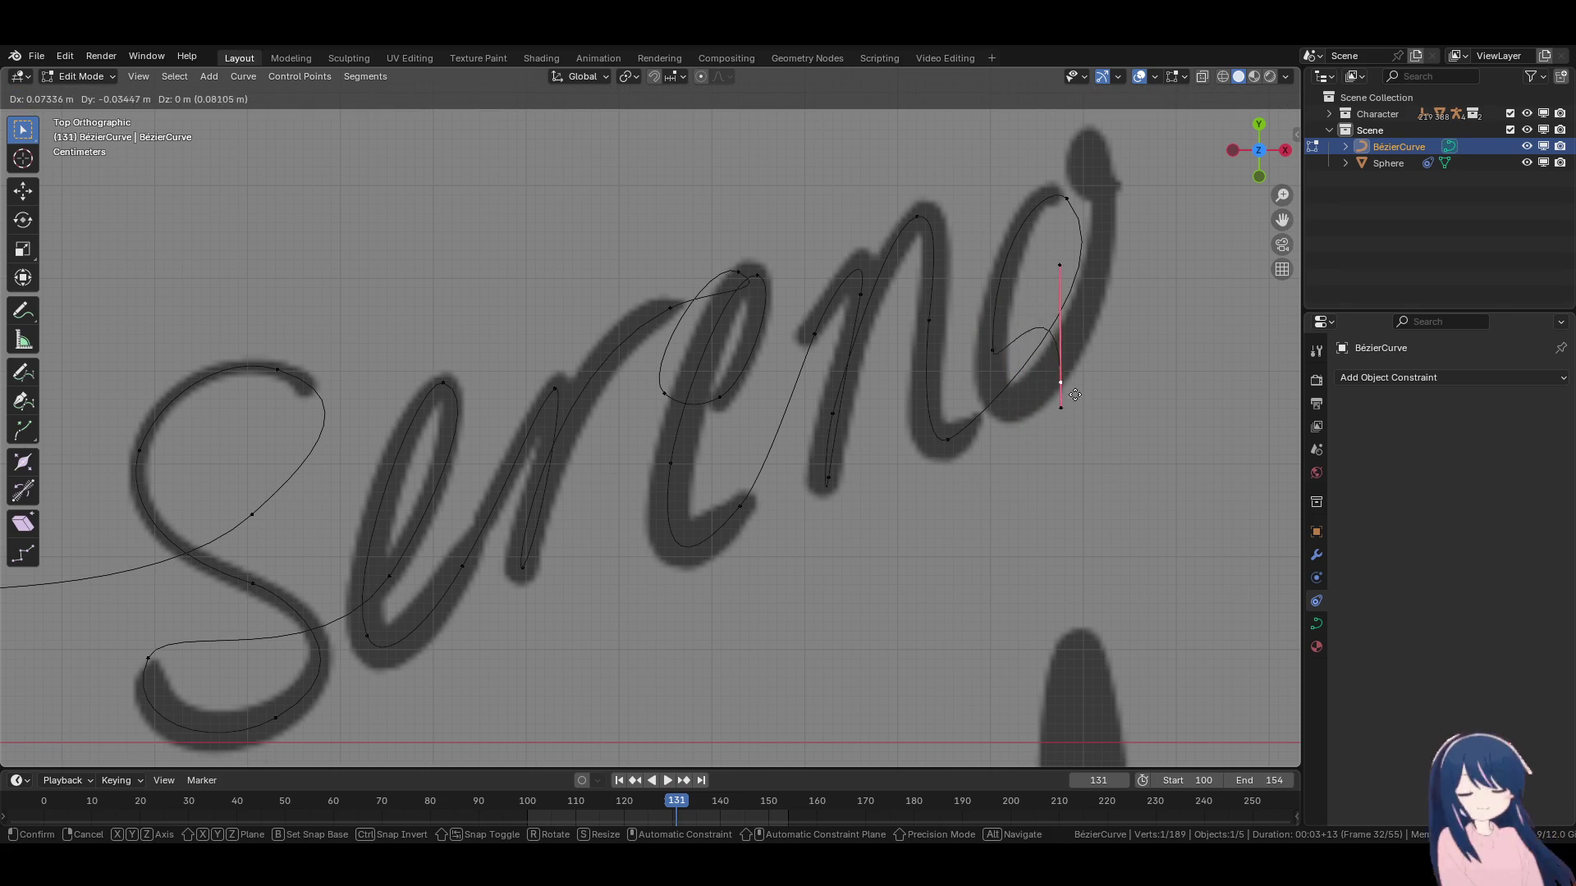
left_click(1075, 400)
key("r")
left_click(1075, 194)
key("g")
left_click(1118, 306)
left_click(1014, 436)
key("g")
left_click(1018, 438)
left_click(1087, 320)
key("g")
left_click(1117, 303)
left_click(1031, 456)
key("g")
left_click(1021, 440)
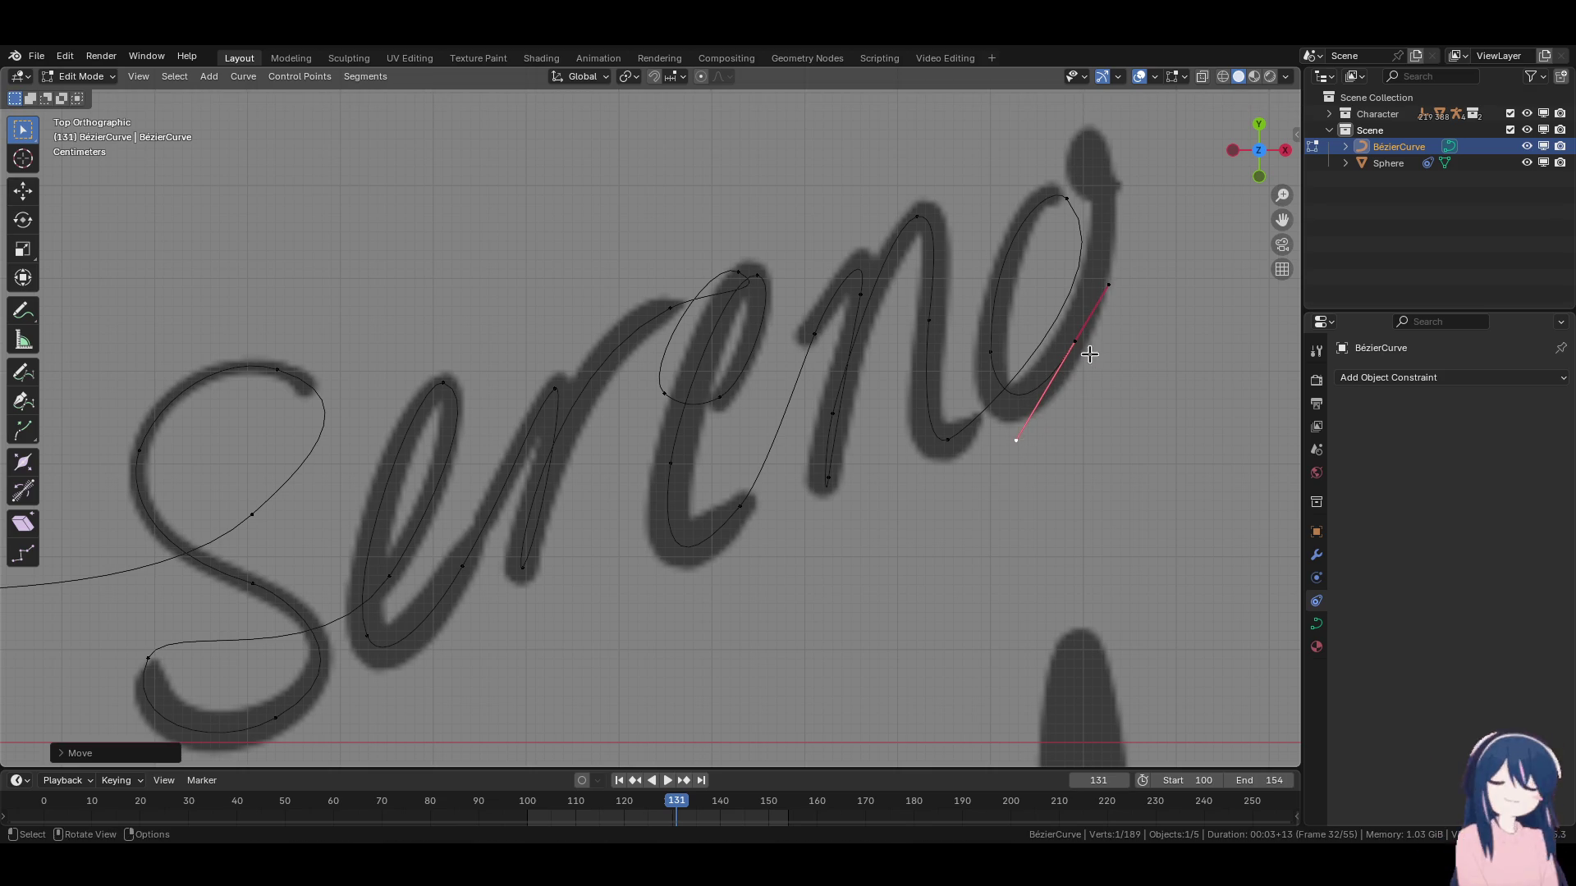
Nudge the o's left point and its handle, undoing the last handle change.
left_click(987, 355)
key("g")
left_click(987, 353)
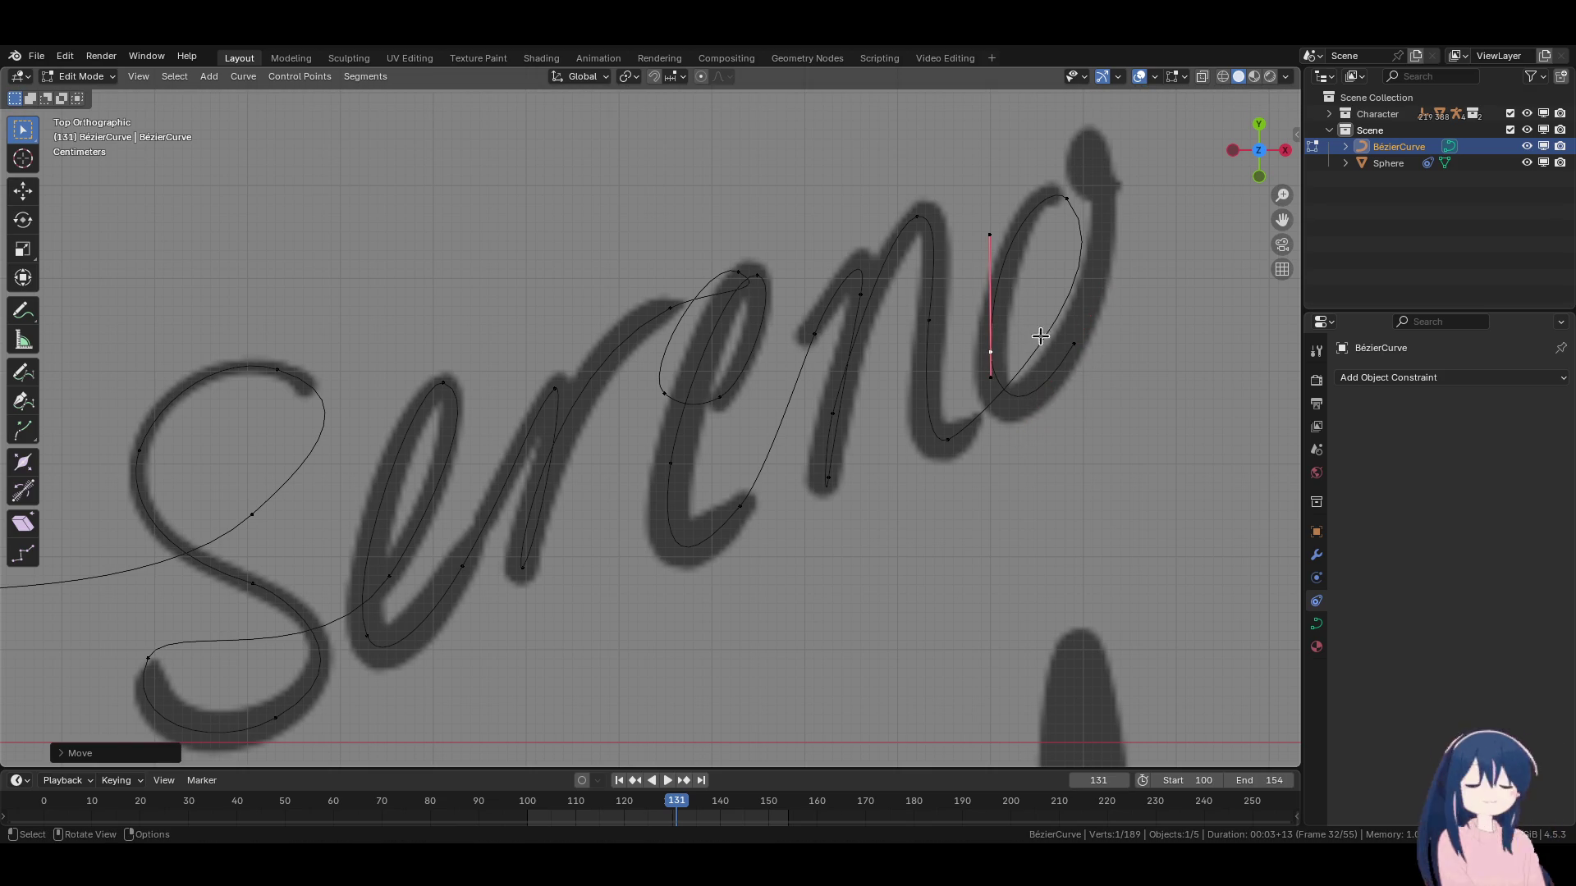
key("g")
left_click(1048, 371)
key("g")
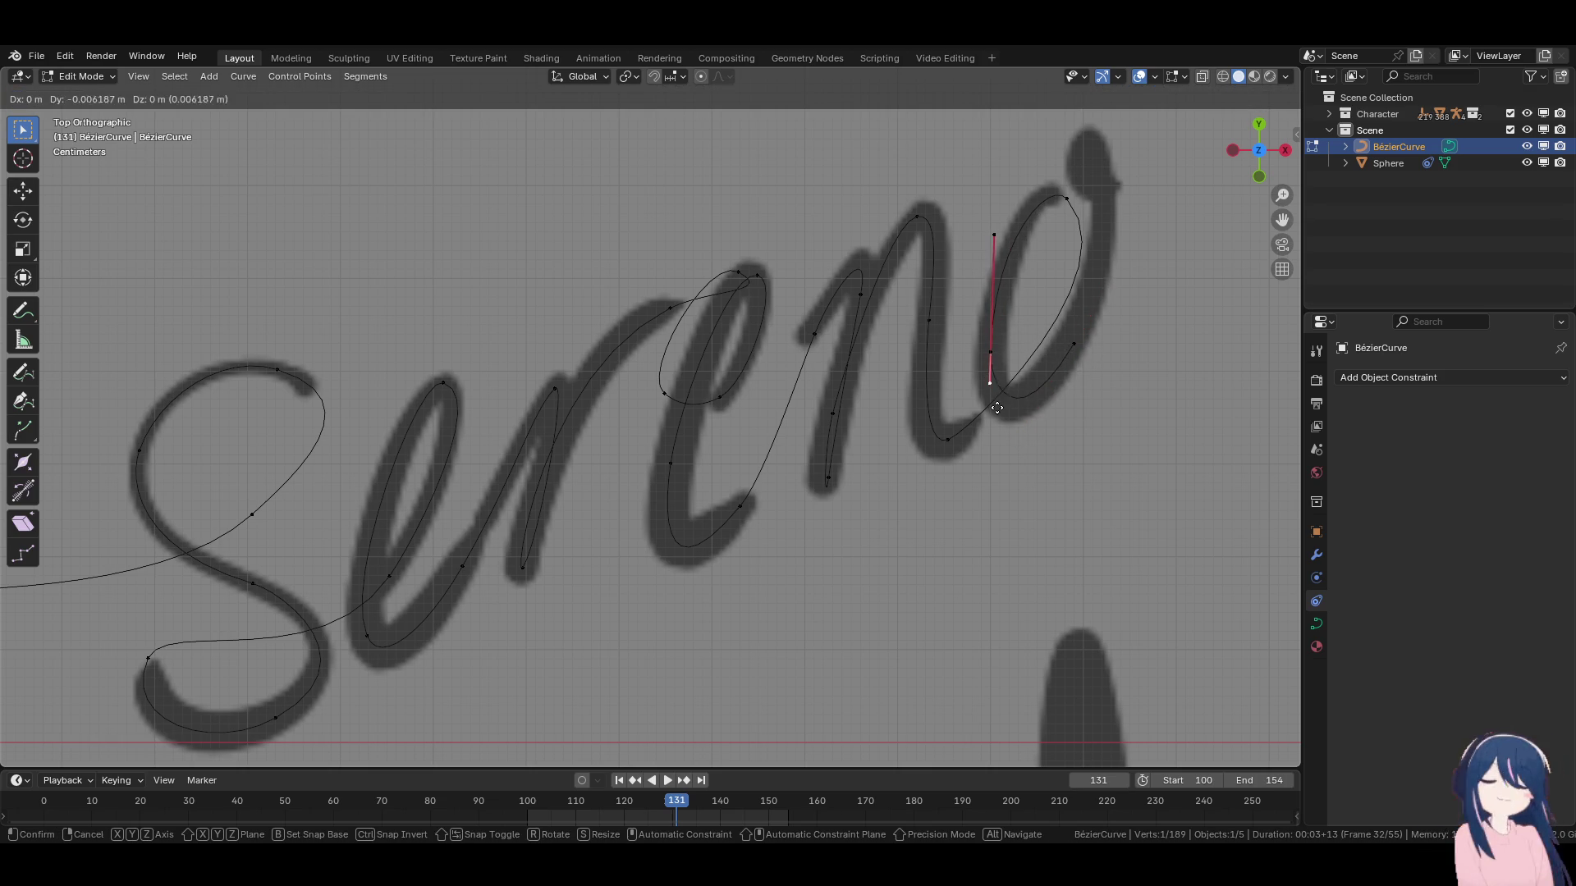
left_click(999, 422)
key("ctrl+z")
middle_click_drag(1083, 386, 1026, 476, "shift")
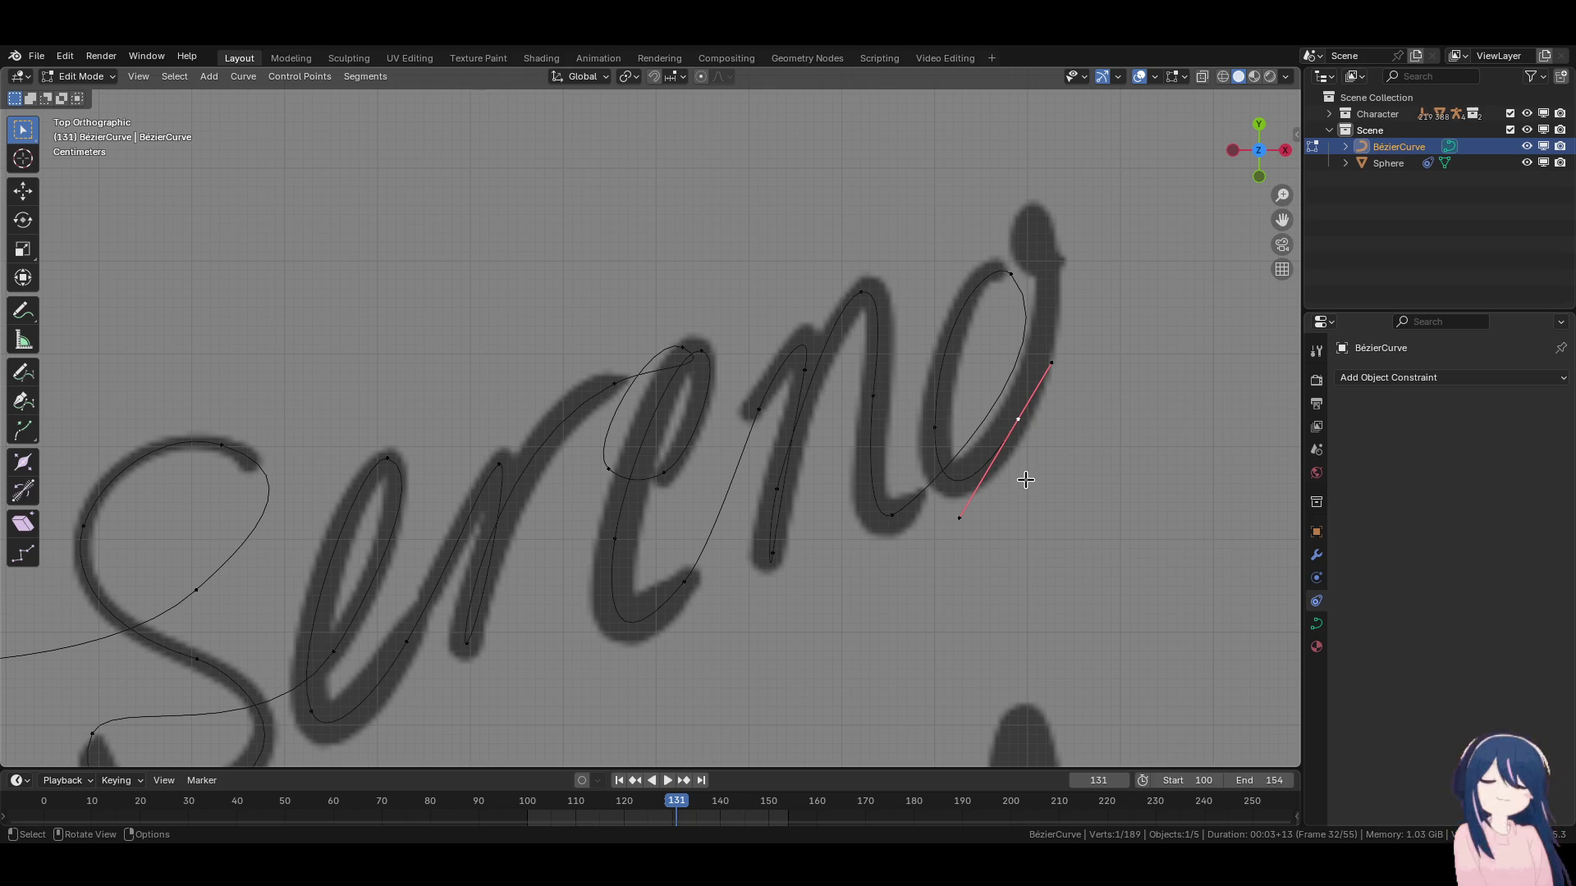
Move the point up-right and reshape its handle's length and angle.
key("g")
left_click(1117, 301)
key("g")
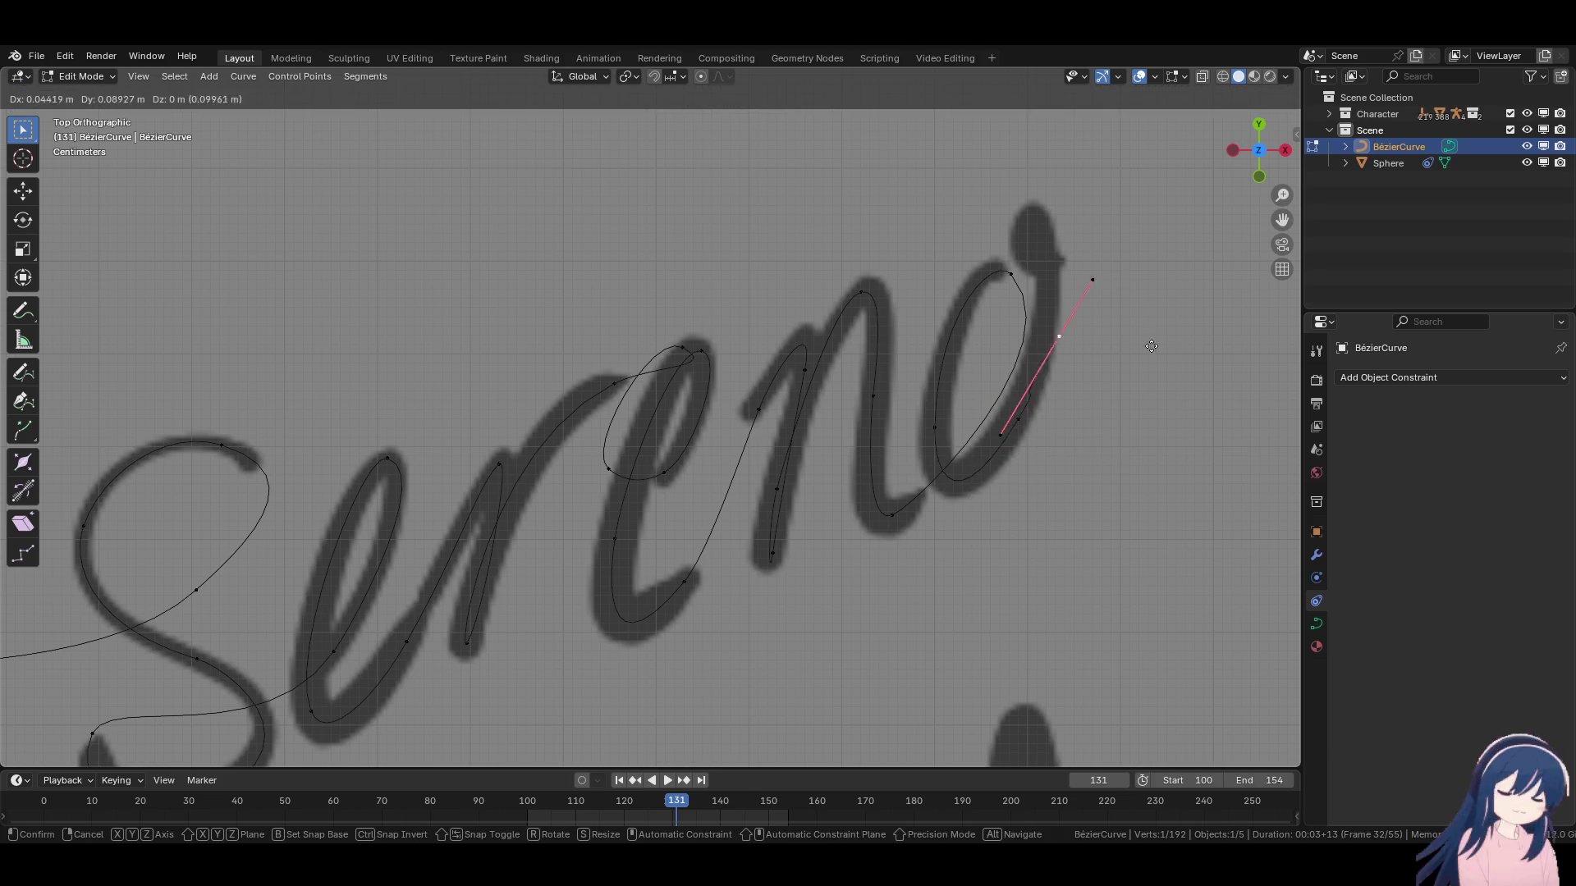
key("r")
left_click(1133, 279)
key("g")
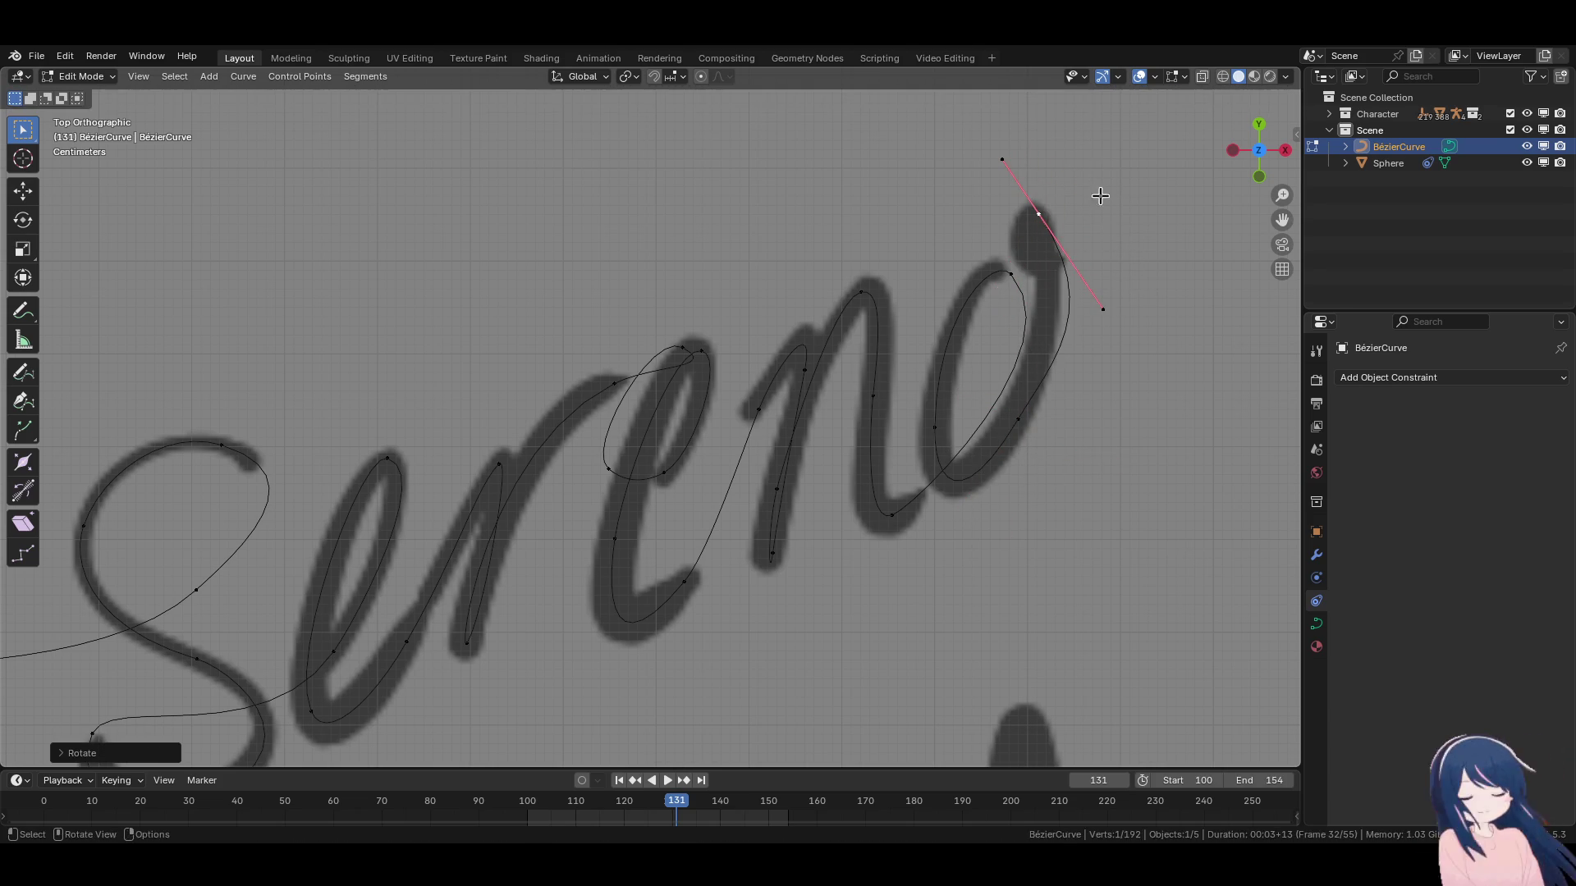
key("Escape")
key("ctrl+z")
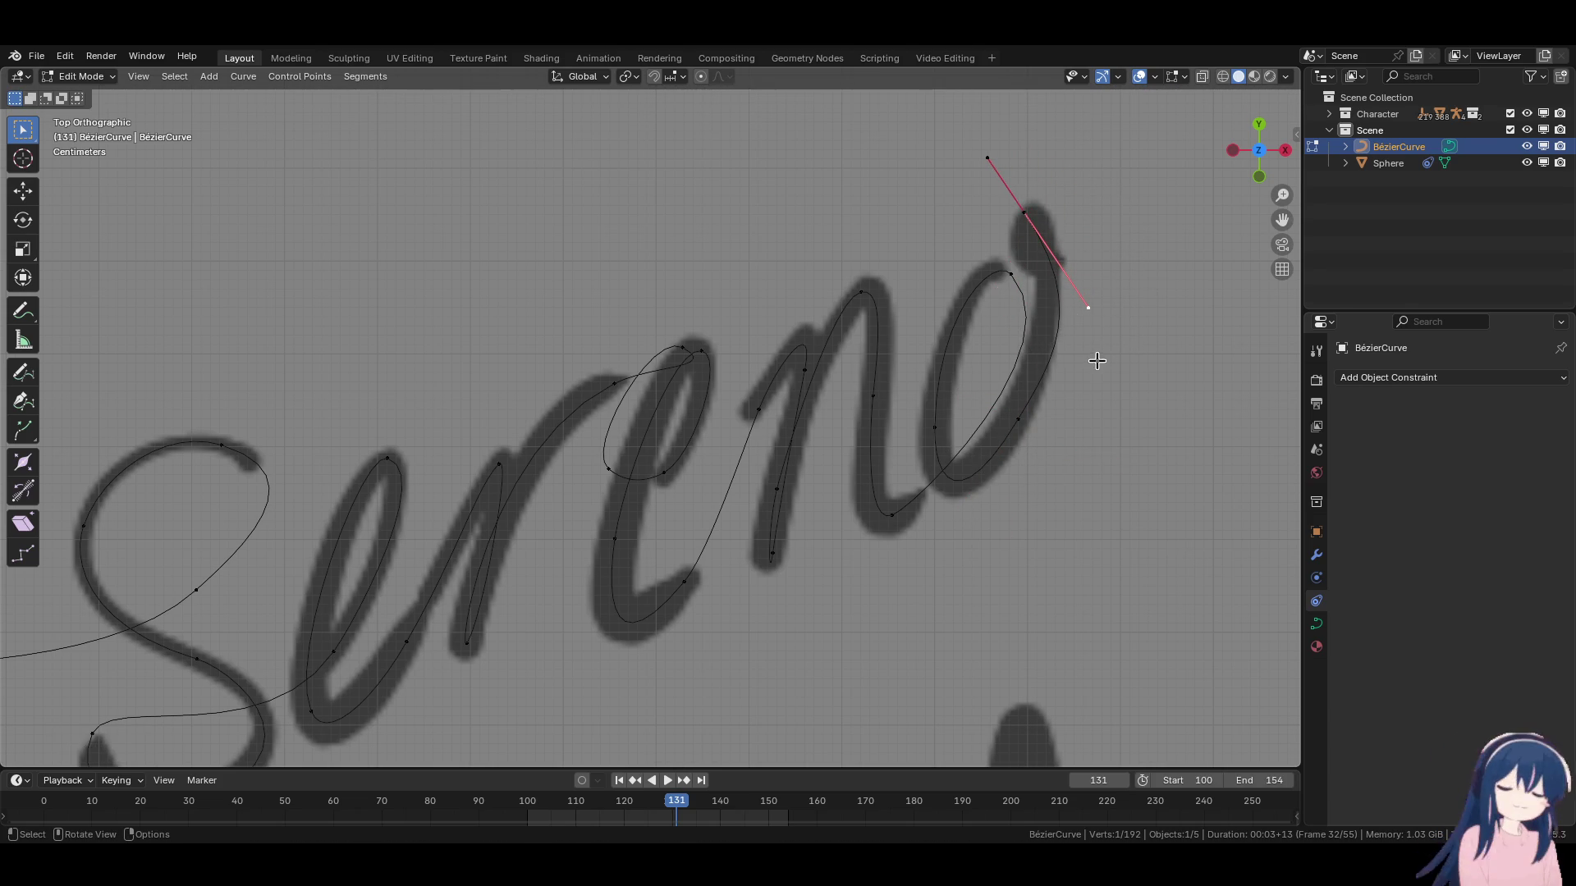
key("g")
left_click(1072, 282)
key("g")
left_click(1138, 335)
key("r")
key("Escape")
key("r")
left_click(1152, 333)
Extrude a final point at the curve's end and level its handle.
key("e")
key("r")
left_click(952, 197)
key("g")
left_click(1041, 309)
key("r")
key("Escape")
key("r")
left_click(1145, 286)
key("r")
left_click(1144, 290)
key("r")
left_click(1154, 293)
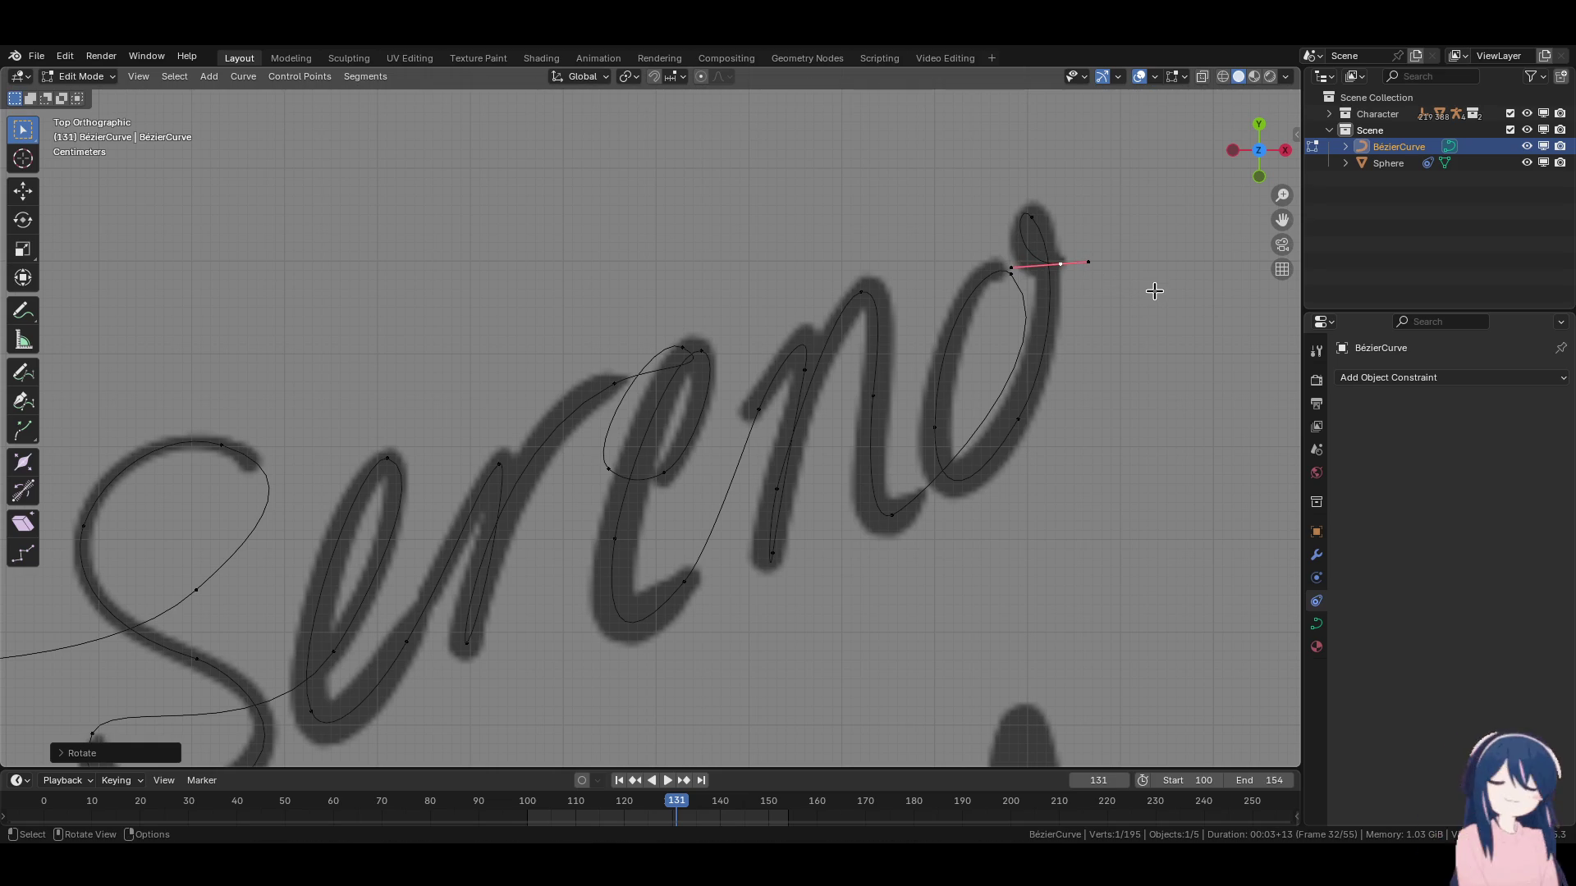
Deselect the curve points and frame all of 'Regna sereno' in view.
left_click(1155, 291)
scroll(1108, 352, "down", 6)
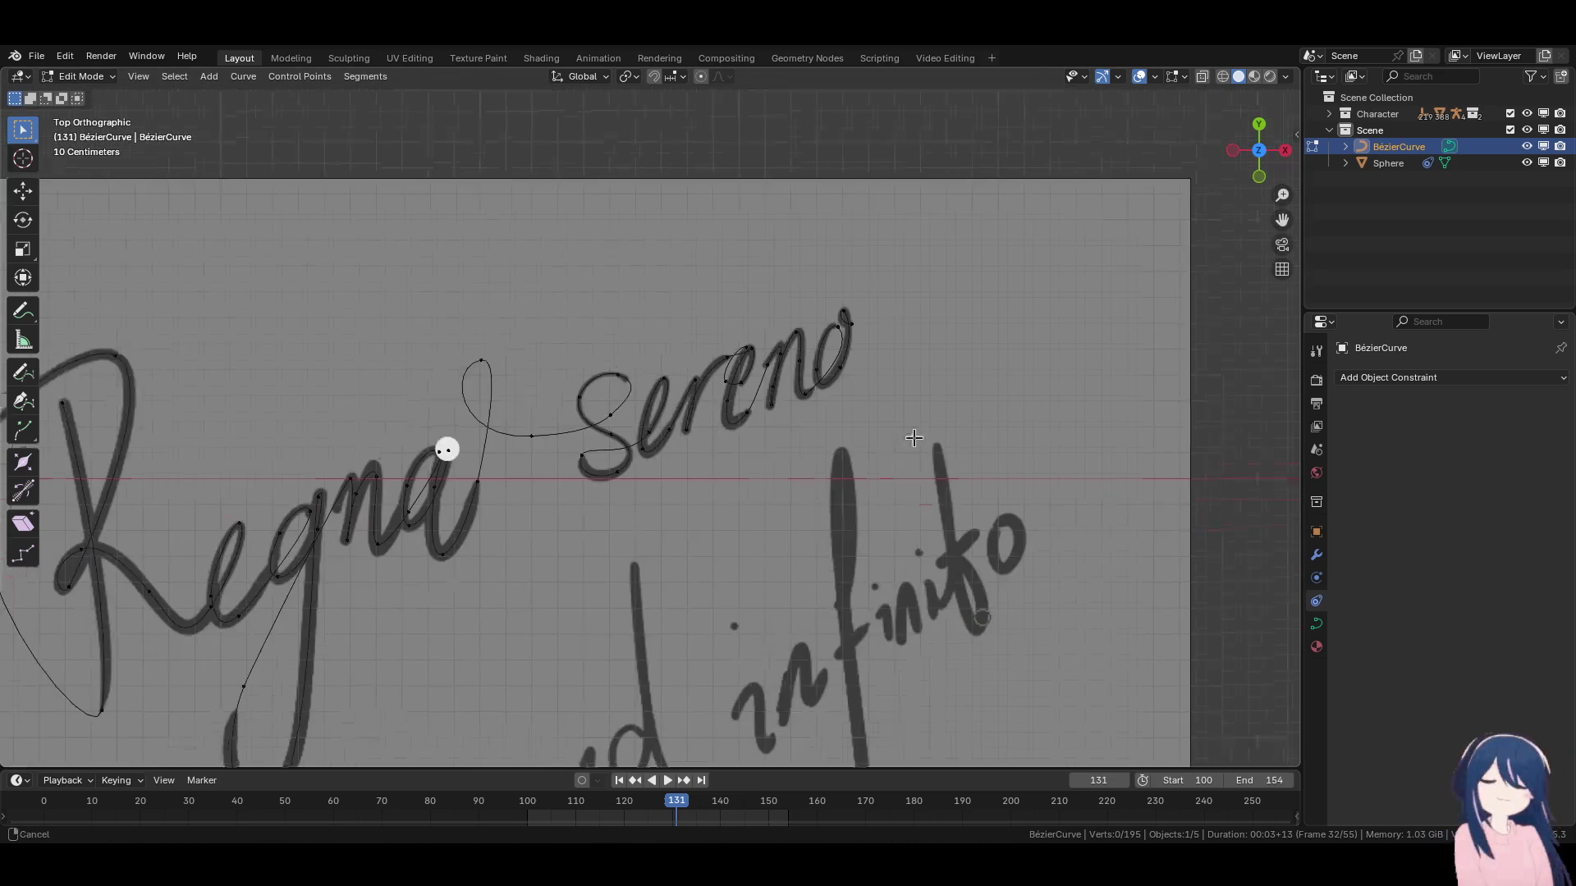
scroll(740, 480, "up", 1)
middle_click_drag(740, 479, 700, 506, "shift")
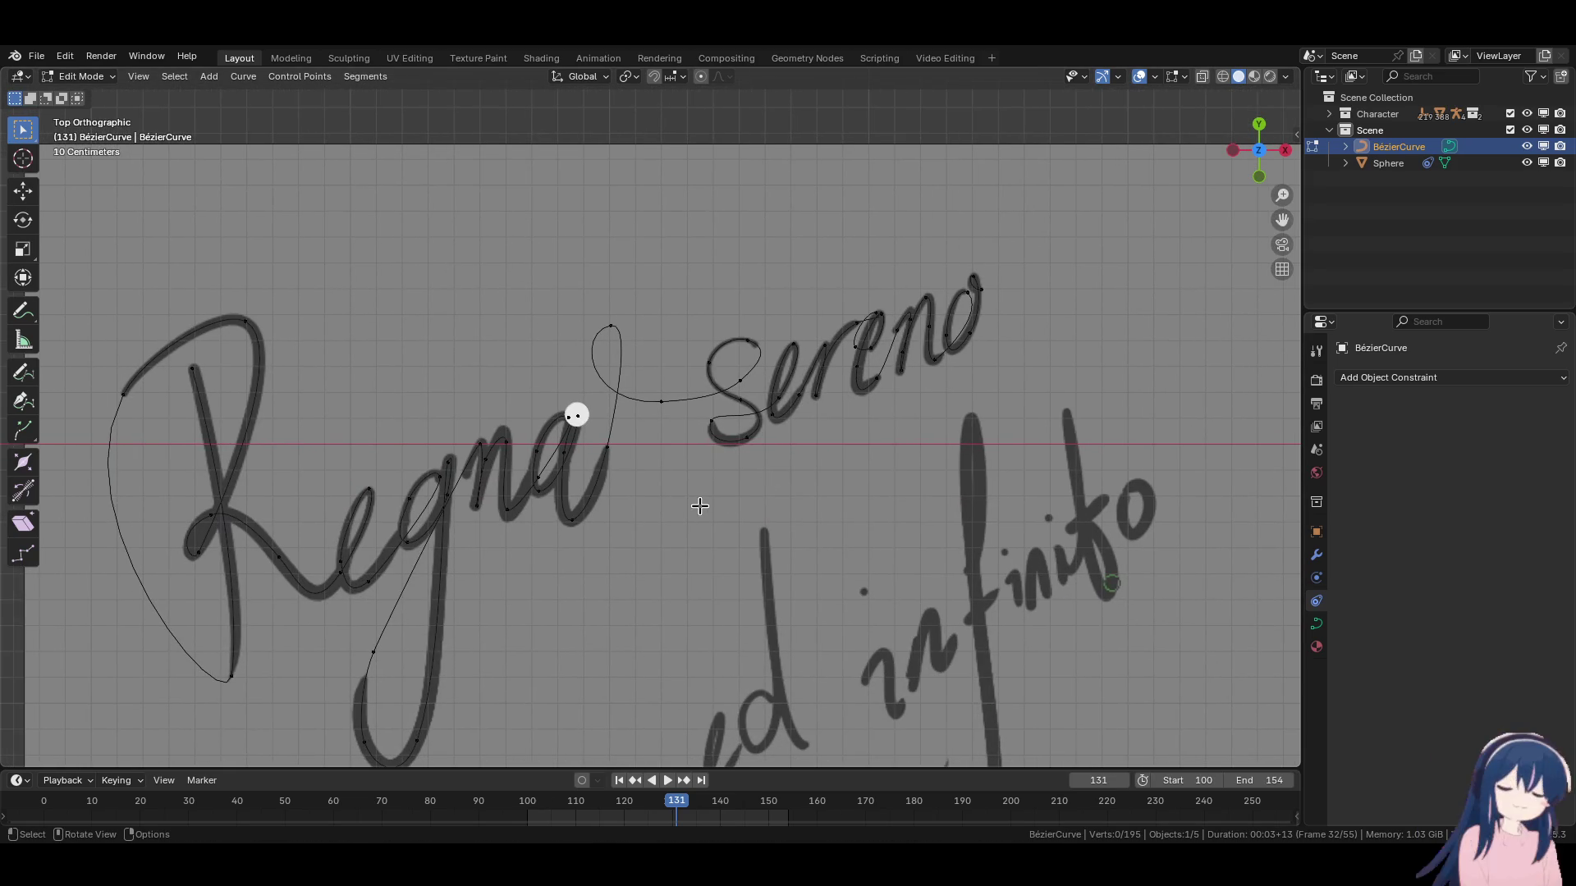
Back in Object Mode, slide the sphere along the curve by dragging its Follow Path offset.
key("Tab")
left_click(584, 412)
mouse_move(1487, 450)
left_mouse_down()
mouse_move(1462, 450)
mouse_move(1544, 450)
left_mouse_up()
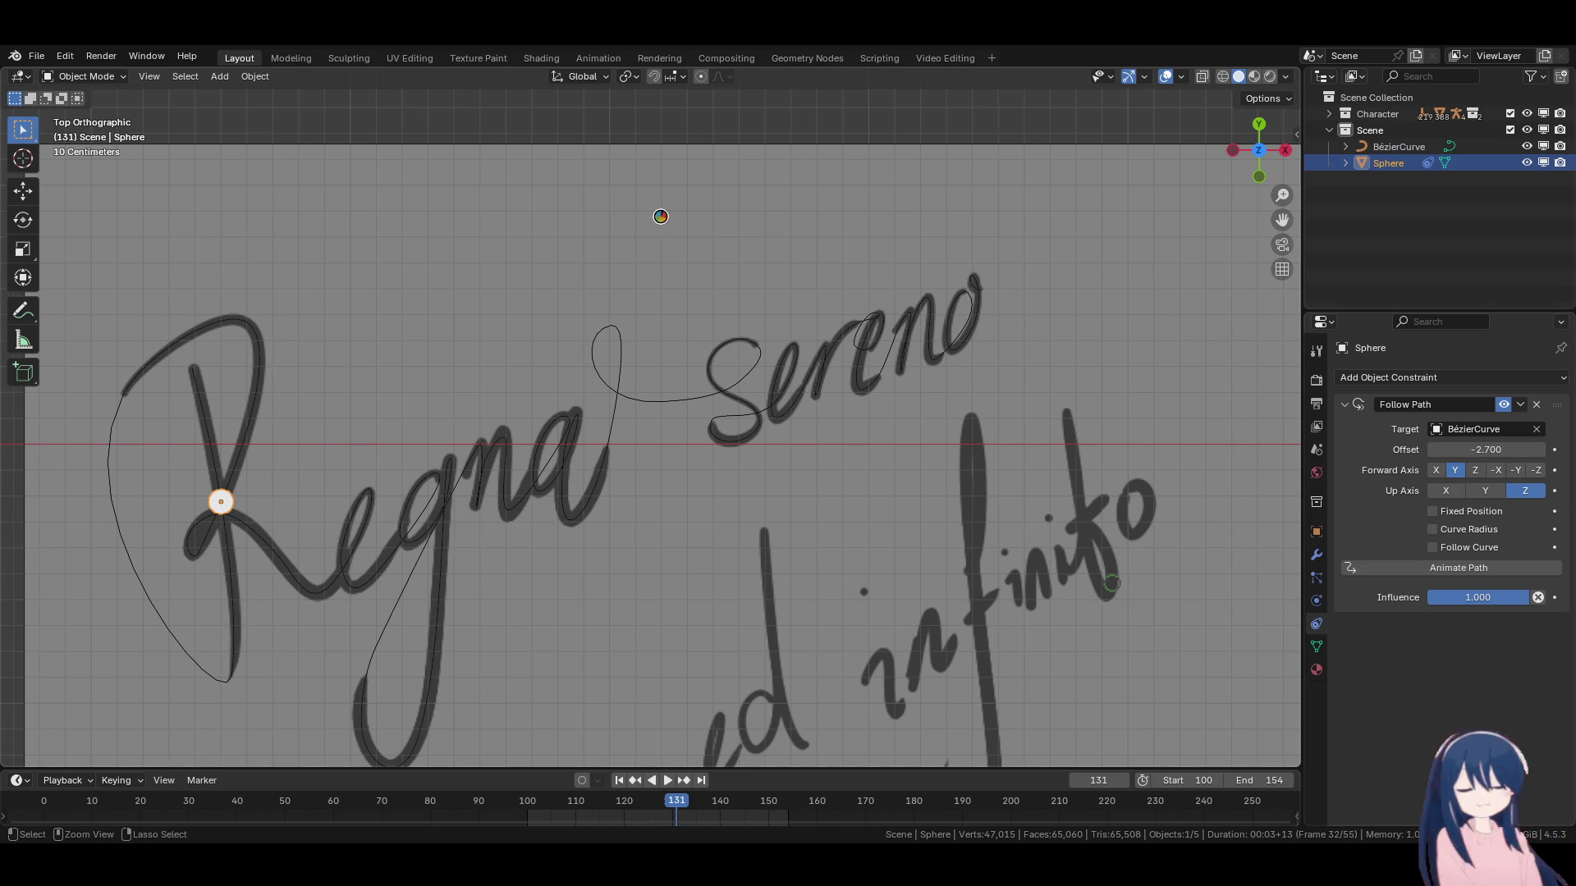
Save Sonnetto's Infinito.blend and switch to the Animation workspace.
key("ctrl+s")
left_click(598, 57)
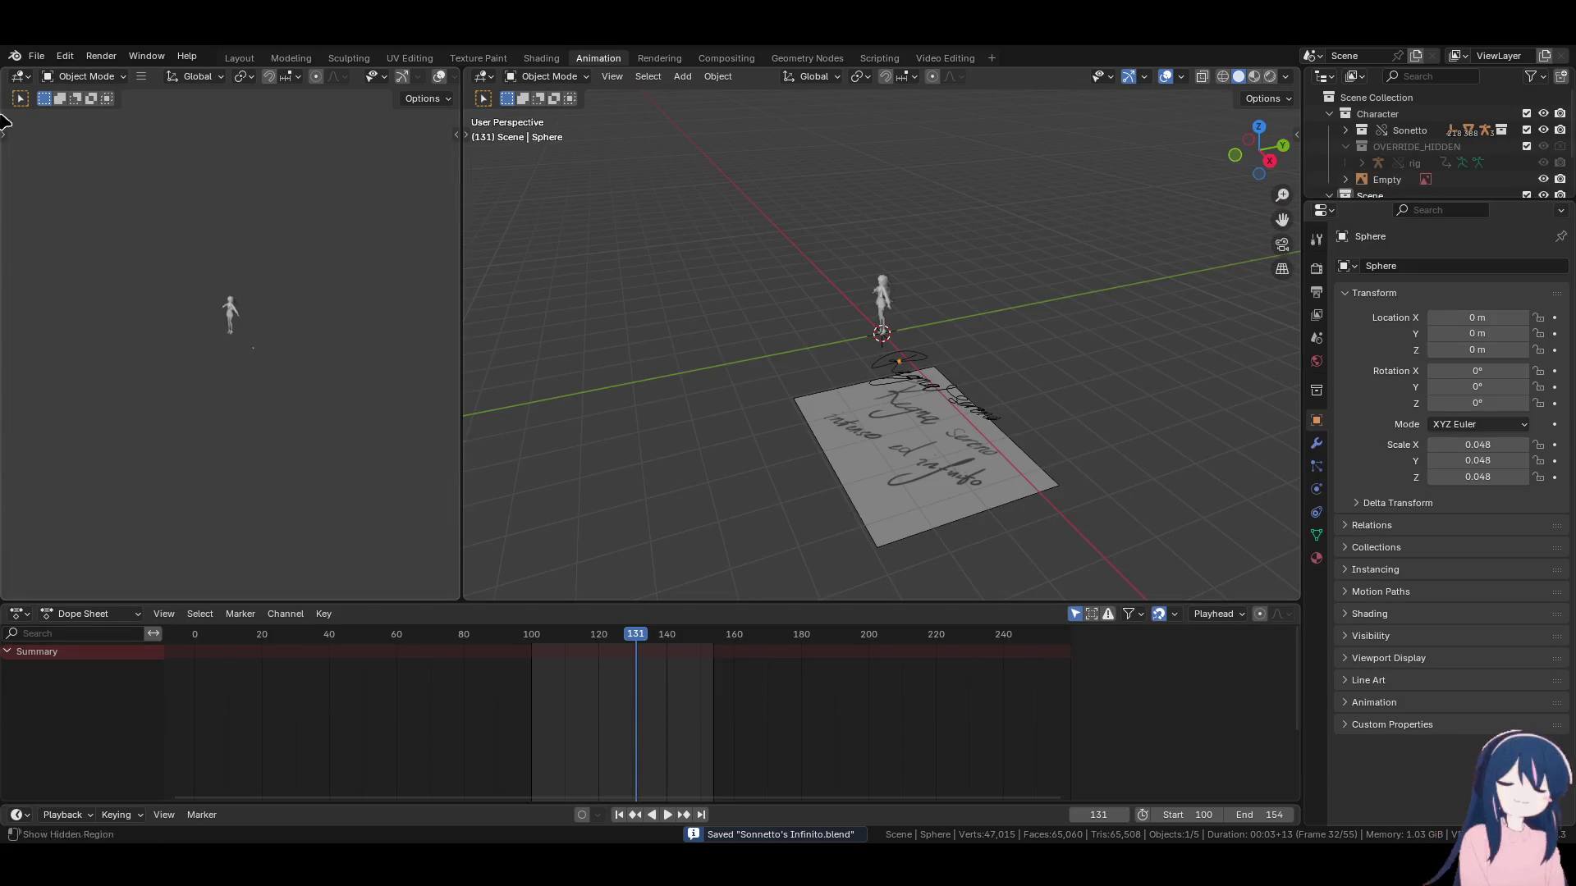
Split the left viewport and make the top area a Video Sequencer showing only the preview.
mouse_move(3, 69)
left_mouse_down()
mouse_move(86, 357)
mouse_move(89, 335)
left_mouse_up()
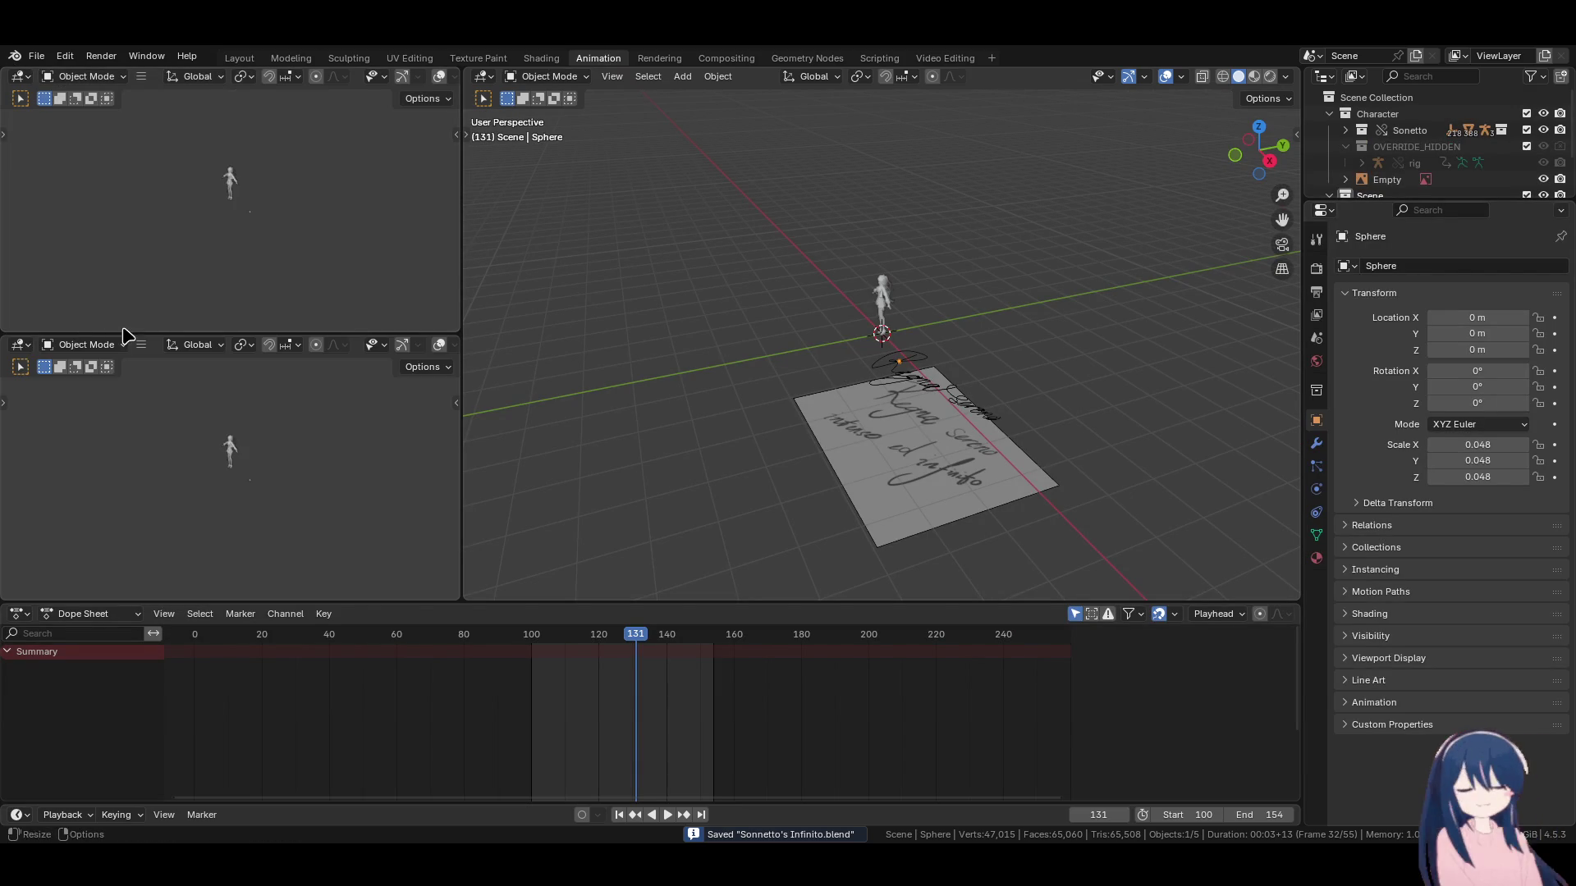
left_click(19, 75)
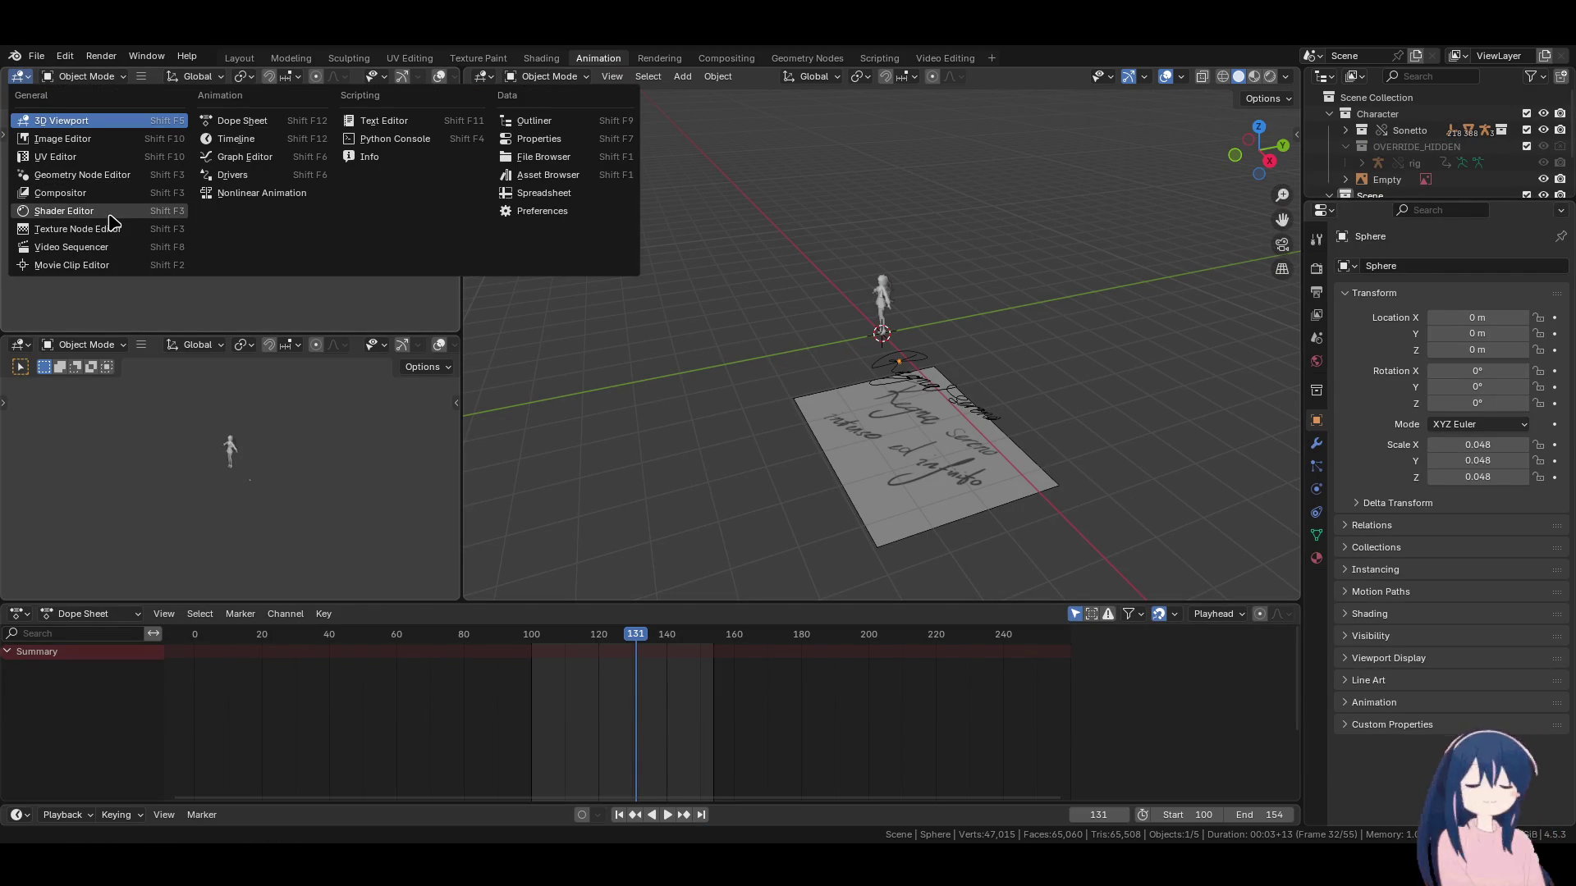
left_click(71, 247)
left_click(82, 76)
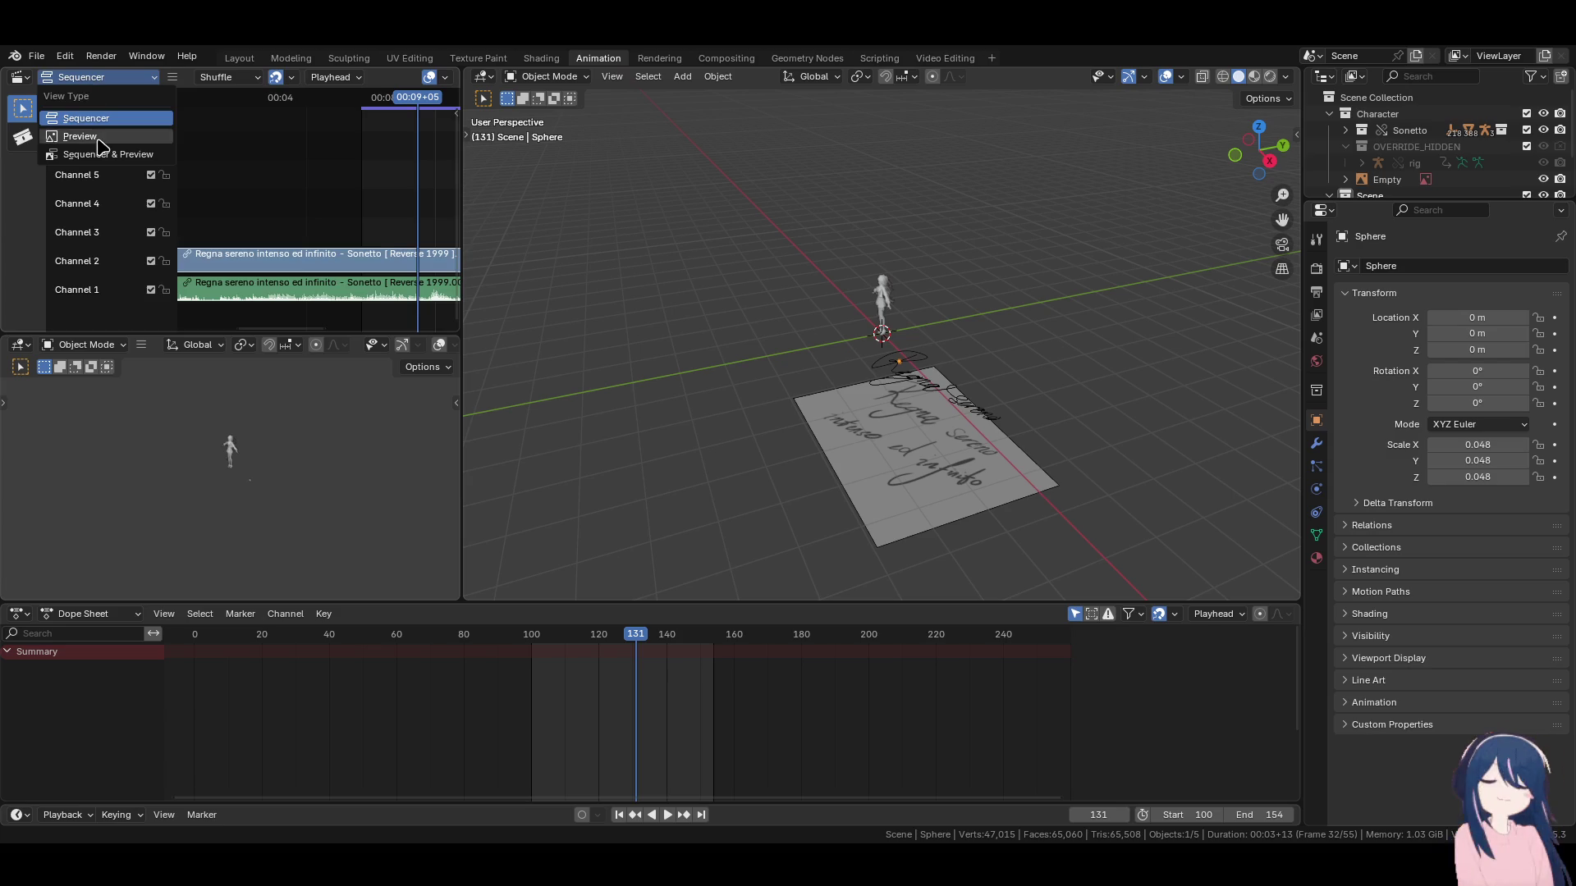
left_click(90, 134)
Jump to frame 98, view the curve from the top and zoom in, then split the 3D viewport.
left_click(526, 636)
key("space")
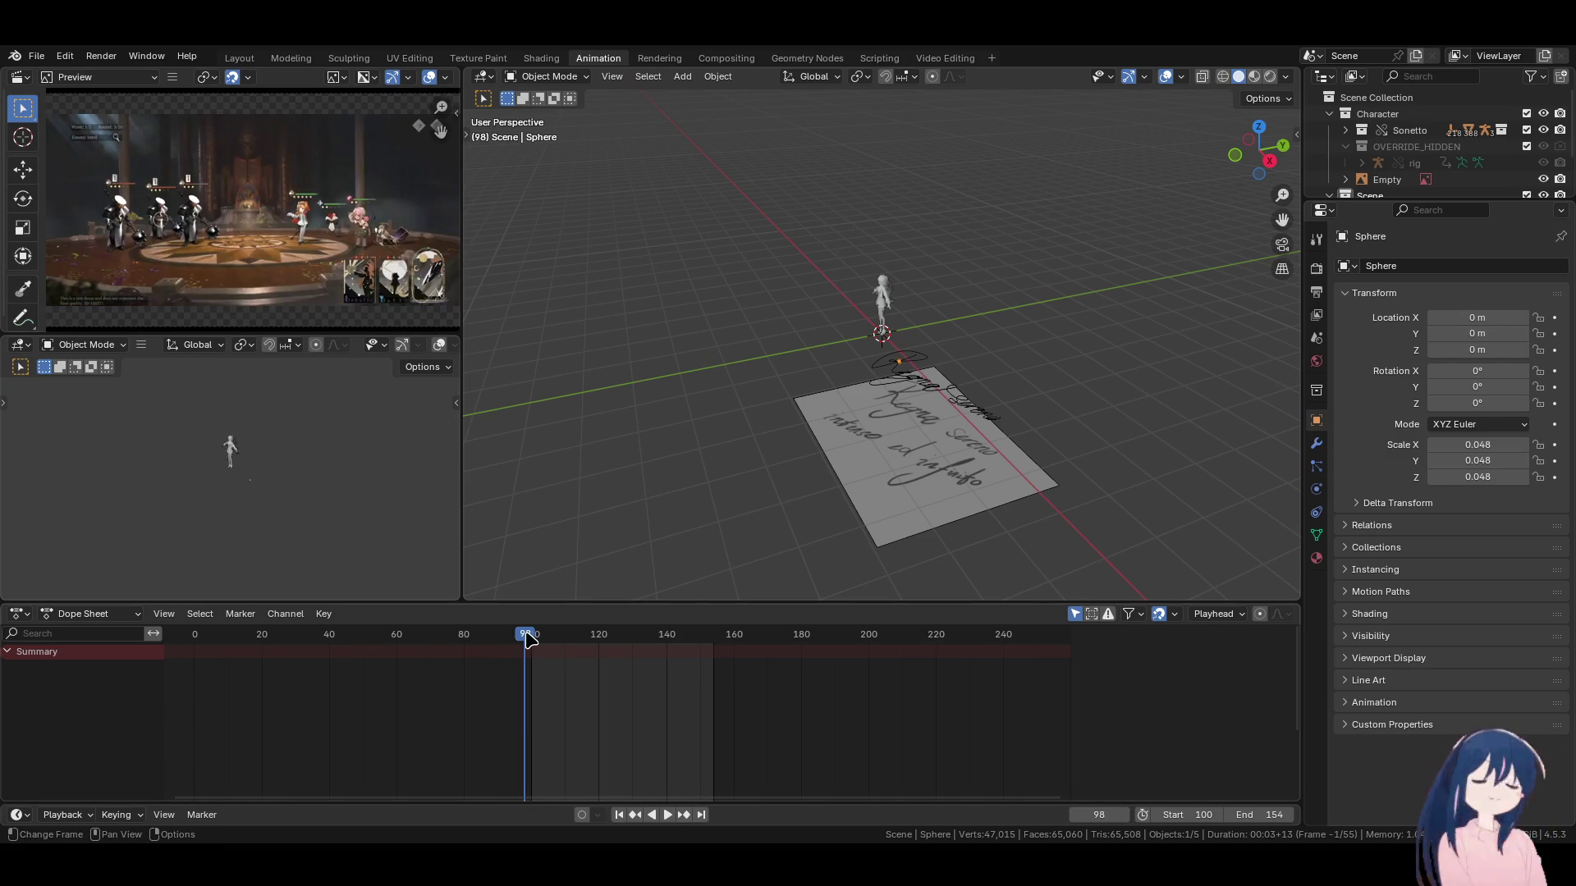
scroll(308, 252, "up", 6)
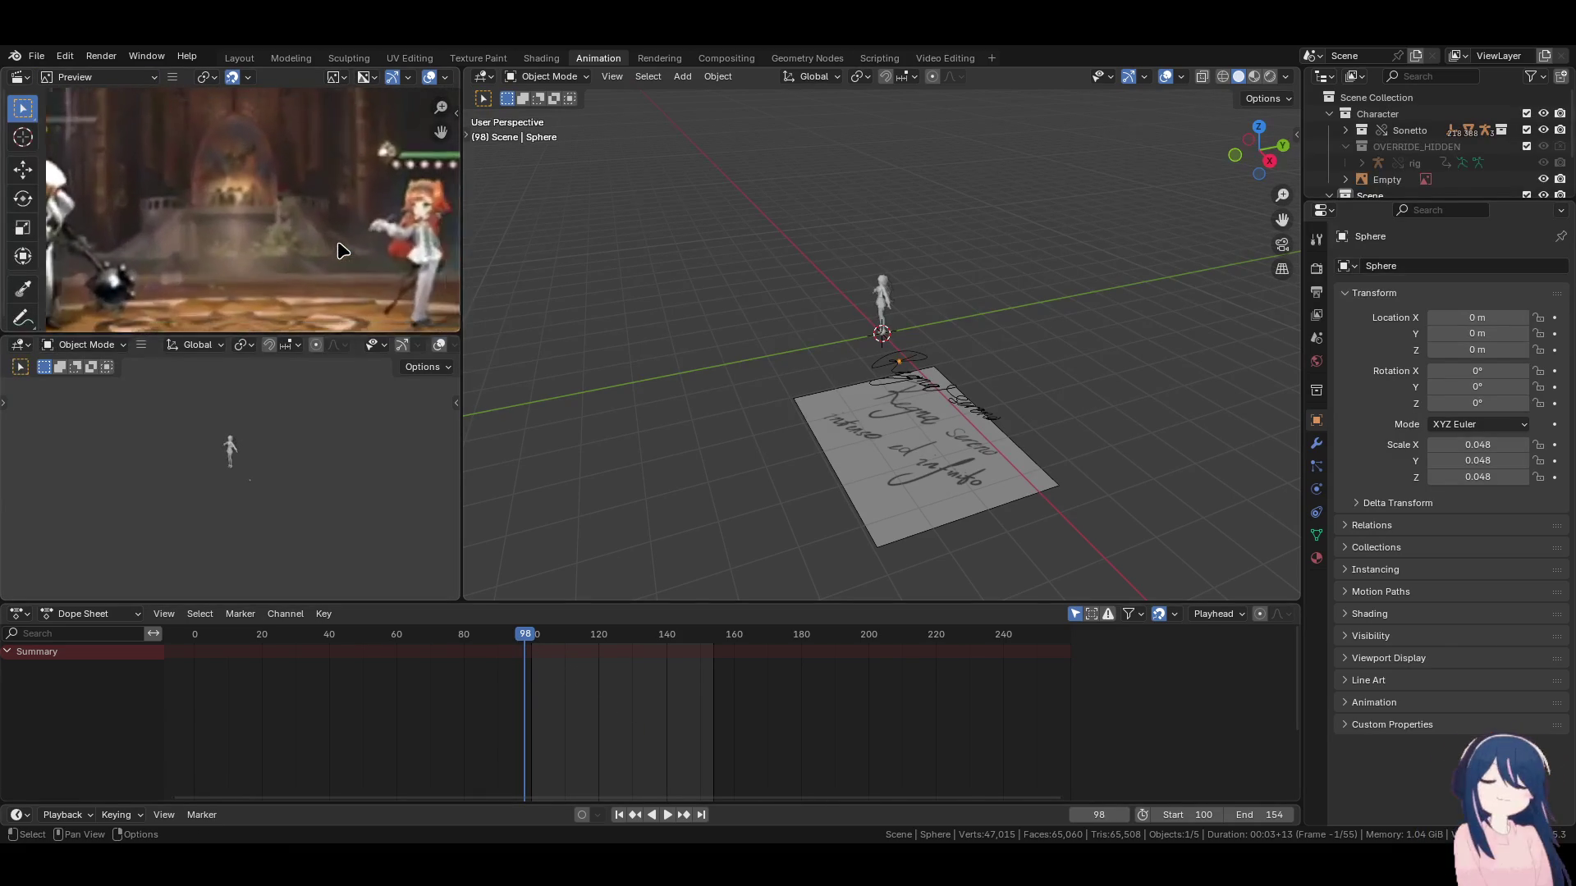
key("KP_7")
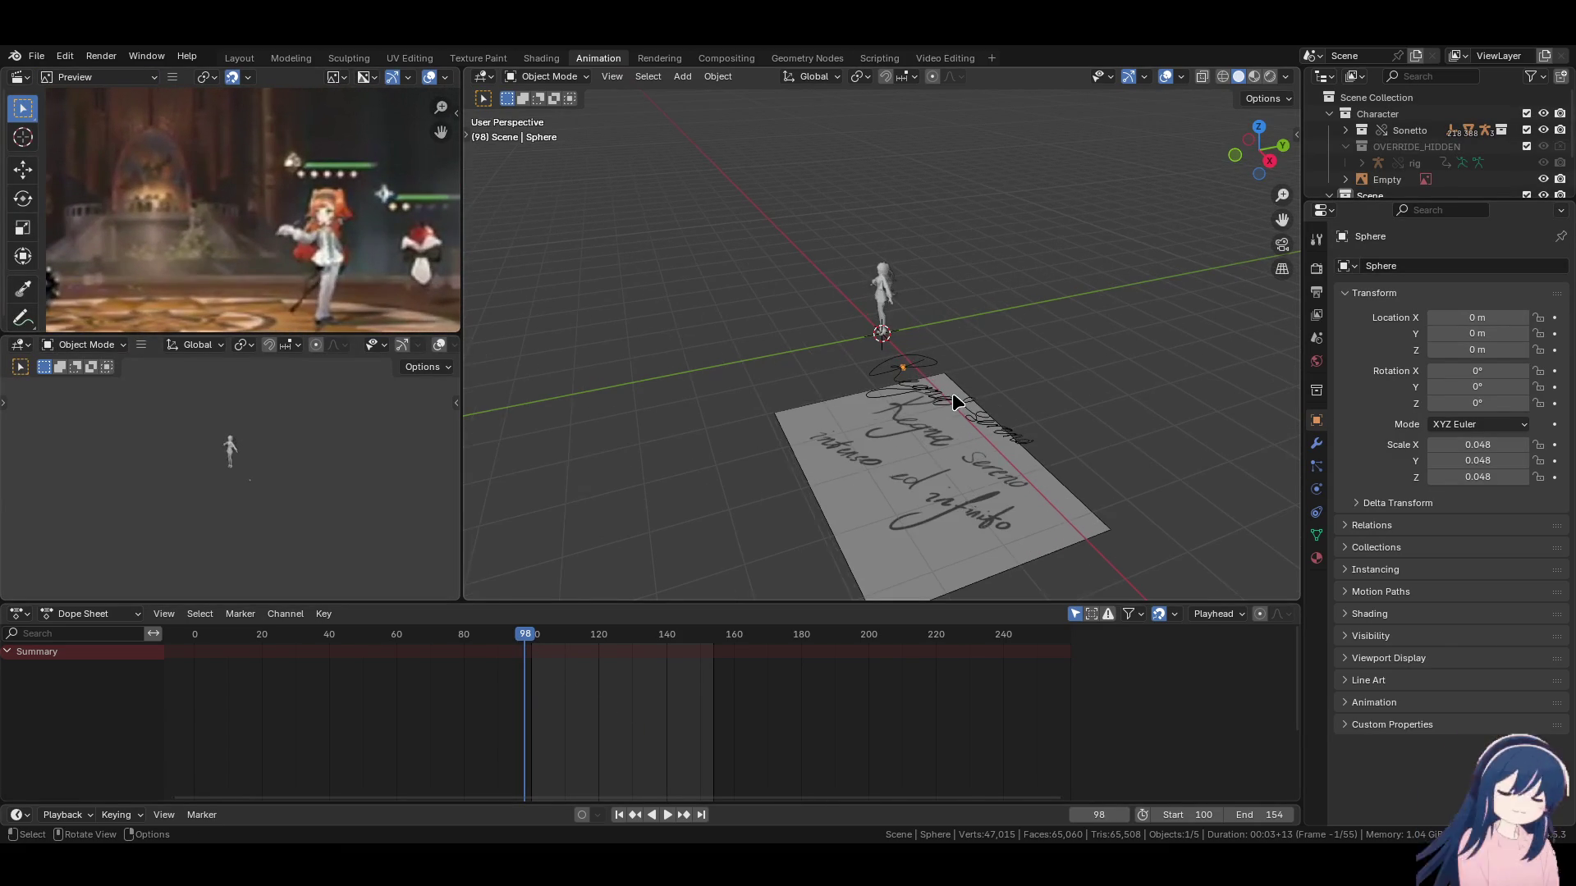
scroll(954, 400, "up", 8)
left_click(1455, 207)
left_click_drag(1513, 202, 1508, 353)
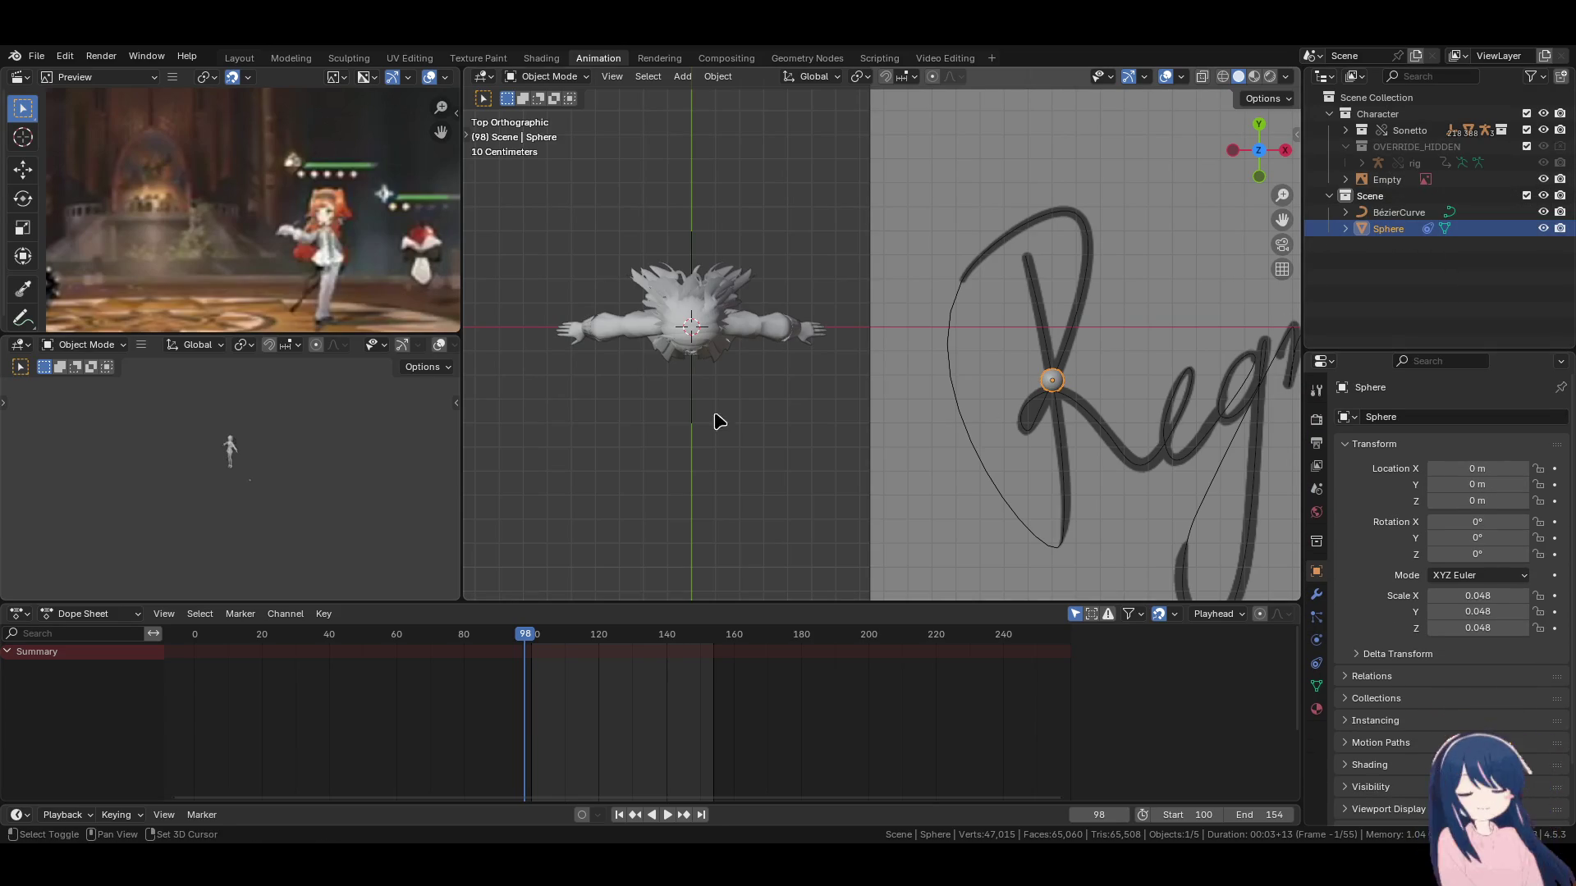
Bring up the sphere's Follow Path constraint settings in the Object Constraint properties.
left_click(1316, 709)
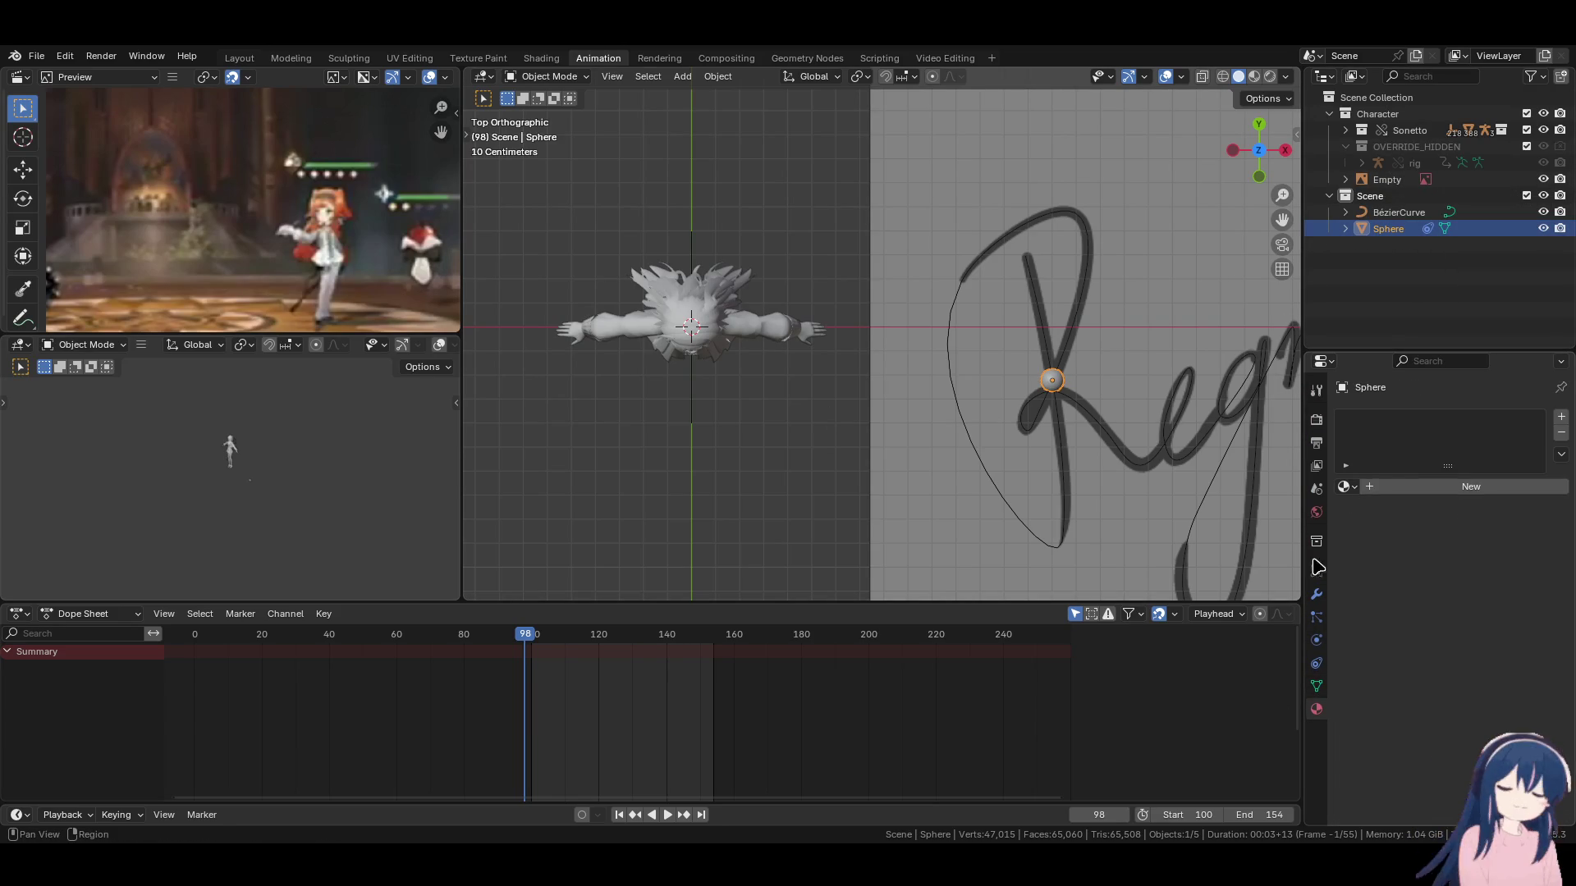
left_click(1317, 640)
left_click(1316, 663)
mouse_move(1487, 489)
left_mouse_down()
mouse_move(1461, 490)
mouse_move(1484, 489)
left_mouse_up()
Move the playhead to frame 105 and open the keying menu on the Offset field.
key("space")
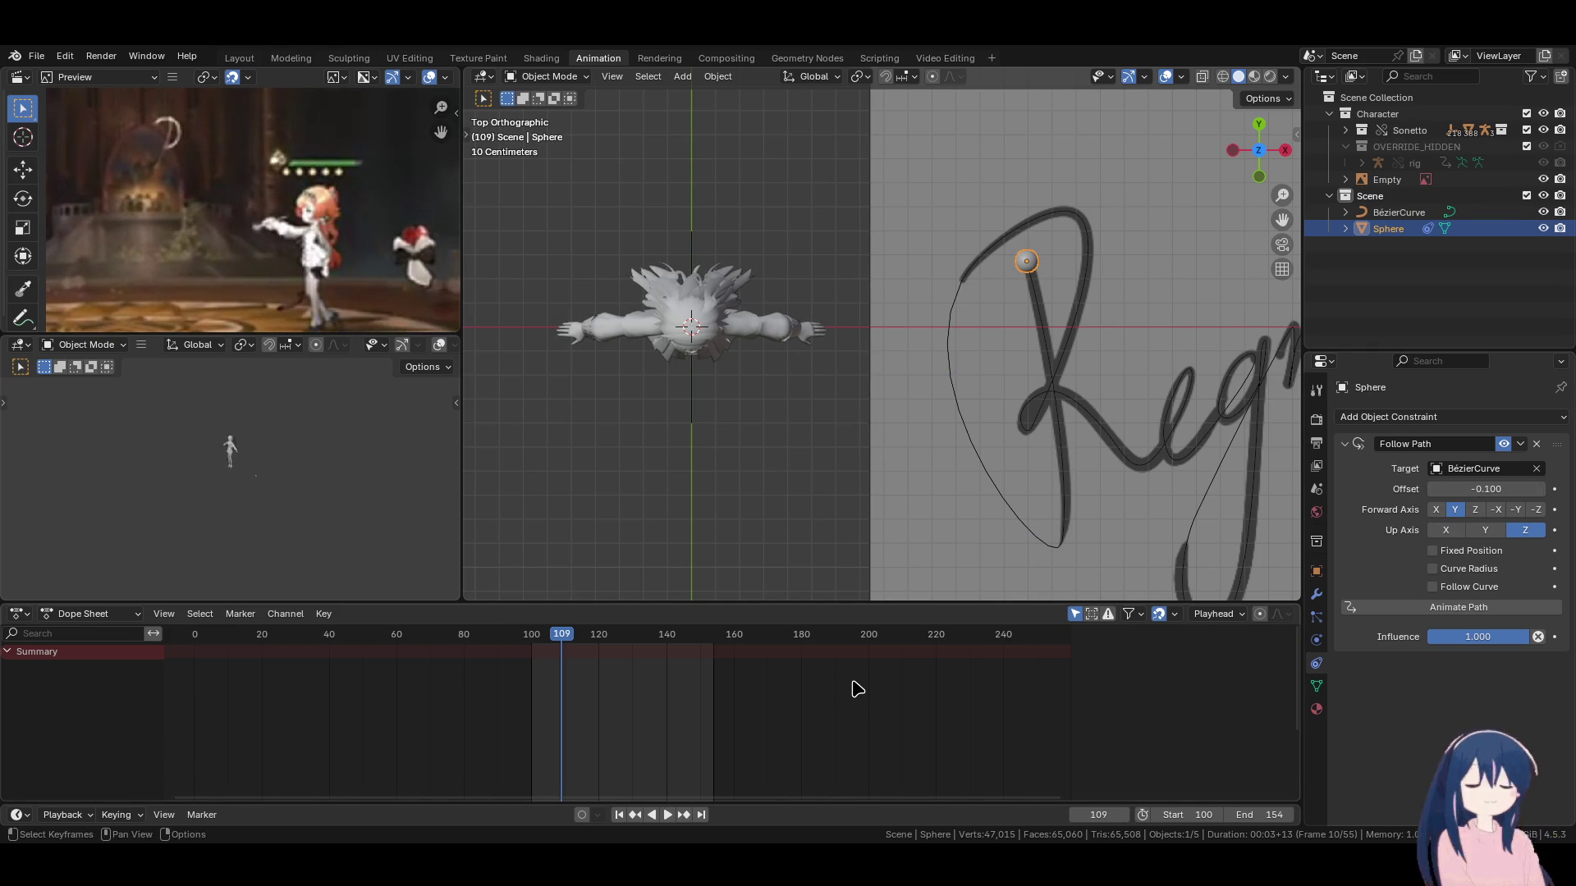
key("shift+ctrl+space")
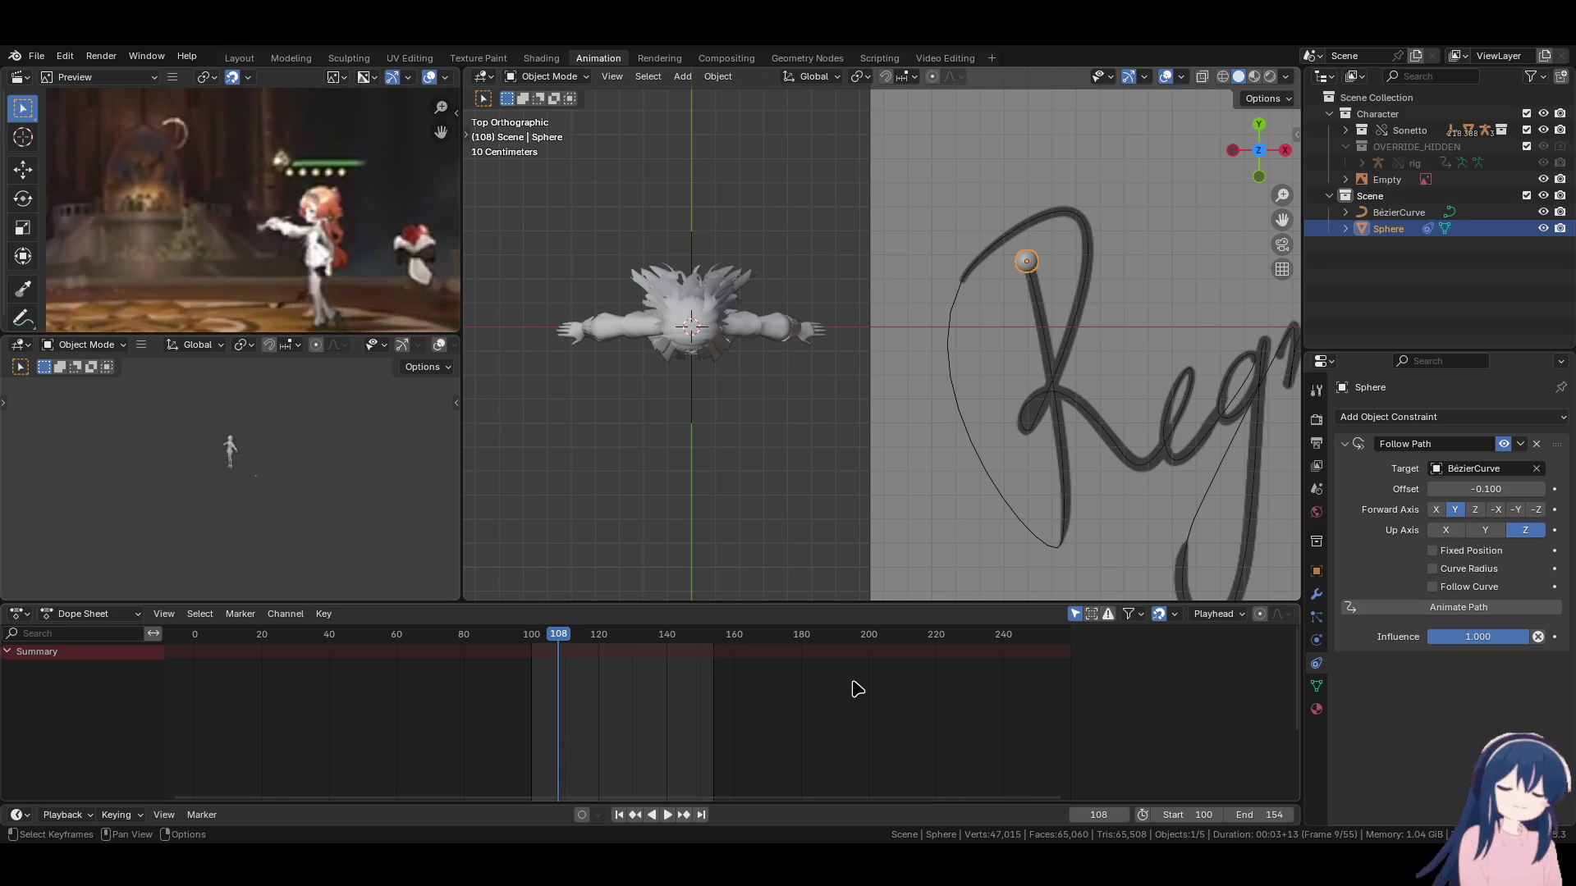
key("Left")
key("Left")
key("Left")
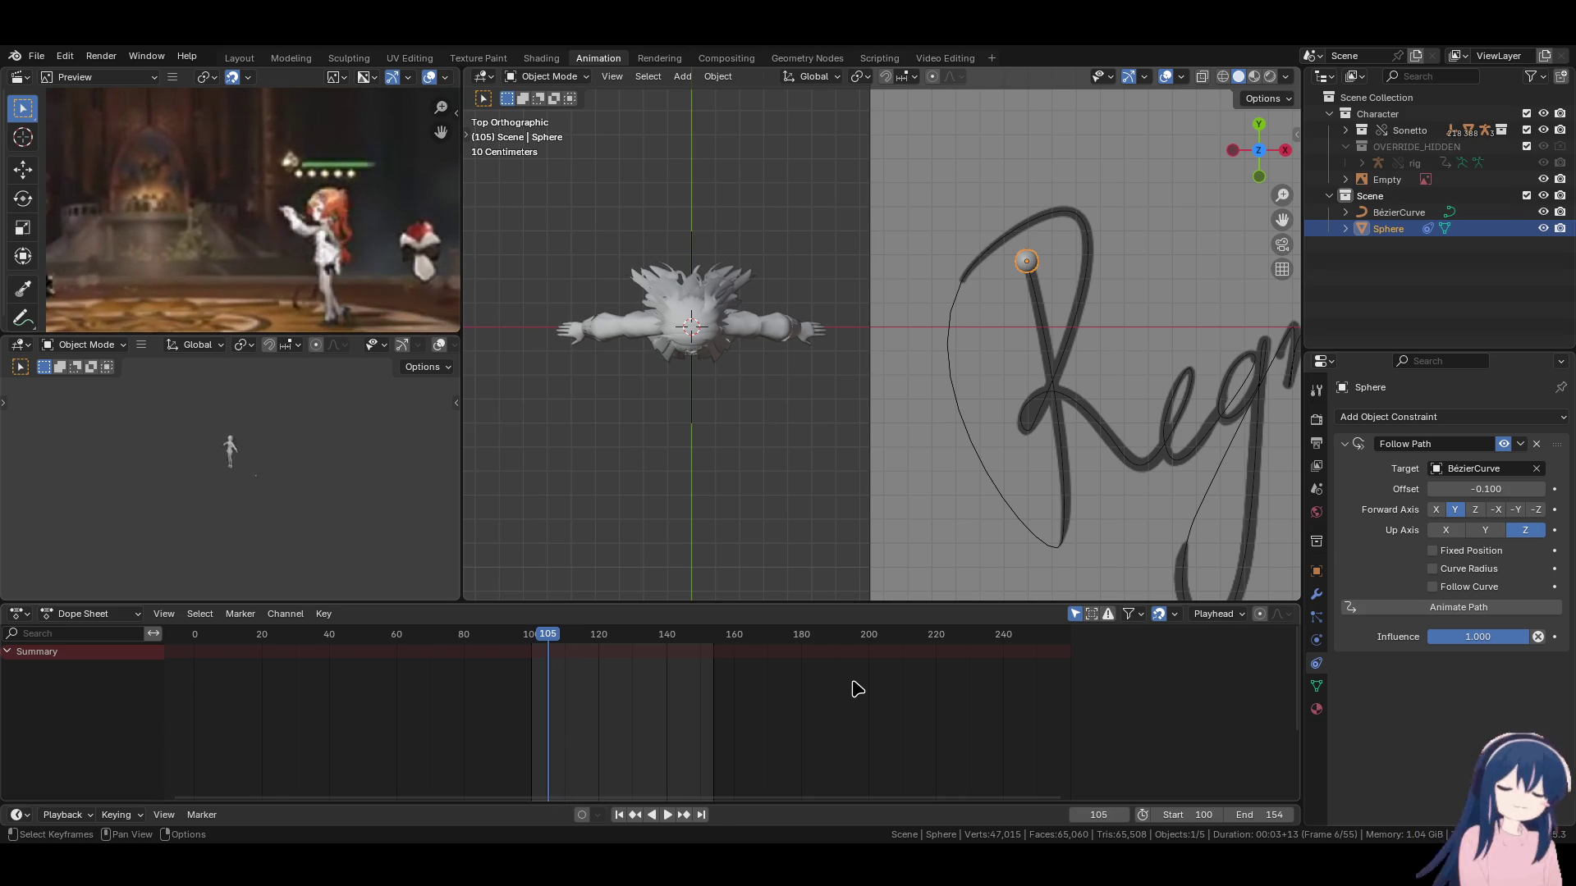
right_click(1488, 490)
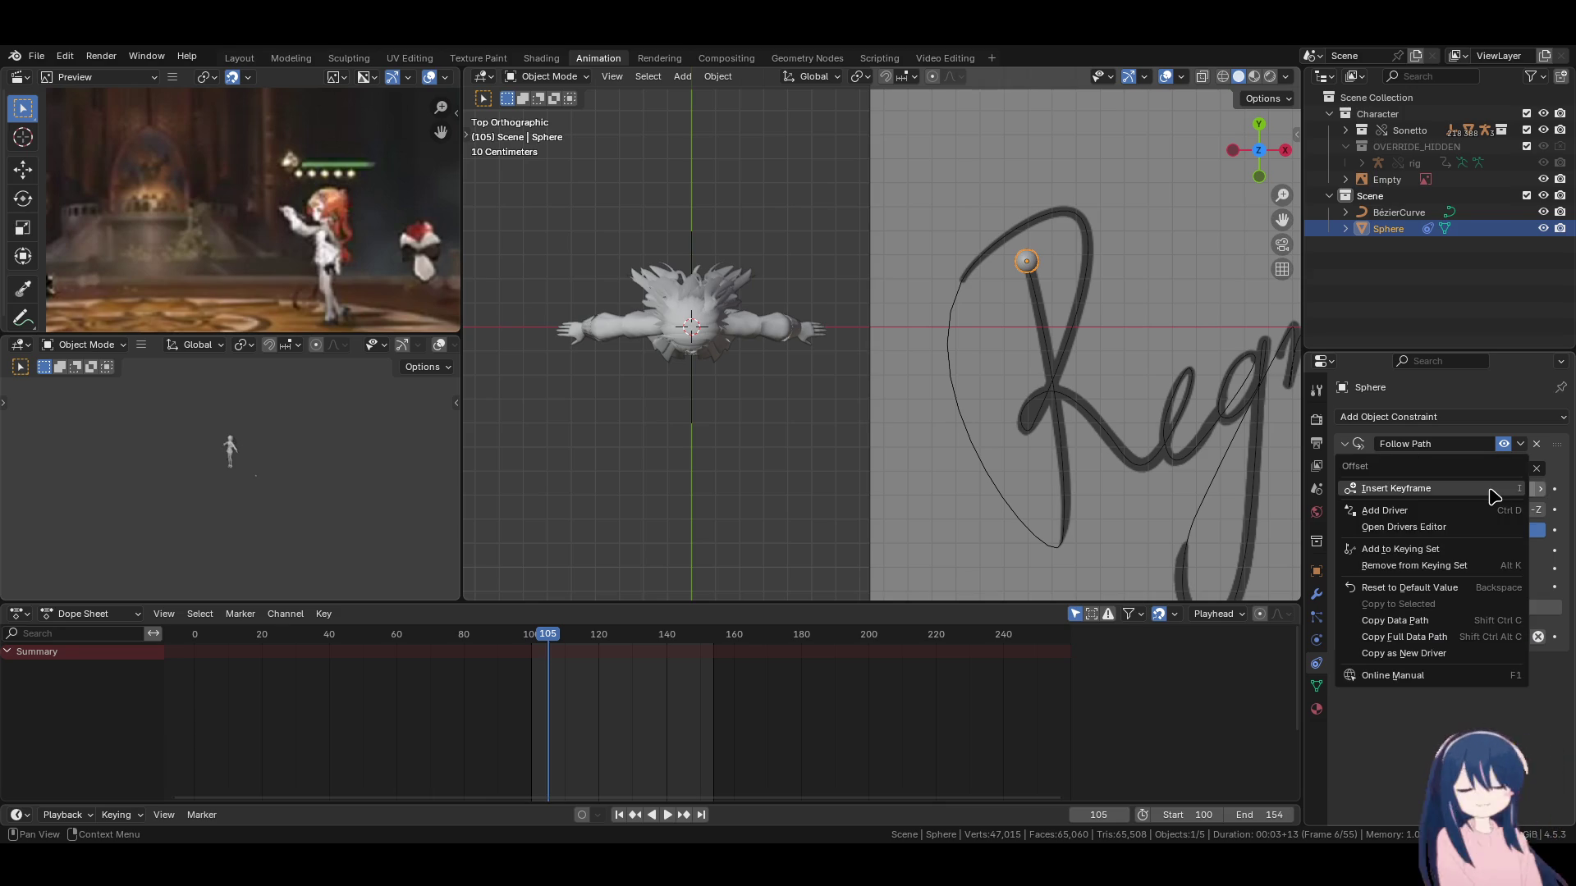
Keyframe the Offset at -0.100 on frame 105, then bring the playhead to frame 119.
left_click(1492, 489)
scroll(774, 715, "right", 2, "ctrl")
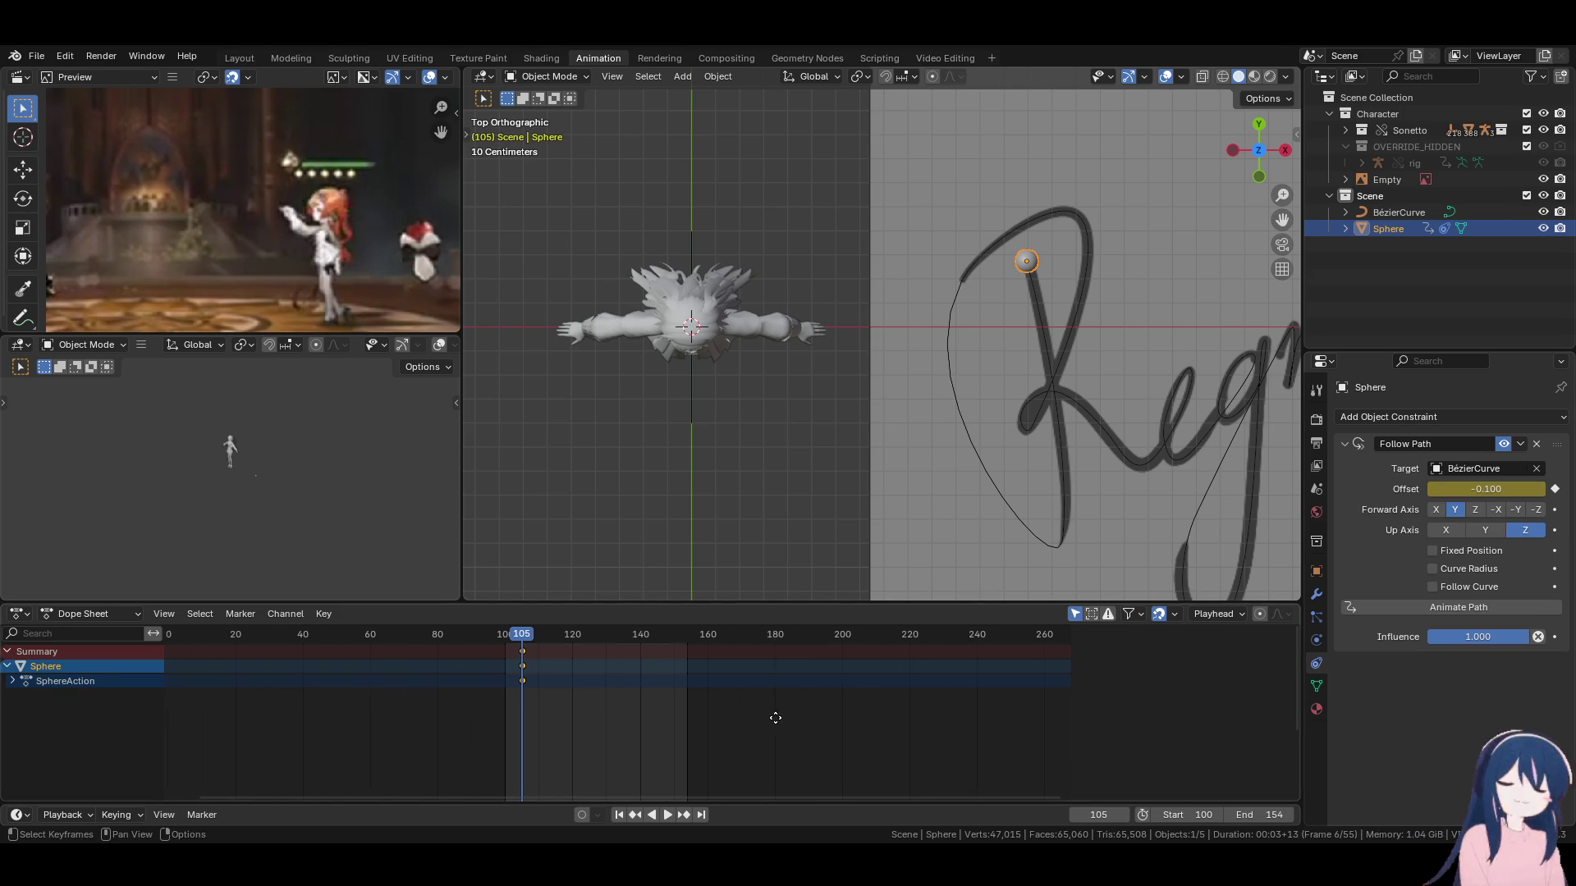
key("space")
key("space")
key("Right")
key("shift+Left")
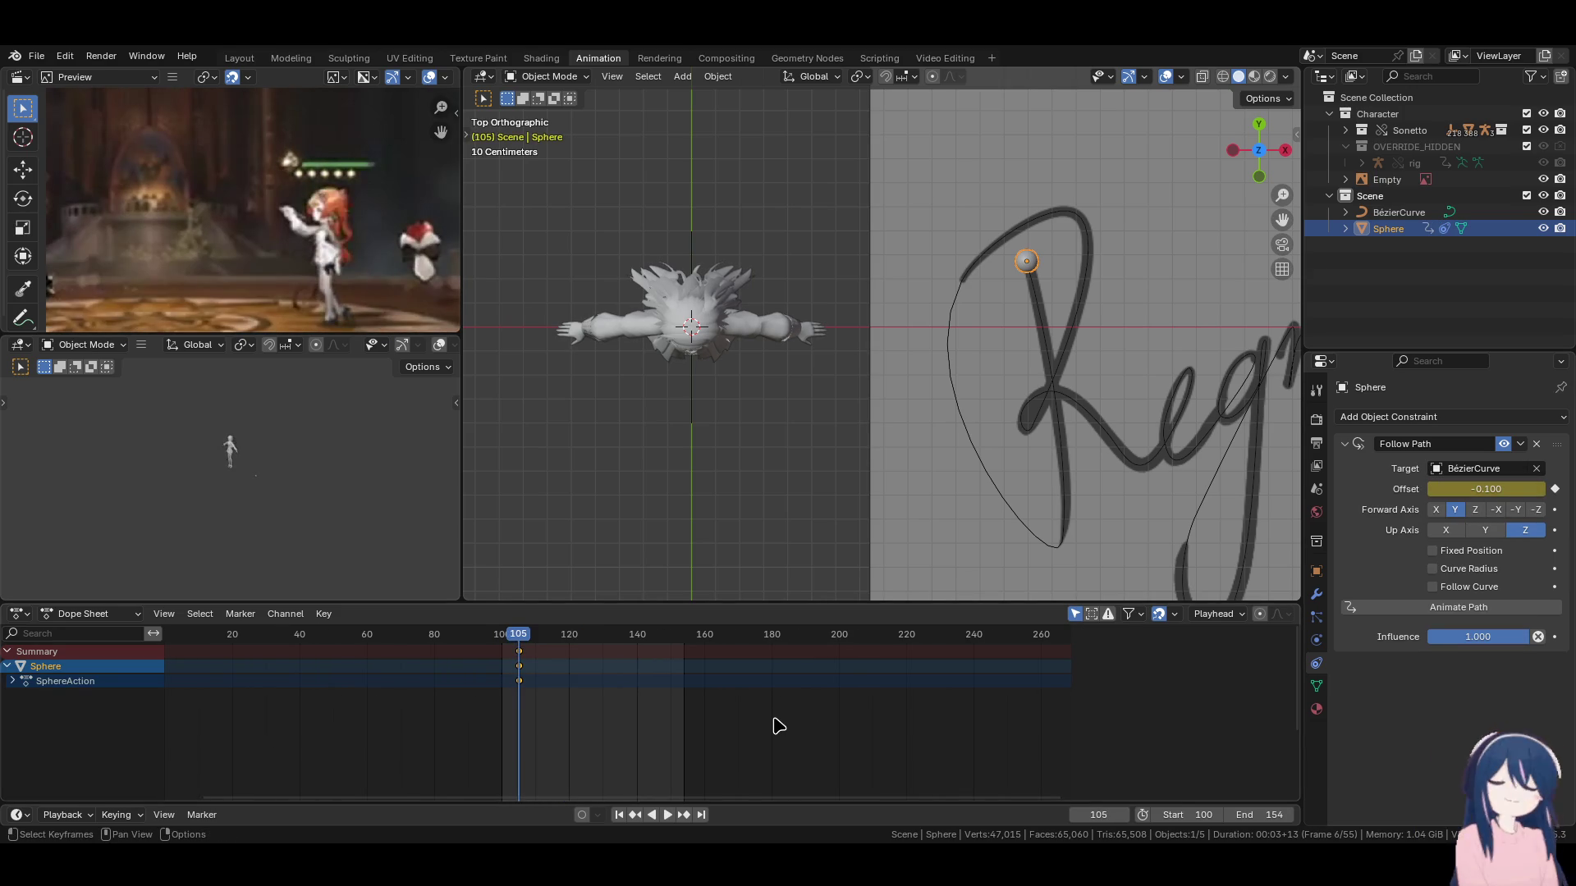
key("space")
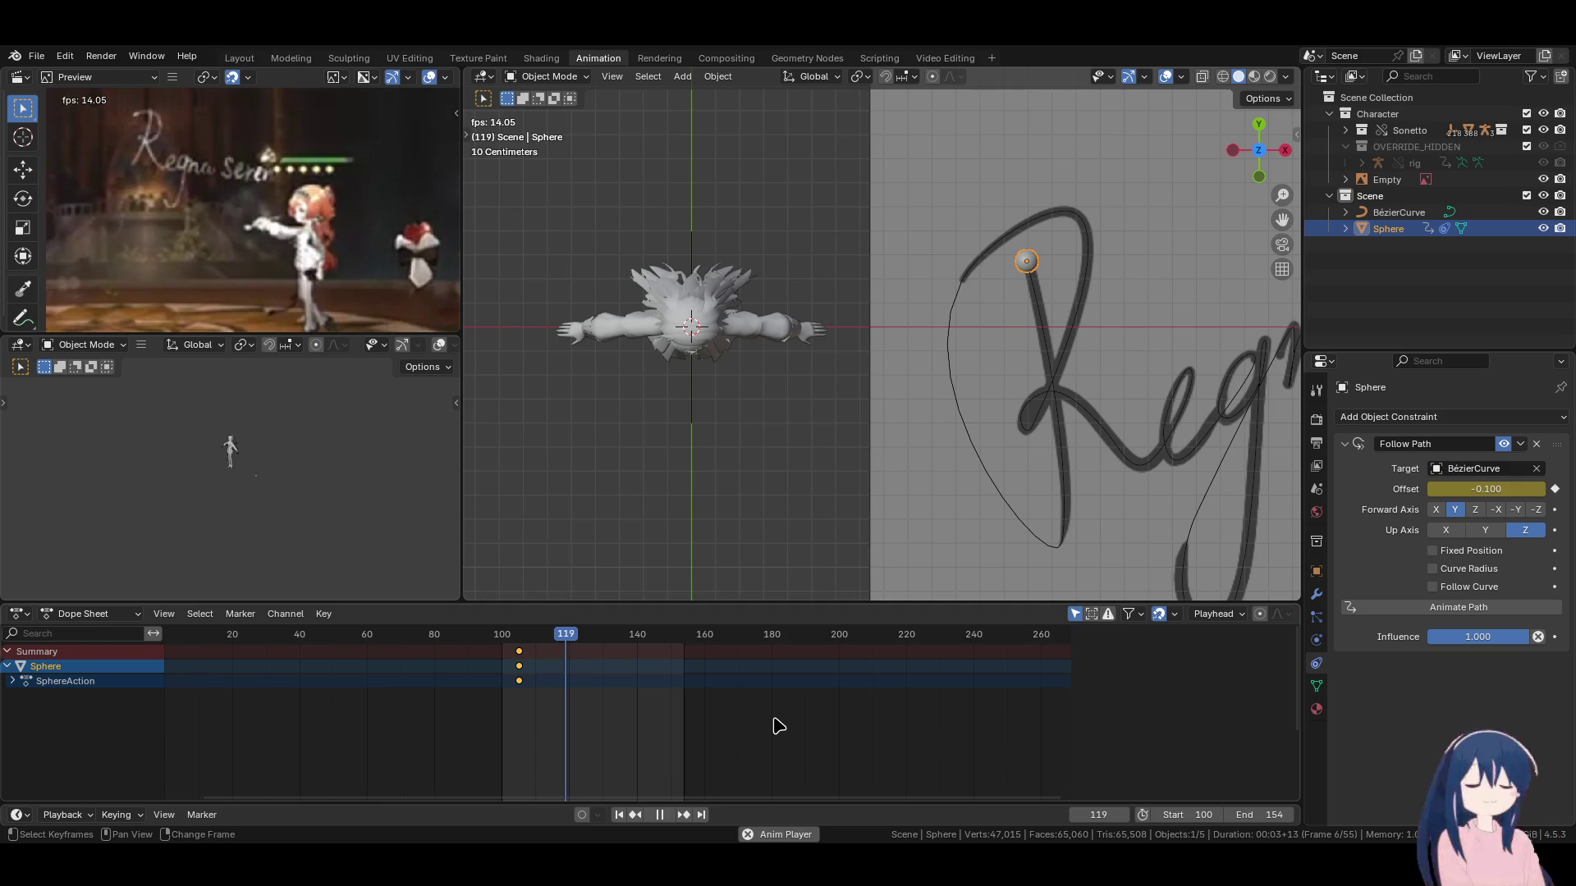
key("space")
Drag the Offset to -101.000, keyframe it on frame 119, and replay from the first keyframe.
mouse_move(1480, 489)
left_mouse_down()
mouse_move(1502, 489)
mouse_move(1461, 489)
left_mouse_up()
mouse_move(1100, 431)
middle_mouse_down()
mouse_move(1067, 418)
mouse_move(834, 443)
mouse_move(854, 432)
middle_mouse_up()
key("KP_7")
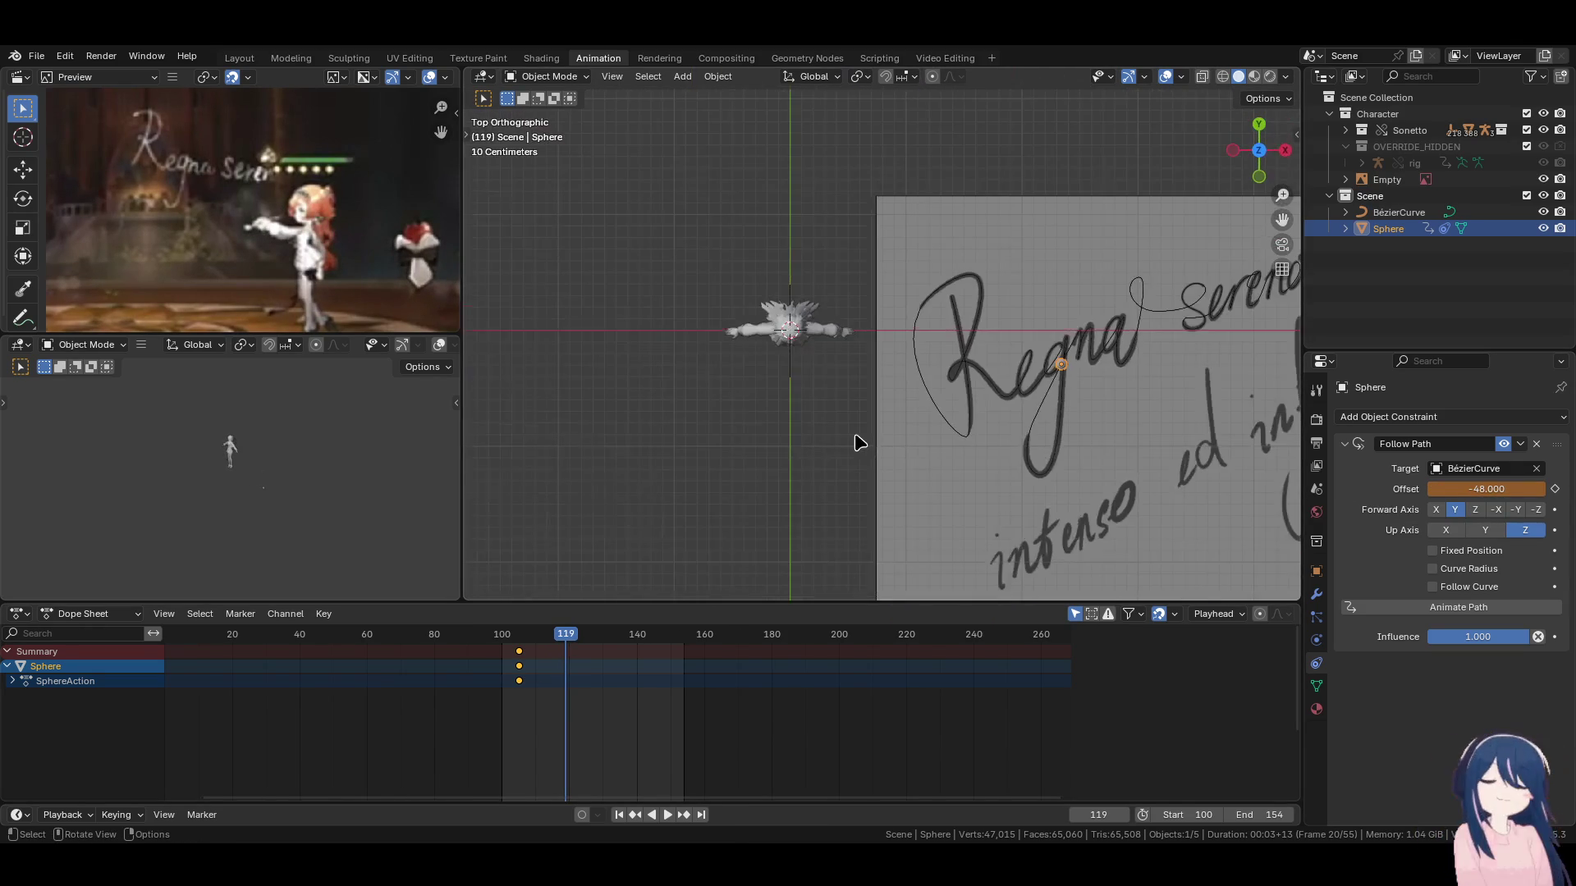
scroll(1003, 411, "up", 2)
left_click_drag(1486, 489, 1474, 489)
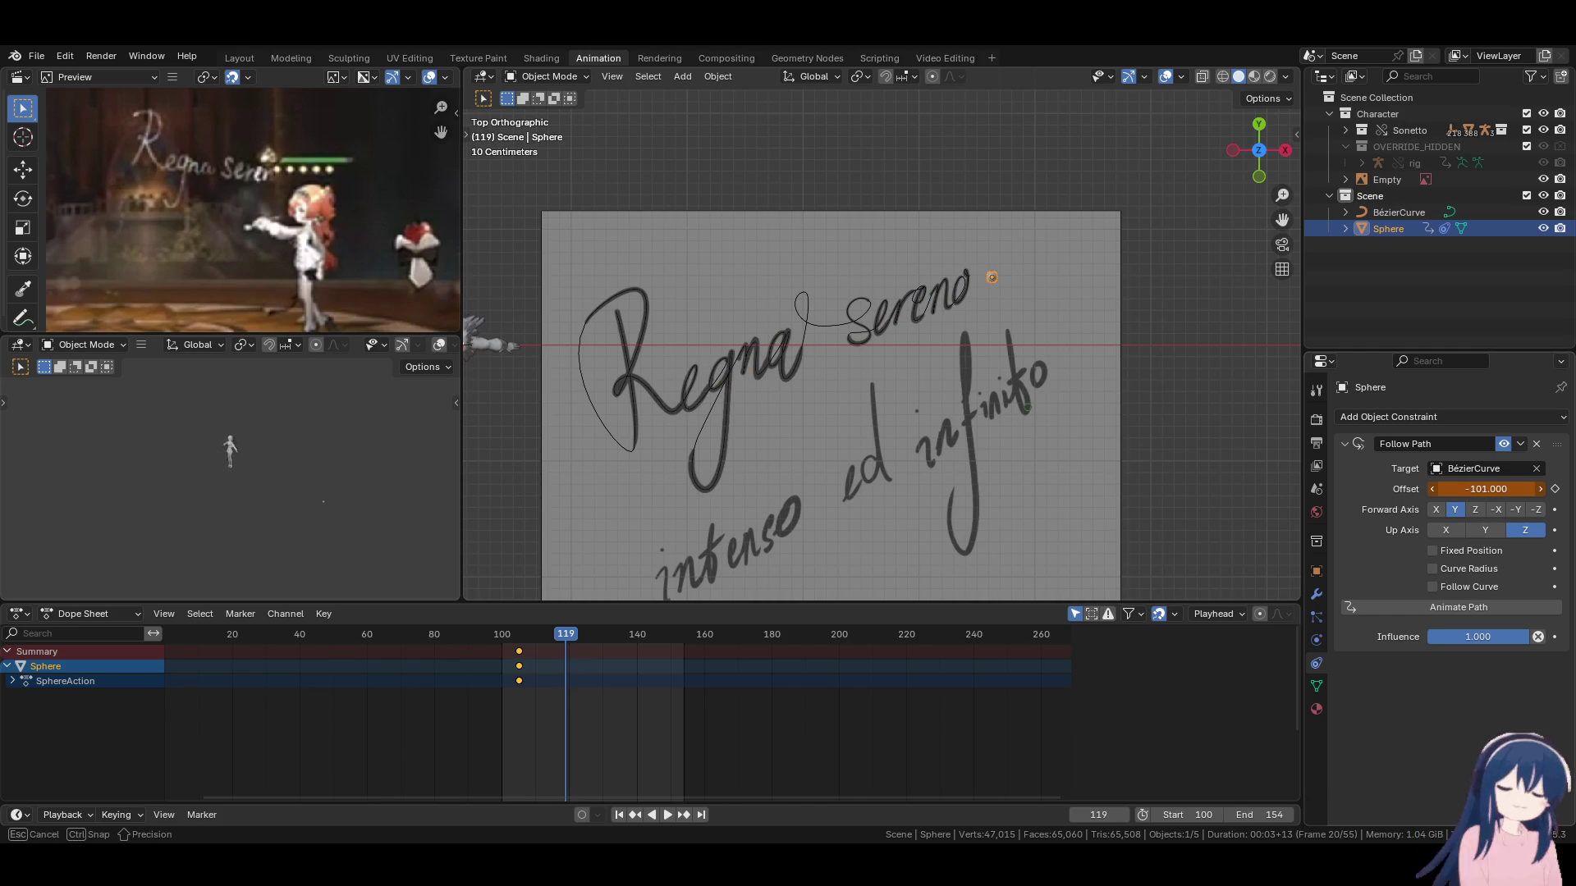
left_click(1554, 489)
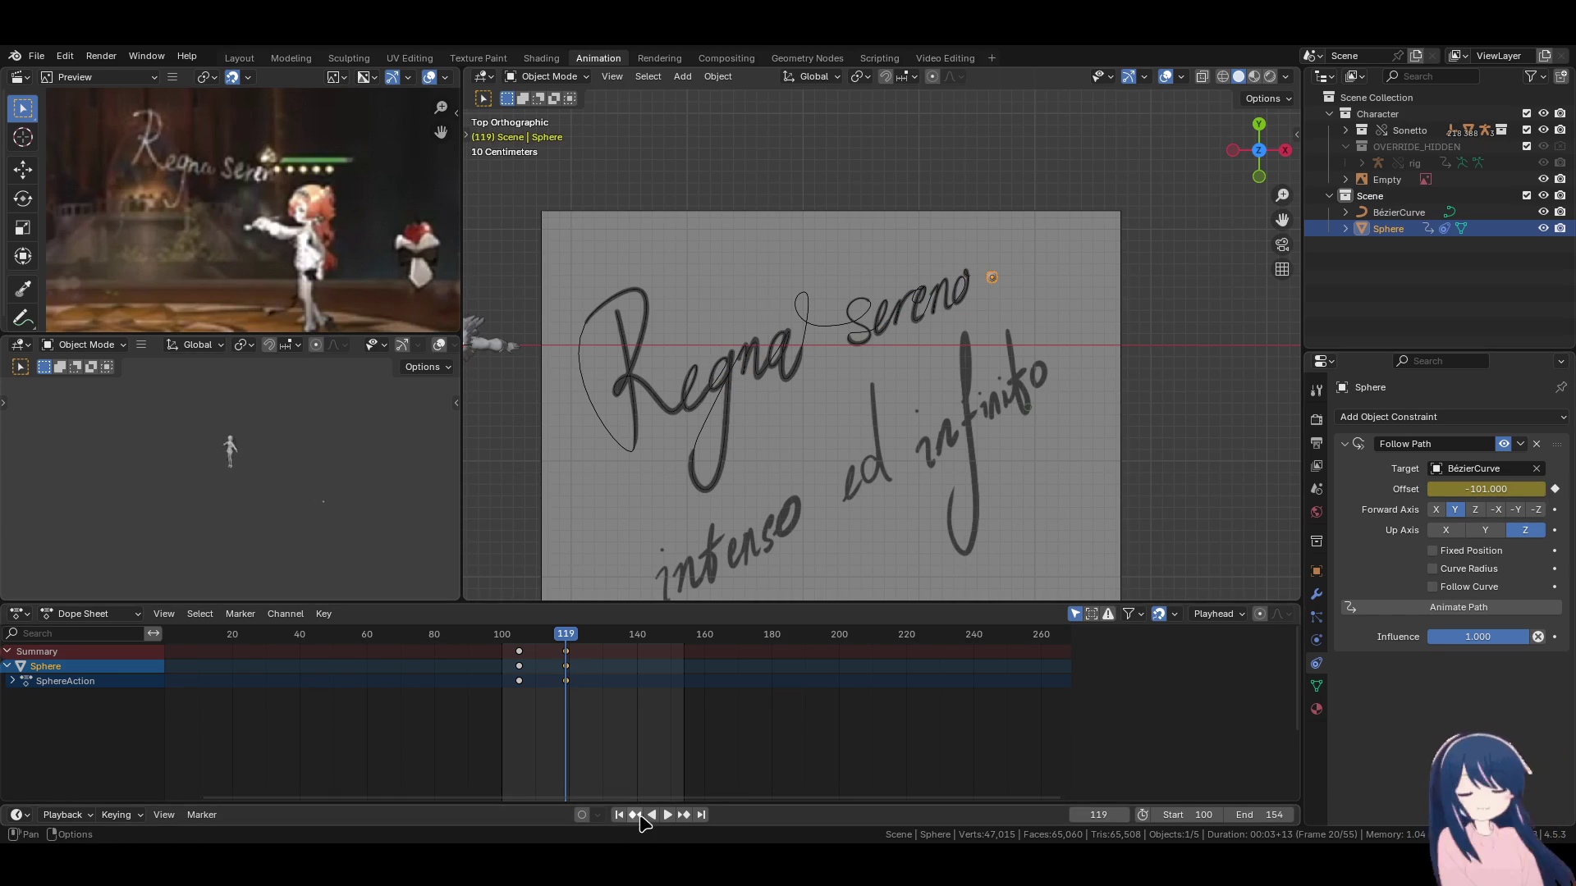
left_click(636, 815)
key("space")
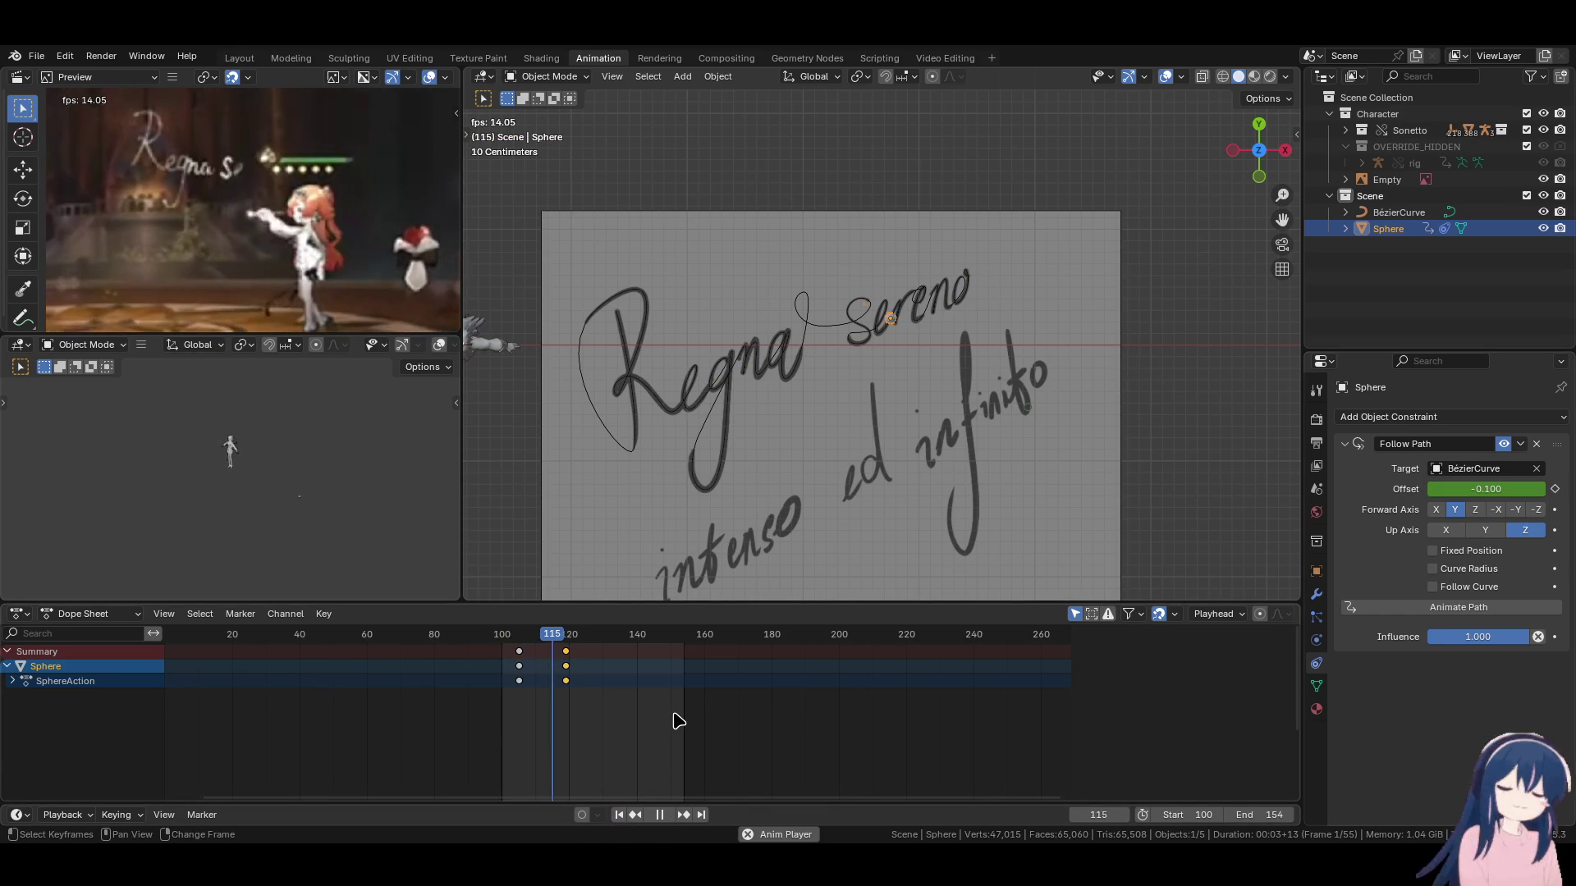
Play back the sphere travelling along the handwriting, restarting and stepping through frames.
key("shift+Left")
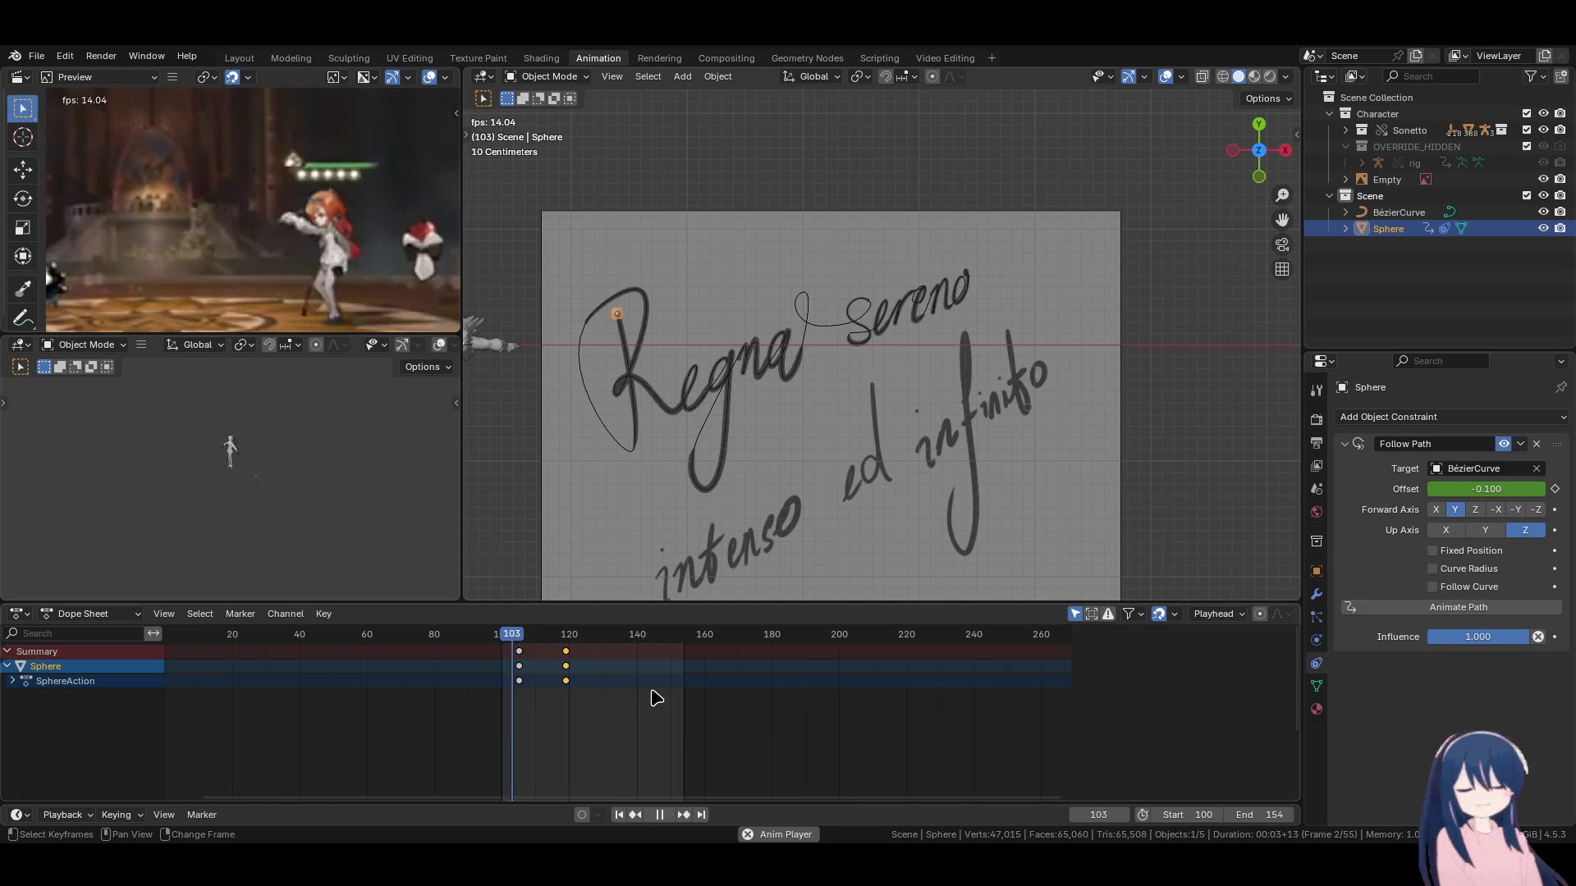
key("space")
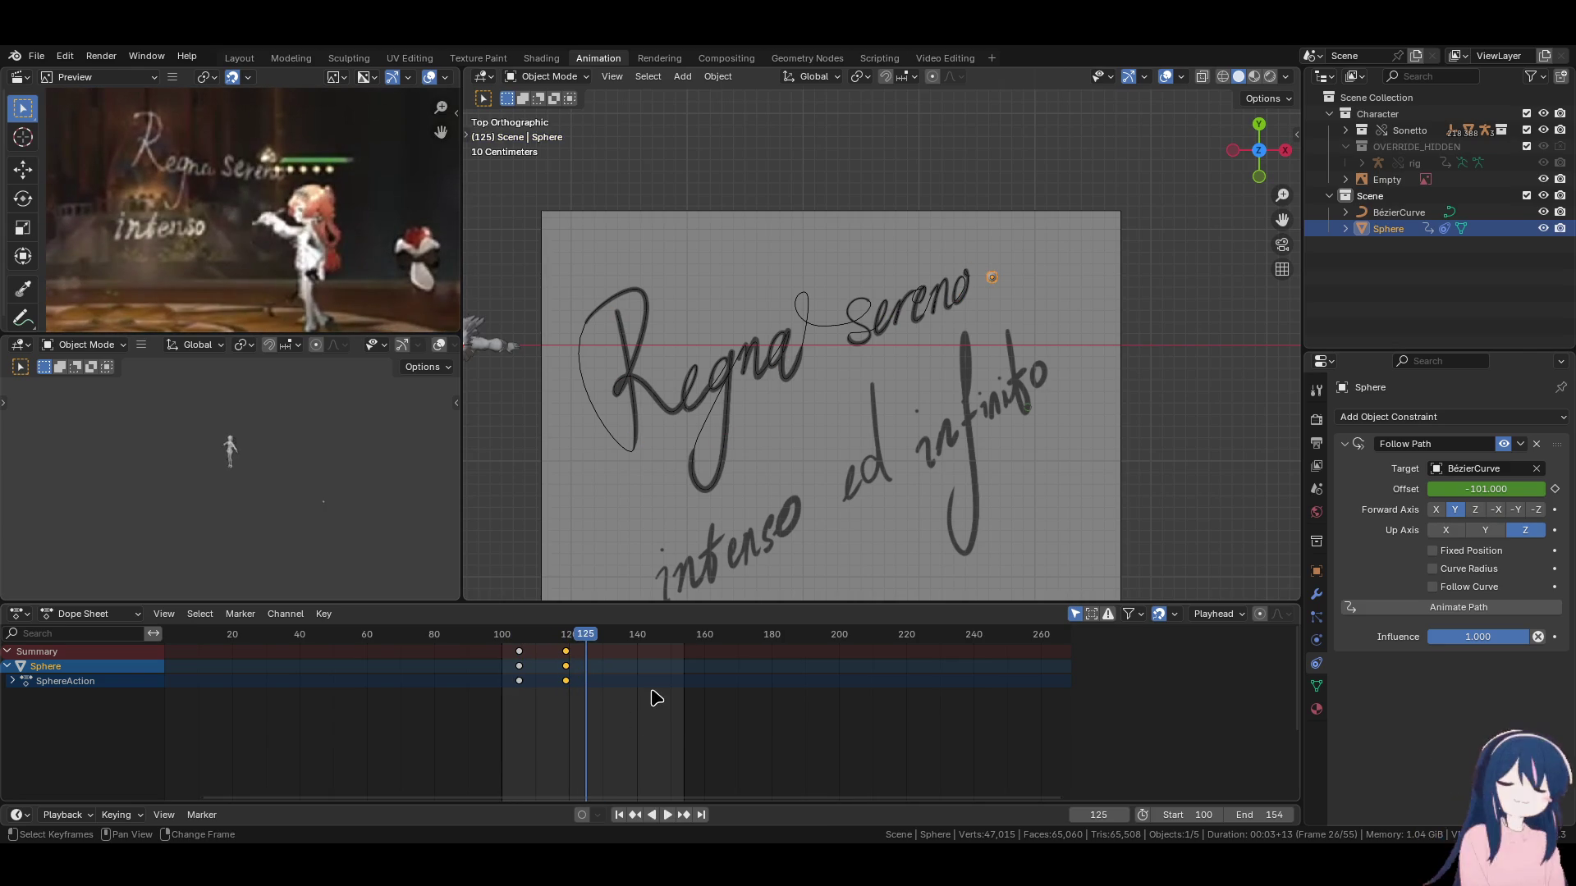
key("shift+Left")
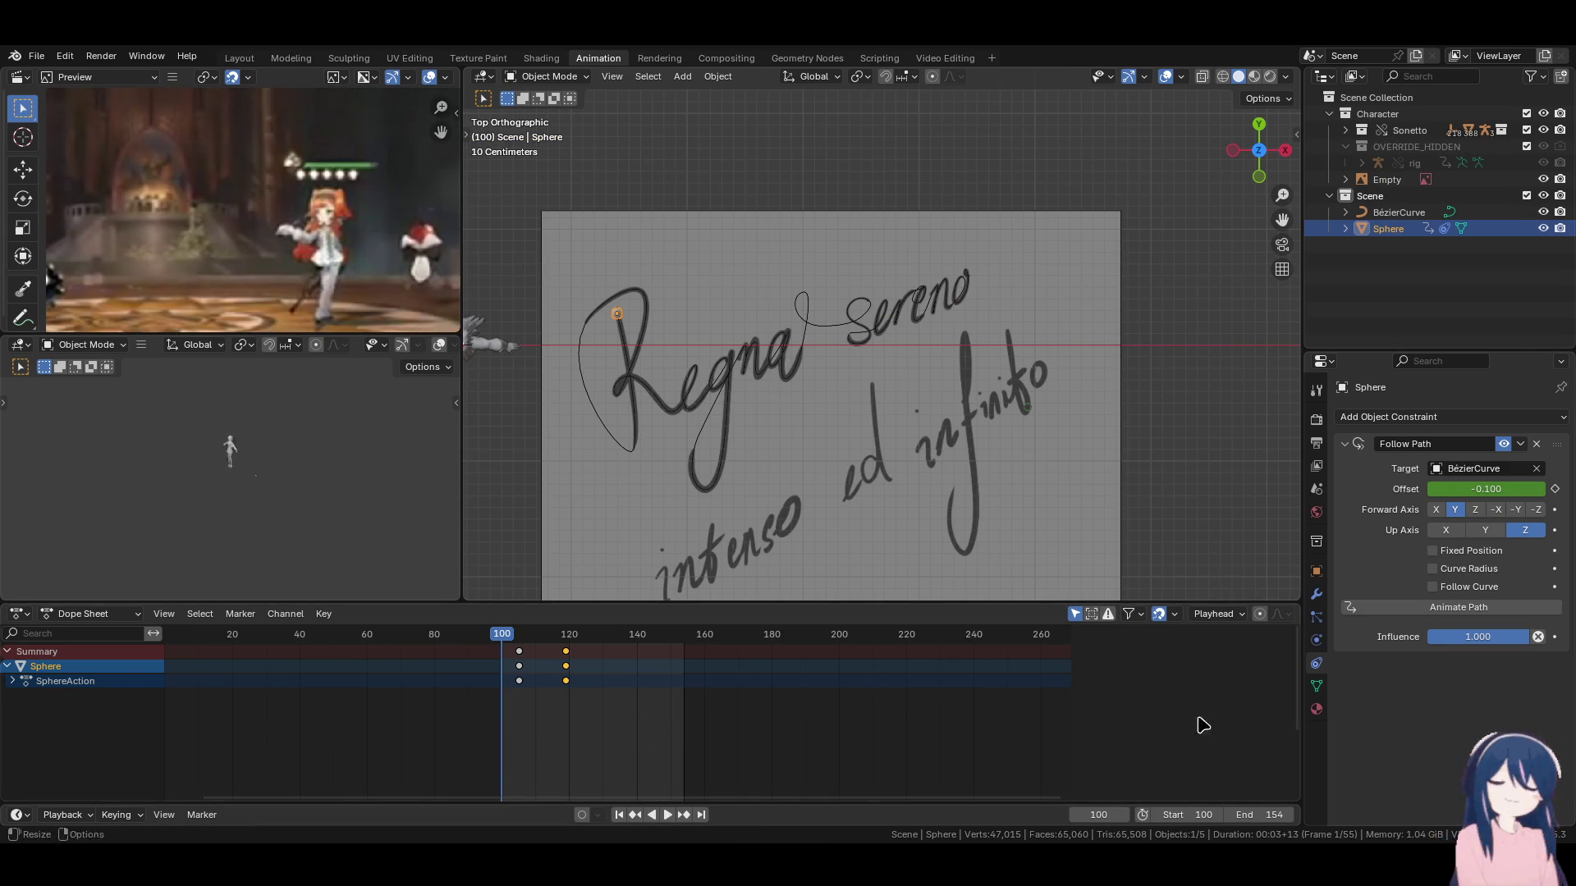
key("space")
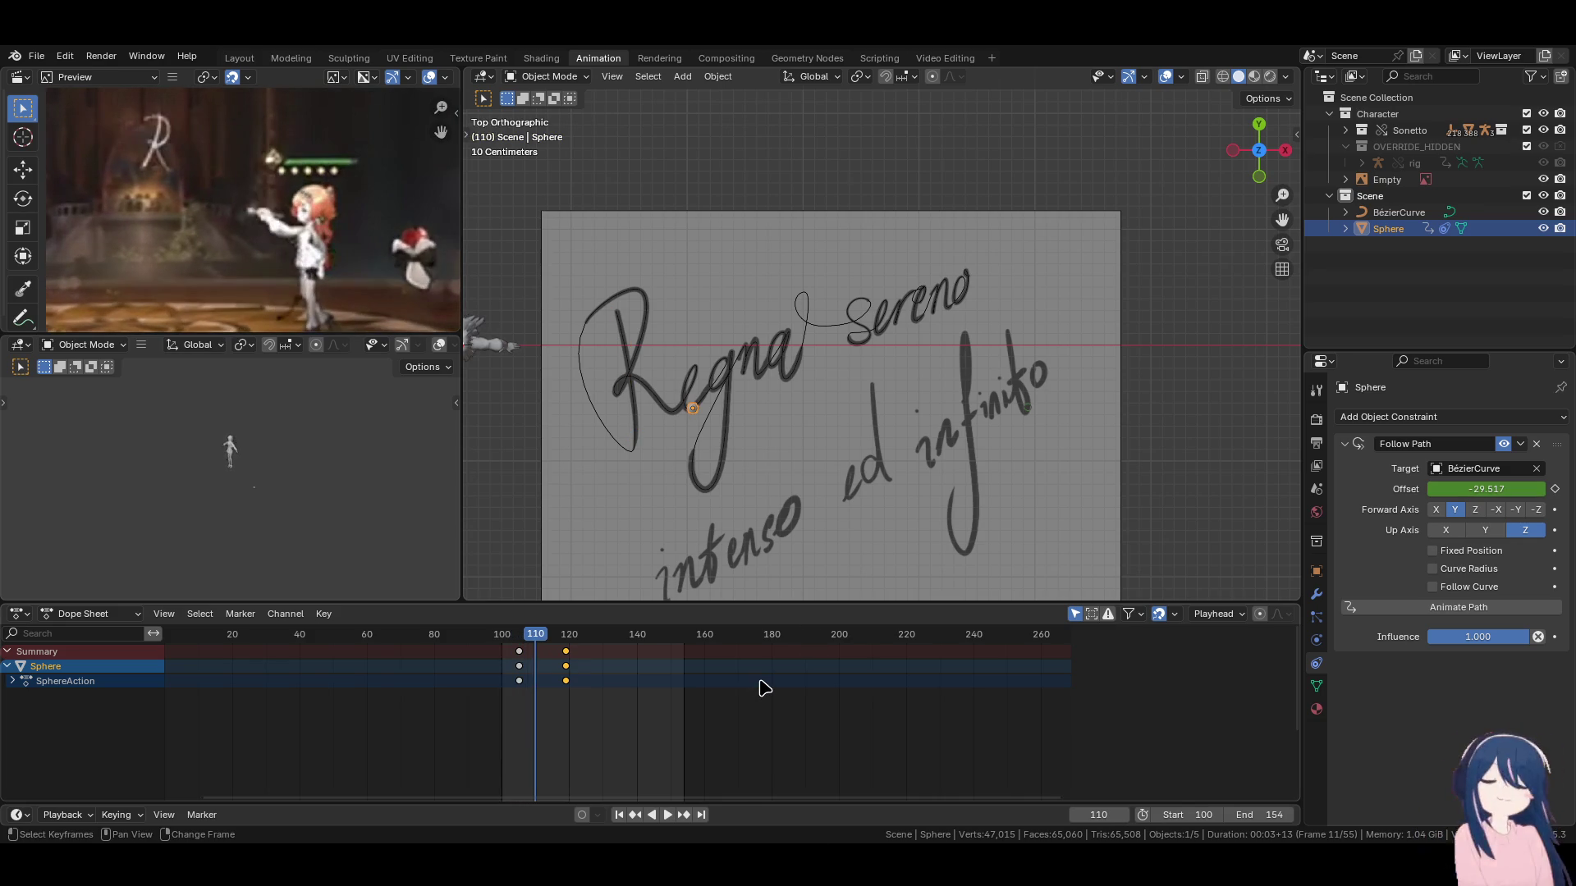
key("Left")
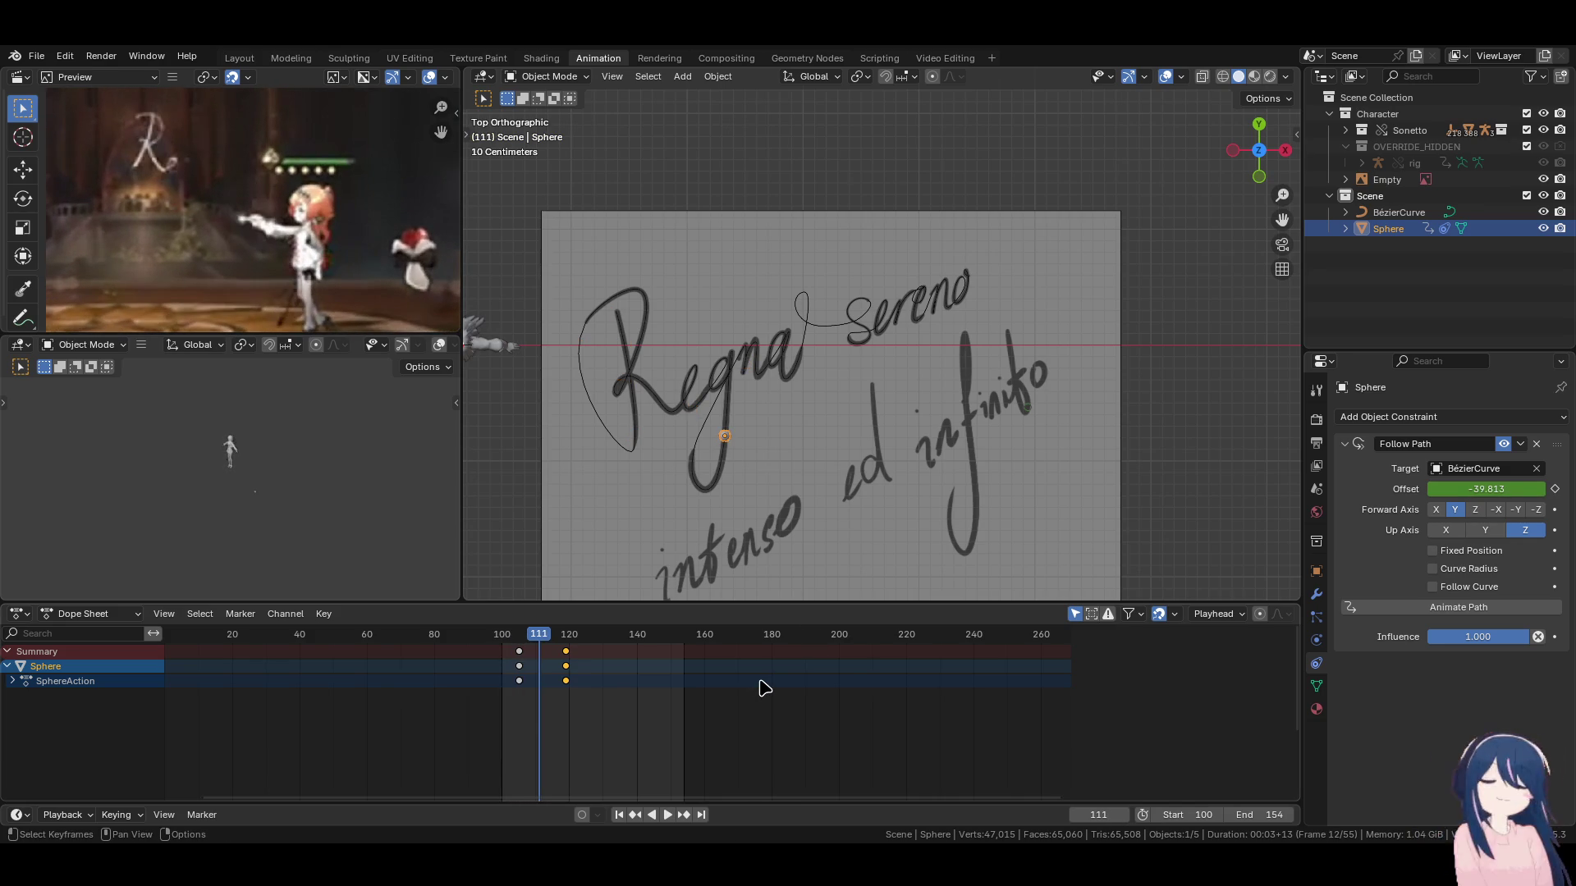
key("Right")
key("Right")
key("Right")
key("Right")
key("Right")
key("Right")
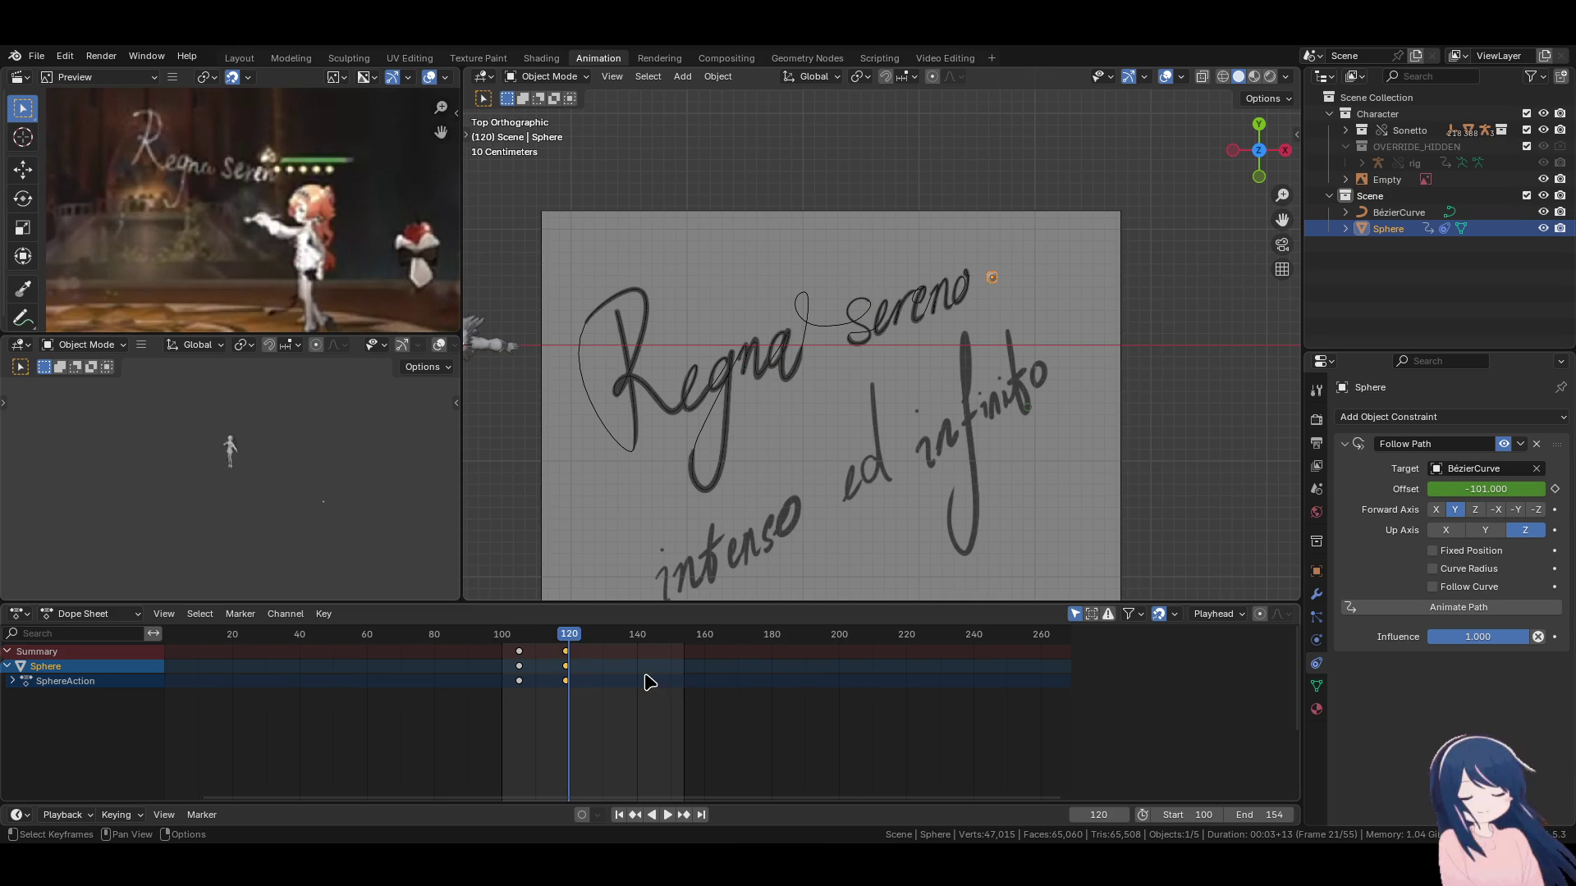
Return the playhead to frame 105 and bring the whole handwriting sheet into view.
left_click(523, 636)
key("Left")
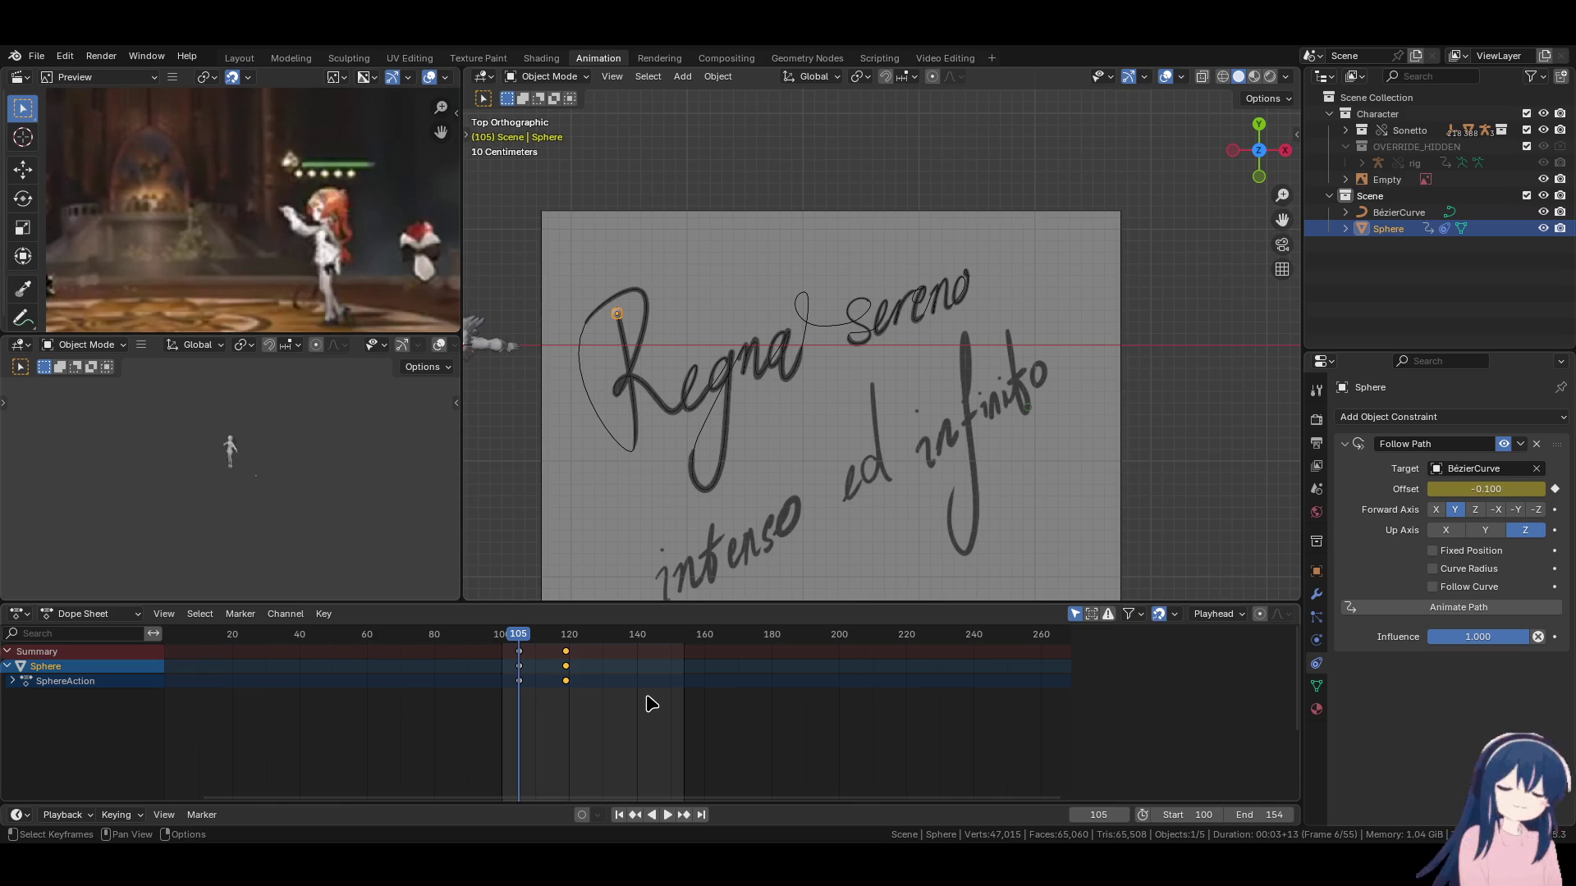
scroll(861, 278, "down", 2)
middle_click_drag(862, 277, 1026, 238, "shift")
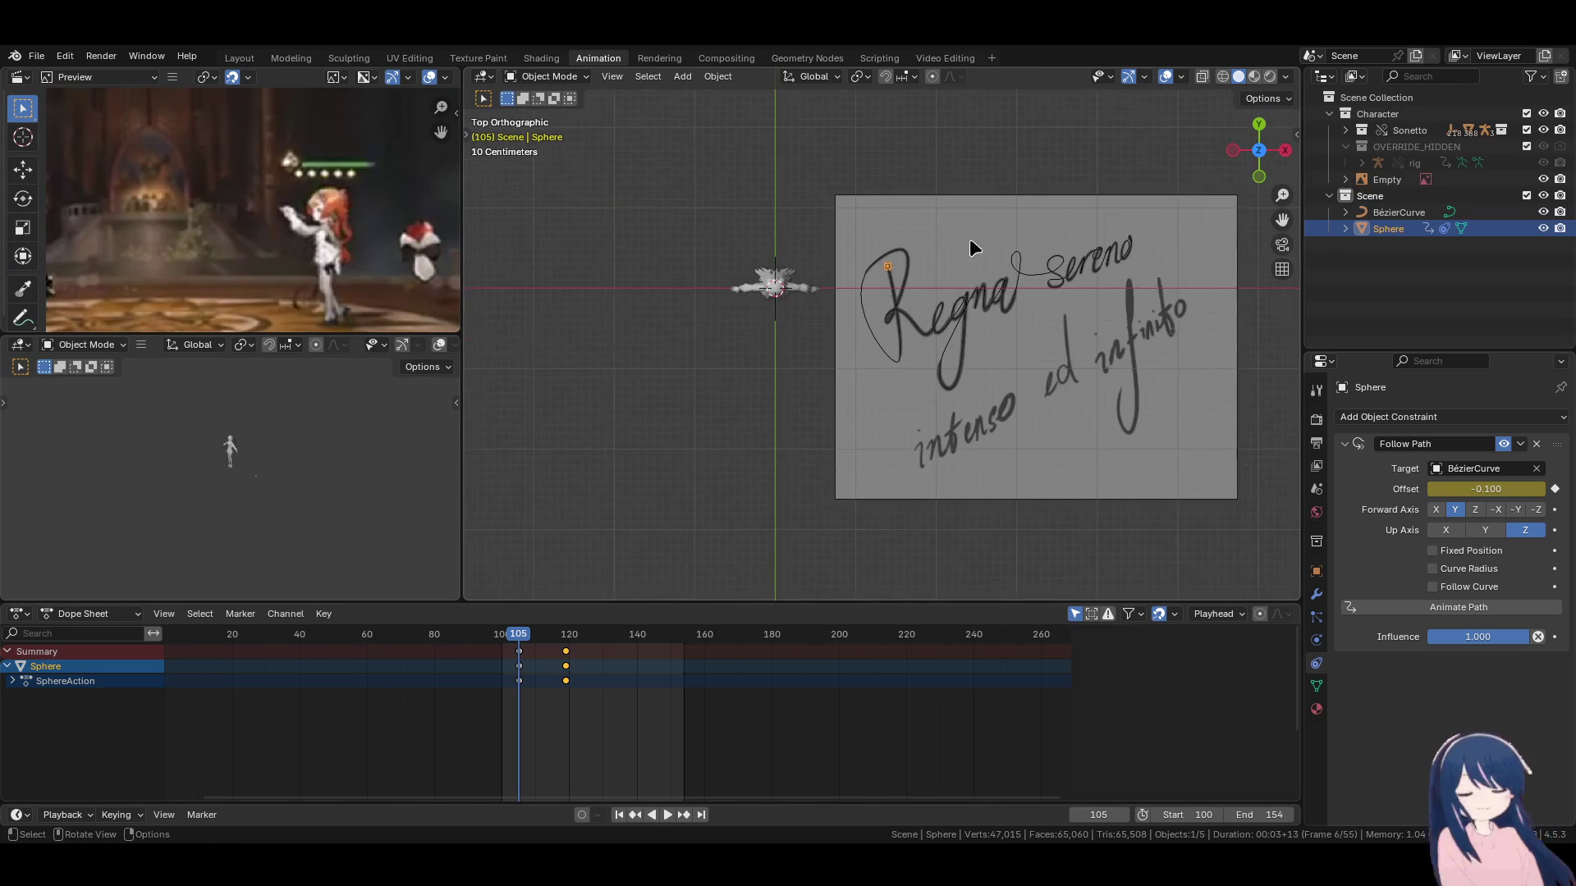
Deselect everything and add a new Plane mesh via Shift+A.
left_click(767, 394)
key("shift+a")
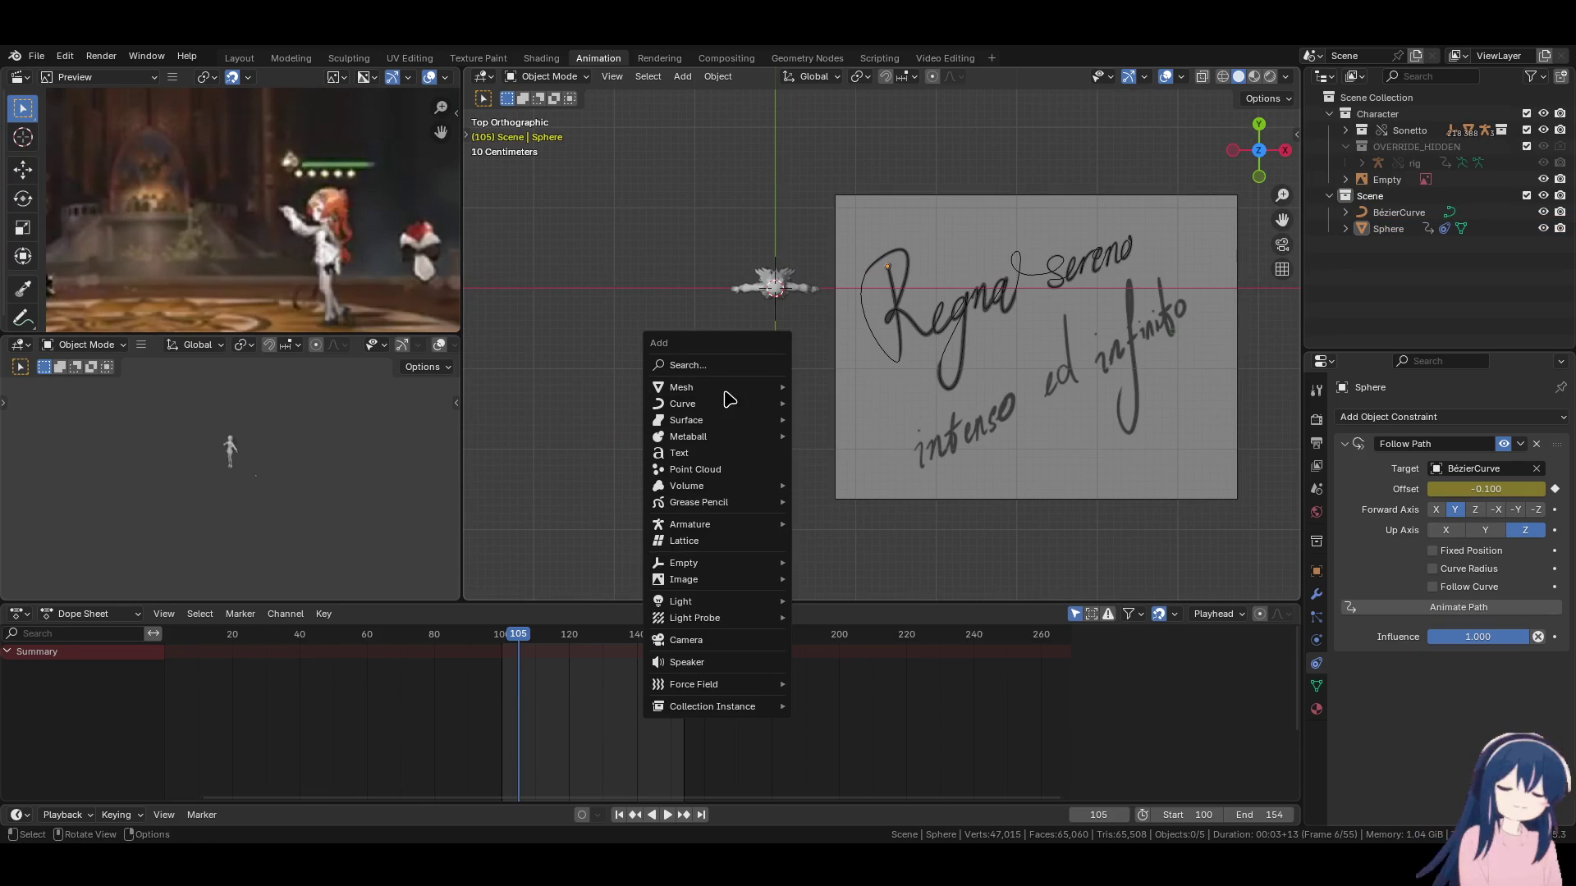
mouse_move(729, 389)
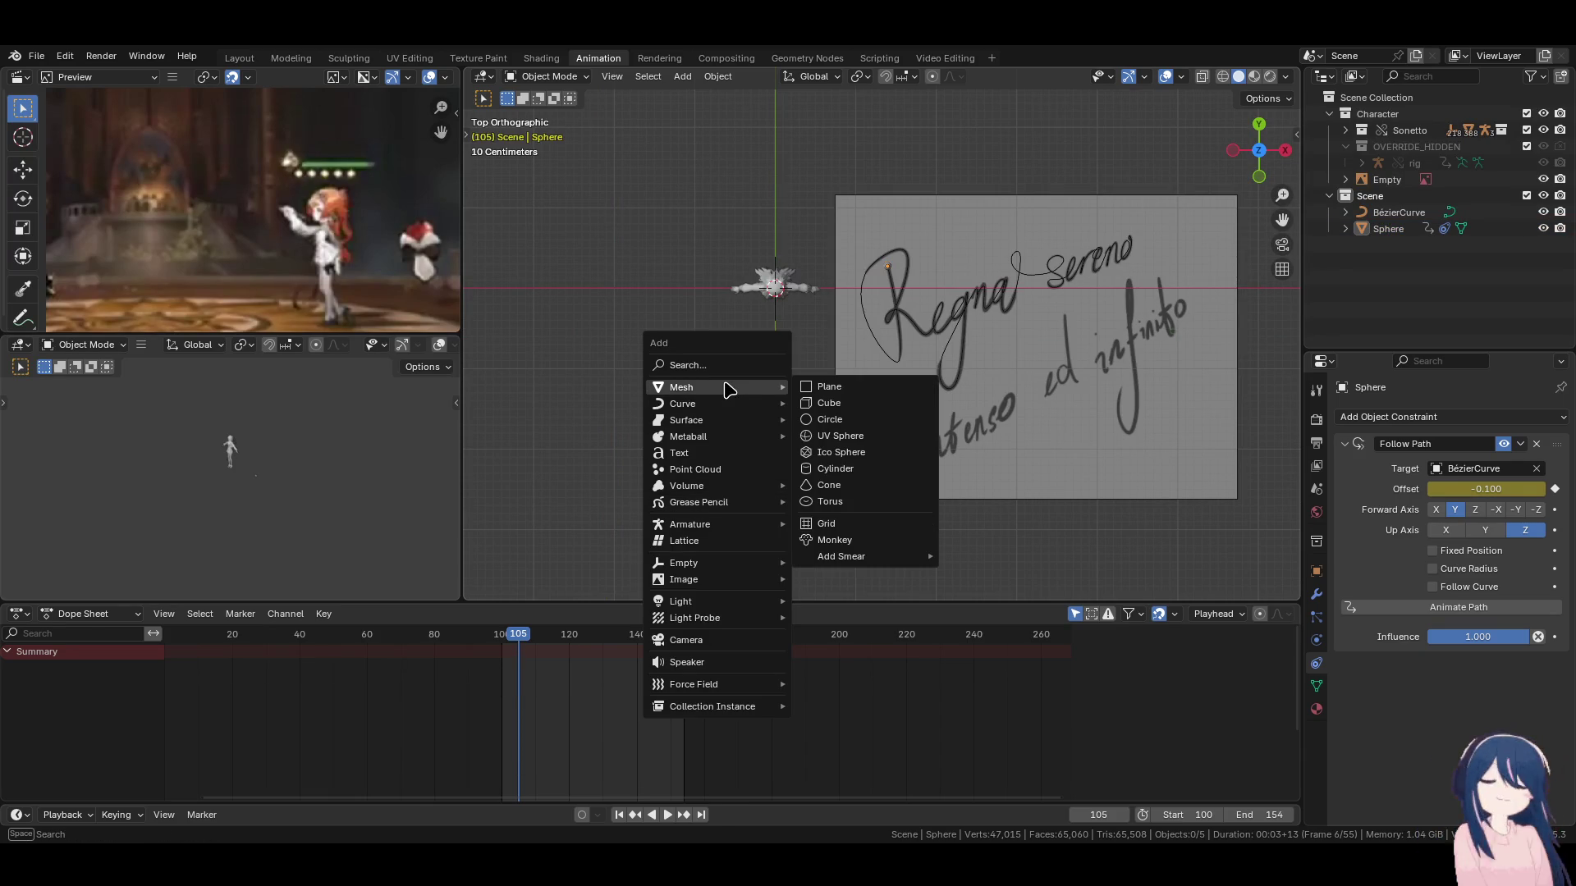
left_click(830, 387)
middle_click_drag(834, 387, 836, 416, "shift")
In Edit Mode, scale the plane down along Y into a thin horizontal strip.
key("Tab")
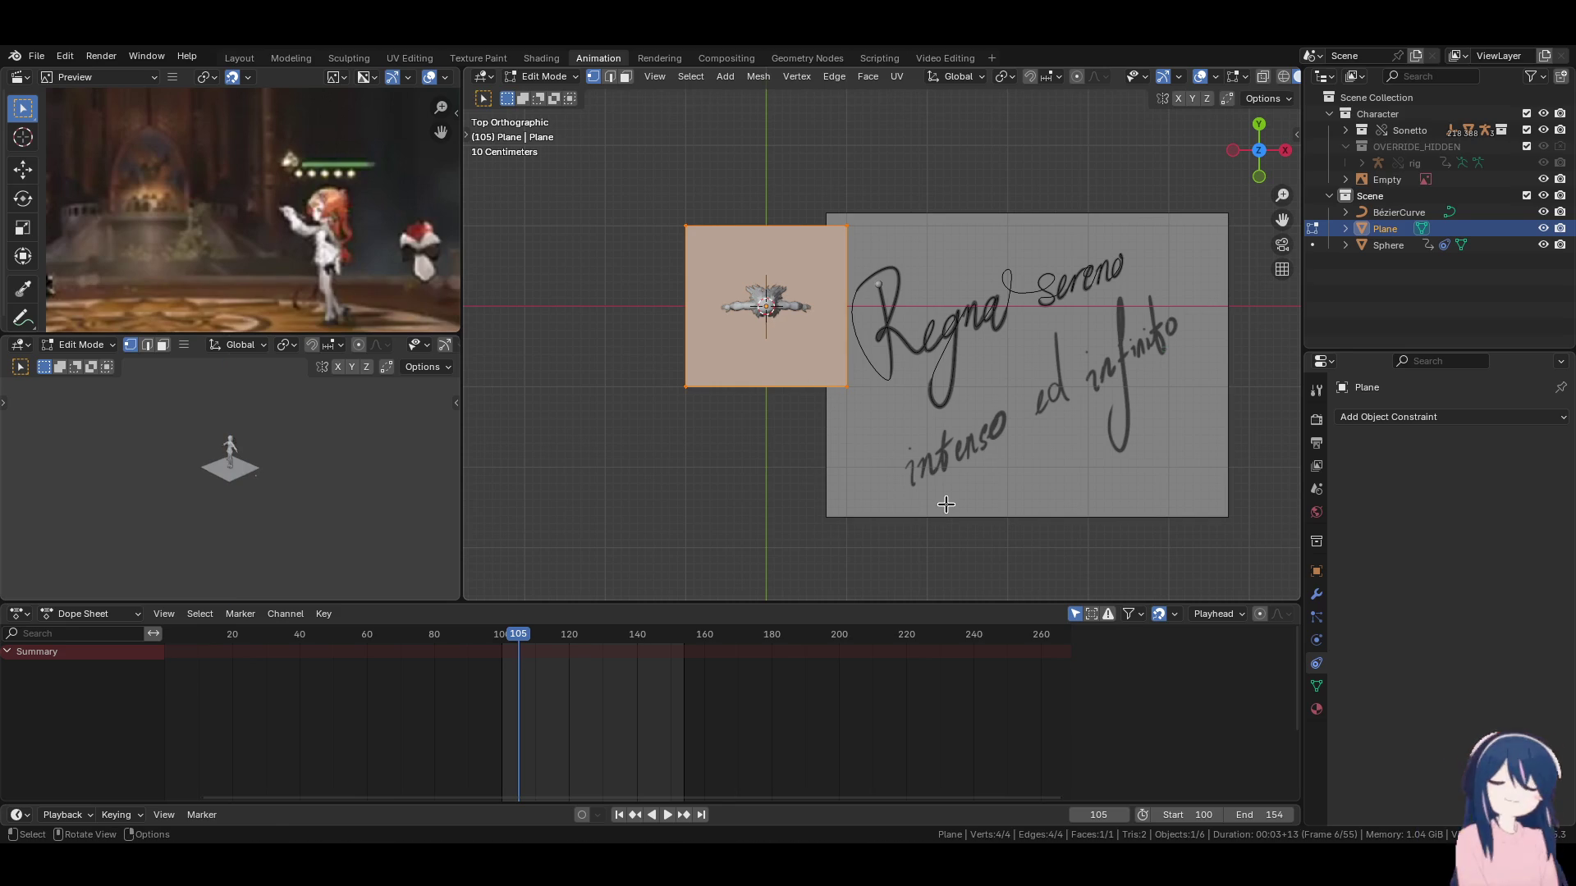
key("s")
key("y")
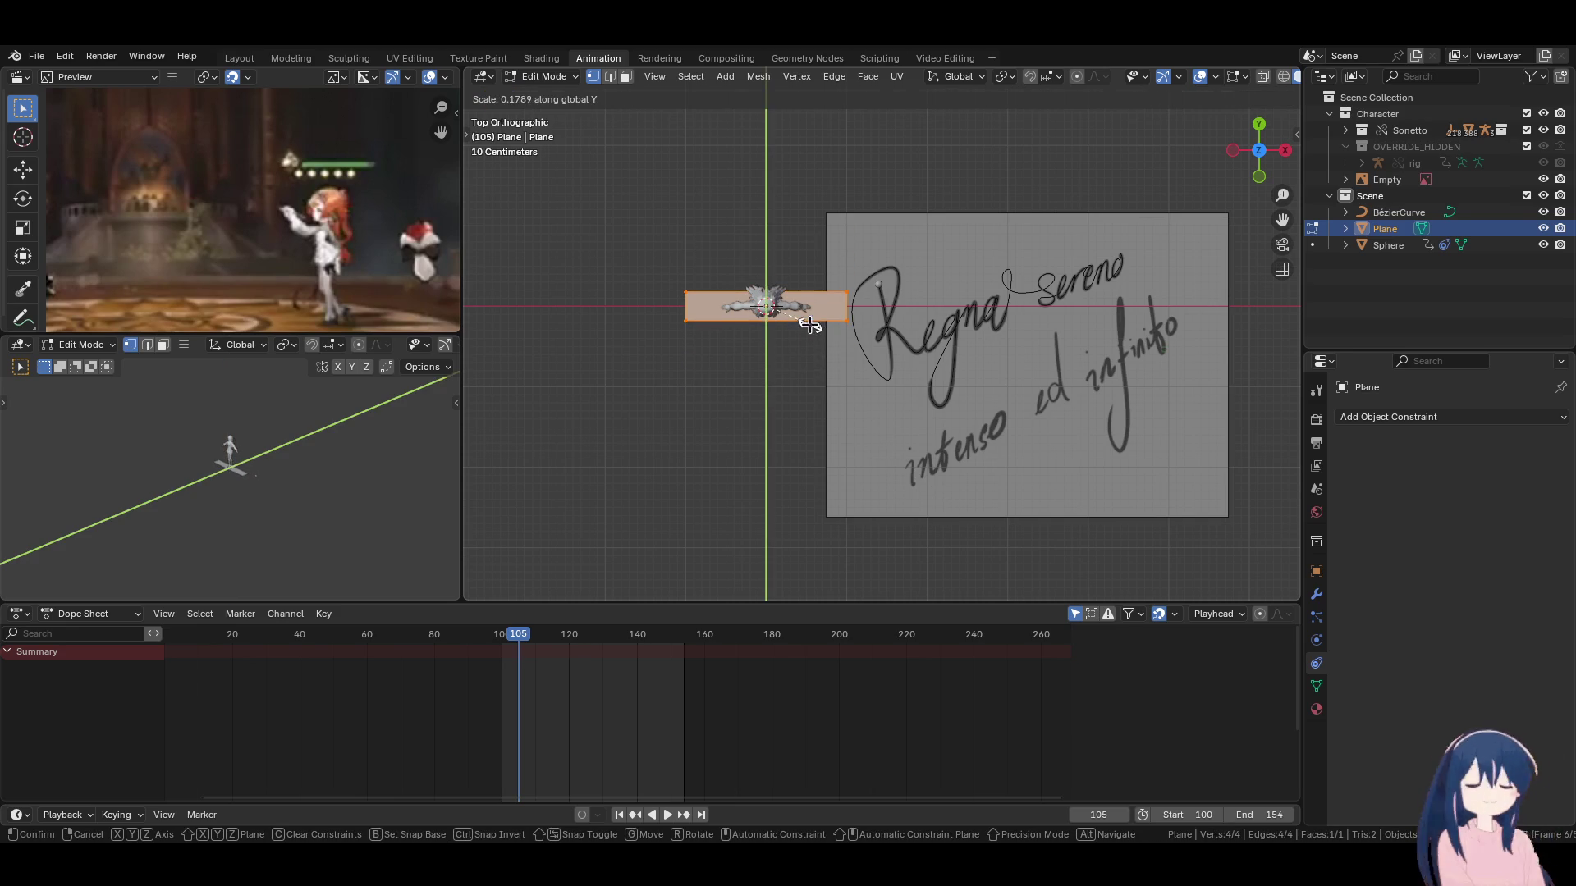
left_click(811, 325)
key("Tab")
scroll(1116, 307, "up", 3)
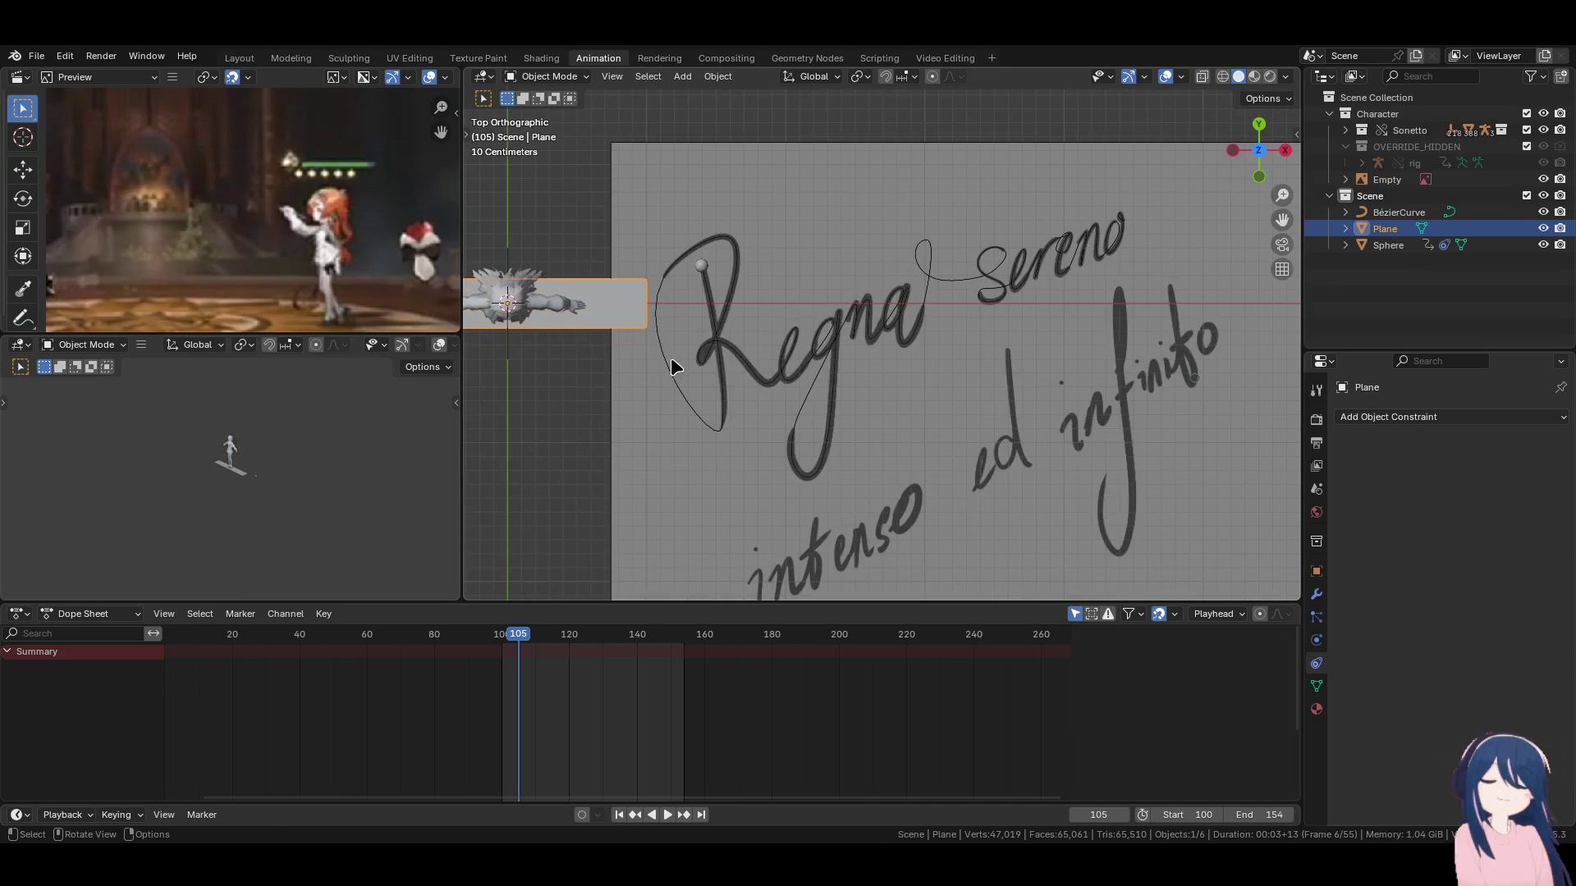